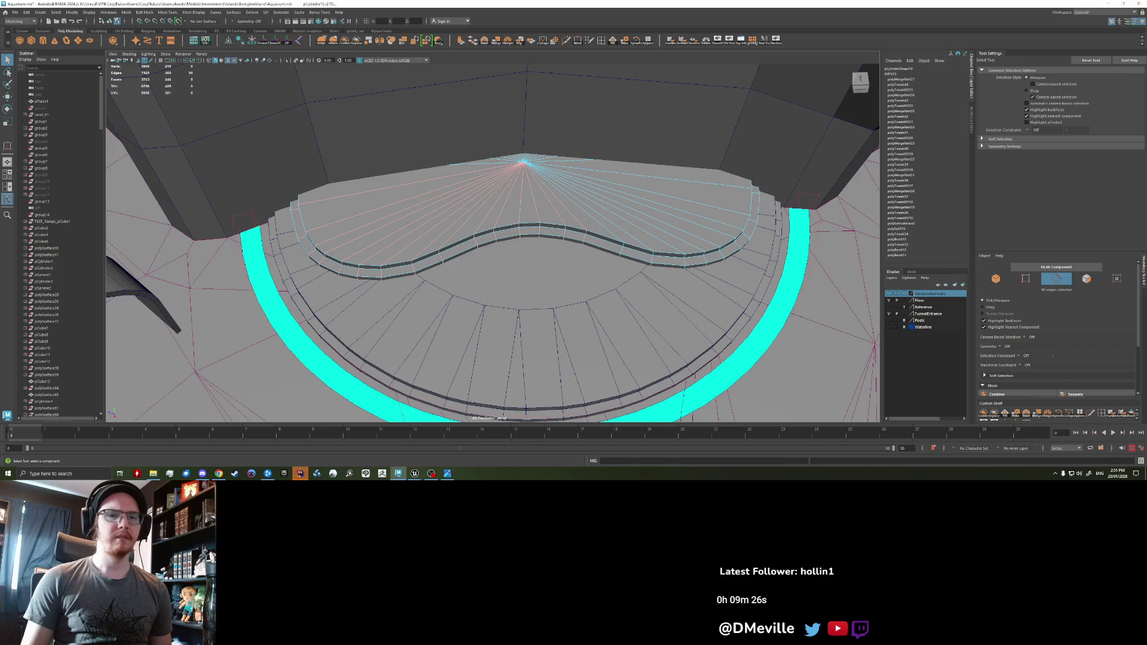
- Bevel the edge loop on the stage top with a fraction of 0.76
shift+double_click(656, 234)
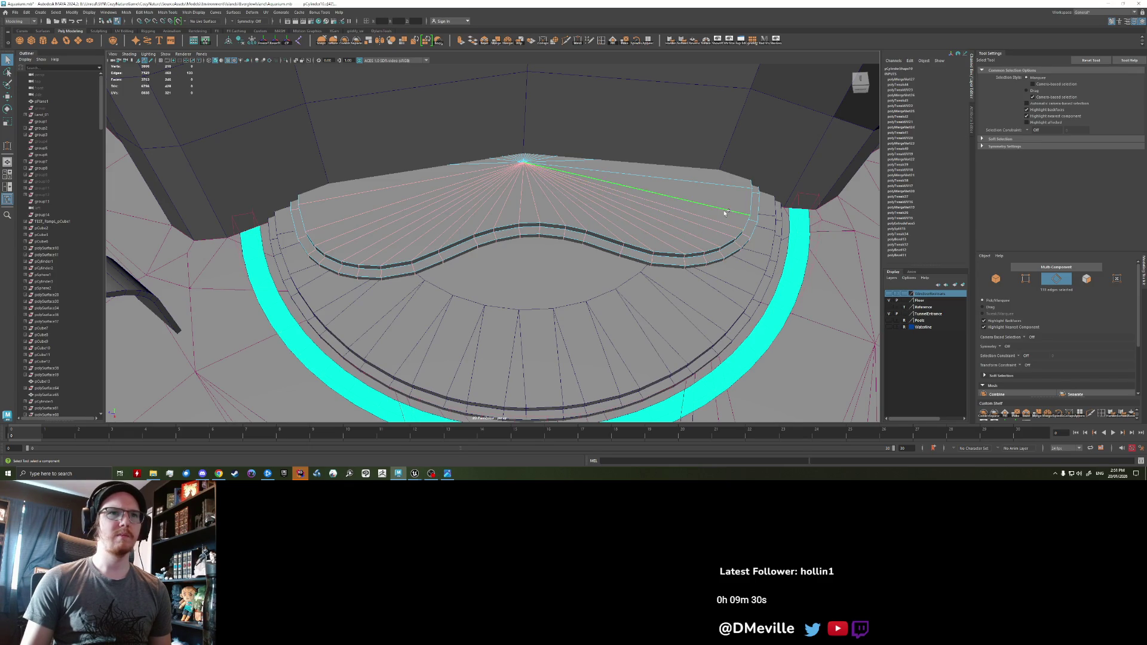
mouse_move(574, 305)
middle_down()
mouse_move(585, 303)
mouse_move(574, 300)
middle_up()
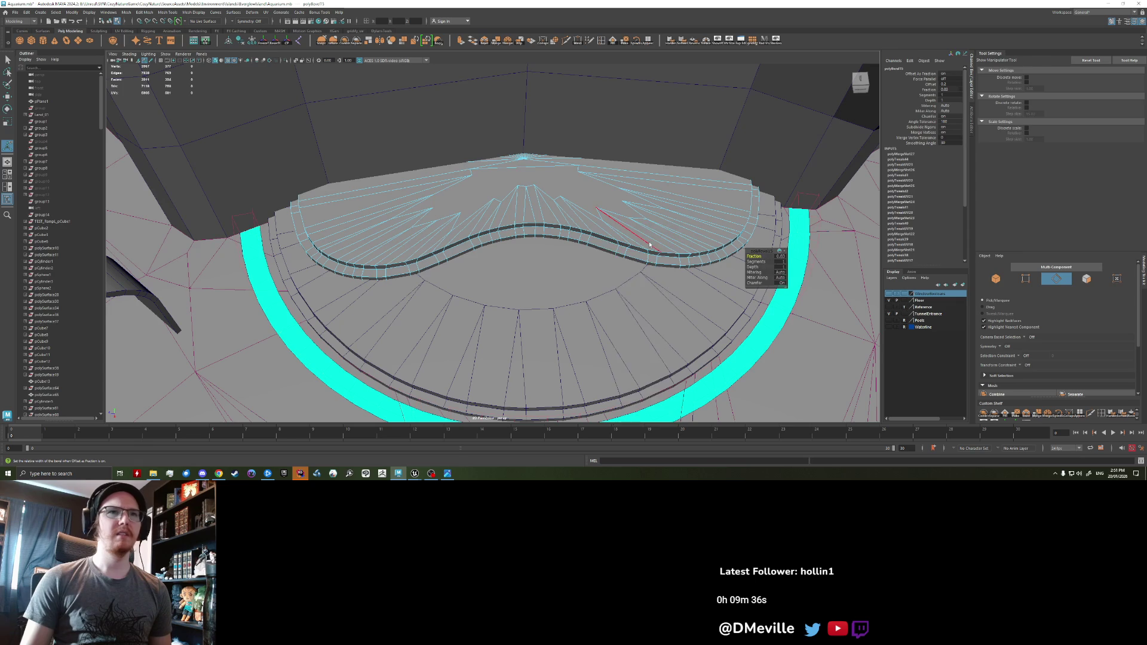
key(q)
key(F8)
- Combine the stepped stage cylinder and its raised top piece into one object
mouse_move(577, 302)
alt+mouse_down()
mouse_move(434, 250)
mouse_move(436, 273)
alt+mouse_up()
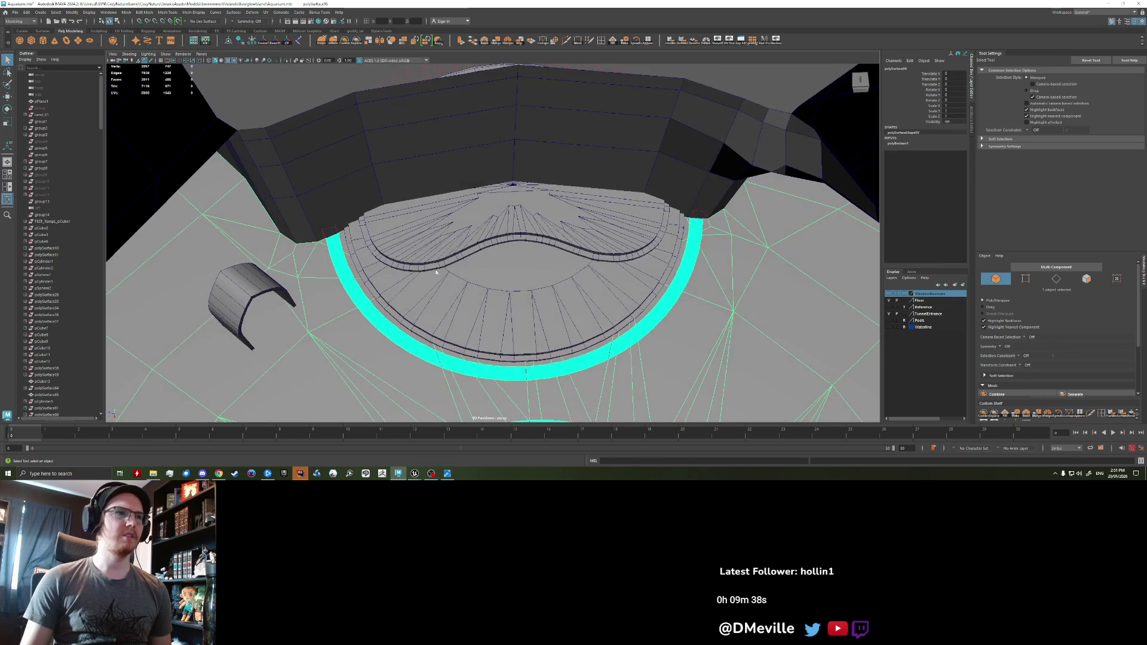
alt+drag(634, 238, 549, 224)
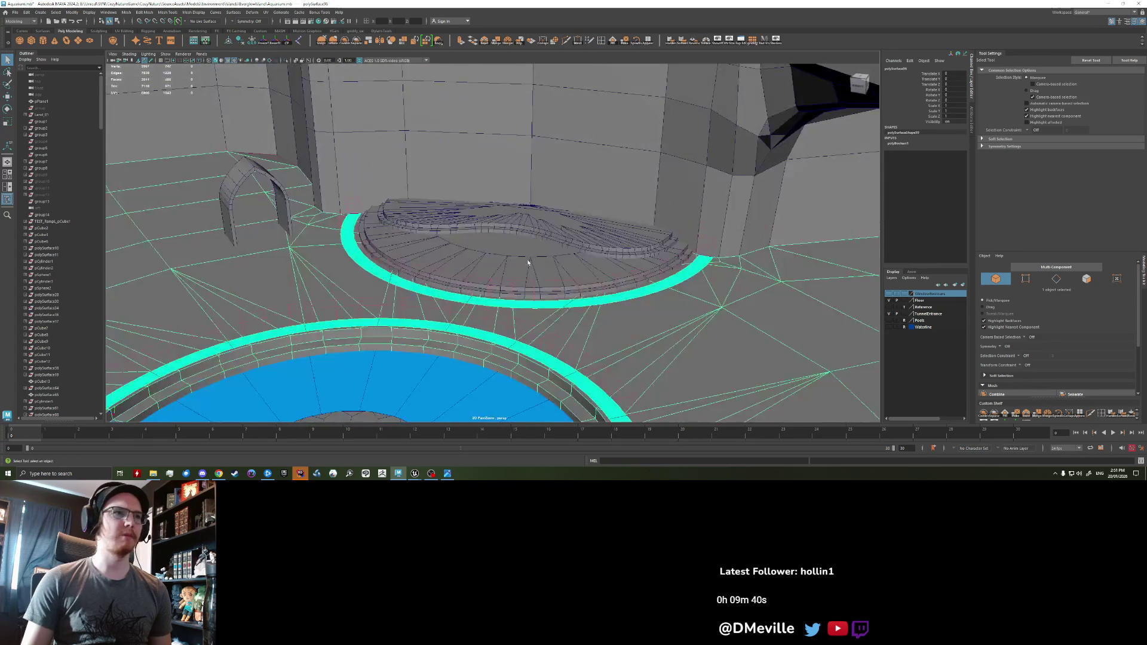
click(548, 224)
shift+click(548, 224)
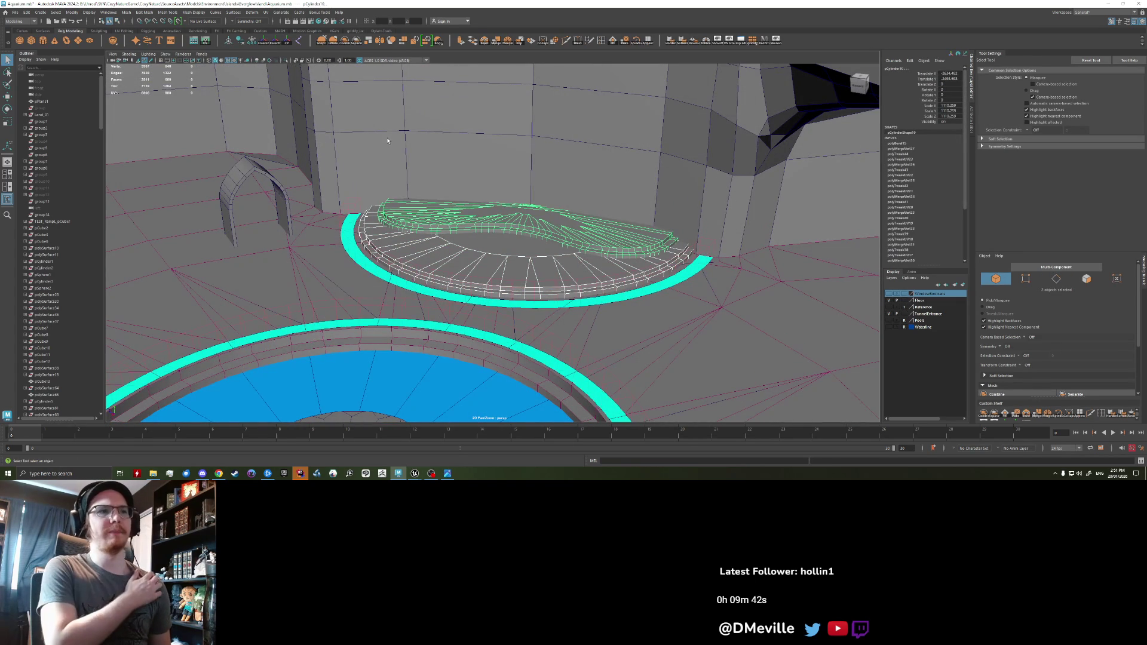
click(351, 41)
- Merge the cave floor and walls into one history-free mesh, separating and recombining the pieces
mouse_move(383, 238)
alt+mouse_down()
mouse_move(350, 233)
mouse_move(317, 178)
alt+mouse_up()
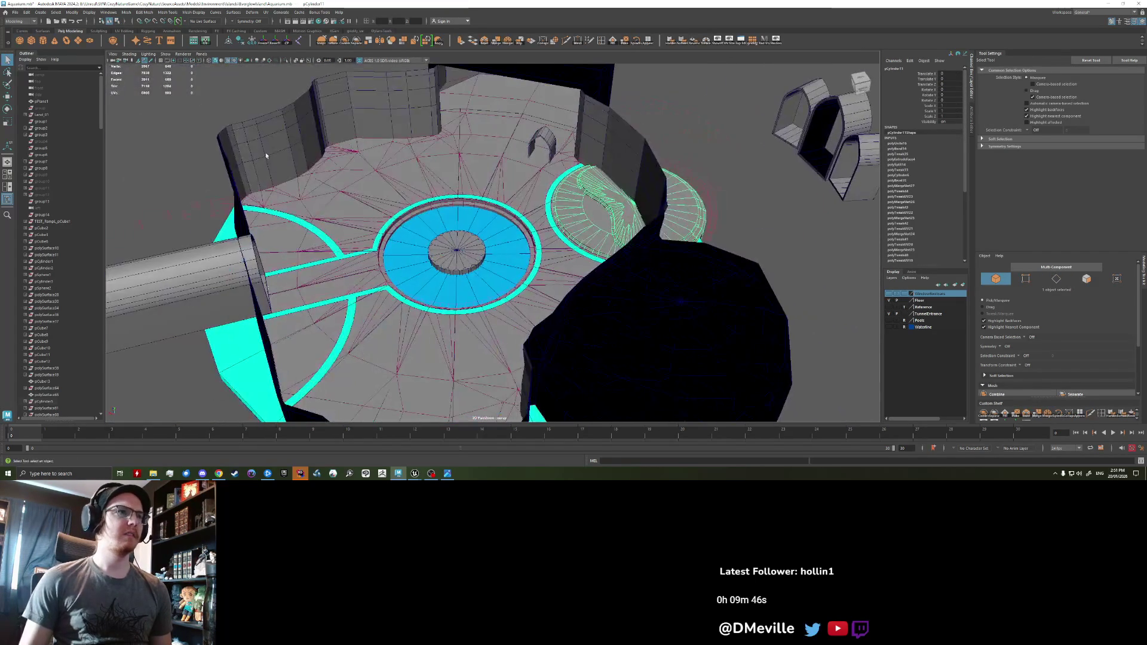
click(317, 178)
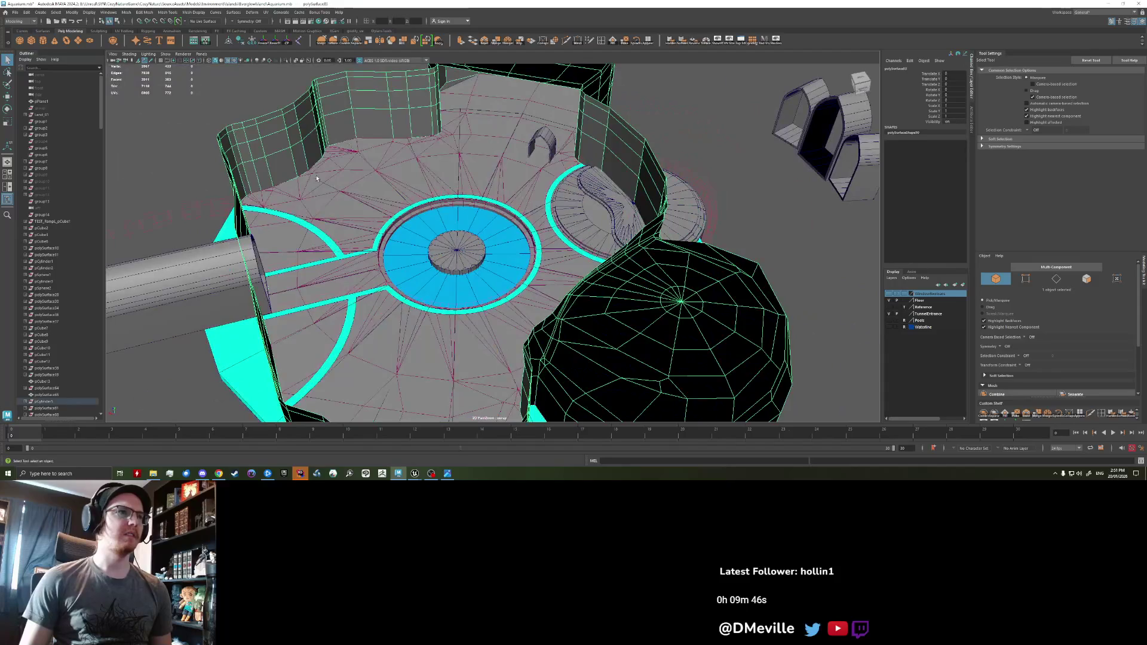
click(241, 40)
shift+click(269, 141)
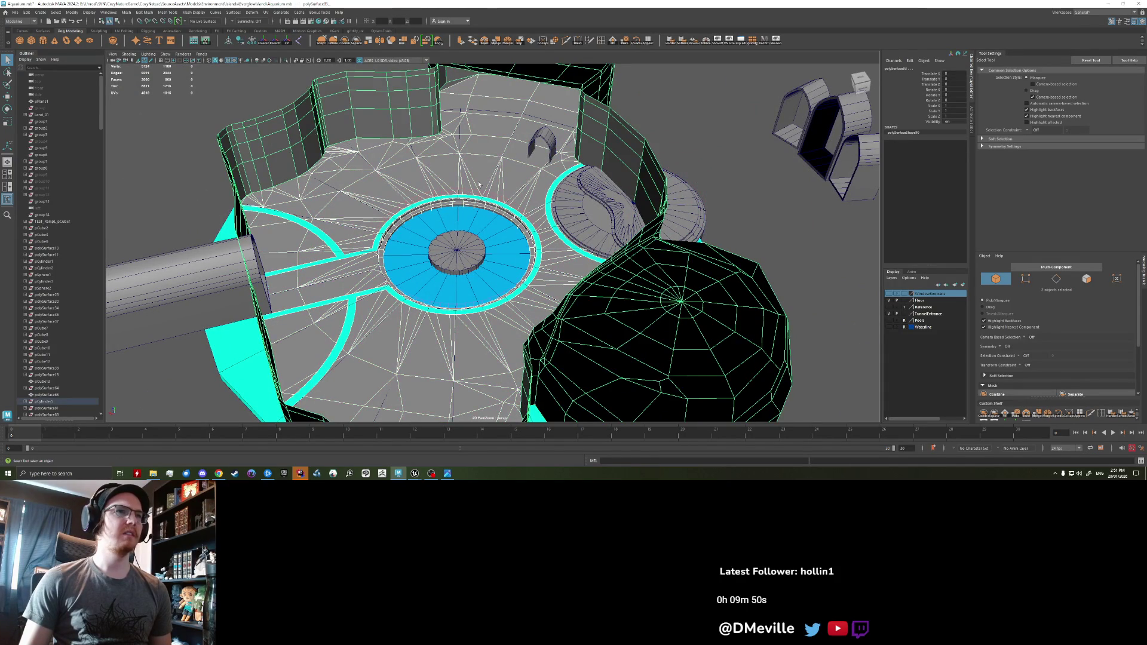
click(347, 42)
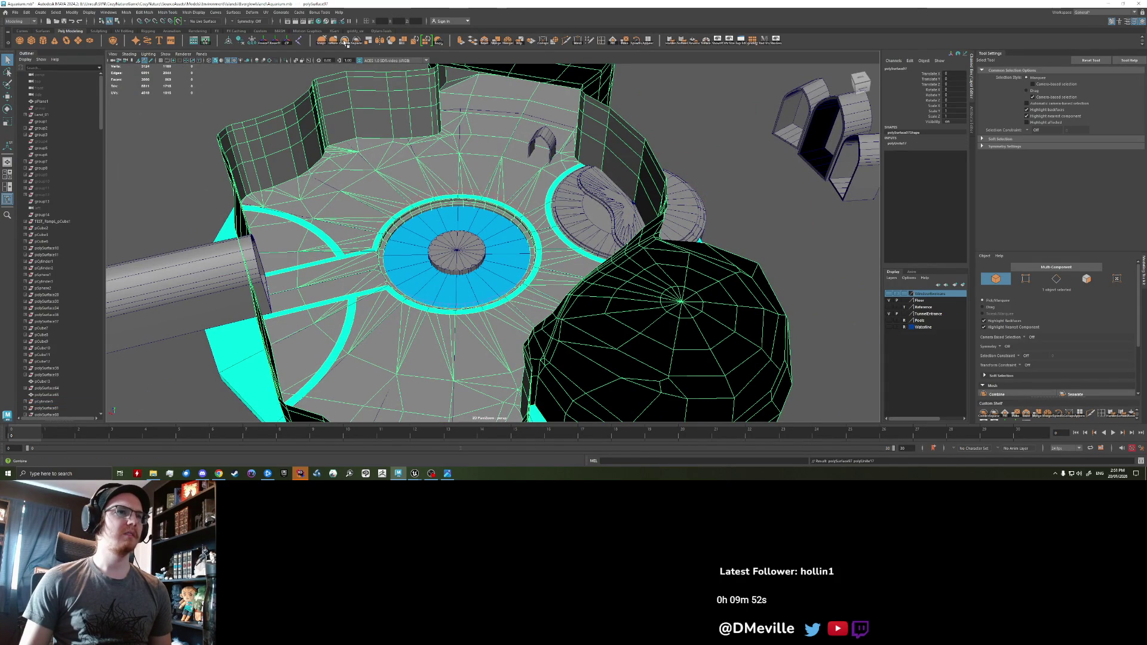
click(333, 40)
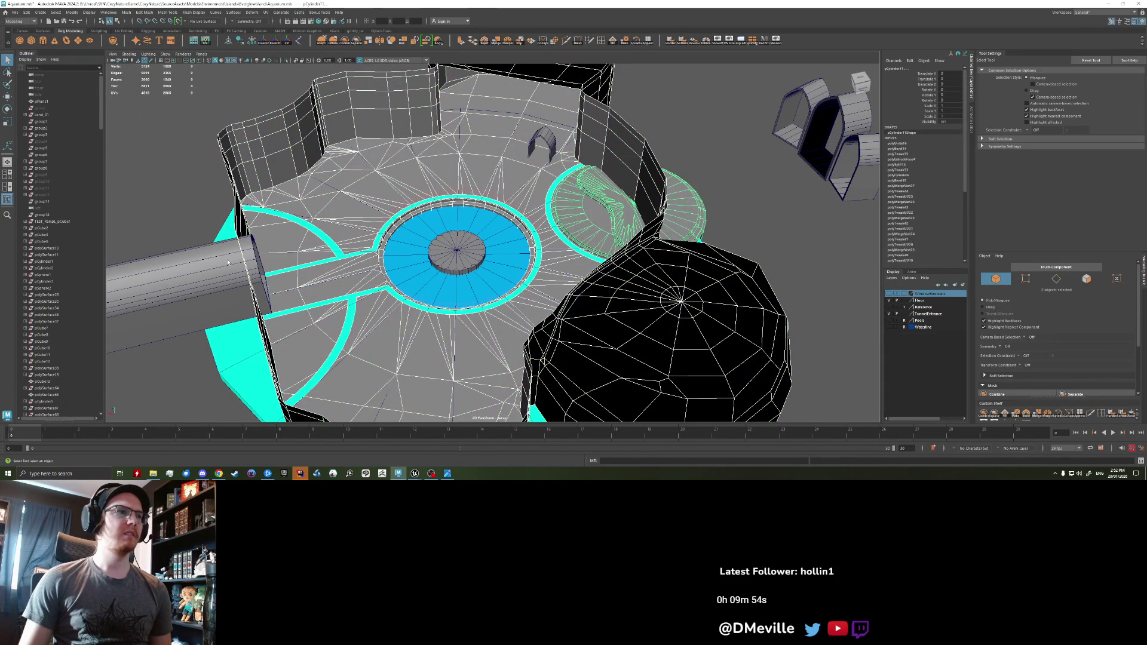
click(347, 43)
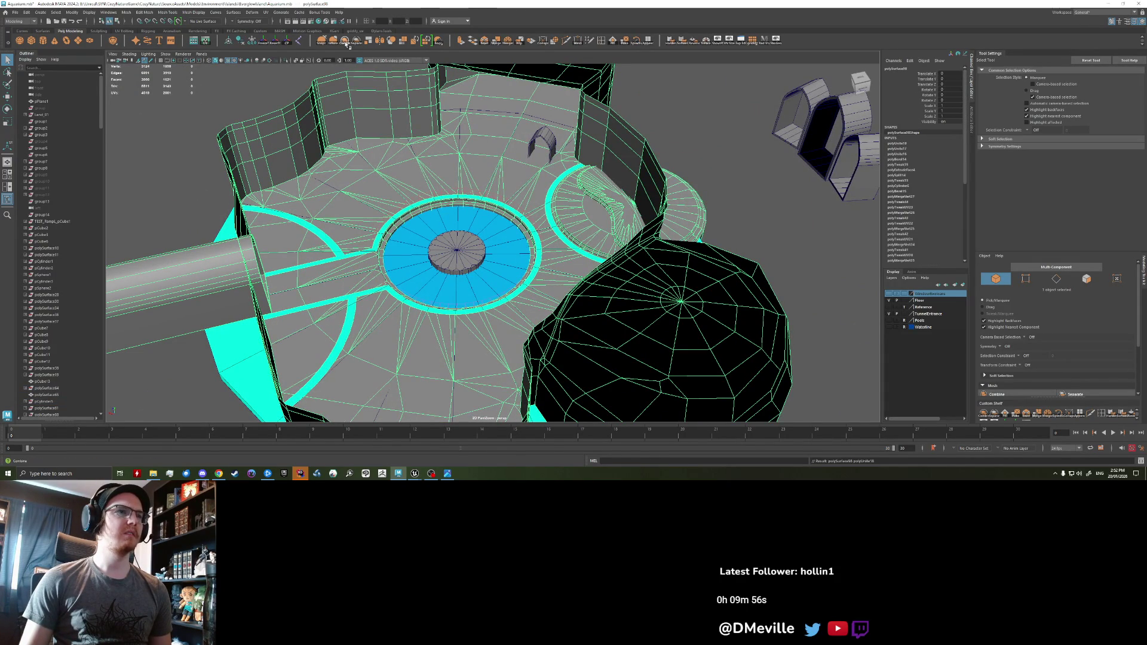
click(240, 42)
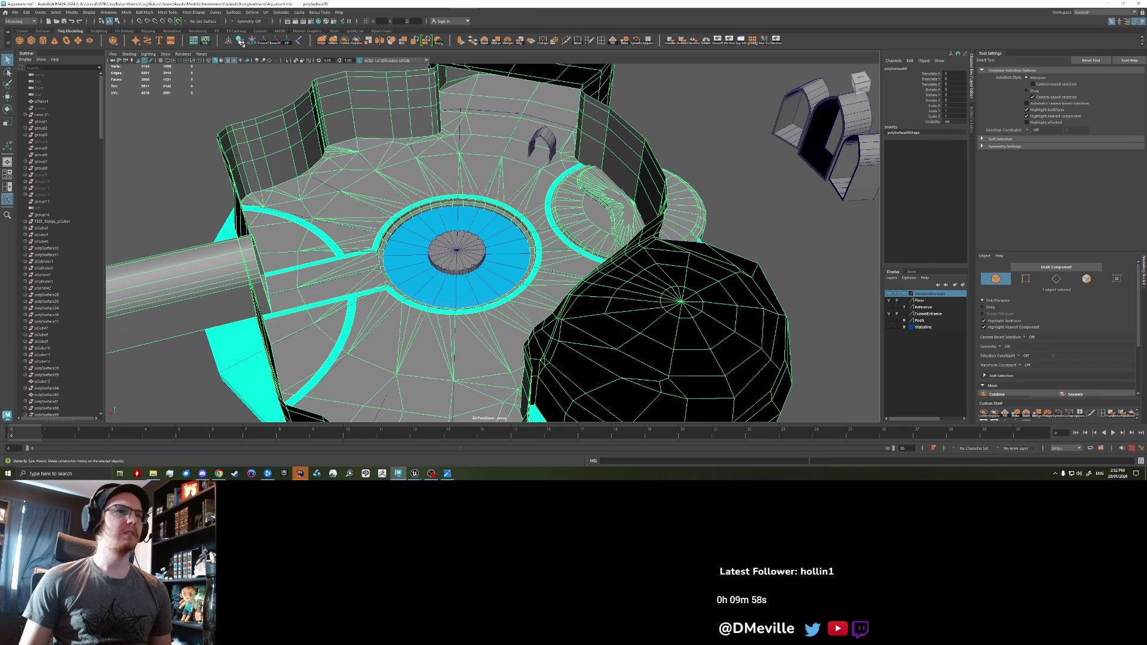
- Export the selected mesh, overwriting AquariumCaveBlockout.fbx
click(20, 12)
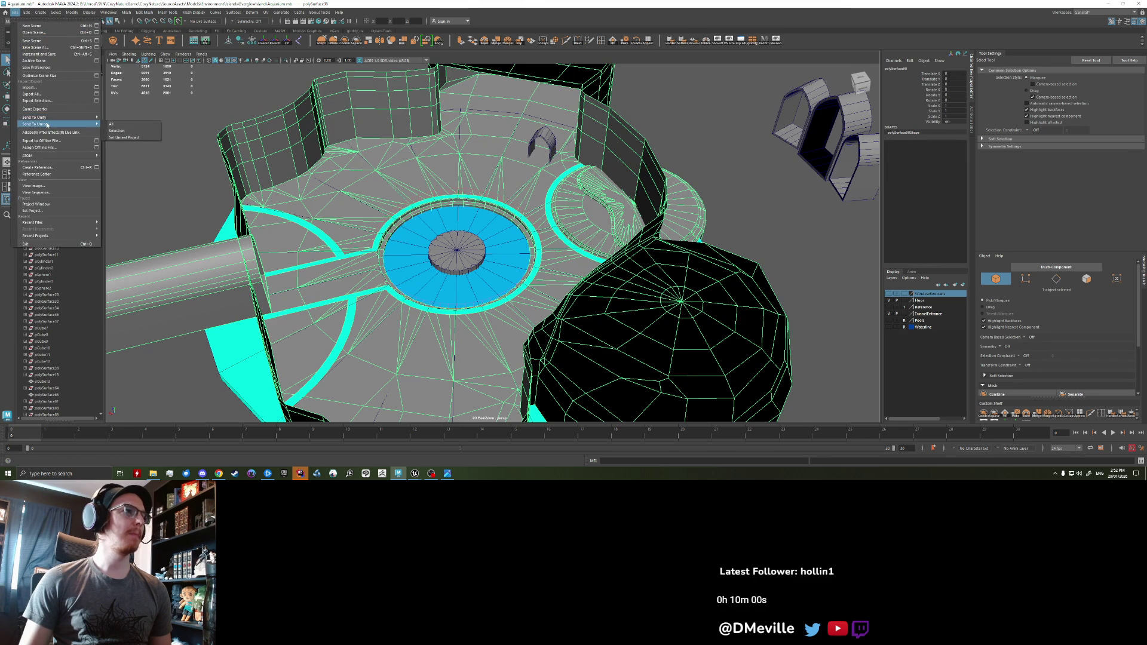
click(36, 117)
click(541, 273)
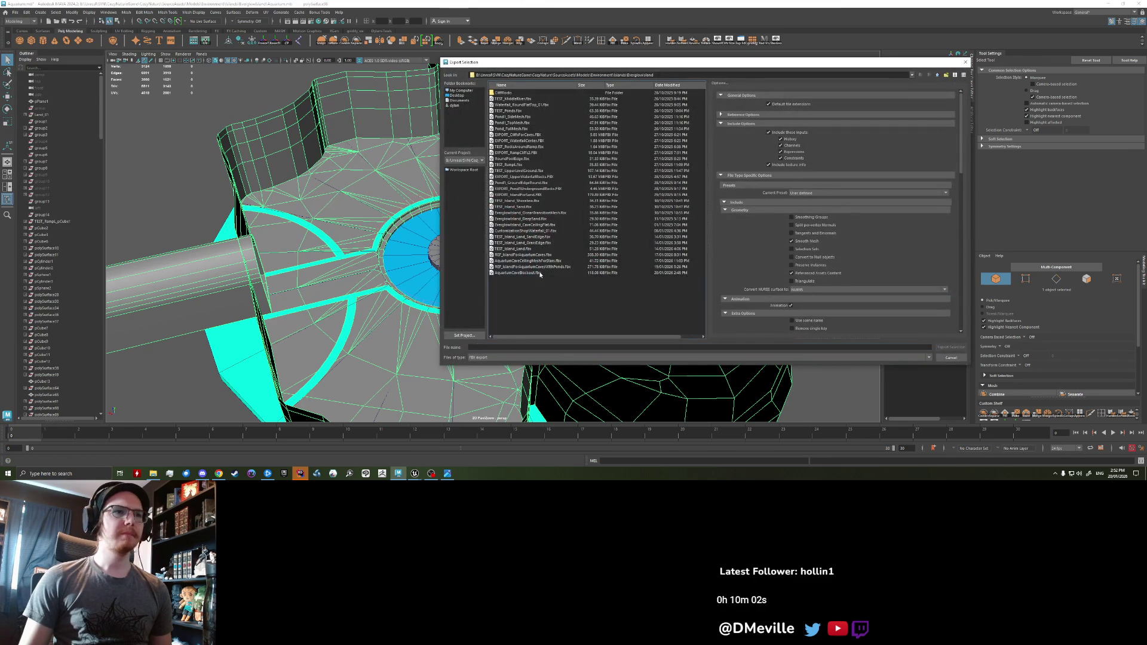
click(950, 347)
click(693, 222)
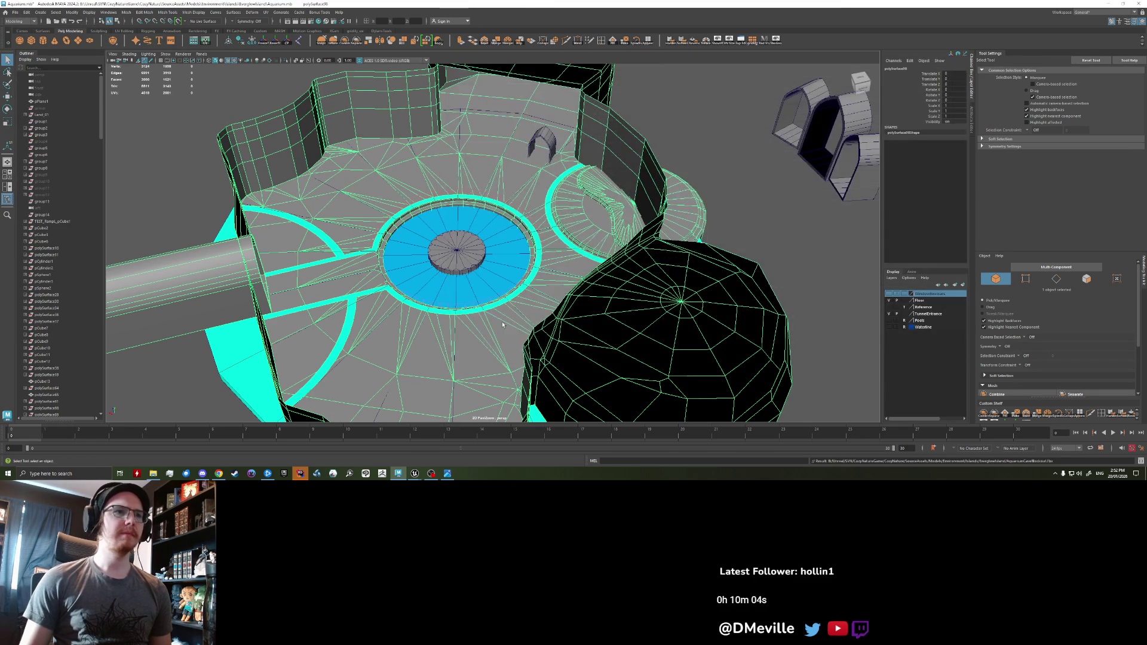
click(414, 473)
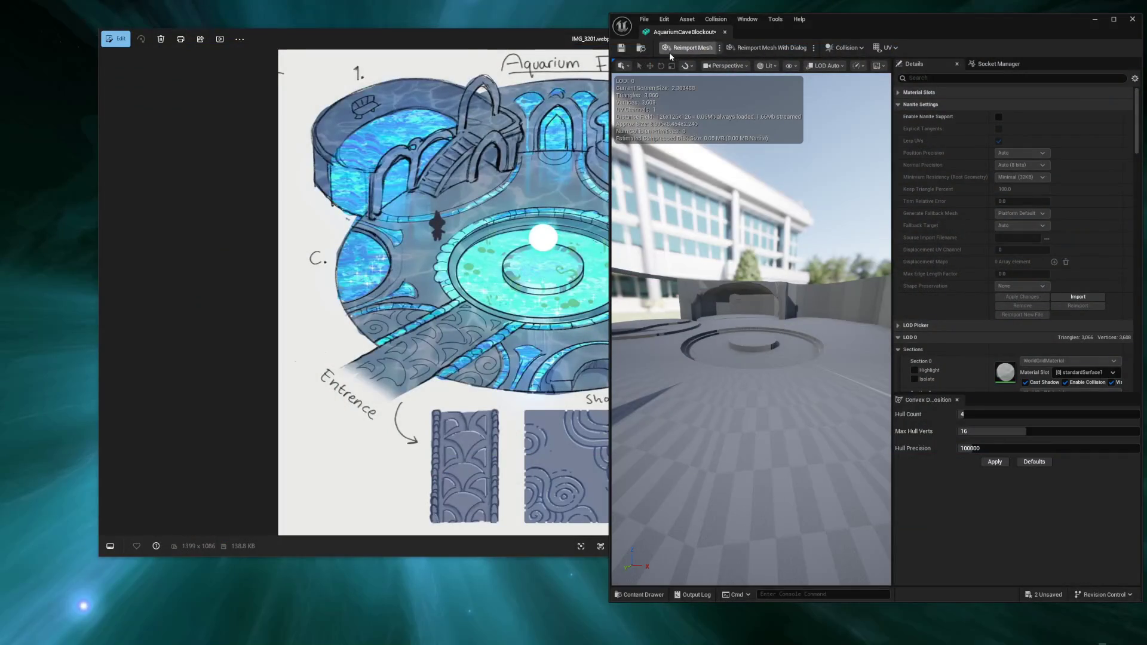
- Reimport AquariumCaveBlockout and fly the camera around the circular stage, left wall and stairs
click(669, 52)
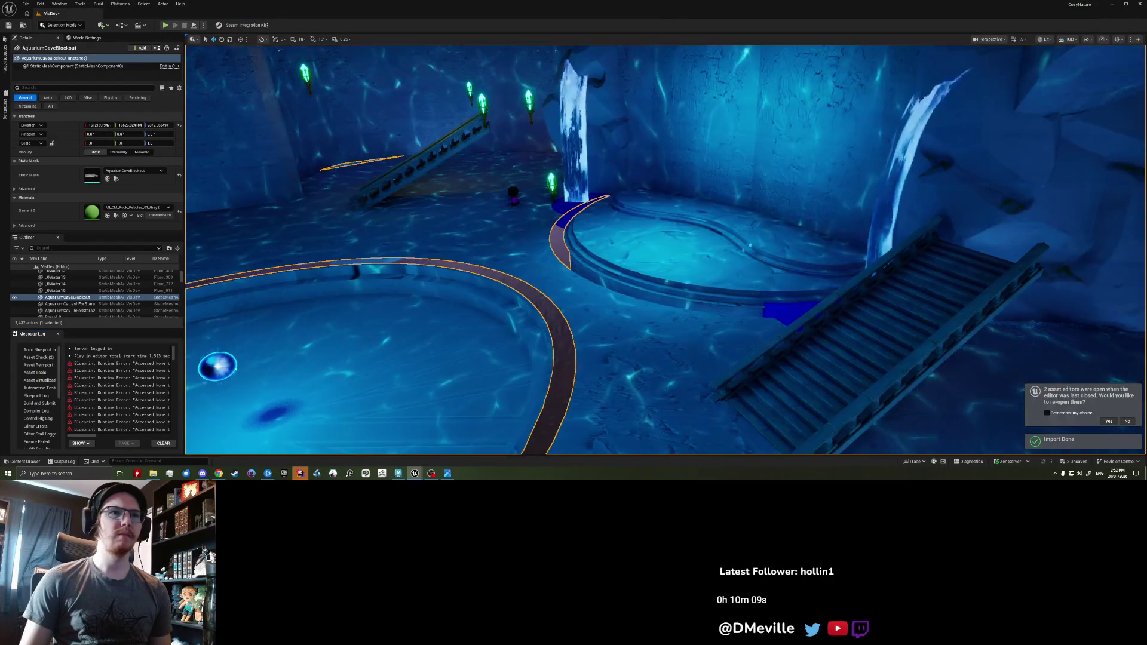
right_drag(1011, 315, 962, 343)
scroll(991, 325, down, 2)
right_drag(679, 305, 679, 305)
right_drag(695, 255, 633, 257)
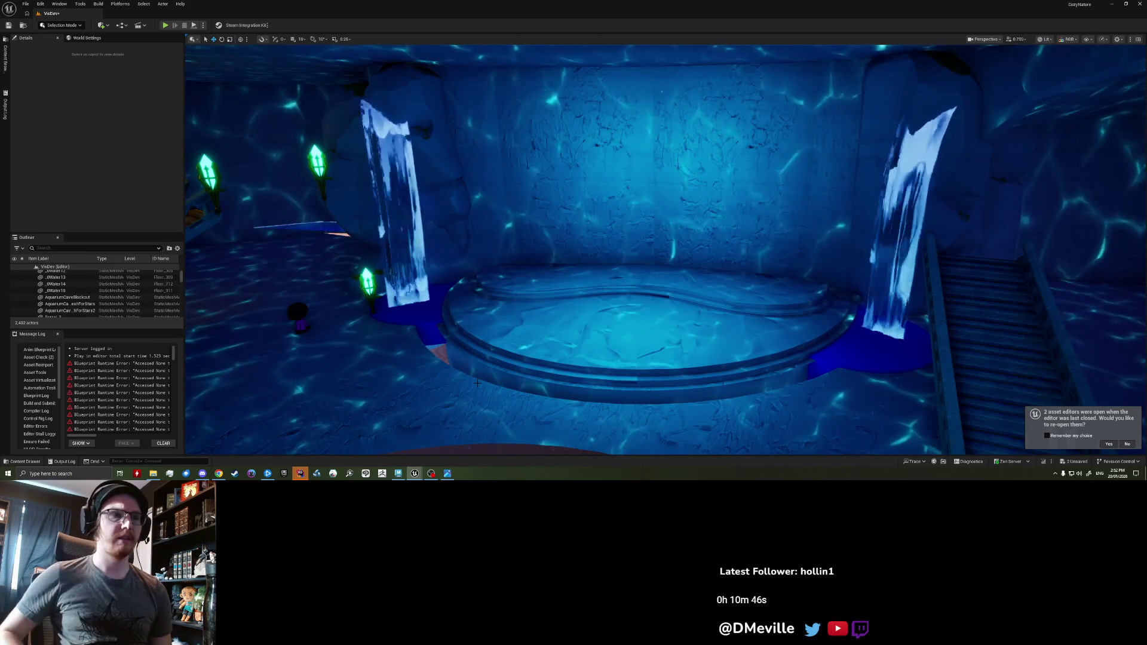
mouse_move(477, 383)
right_down()
mouse_move(331, 388)
mouse_move(332, 430)
mouse_move(332, 395)
mouse_move(358, 385)
mouse_move(570, 421)
right_up()
- Play from beside the cave stage, move the character out of the water, then stop and return to Maya
right_click(571, 421)
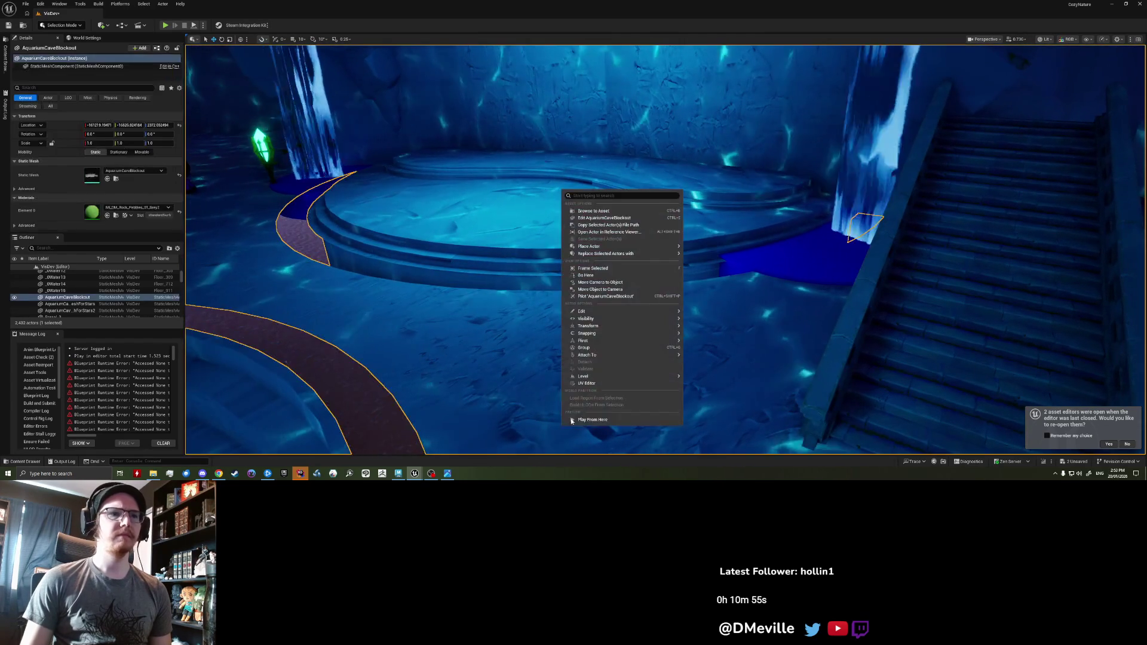
click(611, 420)
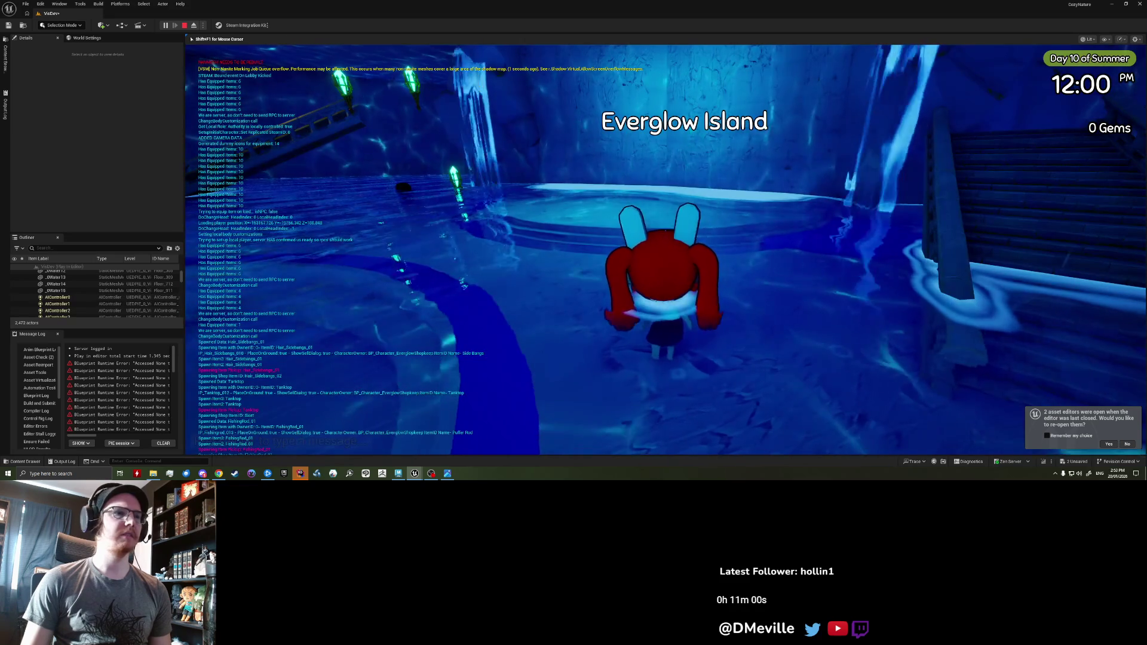
key(w)
key(space)
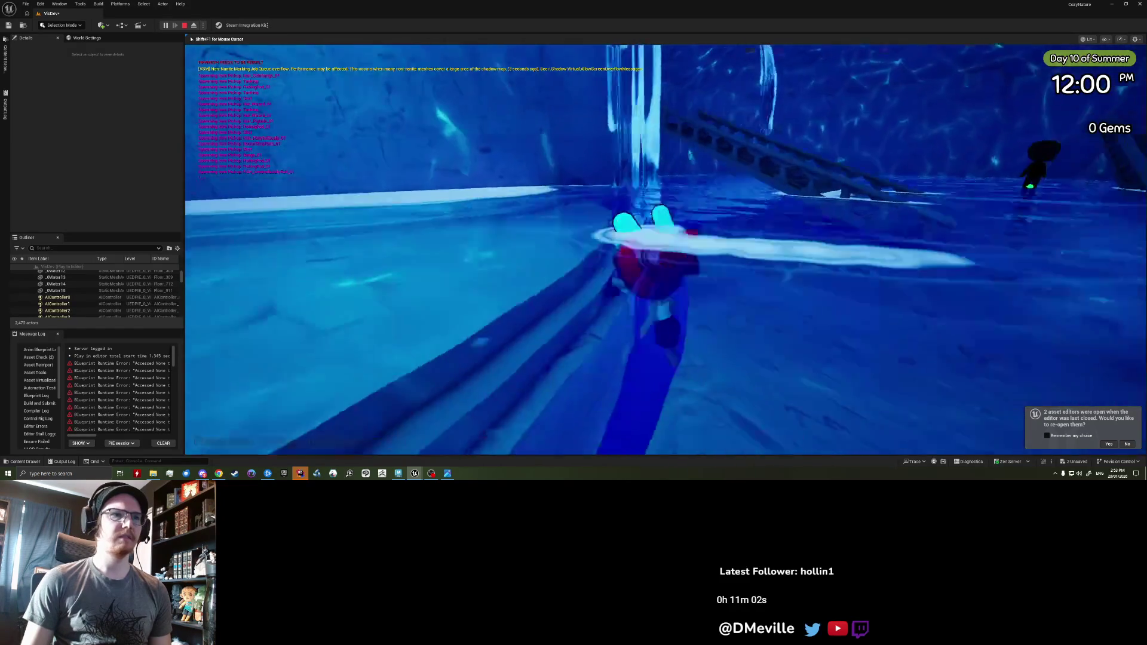
key(Escape)
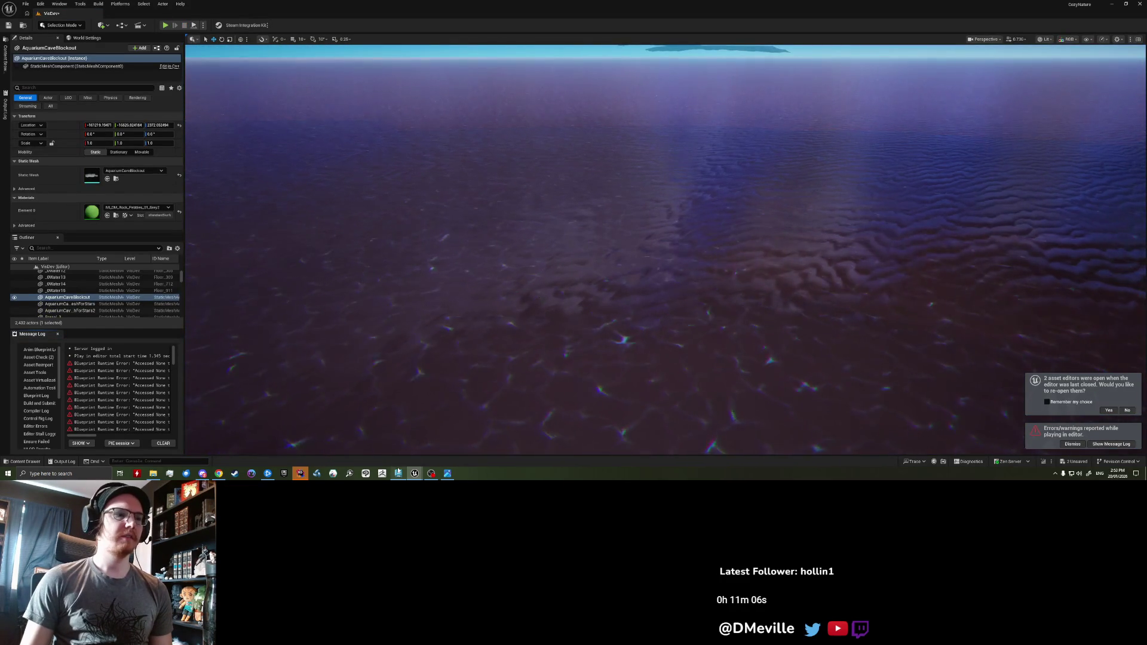
key(alt+Tab)
alt+drag(503, 352, 206, 300)
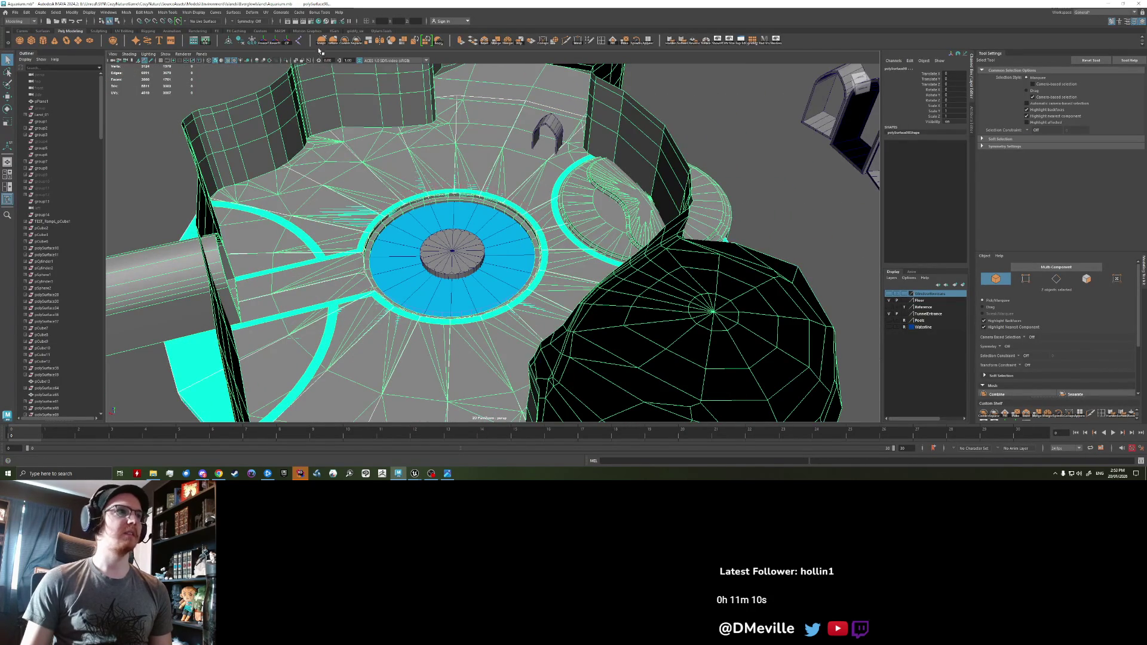
- Combine the selected stage objects and re-export them over AquariumCaveBlockout.fbx
click(292, 46)
click(15, 12)
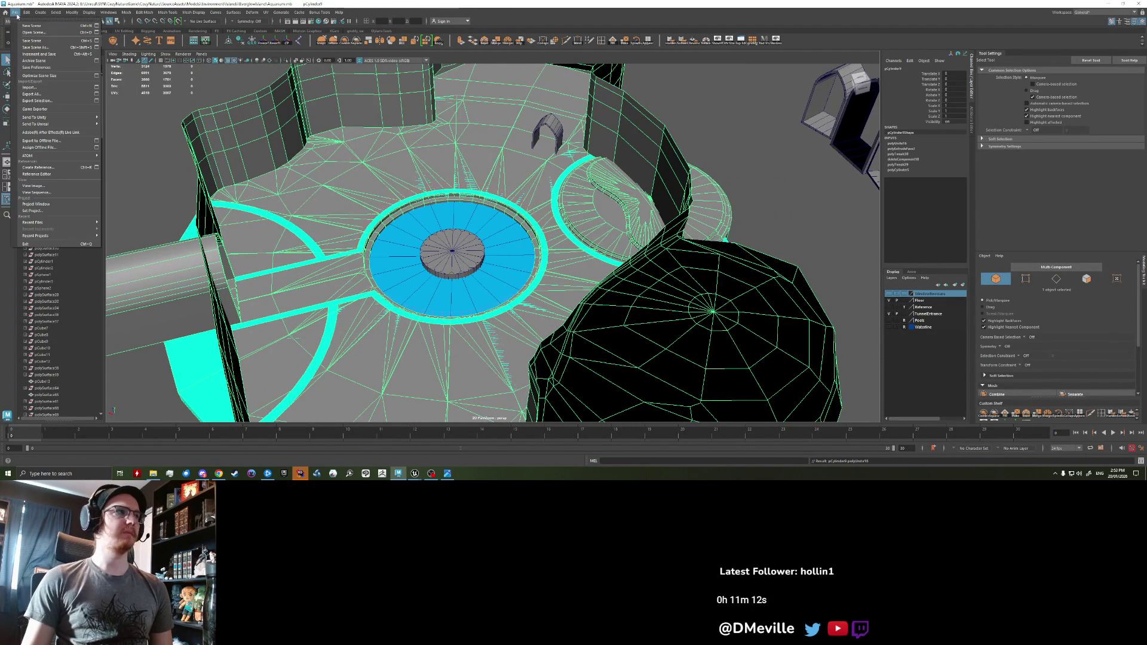
click(39, 101)
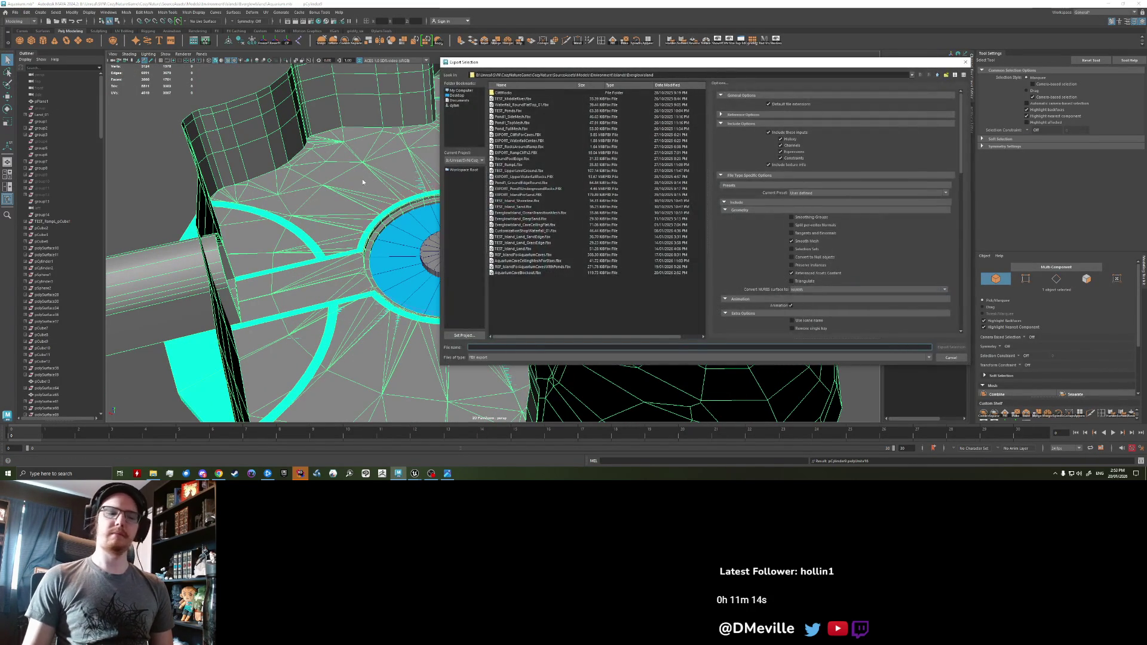
click(536, 273)
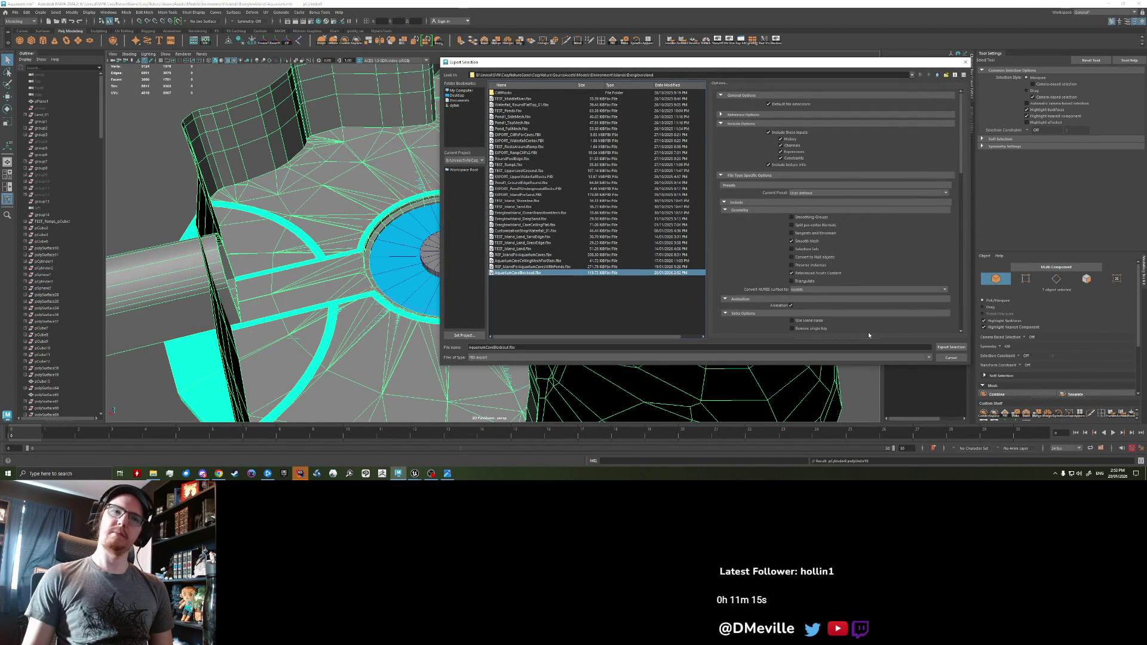
click(949, 349)
click(696, 227)
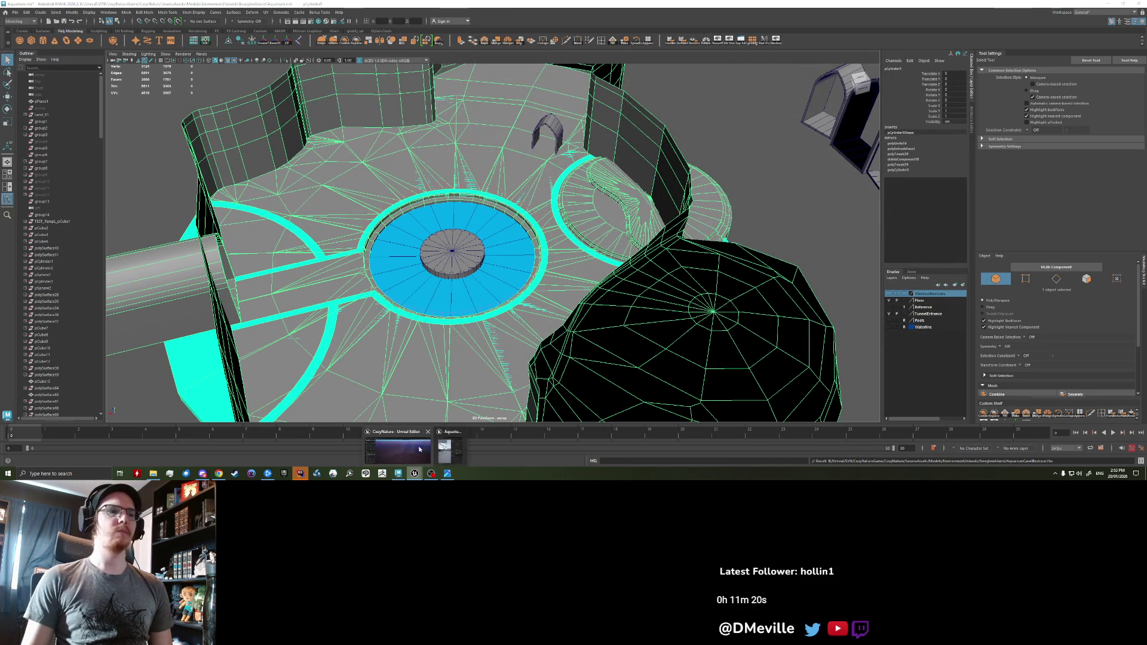
click(418, 473)
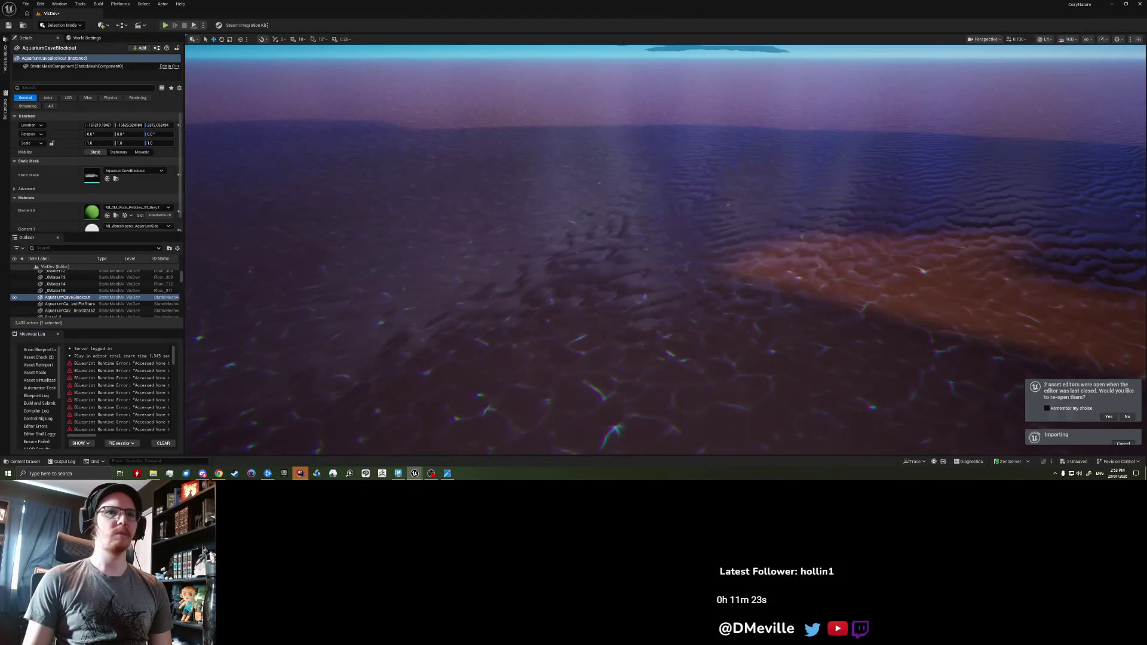
- Fly the camera to face the aquarium mesh and look over the refreshed pool area
mouse_move(621, 224)
right_down()
mouse_move(621, 197)
mouse_move(621, 209)
right_up()
right_drag(448, 289, 448, 288)
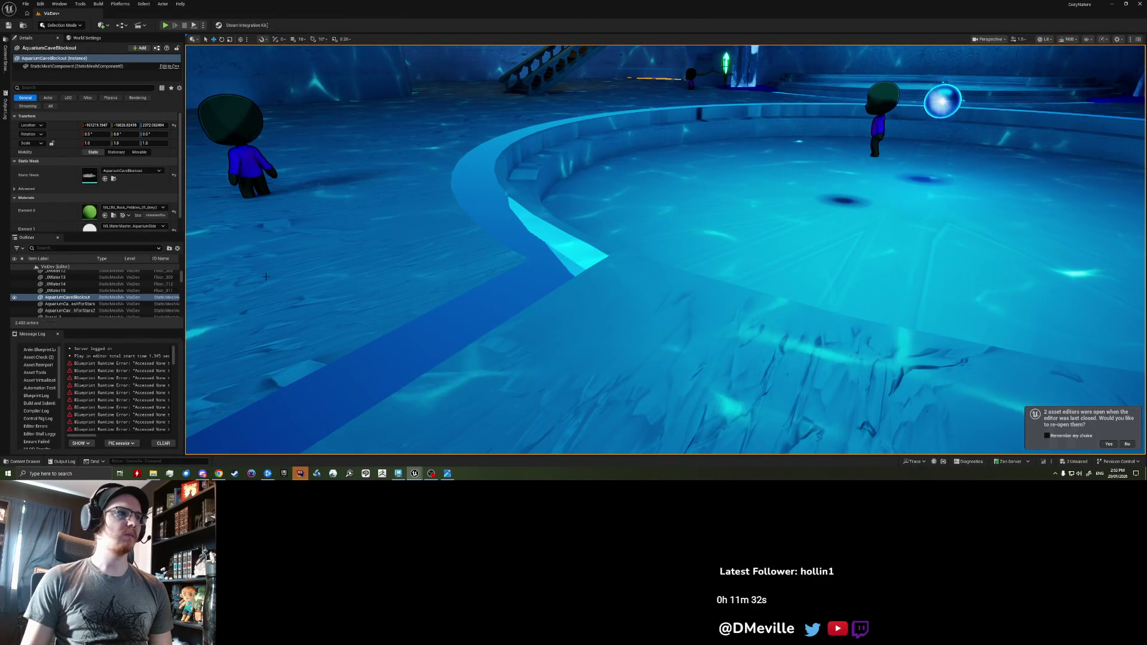
- Enlarge the Outliner and filter its actor list with the search term 'water'
scroll(146, 217, down, 1)
right_drag(418, 251, 418, 251)
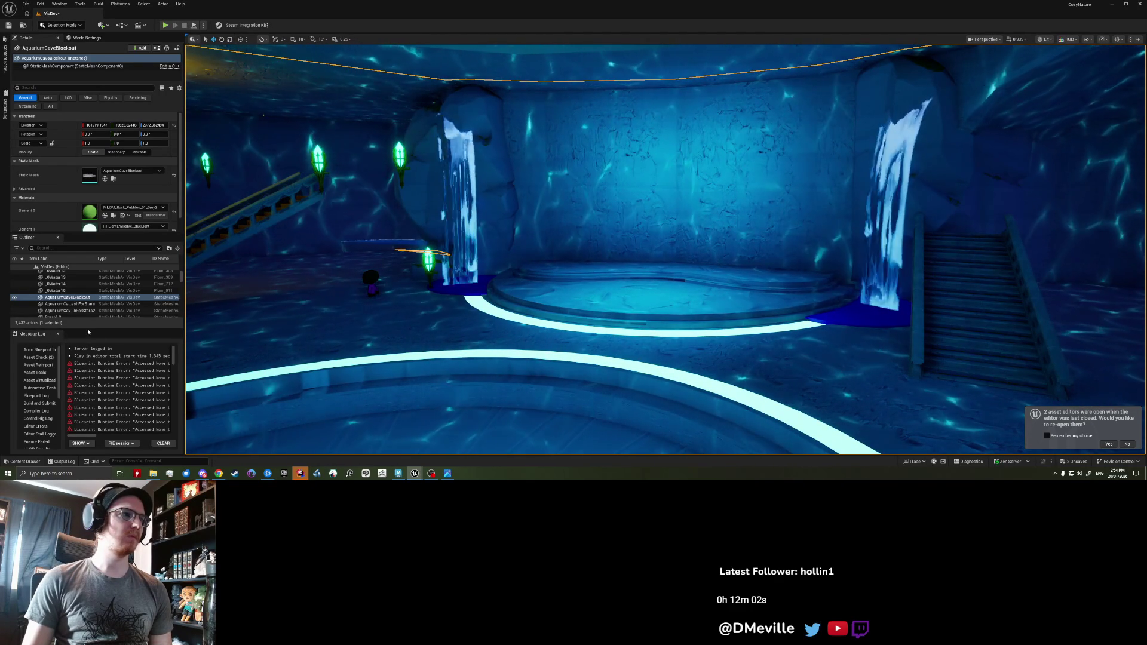
drag(94, 329, 94, 423)
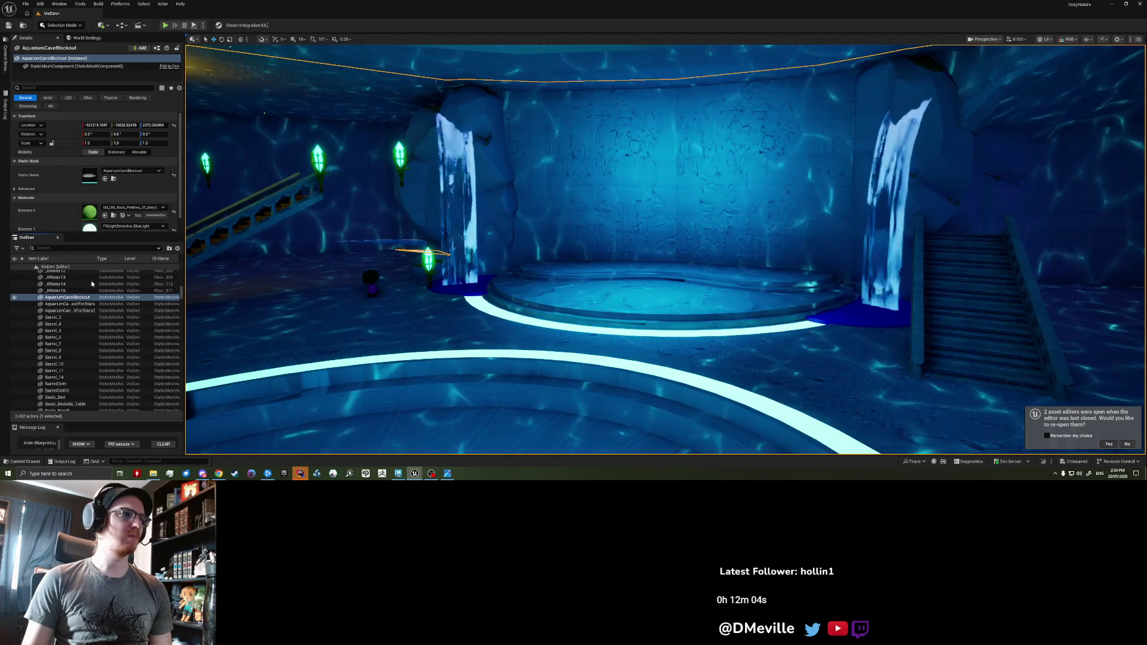
click(84, 248)
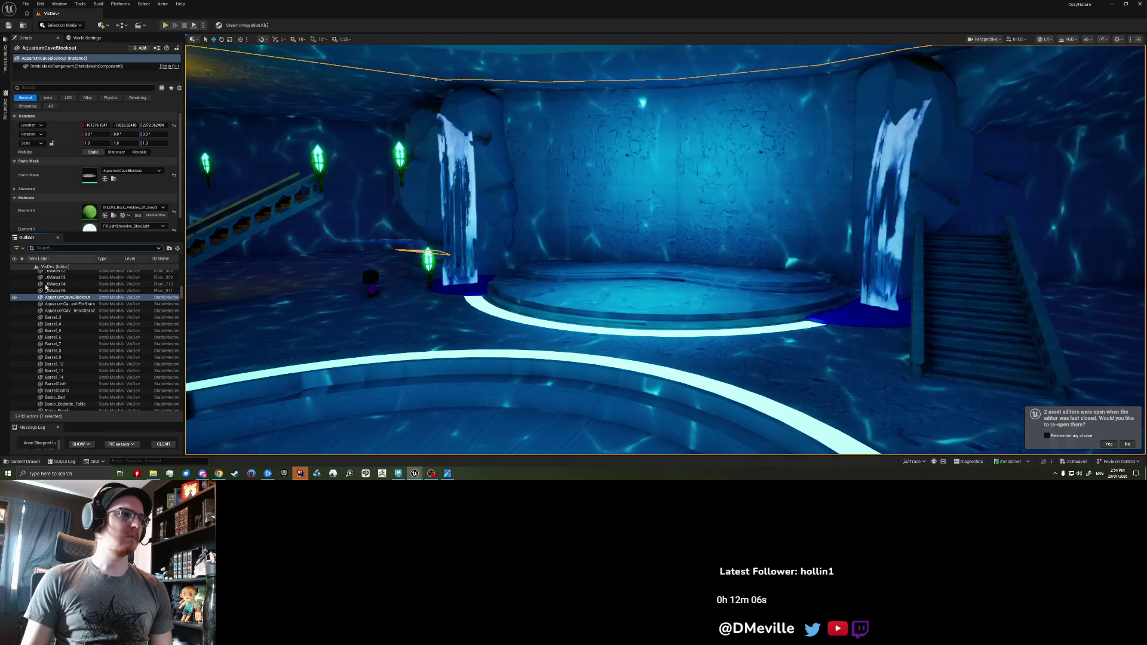
drag(181, 295, 182, 284)
text(water)
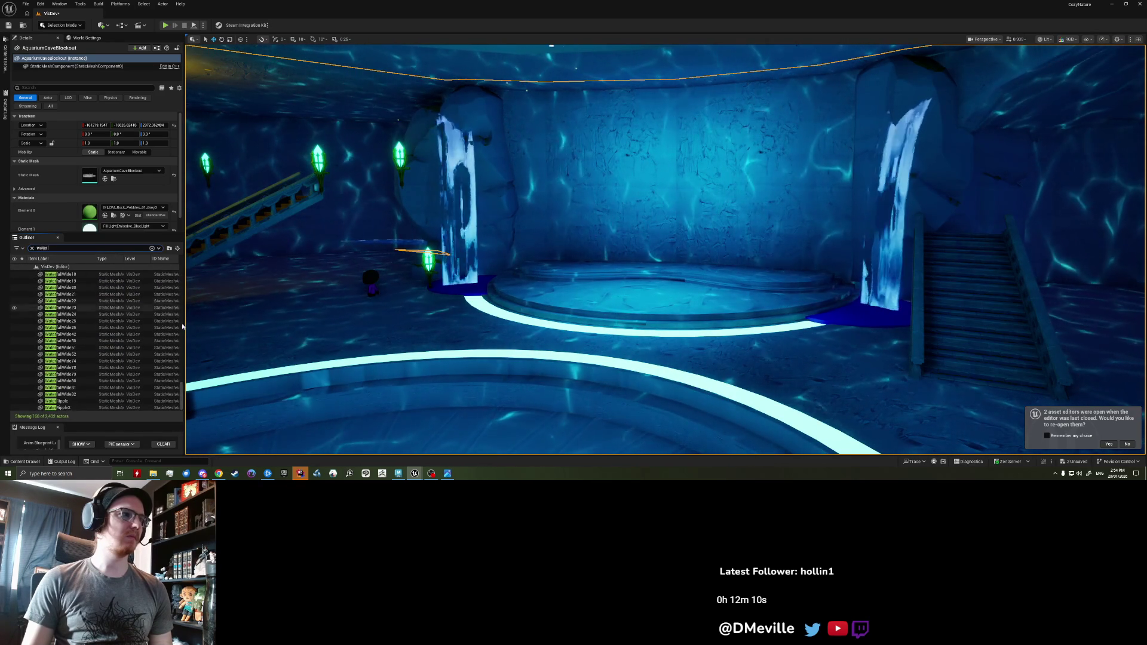
mouse_move(183, 387)
mouse_down()
mouse_move(188, 291)
mouse_move(186, 344)
mouse_up()
- Play from this spot, eject from the character to pick the dark ocean mesh, then stop playing
right_click(362, 270)
click(378, 271)
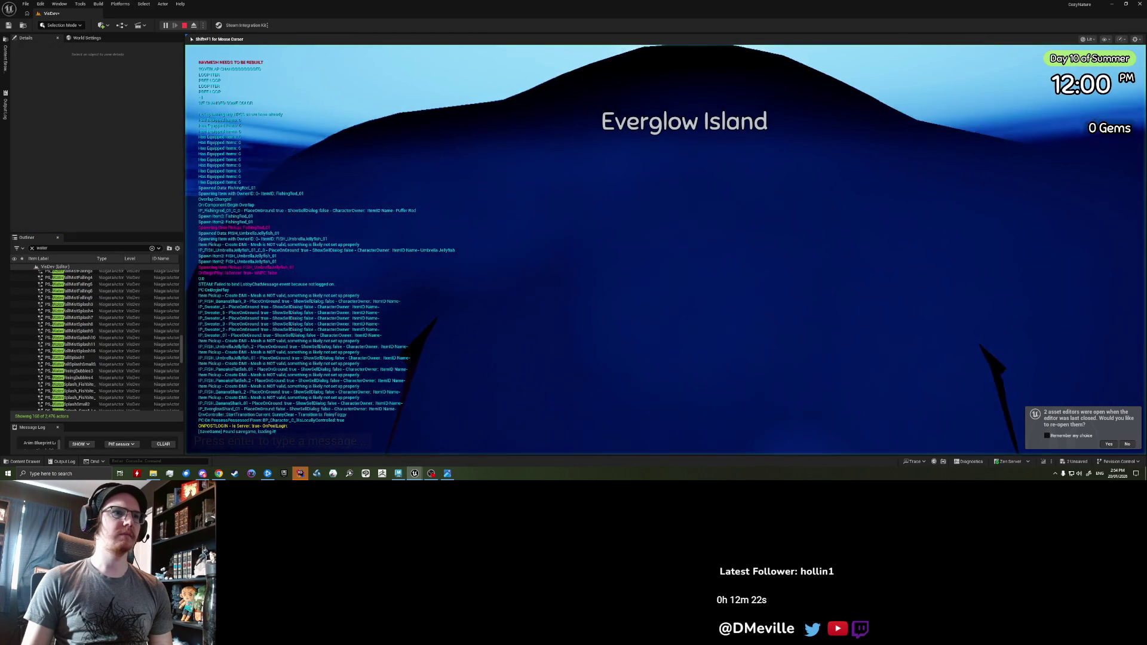
key(alt+Tab)
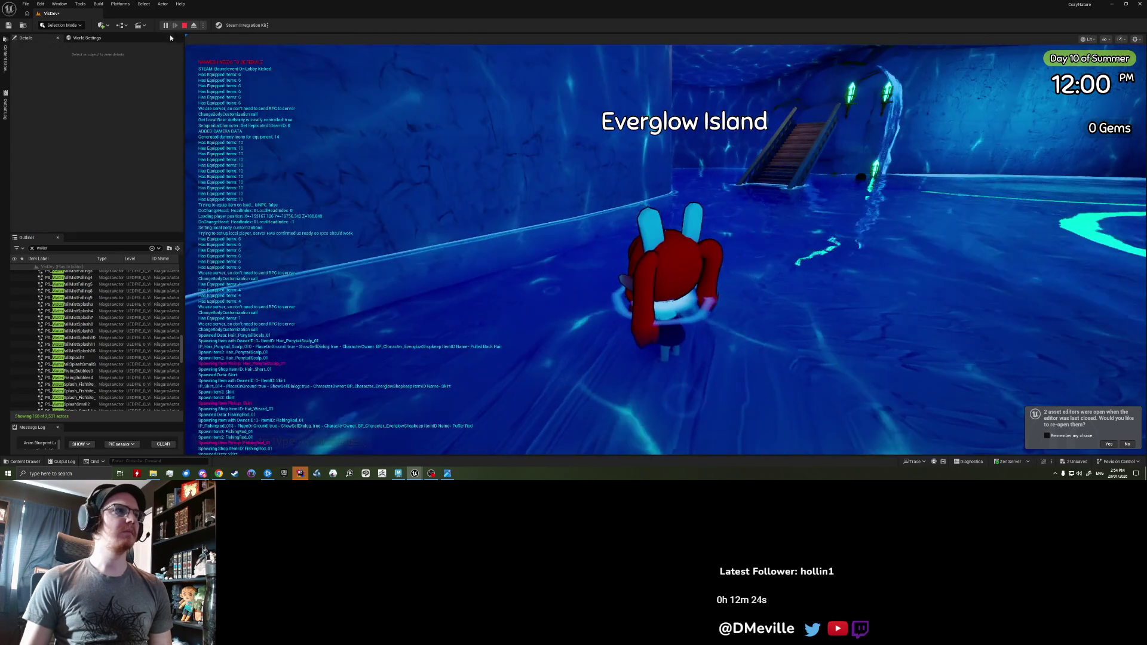
click(194, 26)
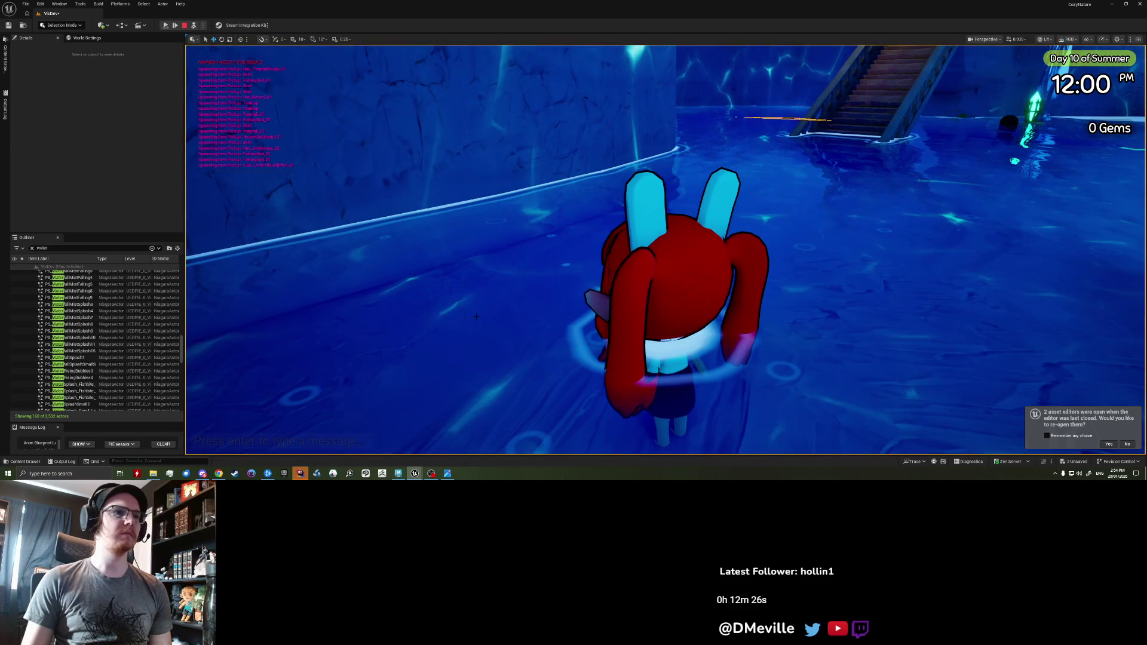
click(322, 272)
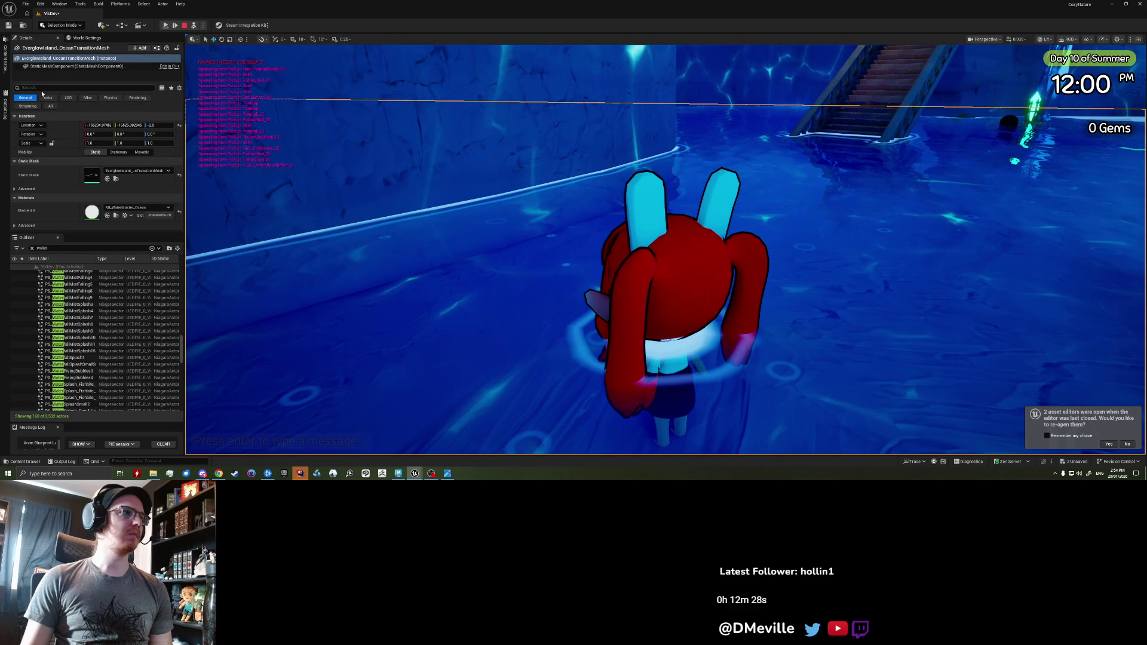
key(Escape)
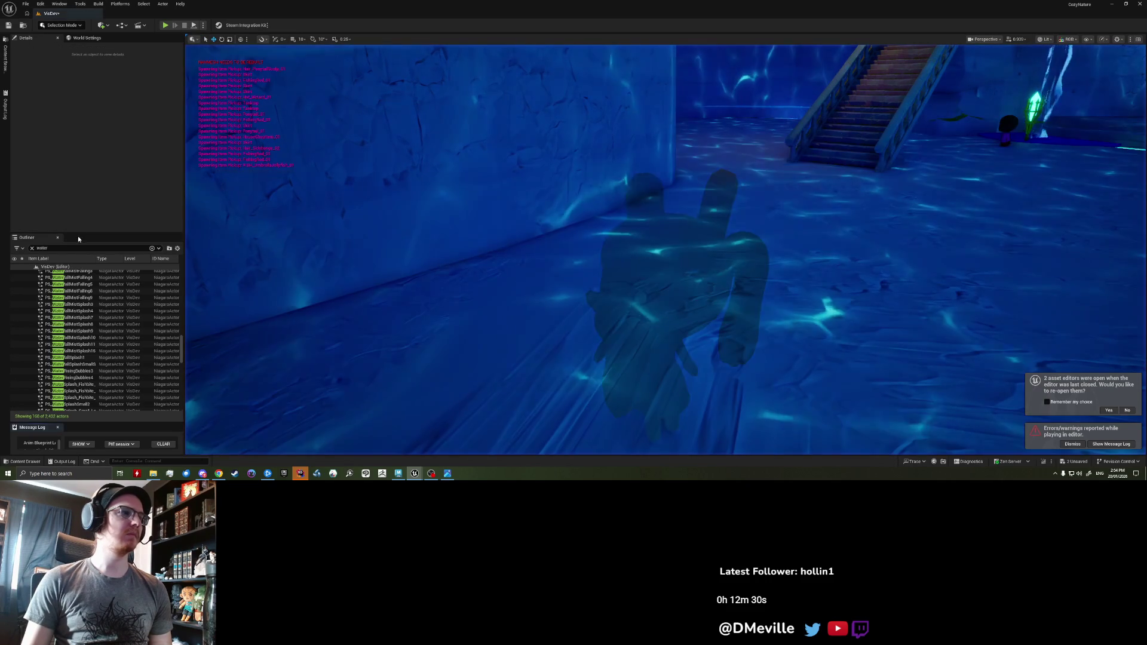
- Find the ocean transition mesh via 'ocean Tra' and uncheck its Visible property
click(72, 248)
text(ocean Tra)
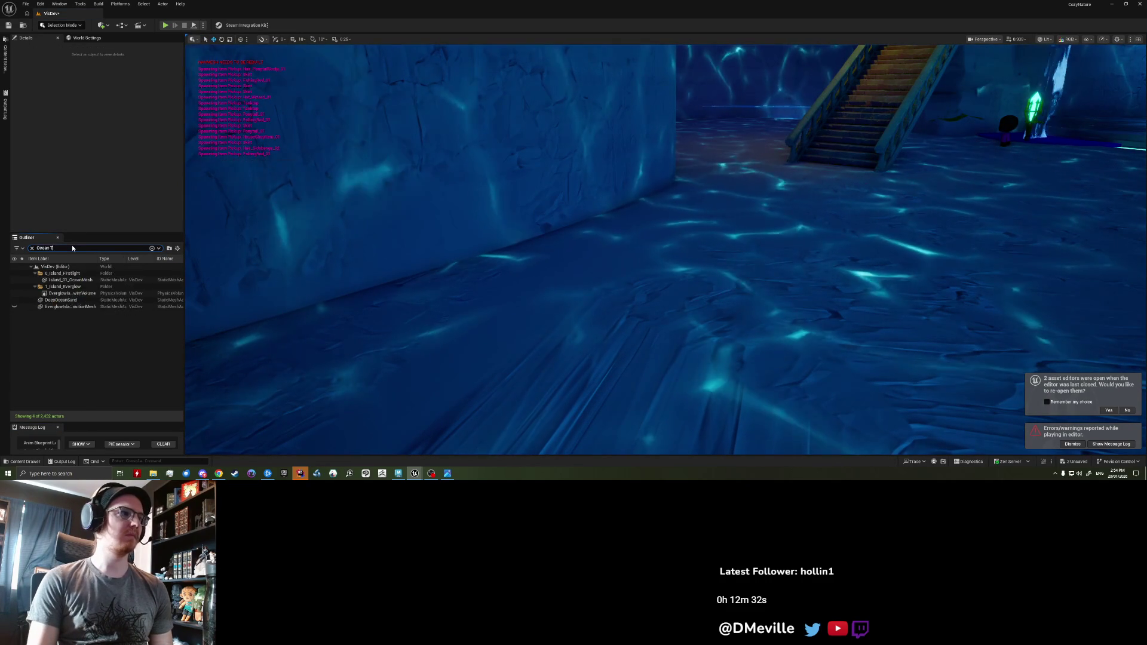
click(67, 273)
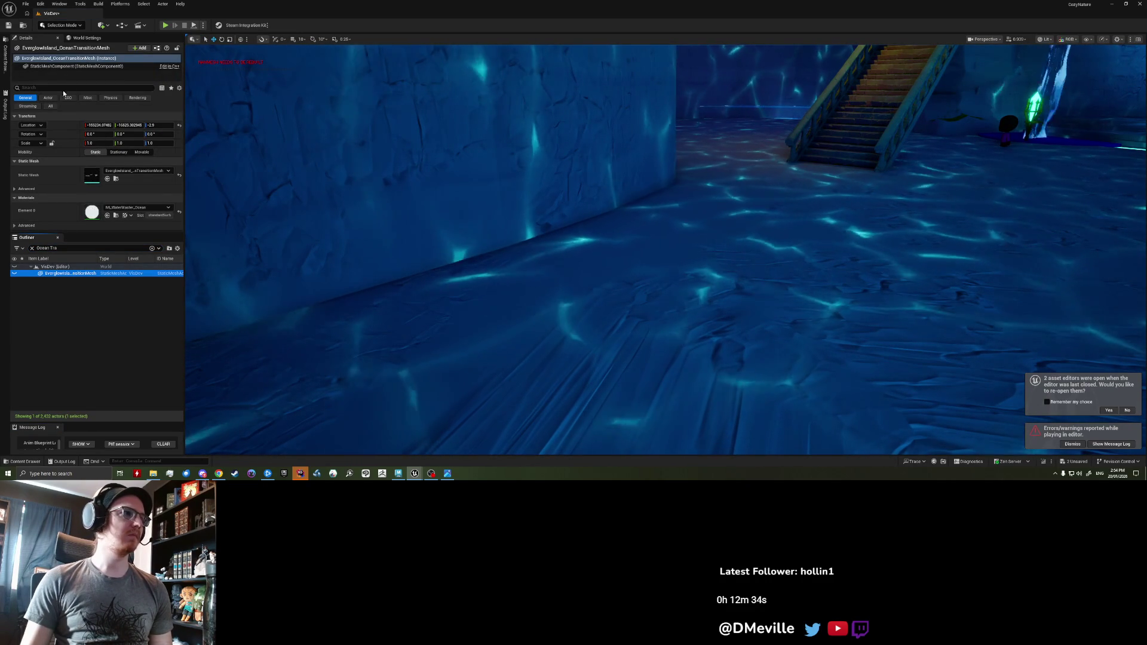
click(62, 87)
text(vis)
click(87, 152)
drag(356, 221, 469, 228)
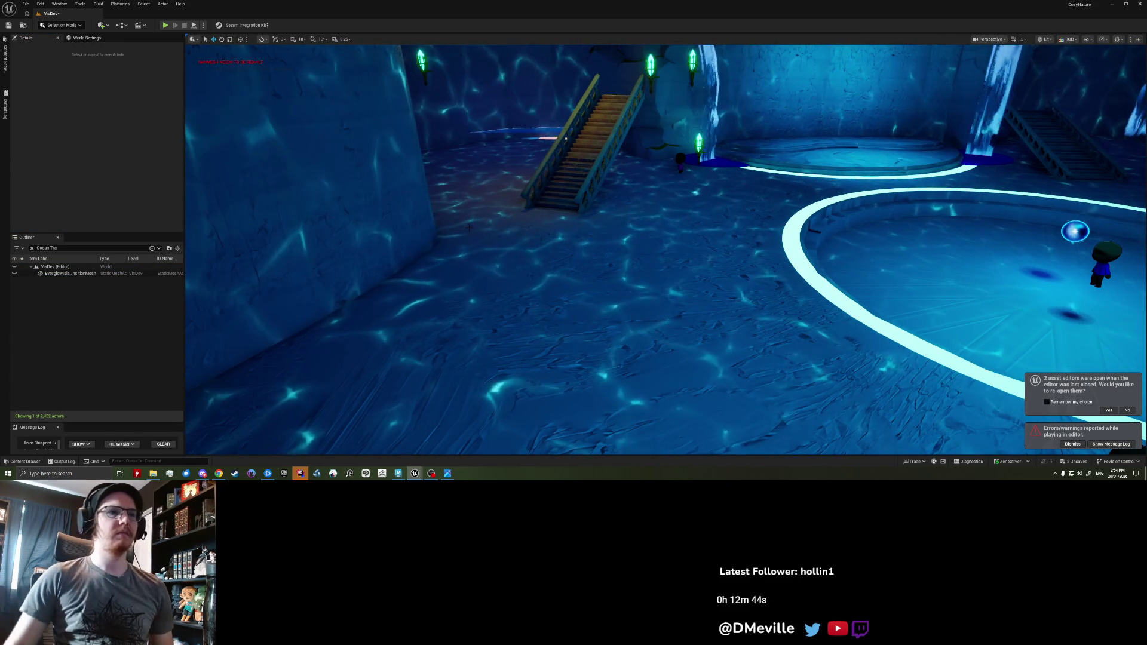
right_click(635, 313)
- Start playing from the cave and walk the character around the room past the waterfall
click(638, 307)
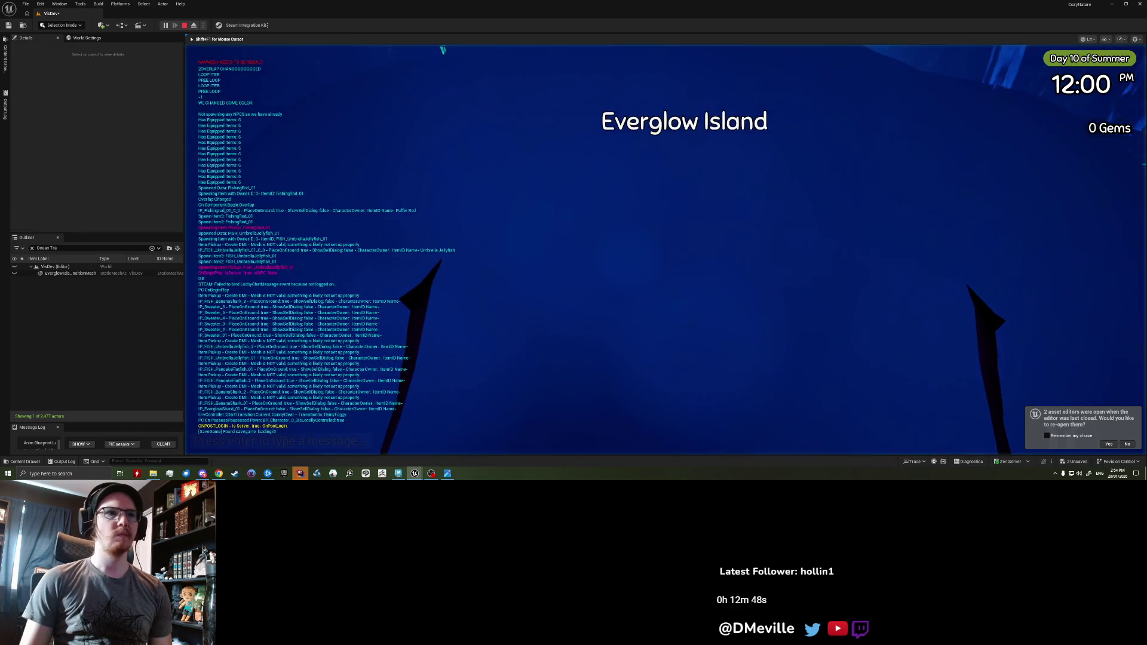
key(w)
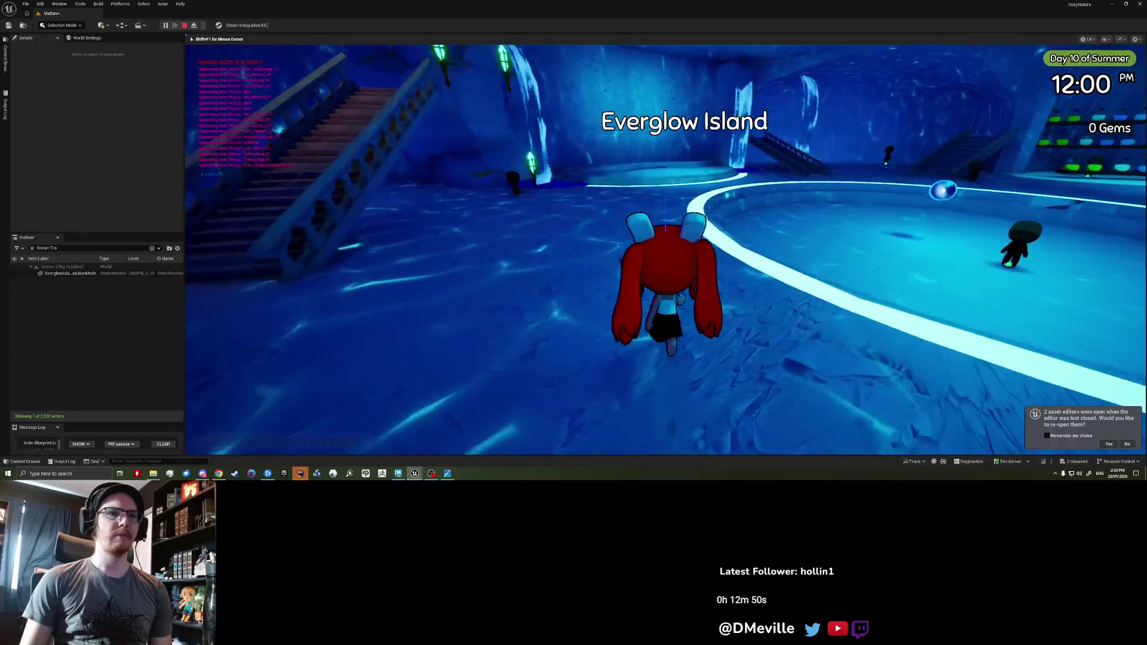
key(w)
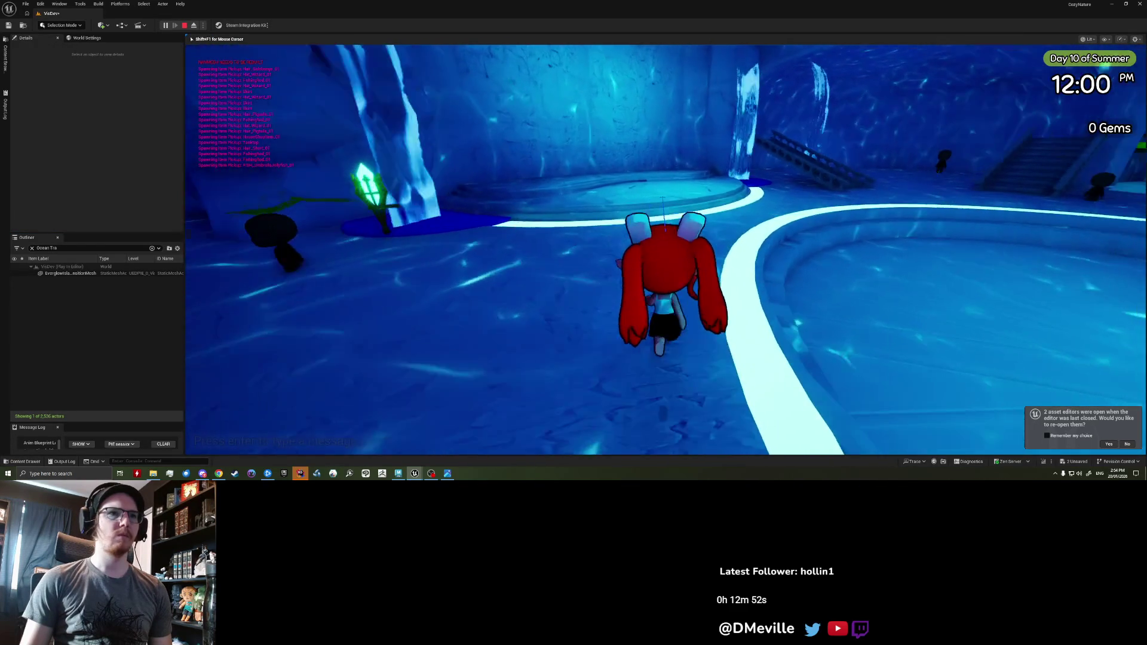
key(w)
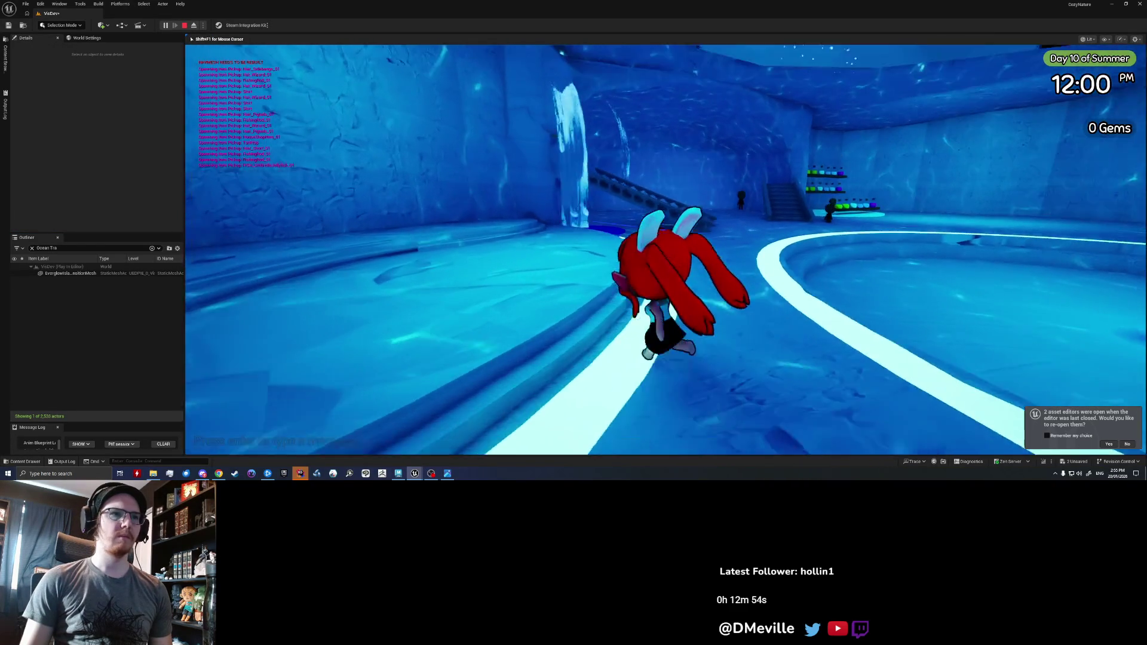
key(w)
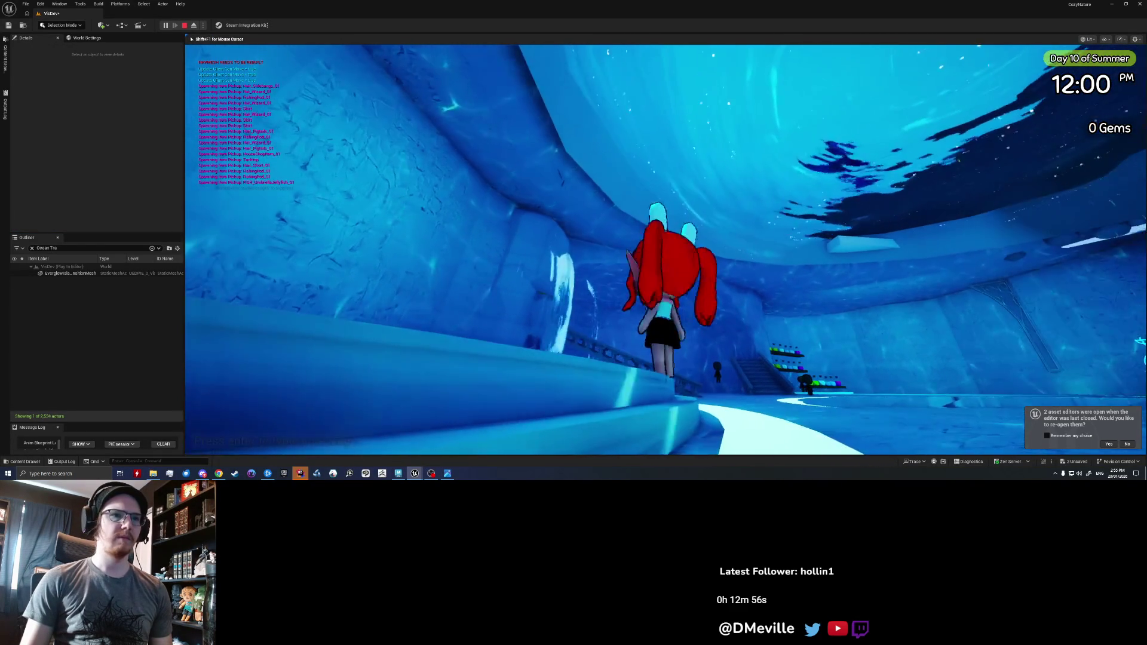
key(s)
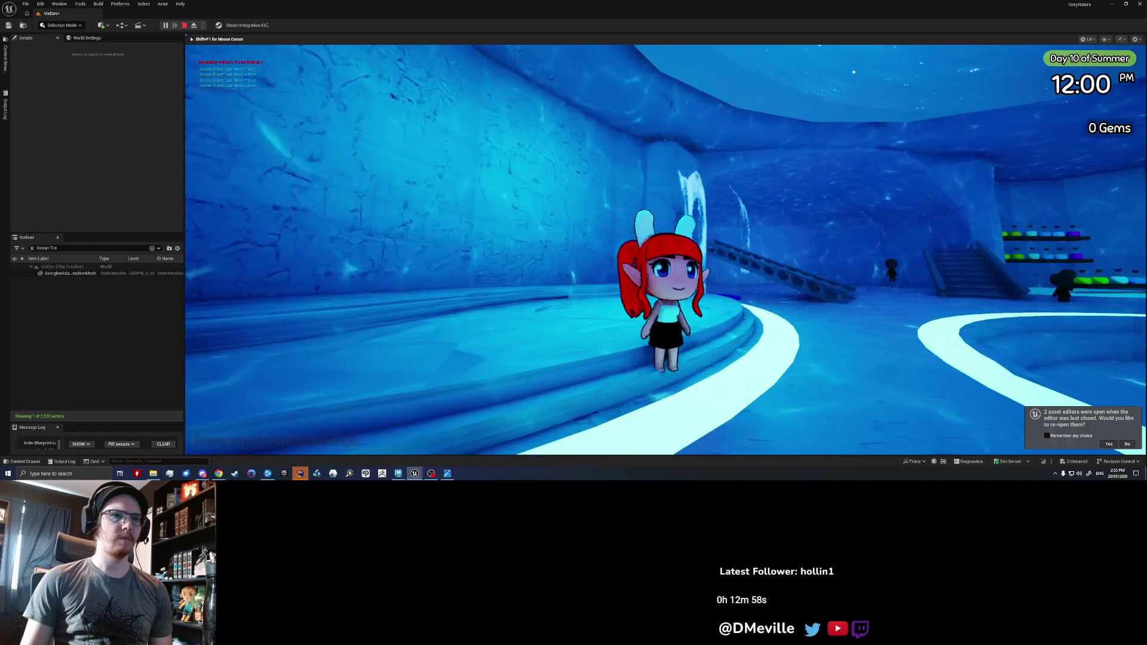
key(w)
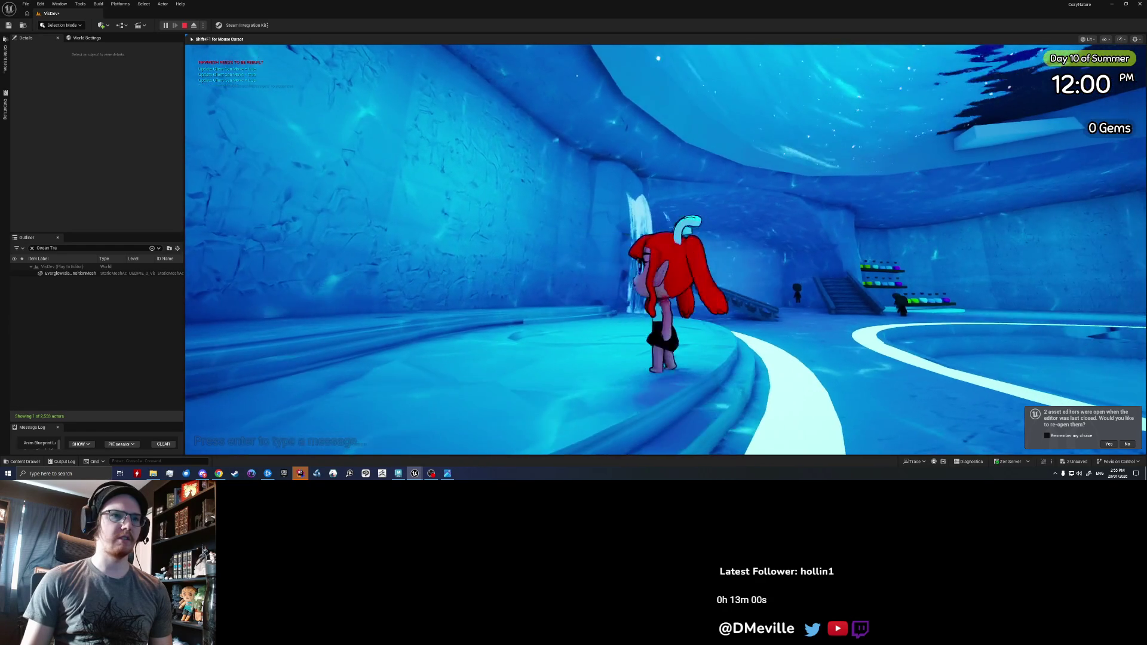
key(w)
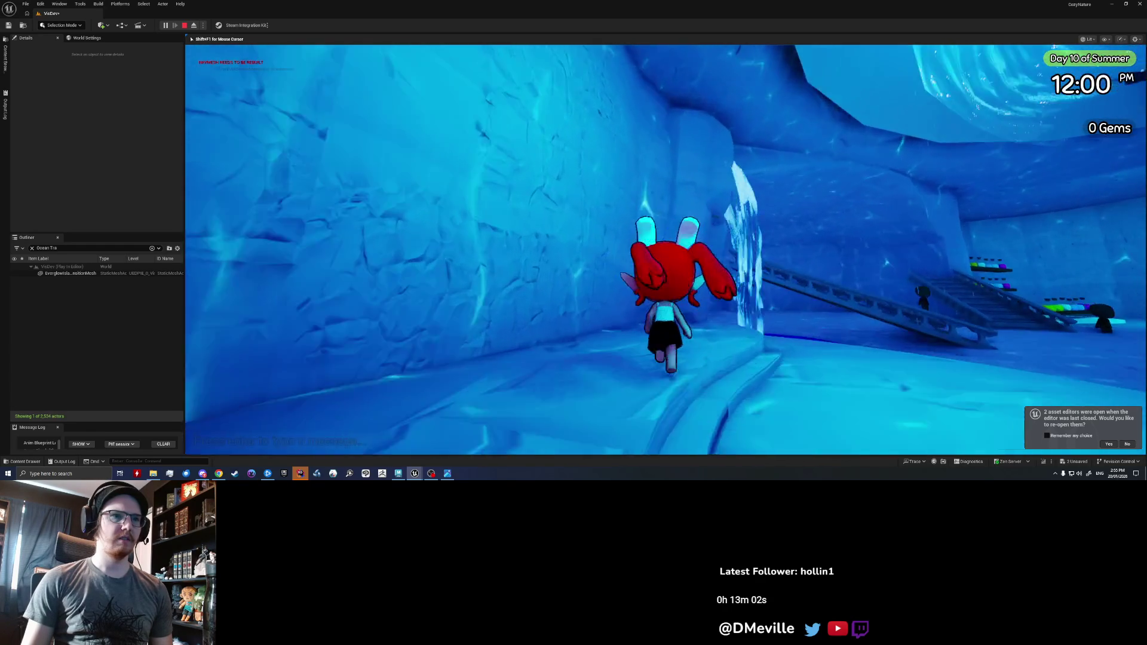
- Move the character along the ice wall and onto the raised round platform
key(a)
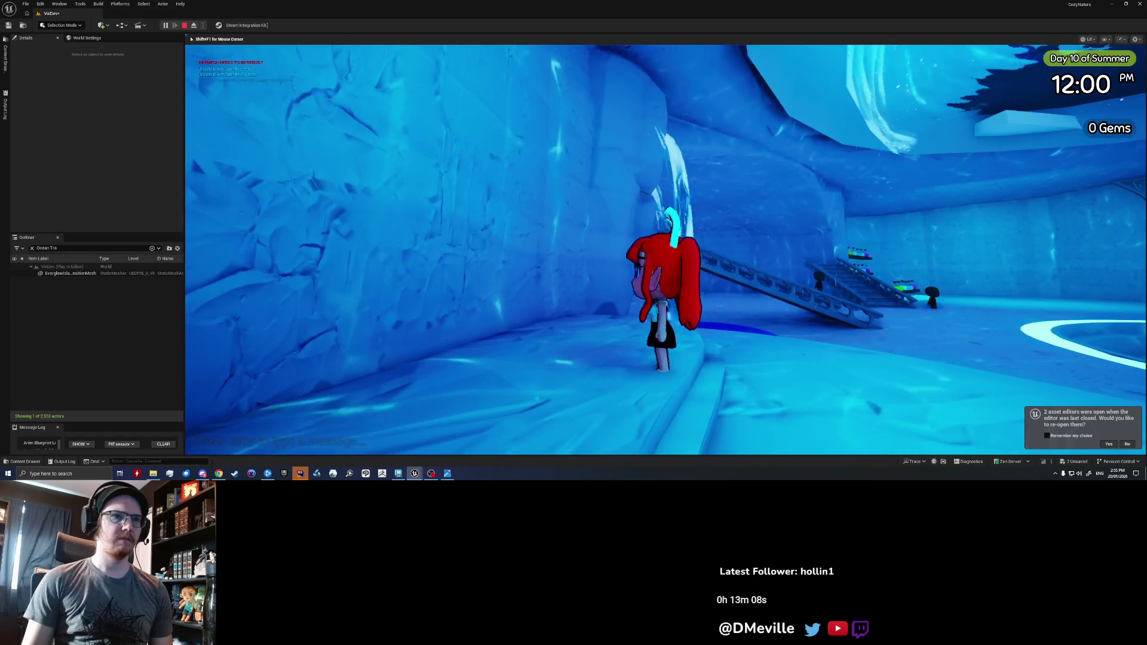
key(s)
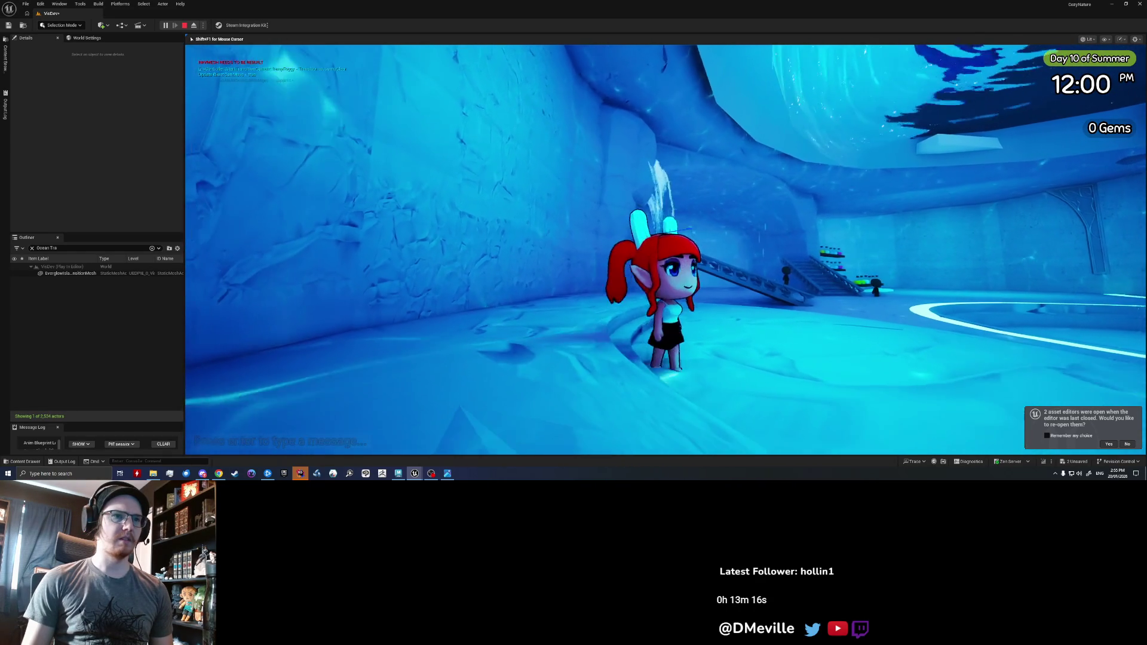
key(w)
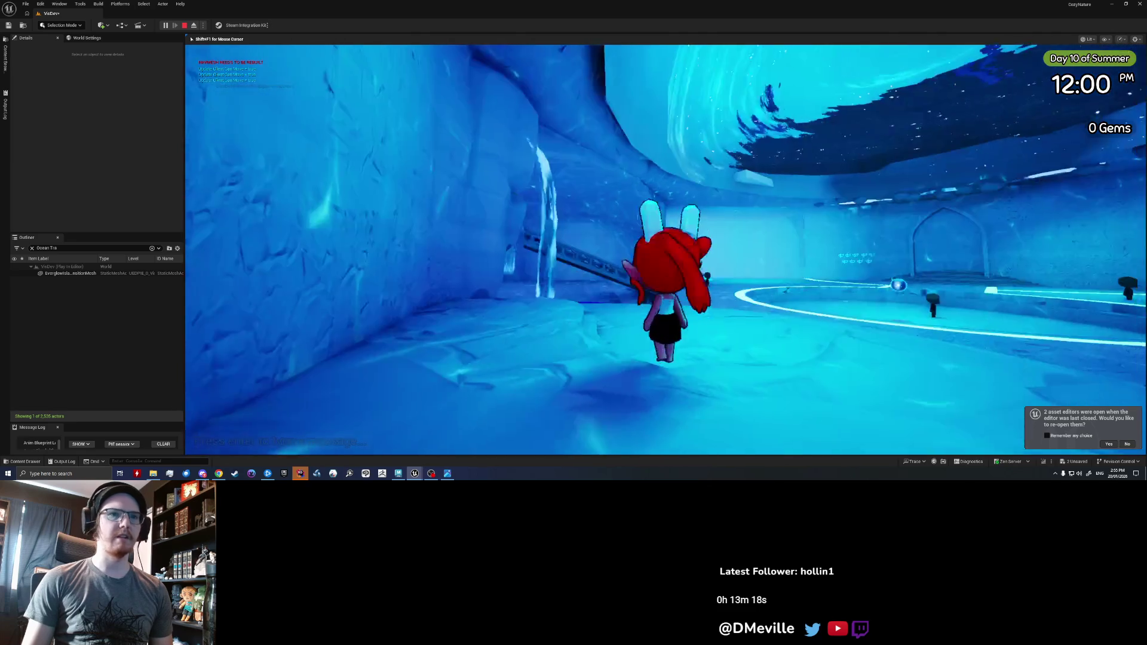
key(w)
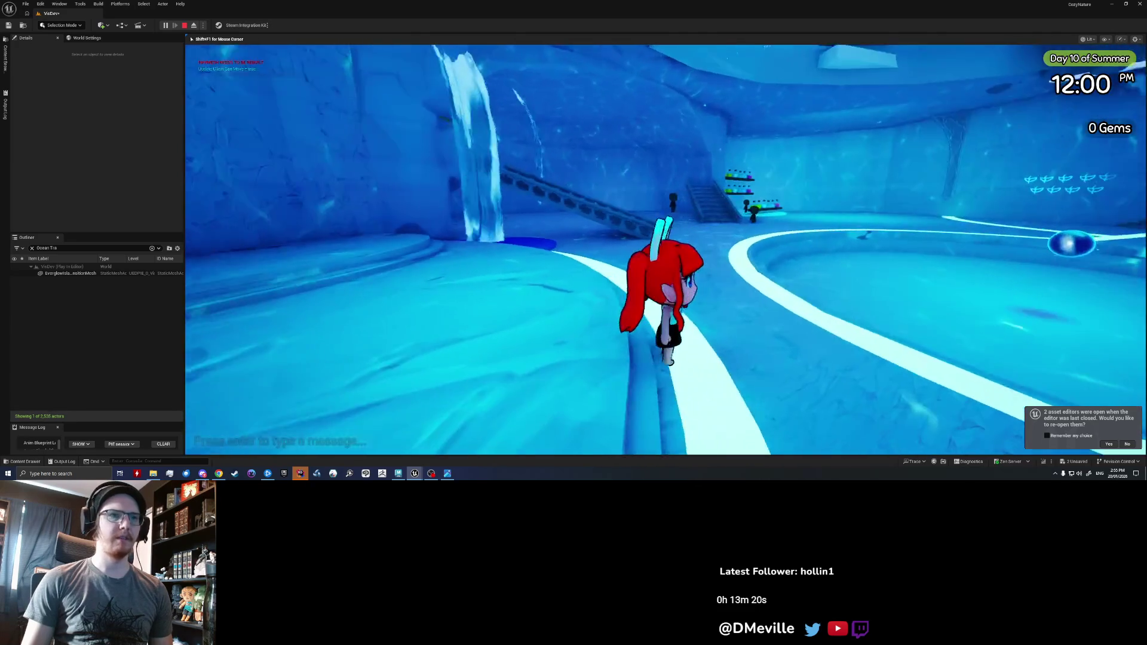
key(s)
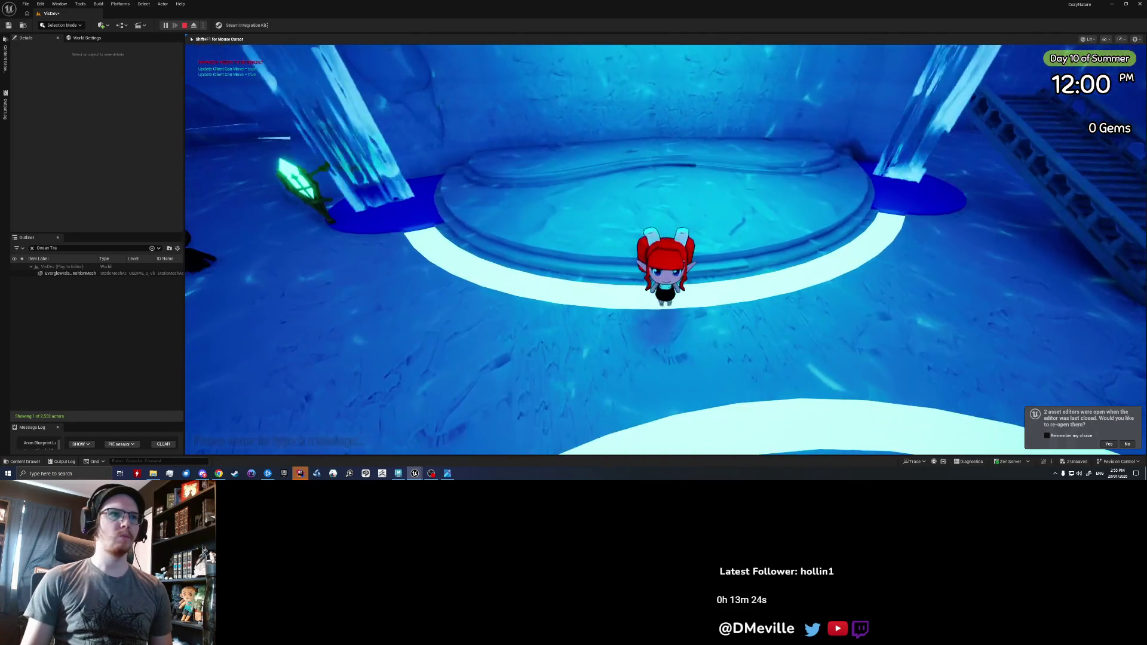
key(w)
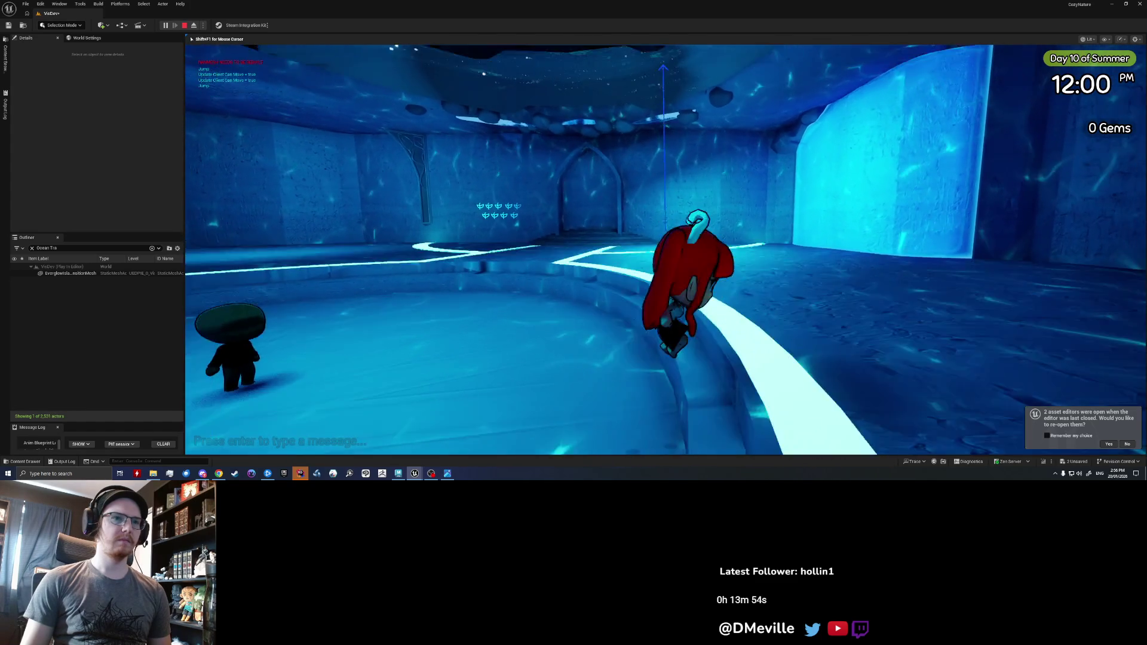
- Use the collection book's emote page to make the character sit on the ledge
key(Tab)
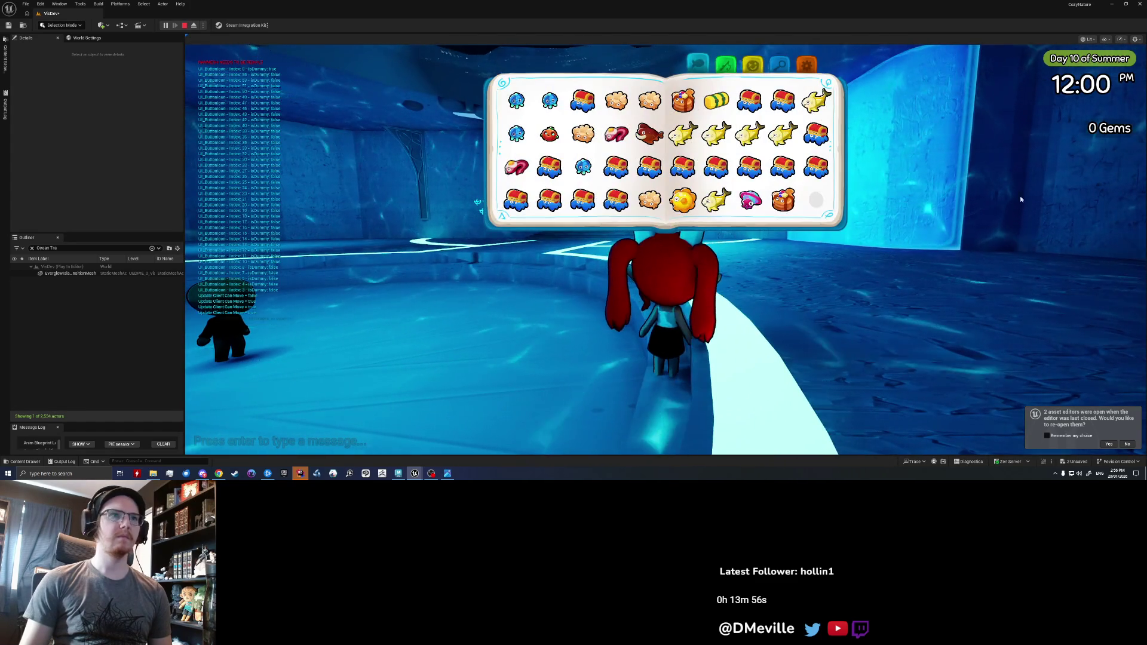
click(751, 66)
click(521, 113)
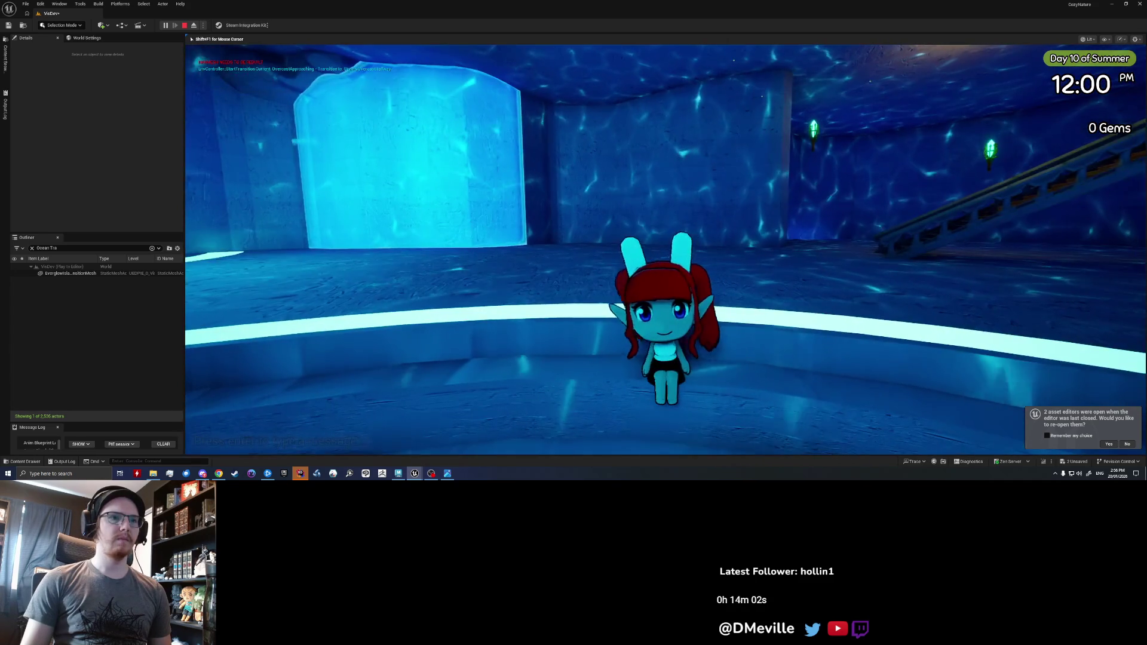
- Run the character into the circular arena, jump onto the ring's edge, then stop playing
key(w)
key(w)
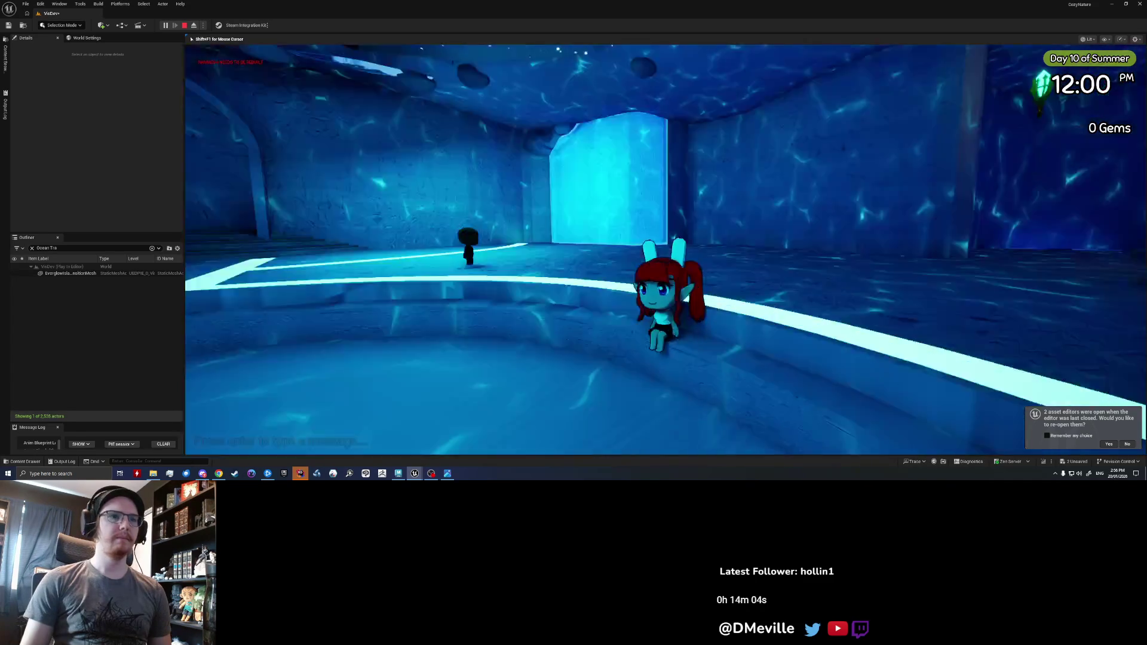
key(w)
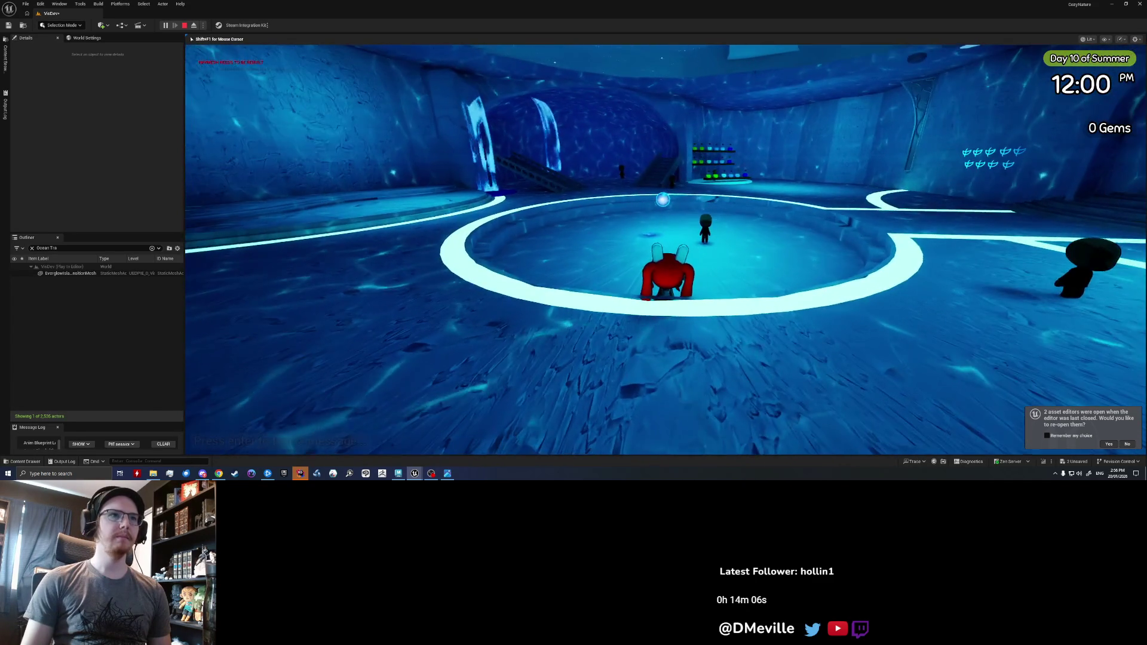
key(space)
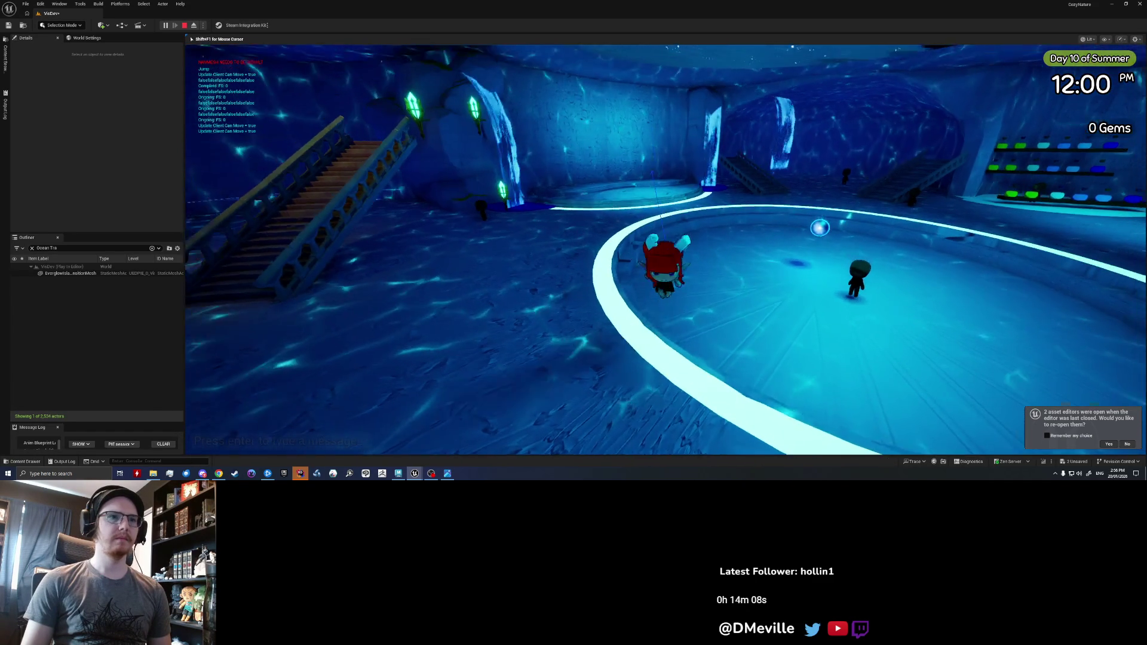
key(w)
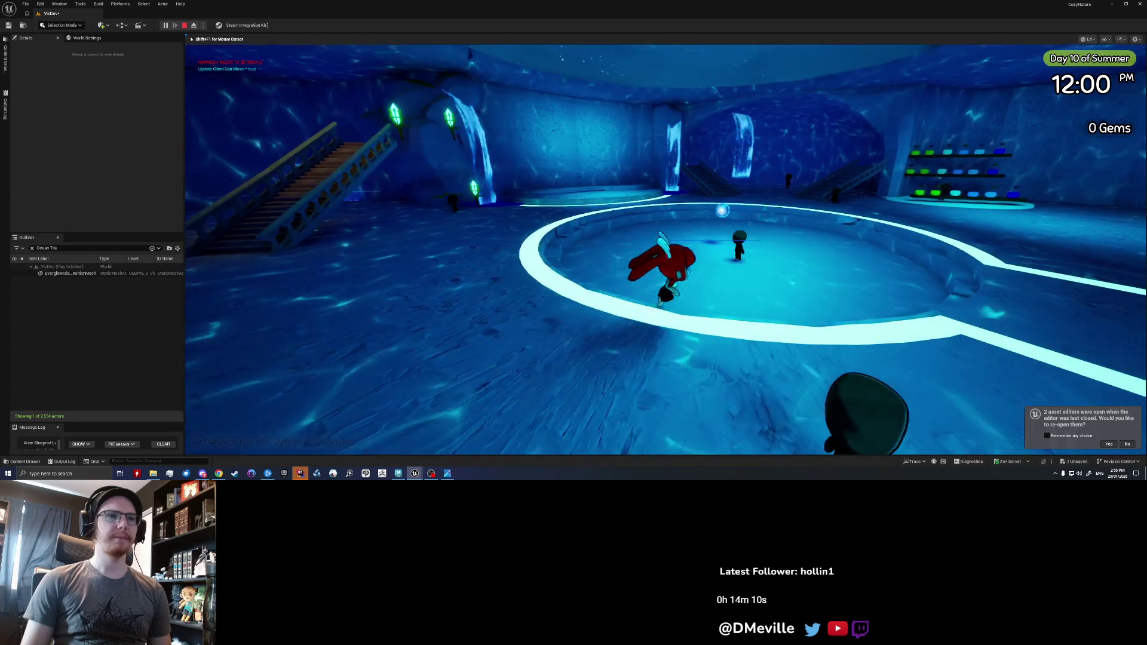
key(Escape)
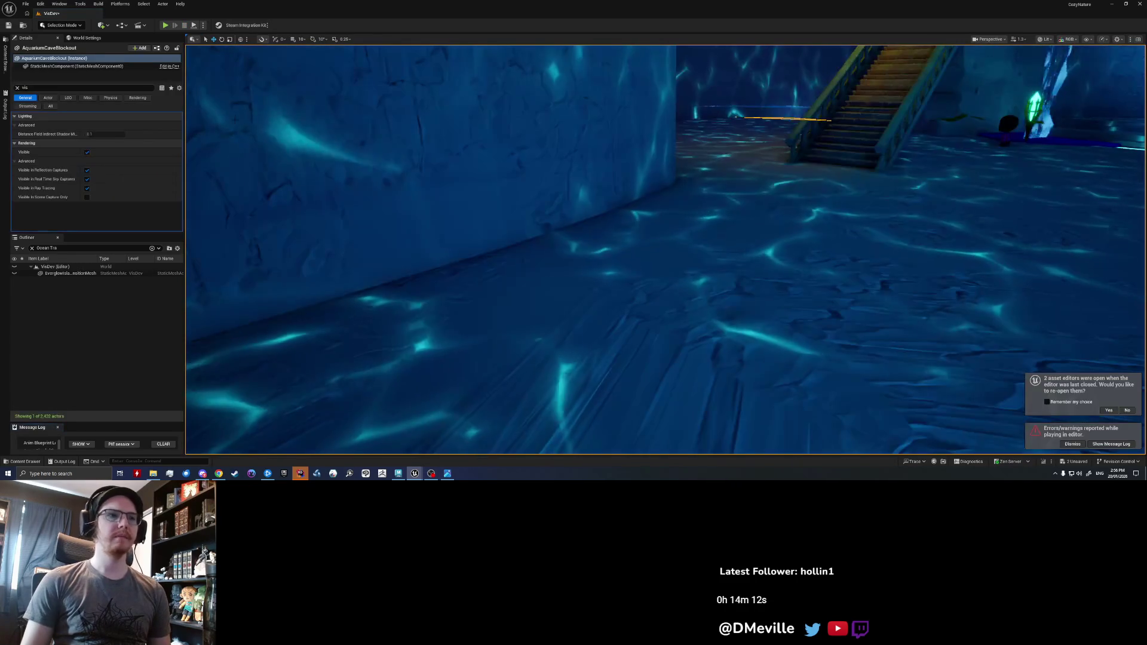
- Switch to Maya to show the aquarium cave scene with its blue pool and central disc
click(398, 473)
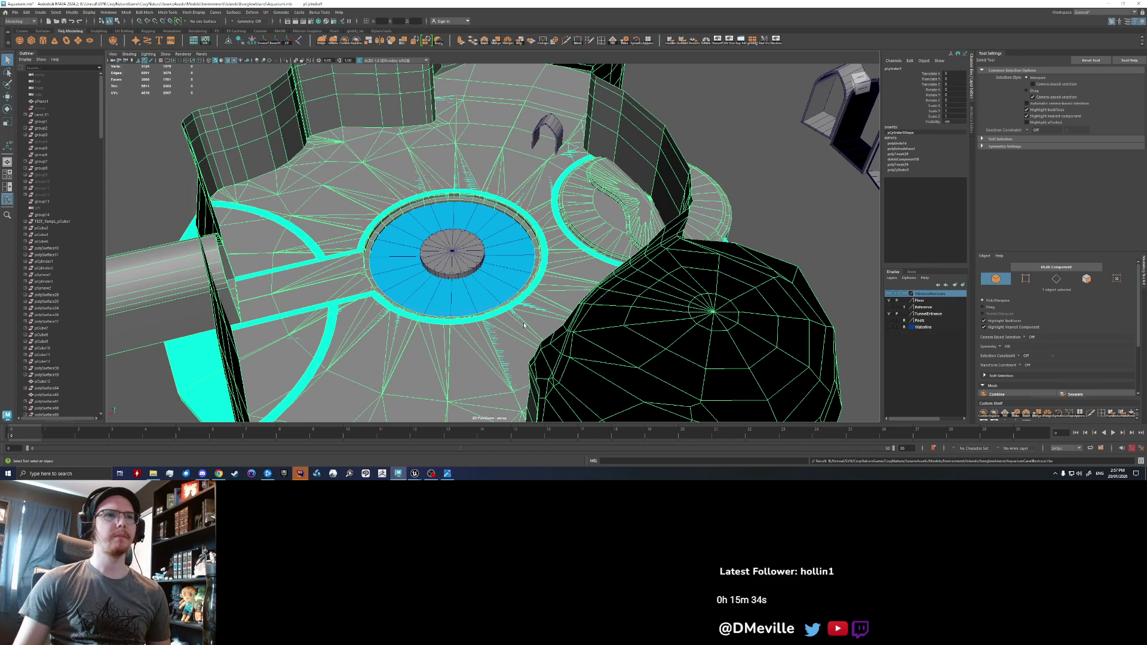
- Orbit over the pool and select the pool and disc meshes, cancelling an early export
scroll(560, 254, up, 6)
scroll(559, 254, down, 8)
alt+drag(538, 251, 359, 242)
click(334, 240)
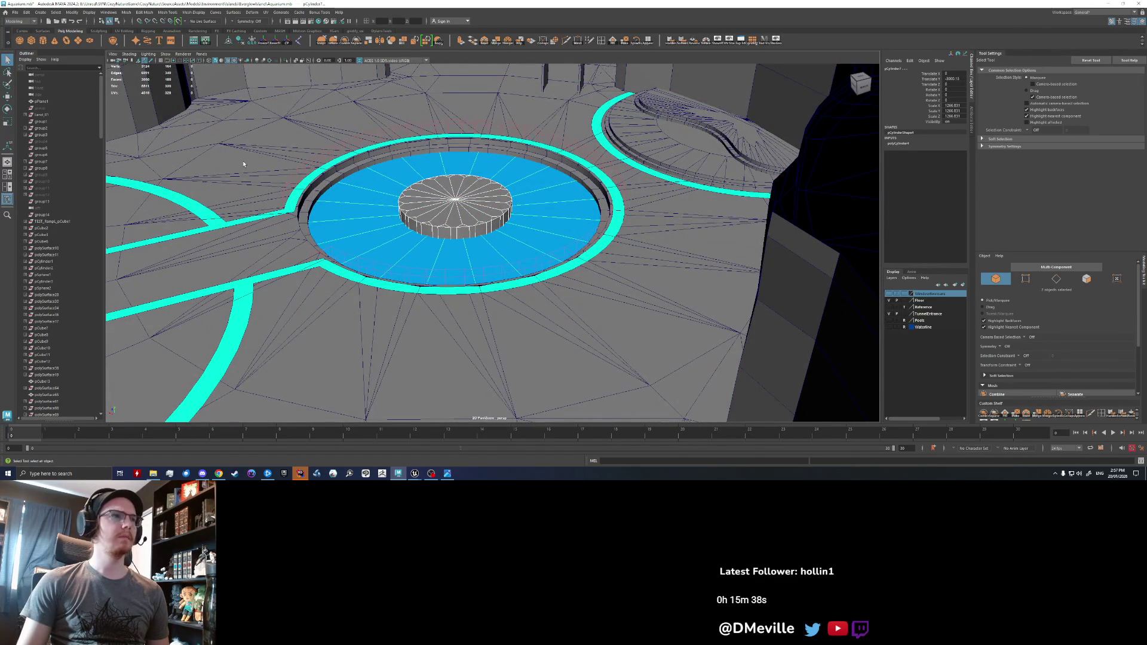
click(15, 12)
click(41, 102)
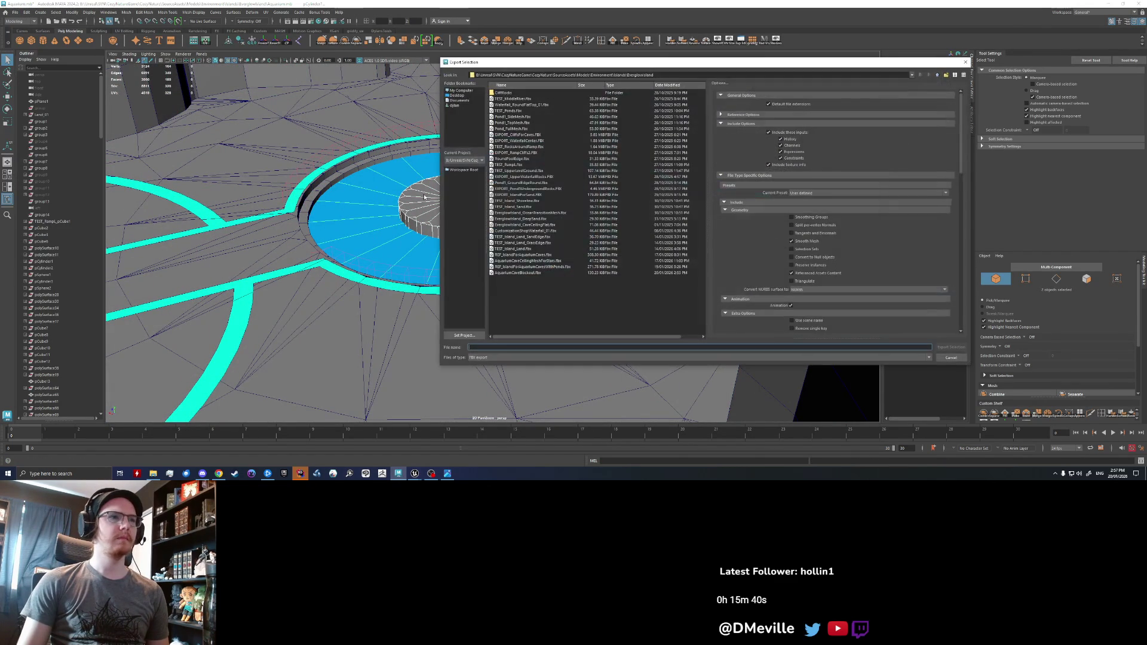
key(Escape)
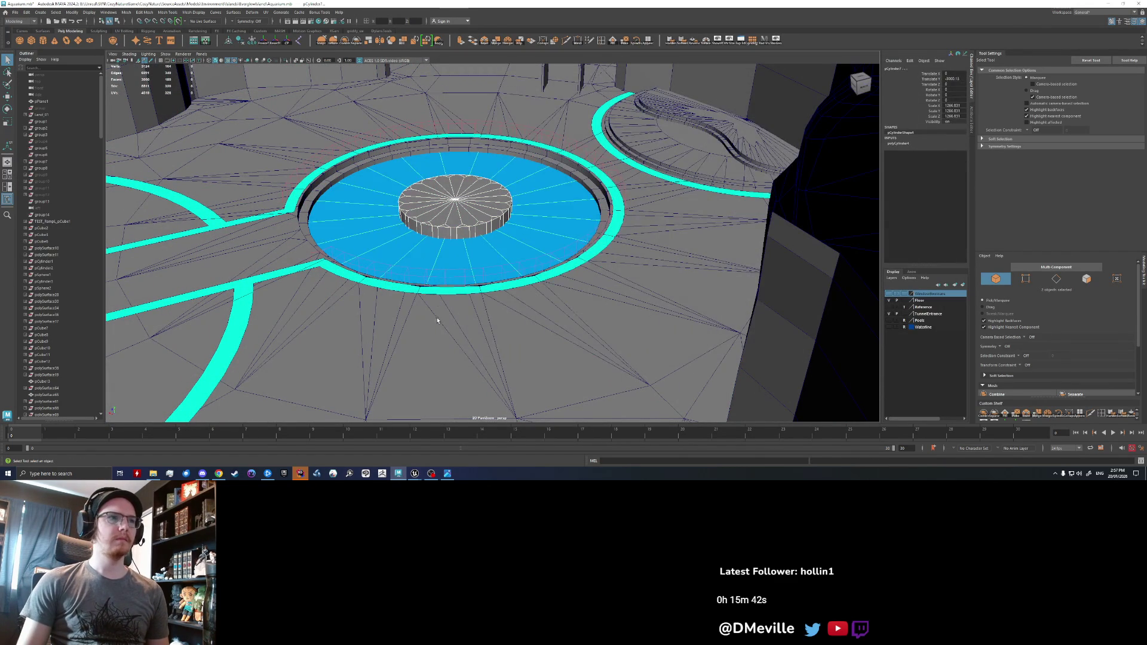
- Add the floor, combine the pieces and export over AquariumCaveBlockout.fbx
click(346, 178)
click(344, 41)
click(15, 12)
click(37, 101)
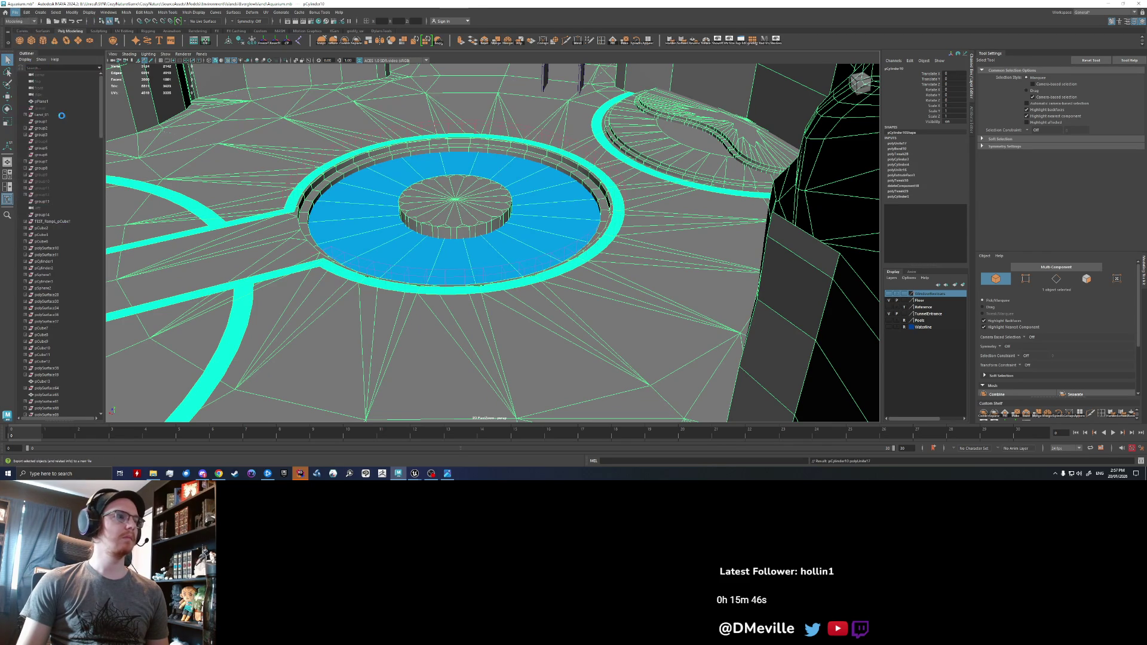
click(951, 347)
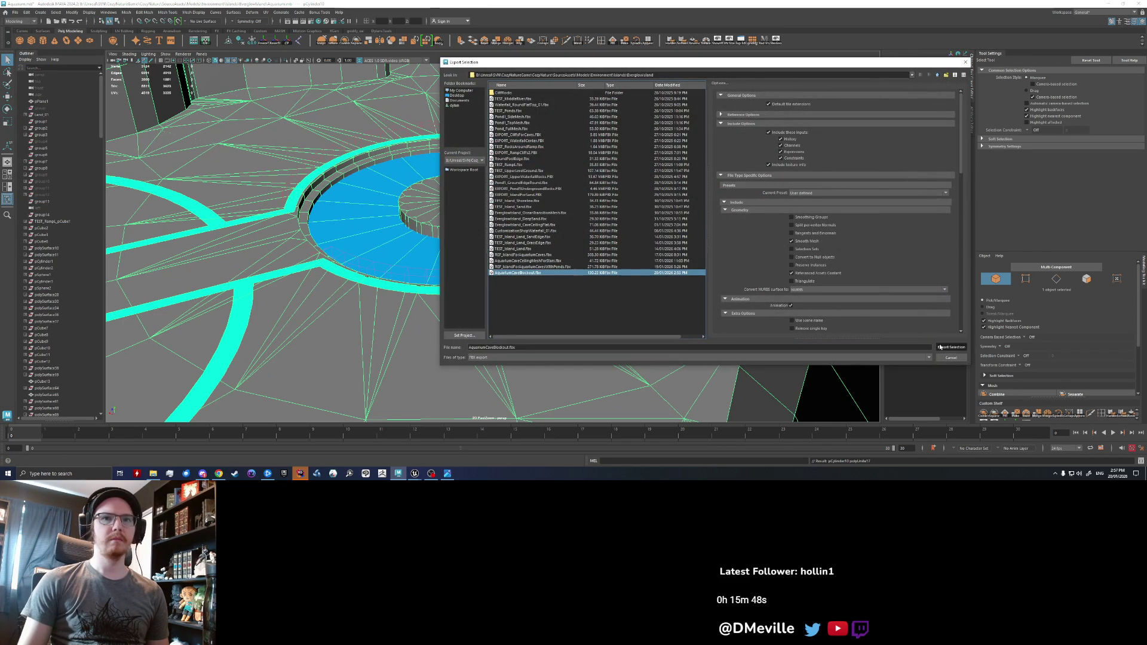
click(692, 225)
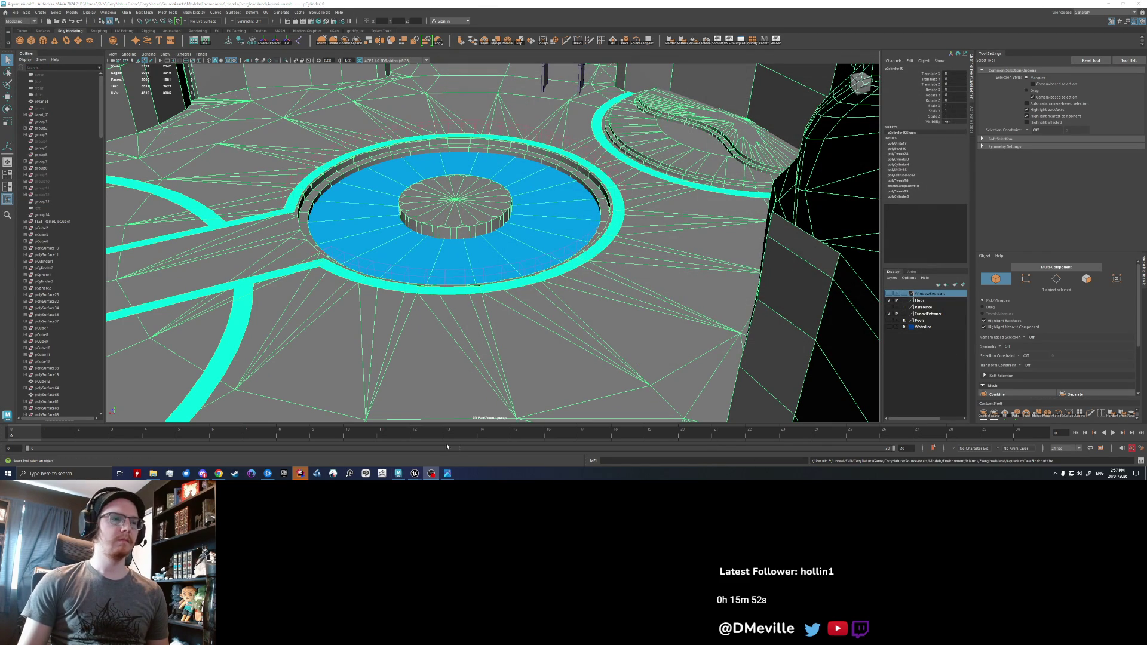
click(415, 473)
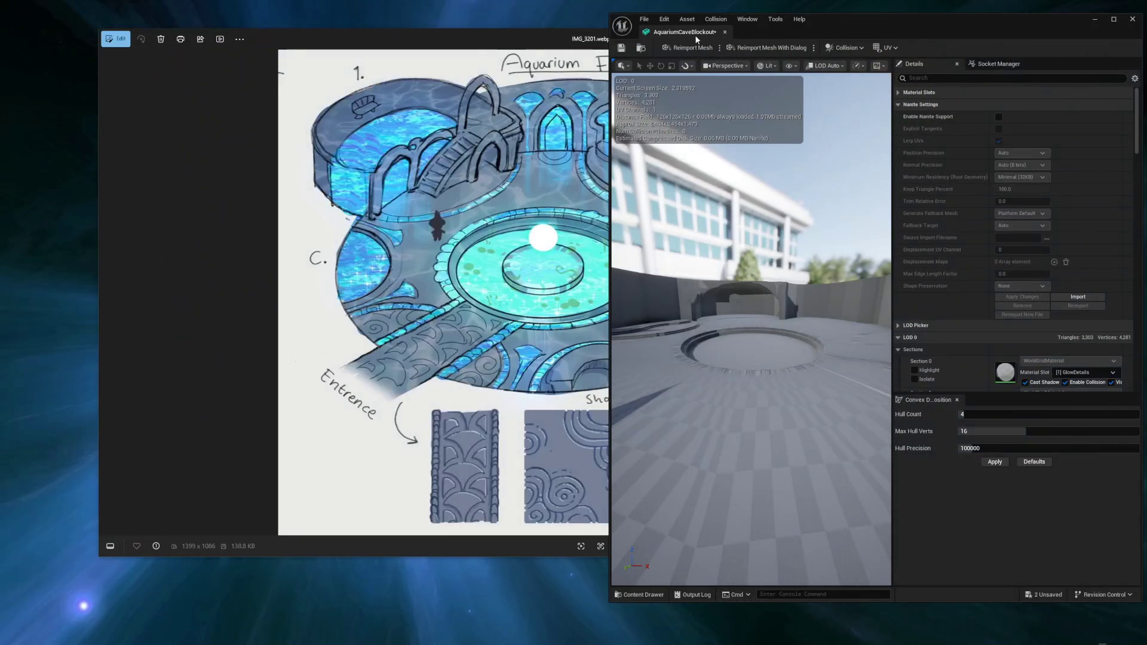
- Reimport the AquariumCaveBlockout mesh, inspect the updated cave floor, and start selecting plaza path tiles
click(700, 52)
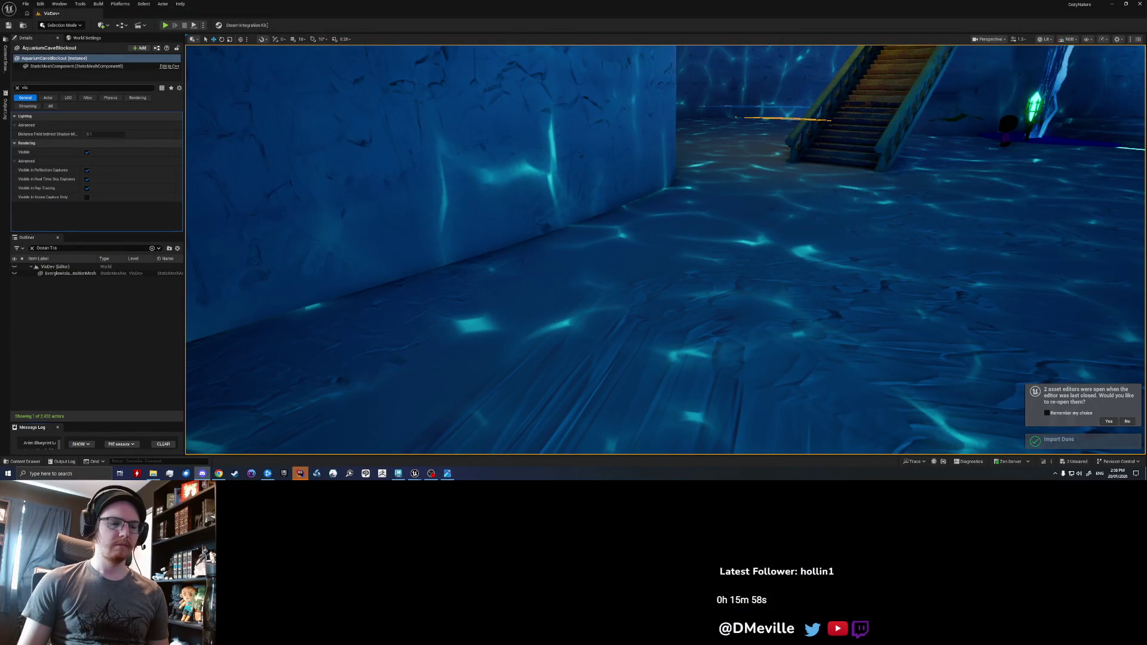
mouse_move(657, 239)
right_down()
mouse_move(717, 221)
mouse_move(944, 218)
mouse_move(920, 218)
mouse_move(914, 239)
right_up()
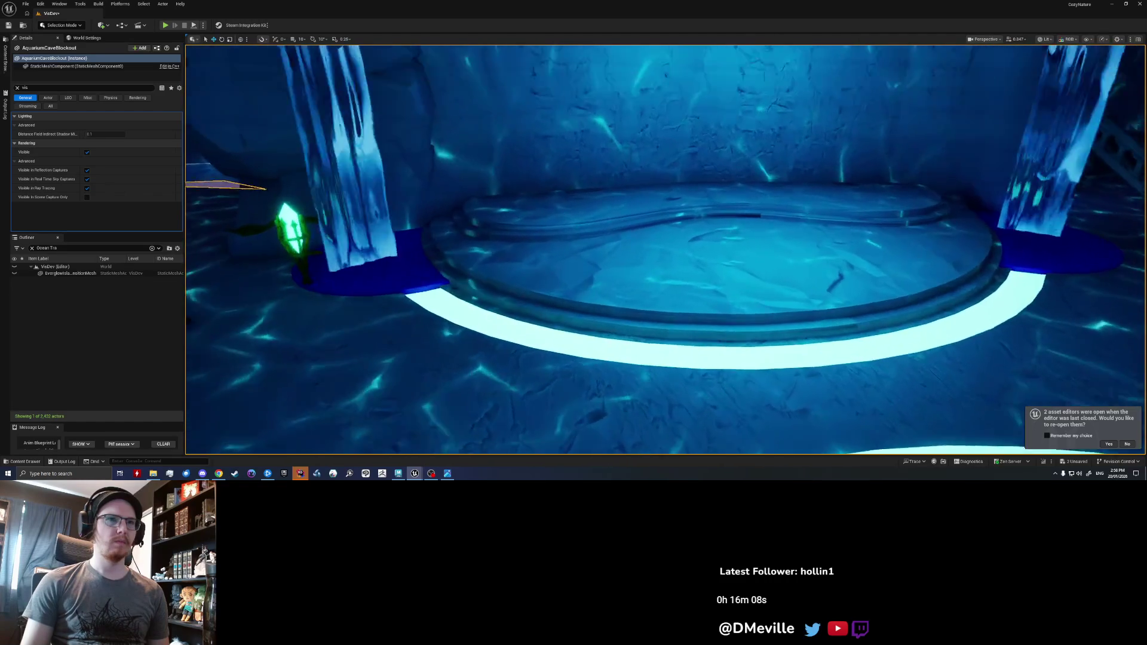
mouse_move(665, 250)
right_down()
mouse_move(615, 250)
mouse_move(699, 251)
mouse_move(630, 258)
mouse_move(634, 238)
mouse_move(605, 260)
mouse_move(531, 275)
right_up()
ctrl+click(599, 356)
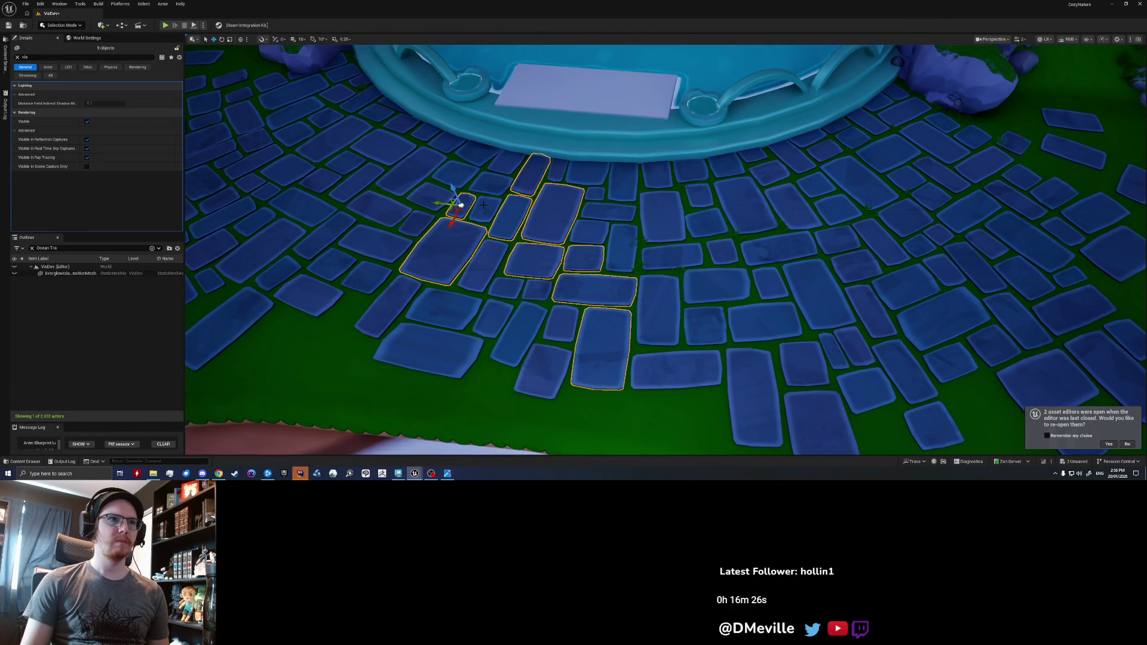
- Add more plaza path tiles to the selection and fly back into the cave
ctrl+click(458, 316)
ctrl+click(422, 353)
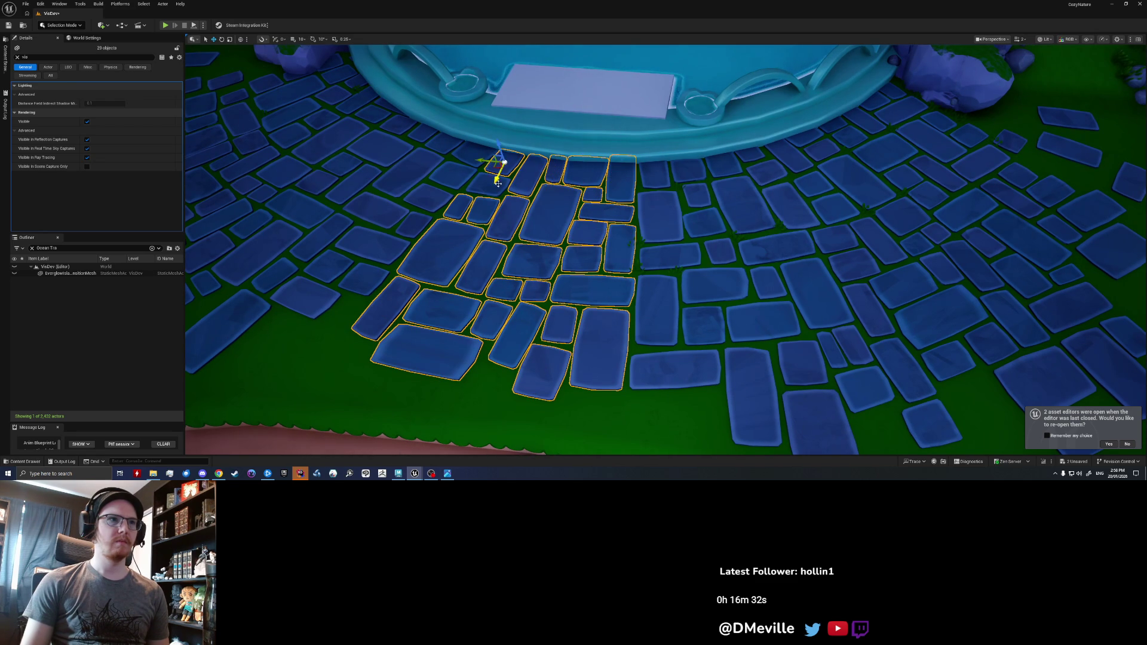
key(w)
right_drag(597, 141, 598, 141)
- Paste the tile patch onto the cave floor and rotate it about 78 degrees
key(ctrl+v)
key(e)
drag(547, 229, 502, 251)
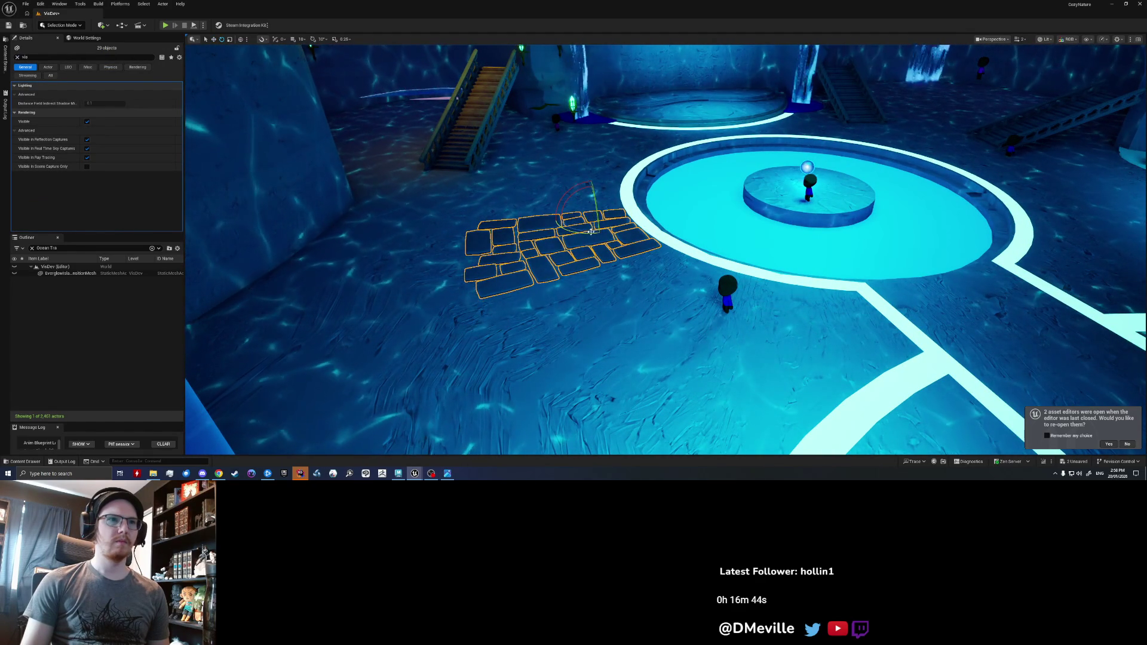
- Reselect the pasted tiles and rotate the patch about 88 degrees, then 3 more
key(Escape)
right_drag(577, 219, 576, 218)
key(ctrl+z)
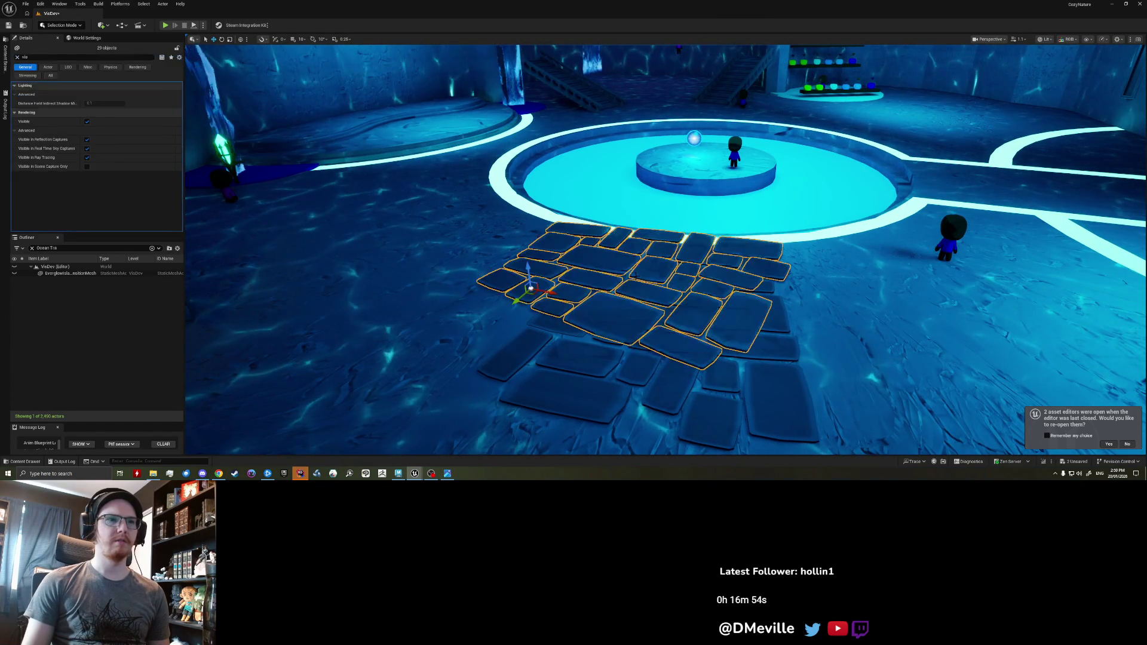
key(e)
drag(564, 281, 566, 295)
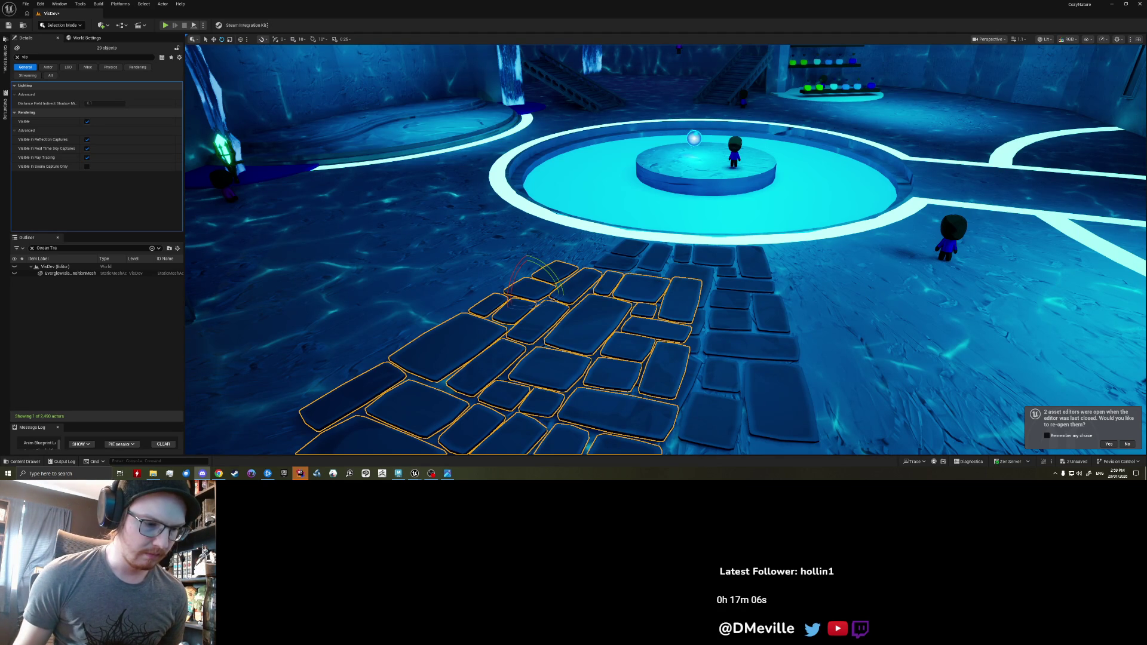
mouse_move(559, 281)
mouse_down()
mouse_move(567, 297)
mouse_move(500, 238)
mouse_move(482, 234)
mouse_move(478, 248)
mouse_up()
- Fine-tune the tile patch's placement, then deselect it and review toward the stairs and pool
key(w)
key(e)
key(w)
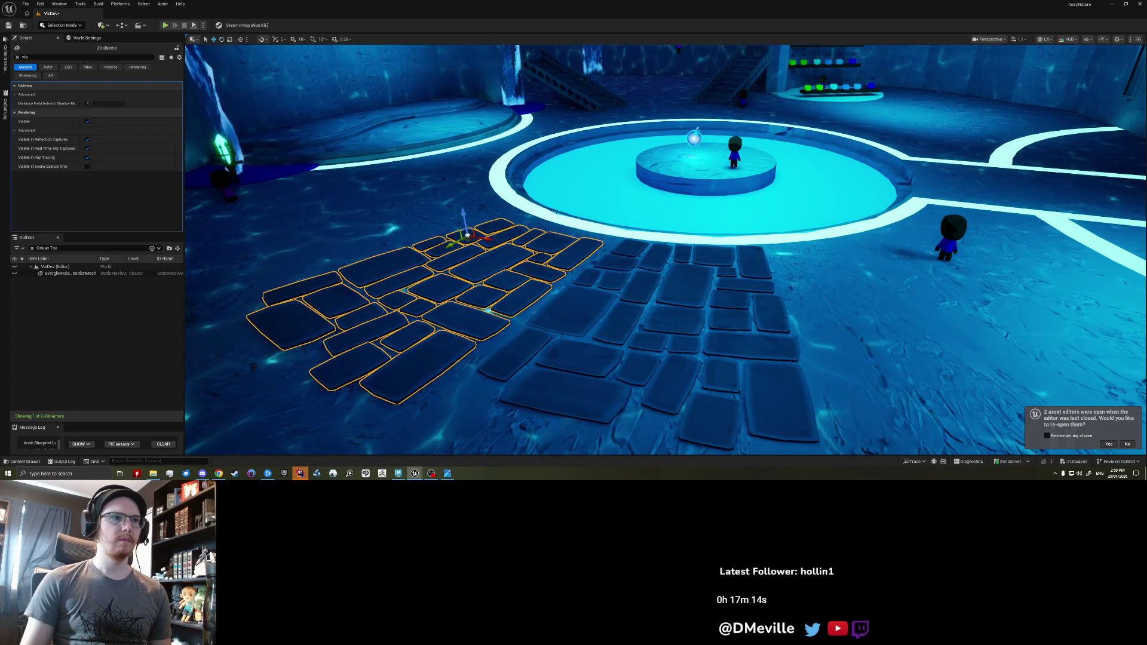
right_drag(478, 248, 479, 281)
scroll(478, 281, up, 3)
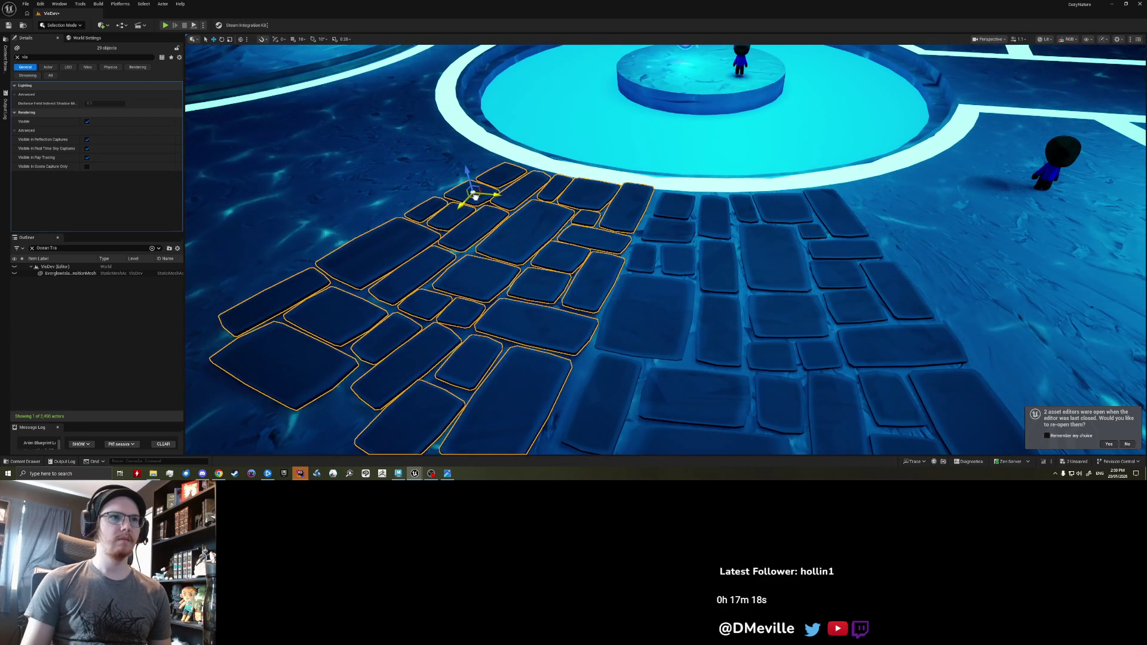
key(Escape)
scroll(475, 196, down, 2)
mouse_move(475, 195)
right_down()
mouse_move(335, 188)
mouse_move(343, 167)
right_up()
key(ctrl+z)
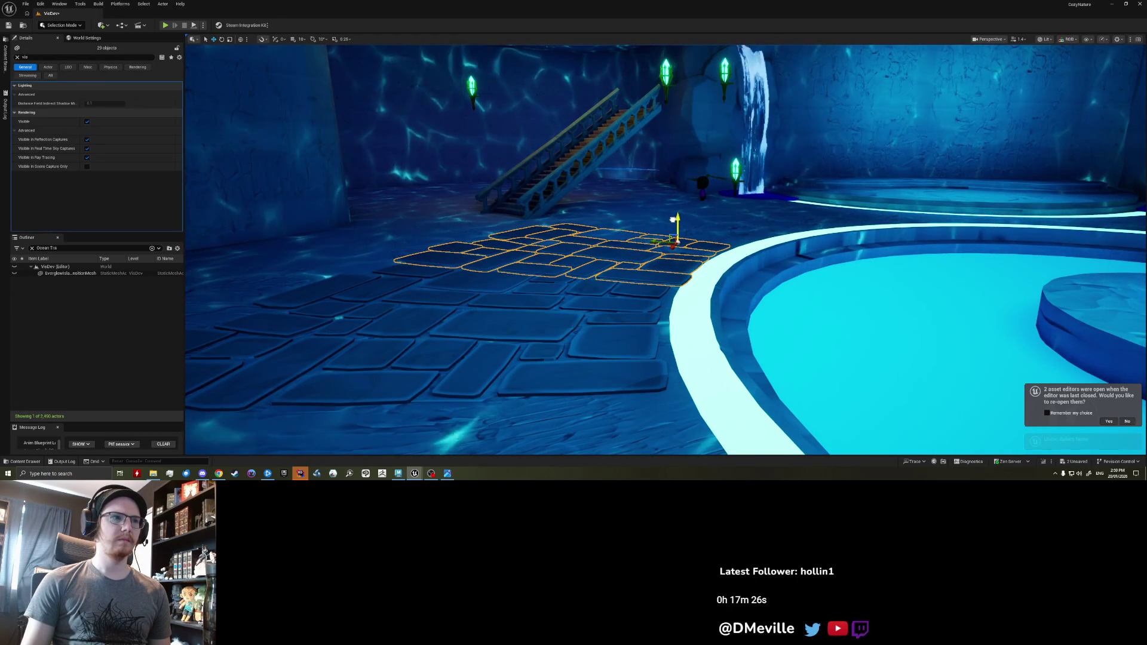
key(Escape)
mouse_move(657, 239)
right_down()
mouse_move(776, 275)
mouse_move(526, 222)
mouse_move(660, 235)
right_up()
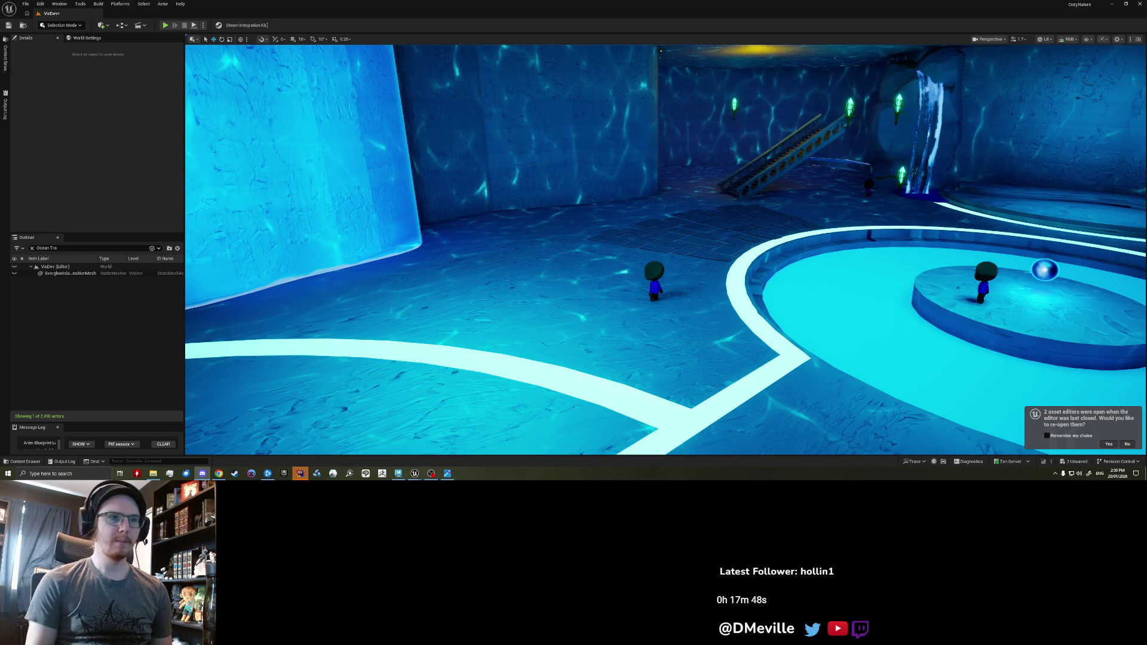
- Pull back across the cave, select a path brick, and undo the recent brick moves
mouse_move(595, 329)
right_down()
mouse_move(556, 341)
mouse_move(560, 356)
right_up()
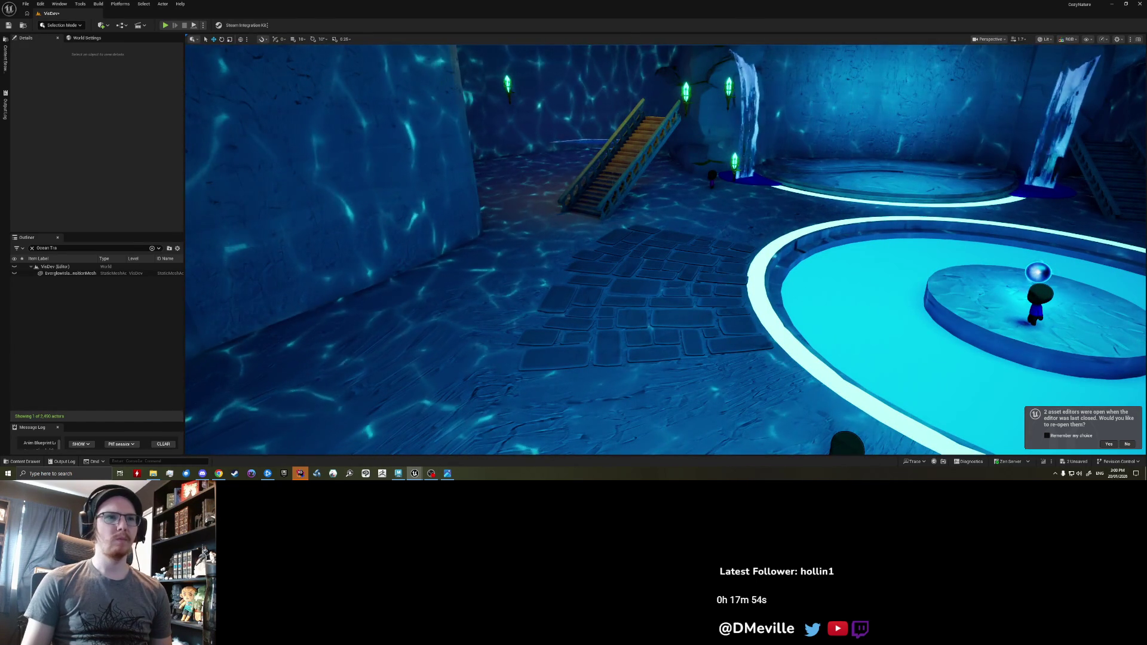
mouse_move(560, 356)
right_down()
mouse_move(543, 367)
mouse_move(557, 328)
right_up()
click(529, 307)
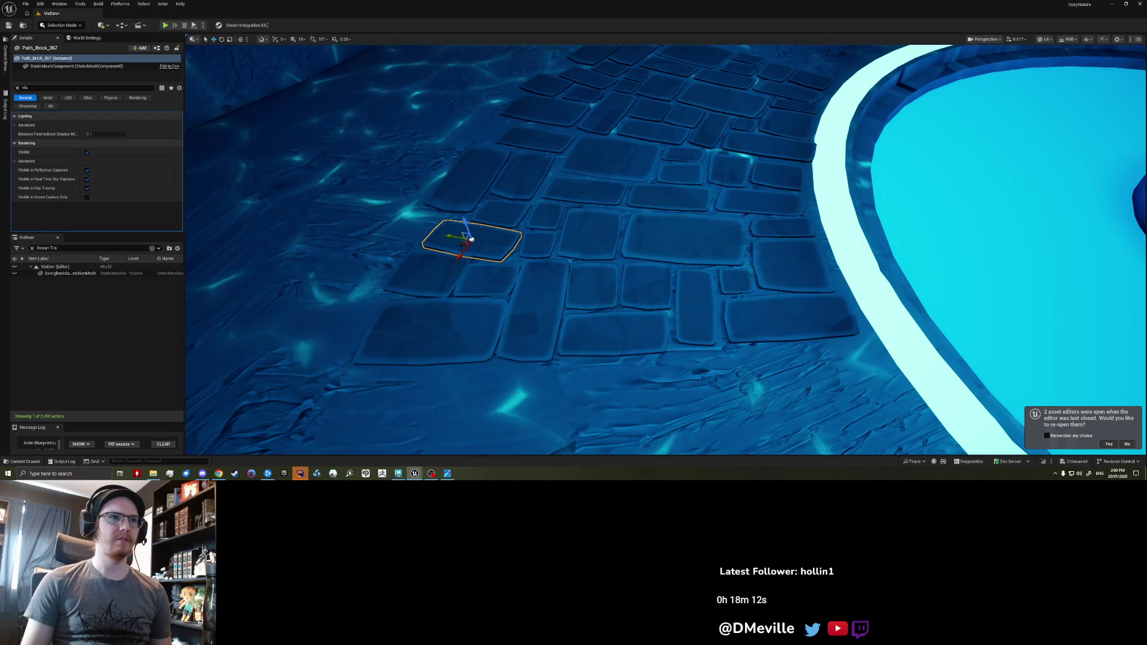
key(Escape)
scroll(470, 245, down, 6)
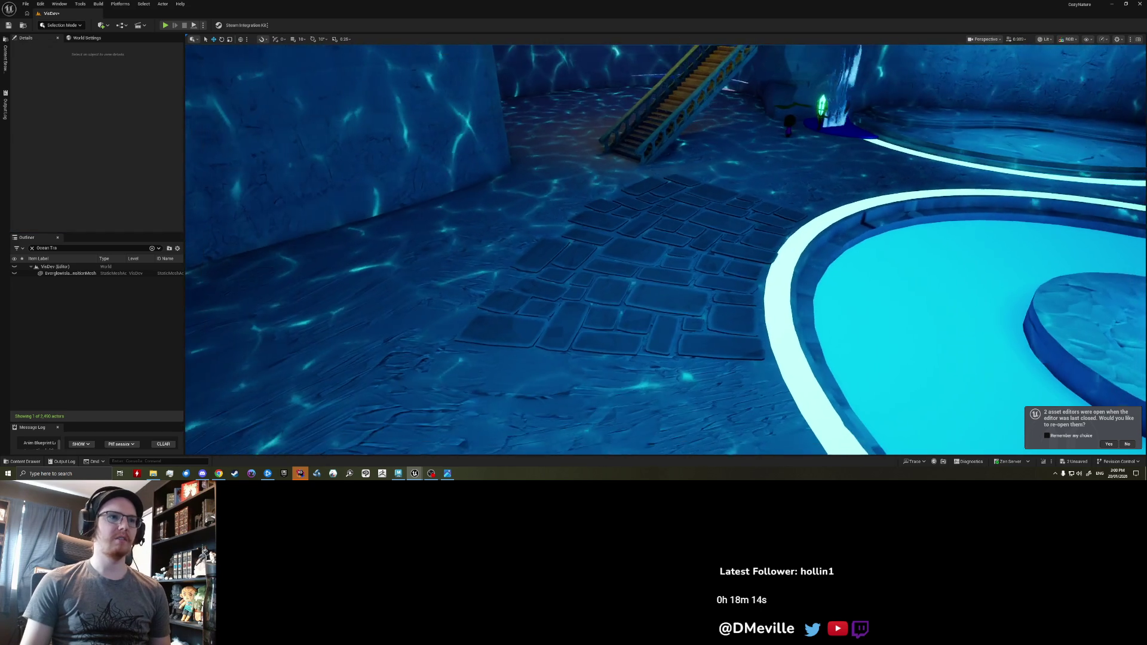
key(ctrl+z)
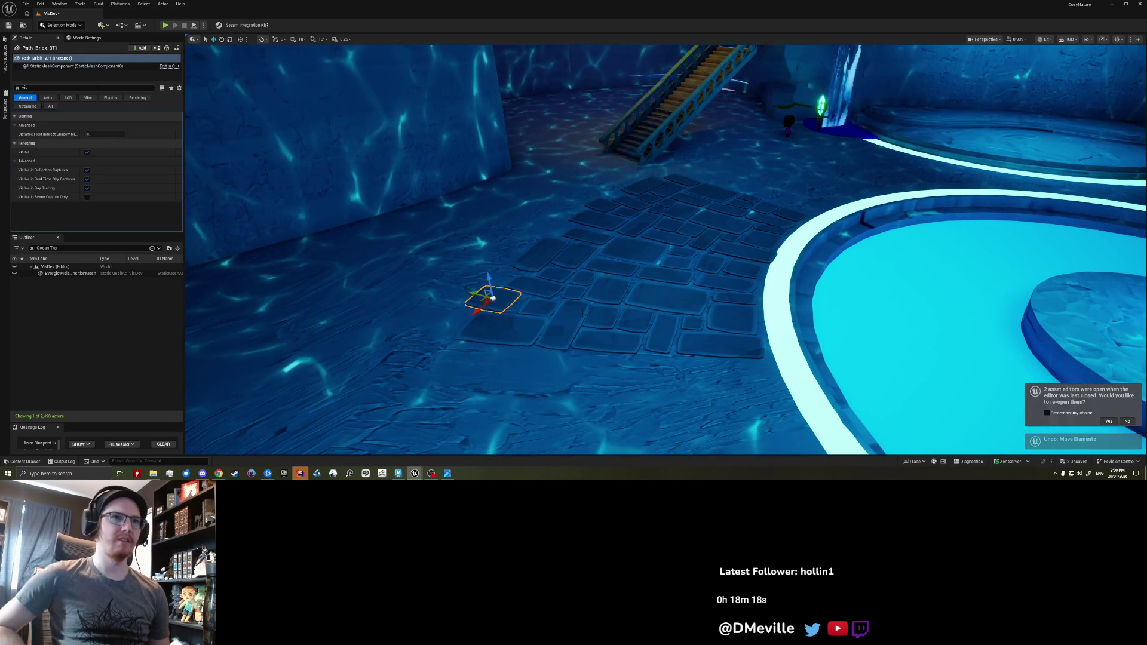
key(ctrl+z)
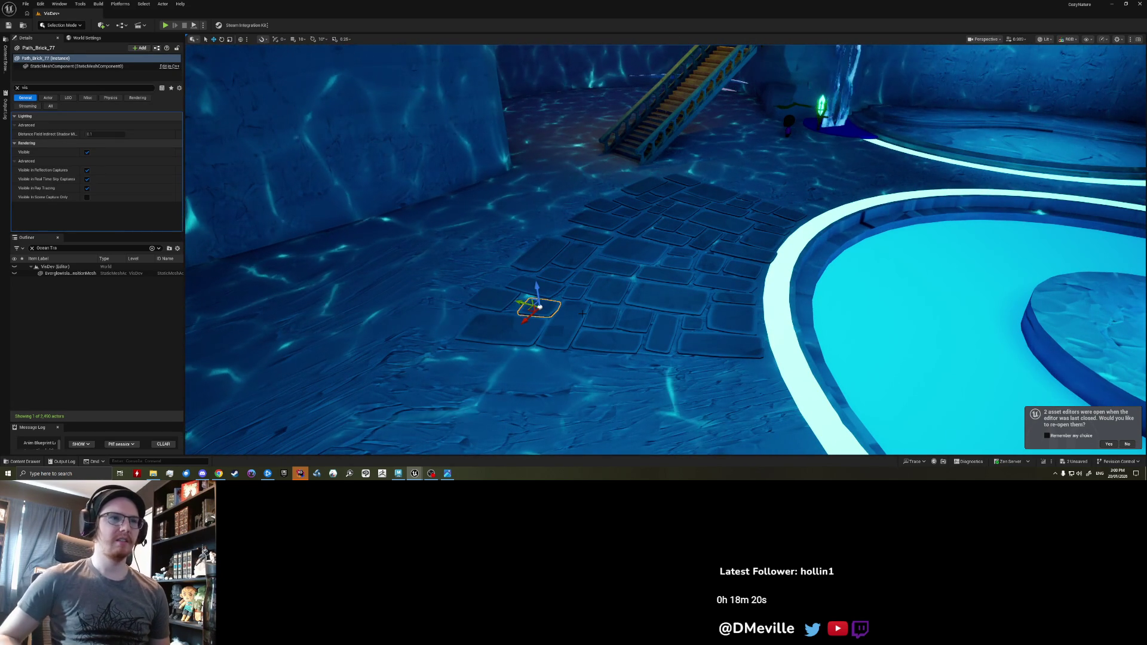
key(ctrl+z)
key(ctrl+z)
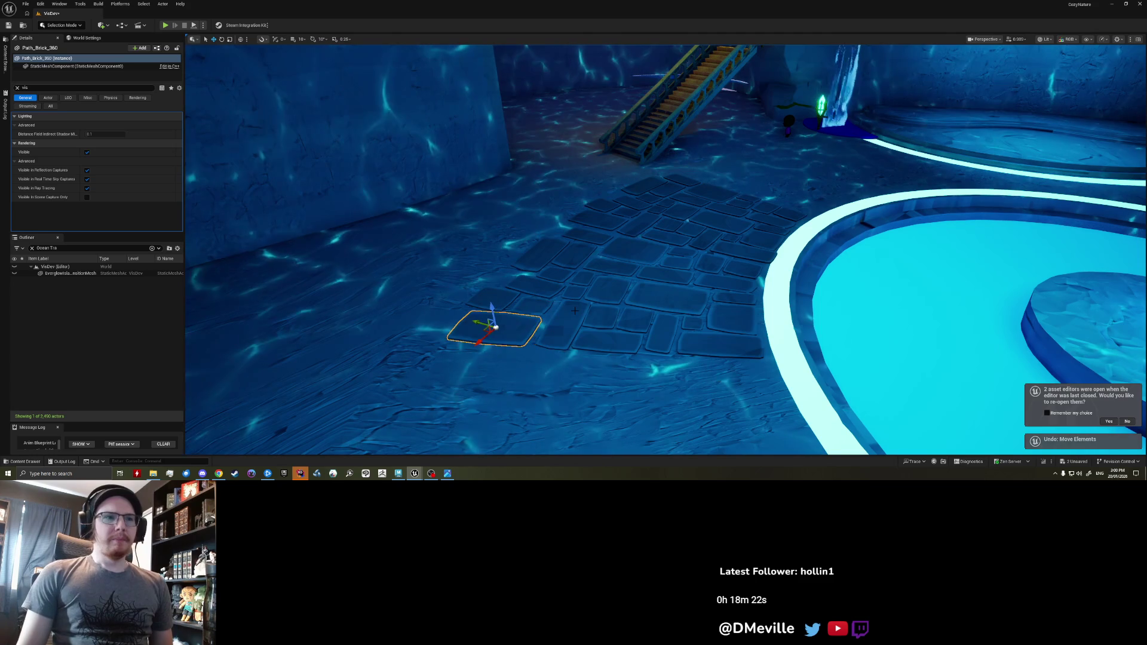
key(ctrl+z)
- Select the AquariumCaveBlockout mesh by the pool and clear the Details filter to list all properties
right_drag(618, 326, 556, 328)
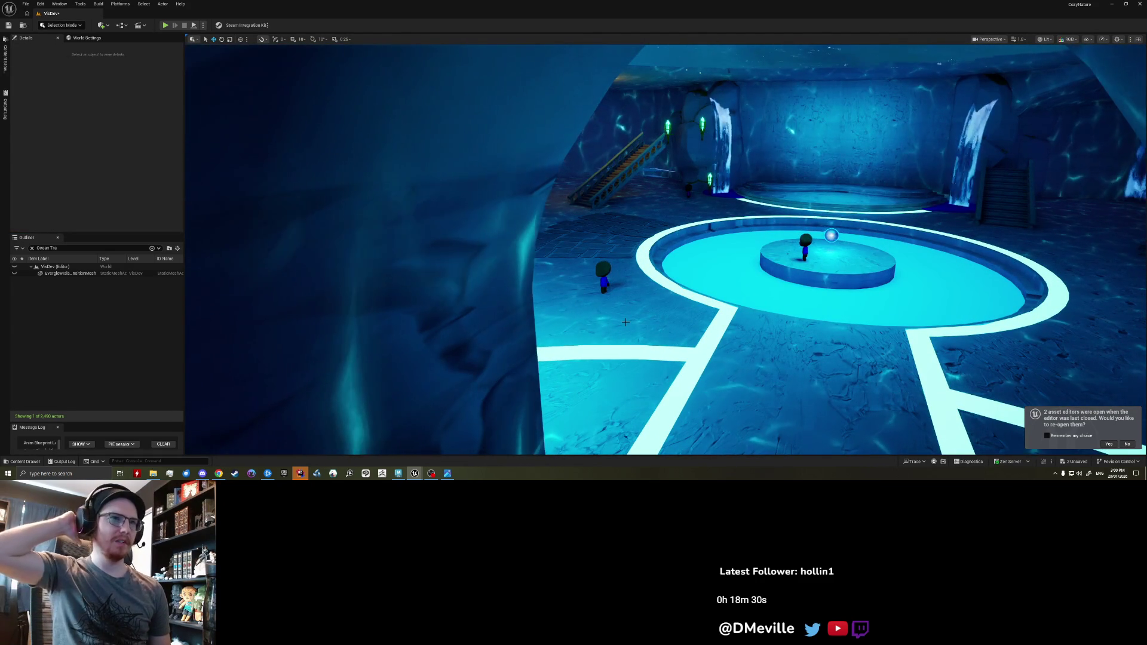
right_drag(625, 322, 585, 322)
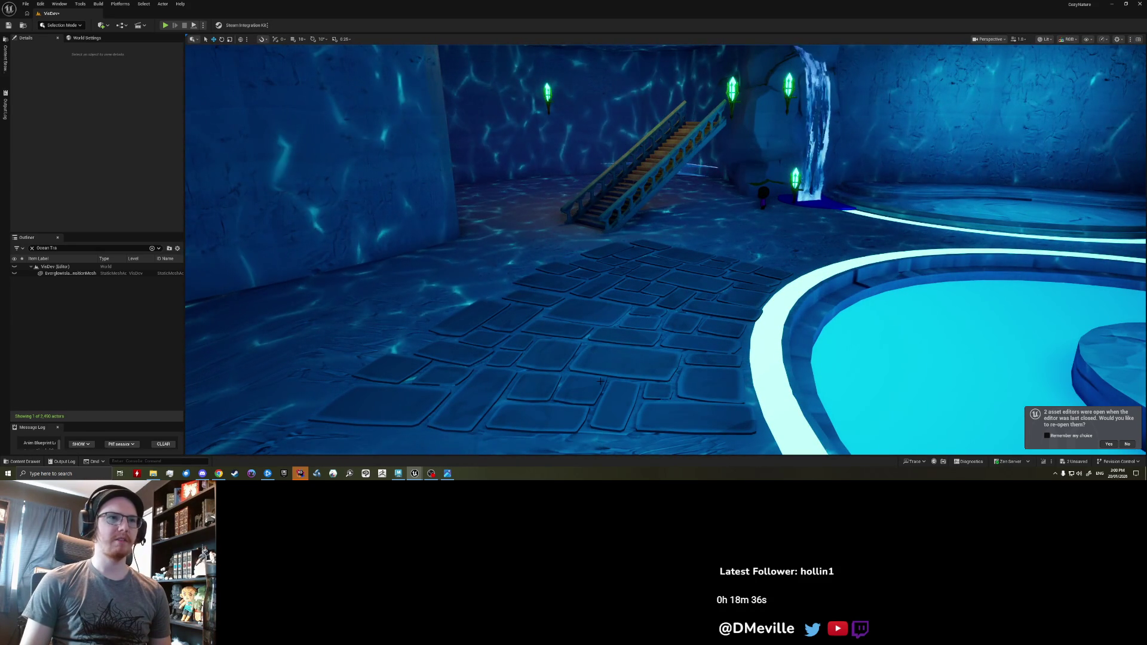
right_drag(585, 322, 598, 345)
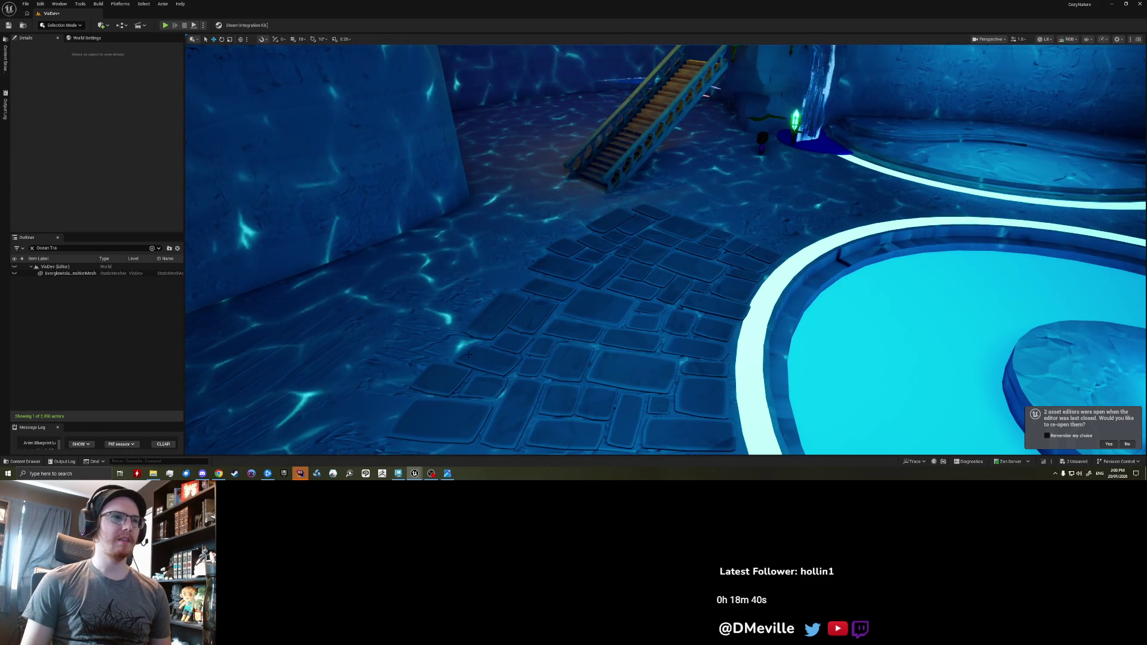
click(597, 345)
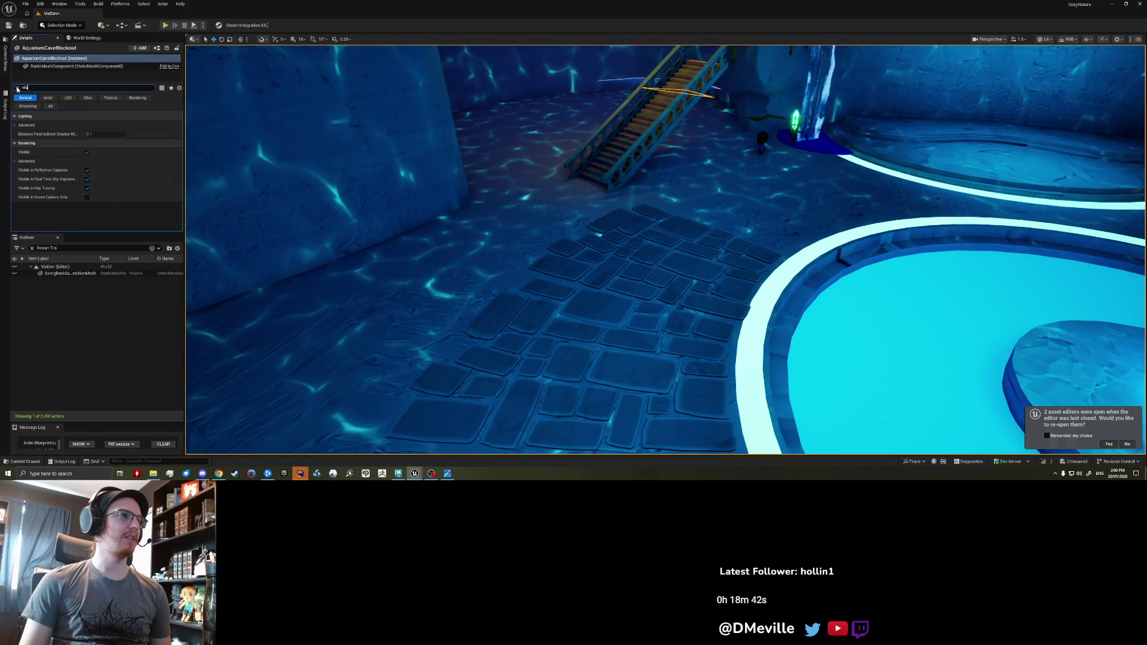
click(18, 88)
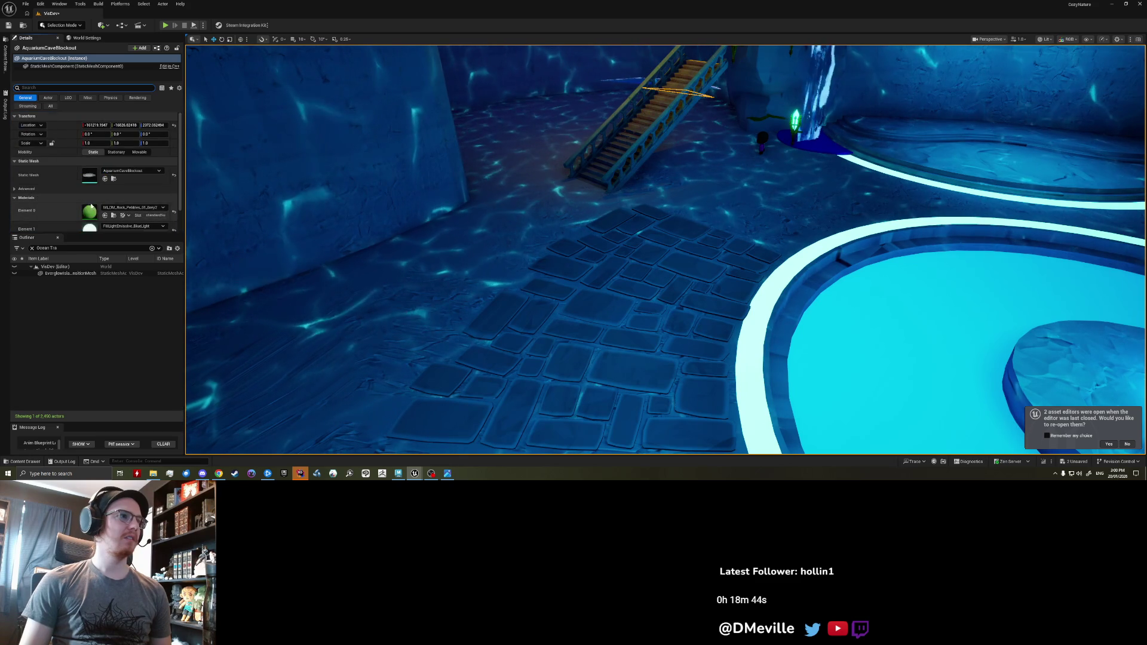
- Darken the rock material instance's grey Color parameter from Value 0.083 to 0.073
scroll(95, 179, down, 2)
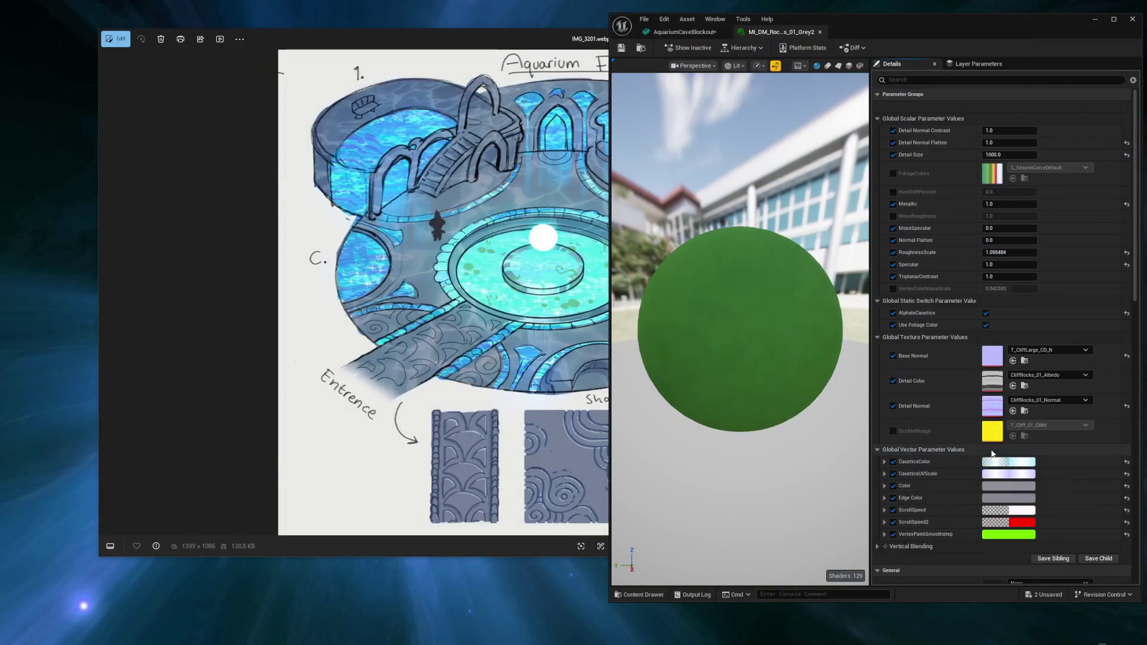
click(1006, 487)
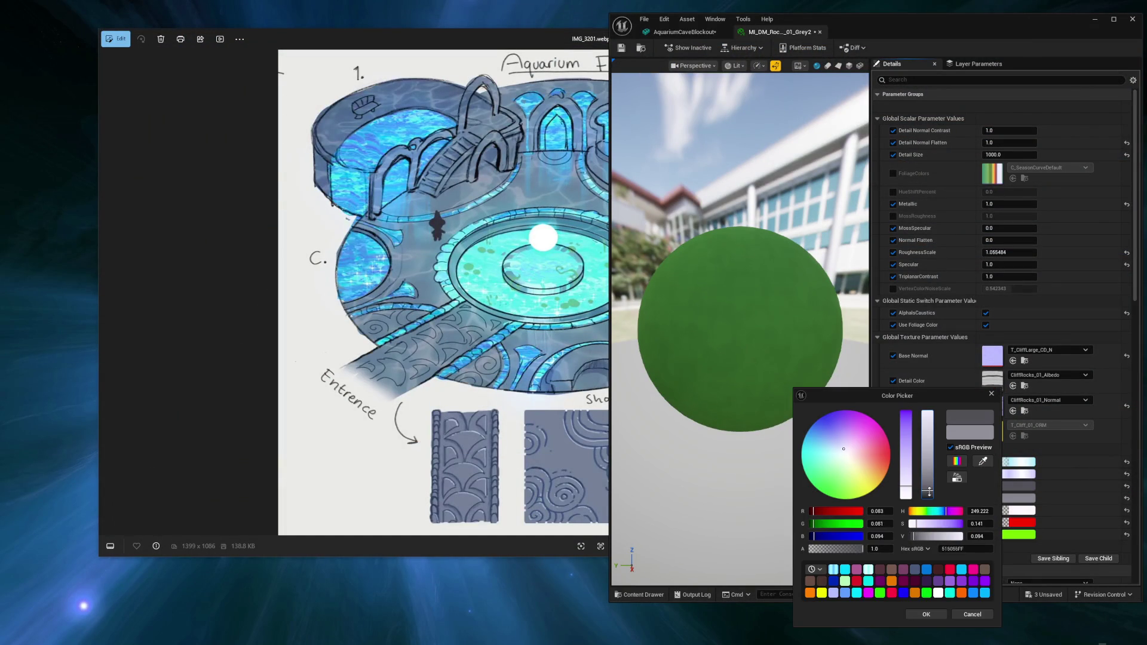
drag(924, 491, 924, 493)
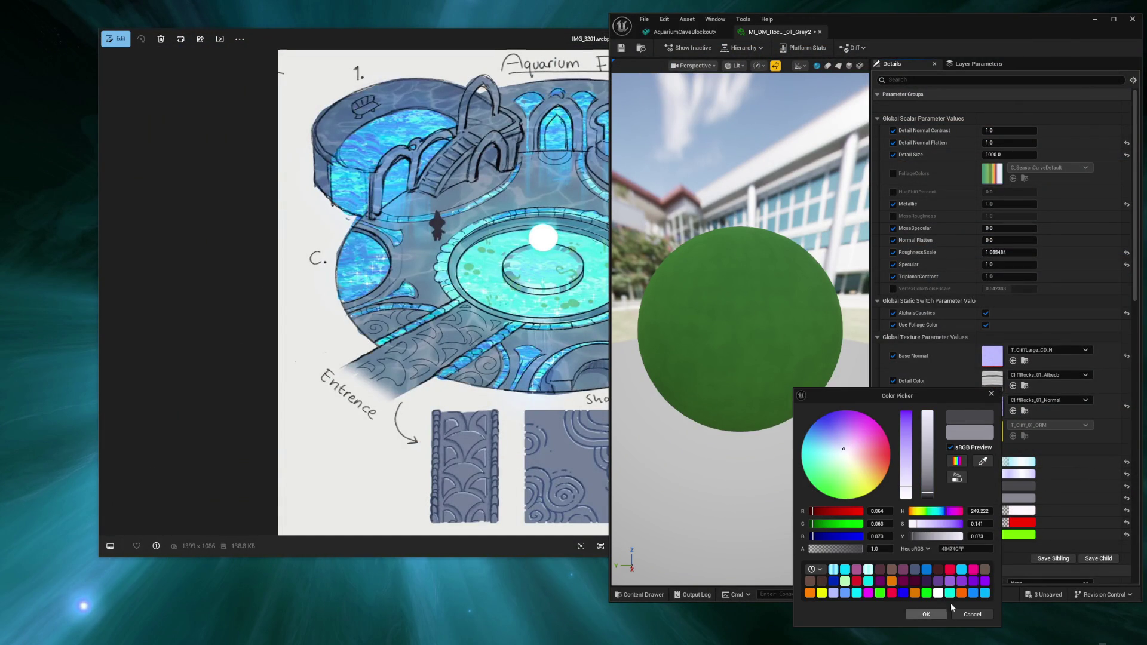
click(933, 615)
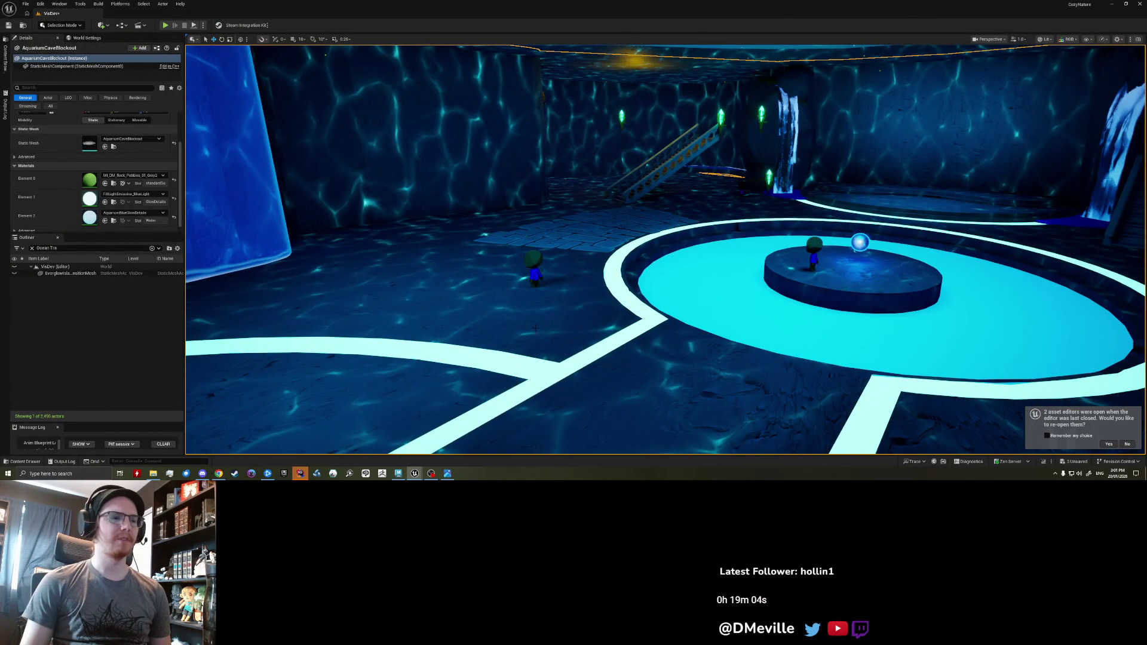
- Undo and redo the last brick selection, then deselect to view the circular platform
key(ctrl+z)
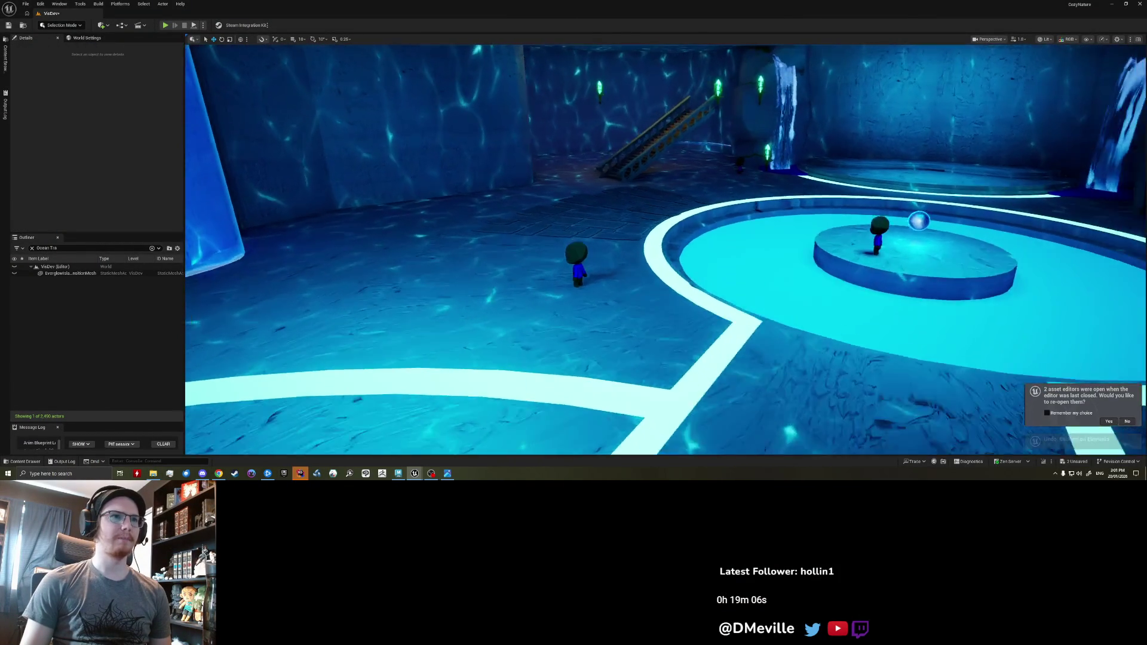
key(ctrl+y)
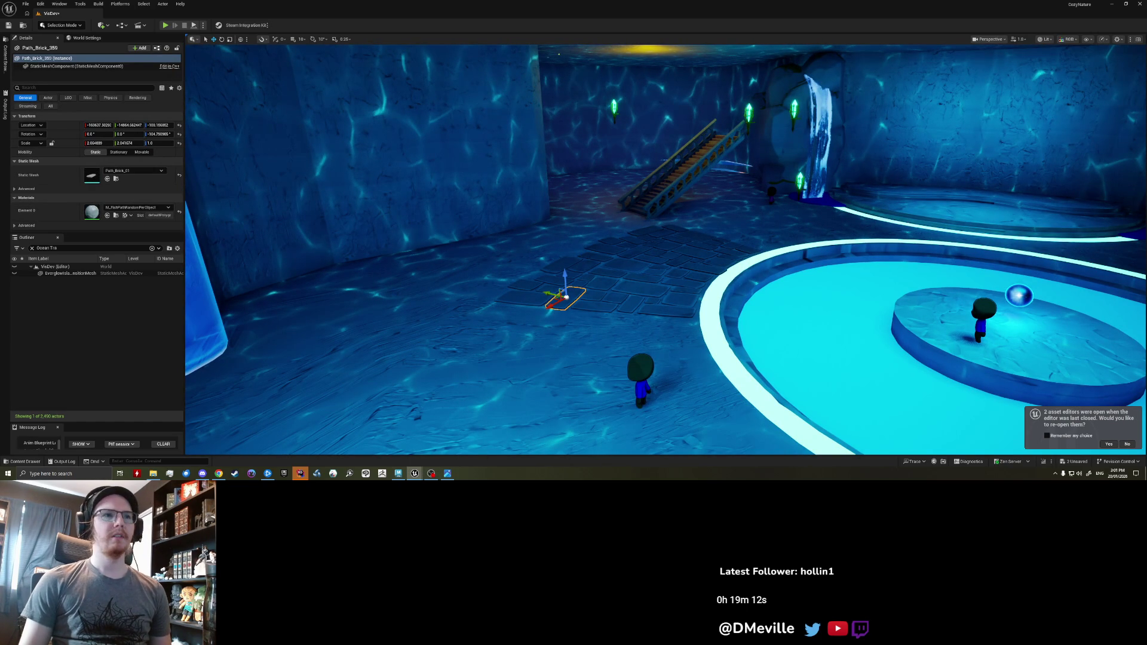
key(Escape)
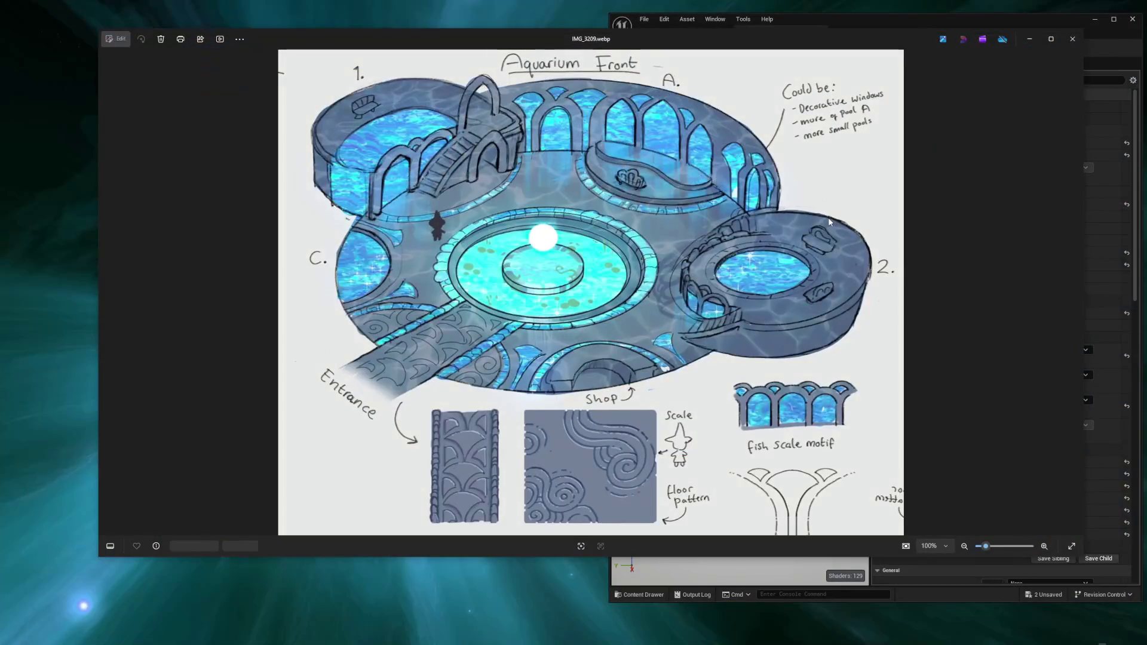
- Flip between the Aquarium Back and Aquarium Front sketches, ending on IMG_3201.webp
key(Left)
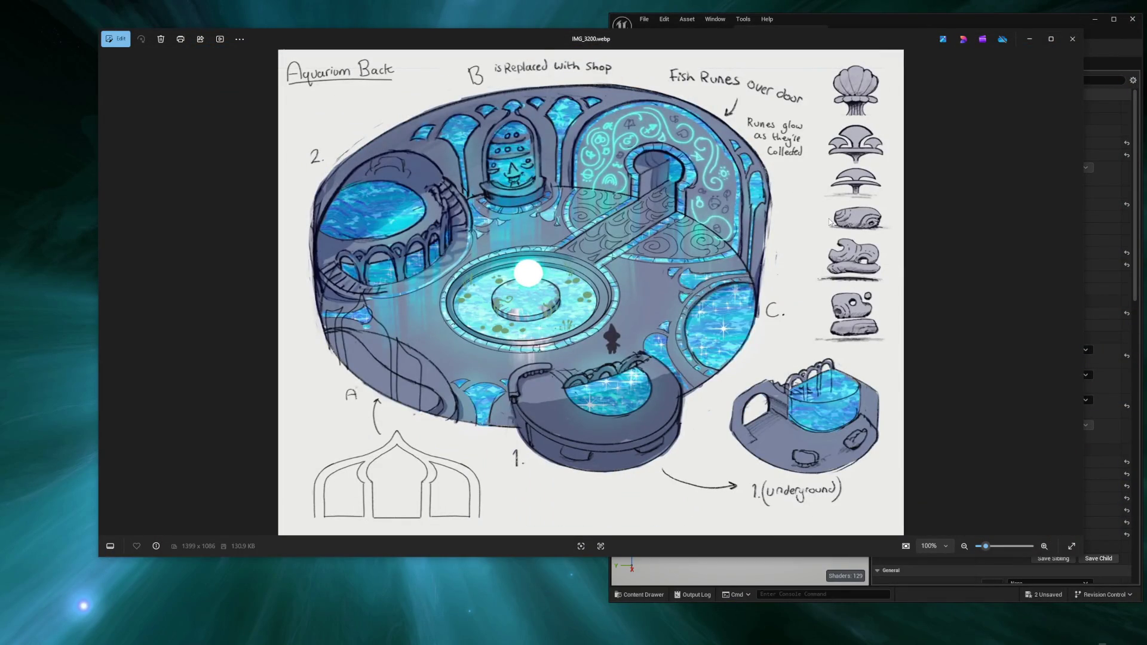
key(Left)
key(Right)
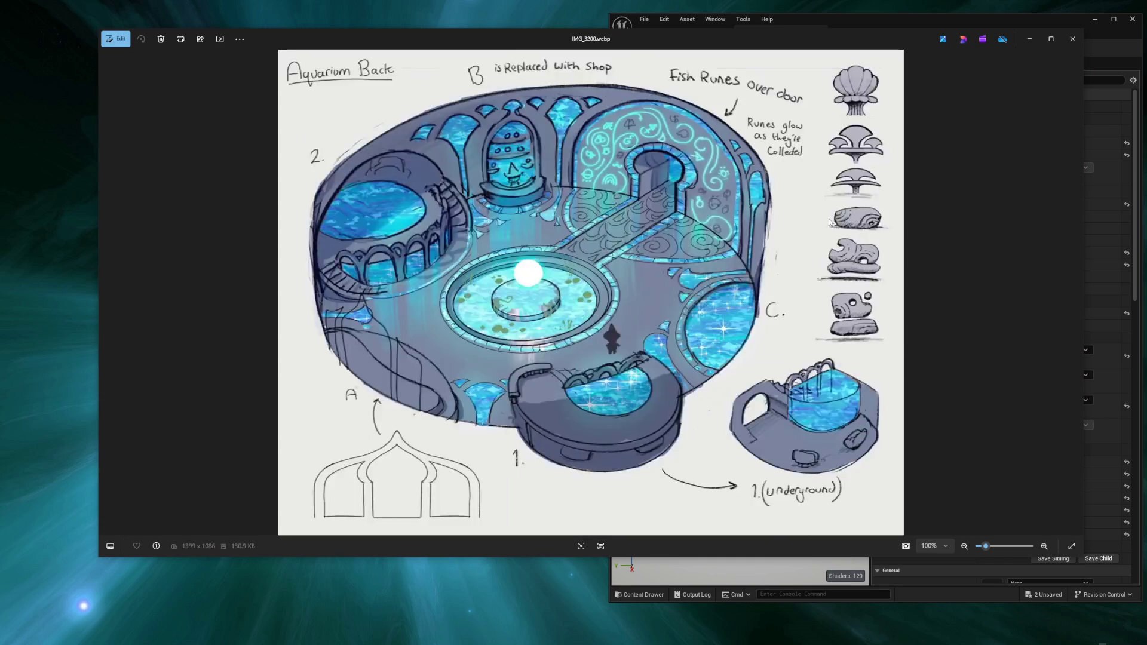
key(Right)
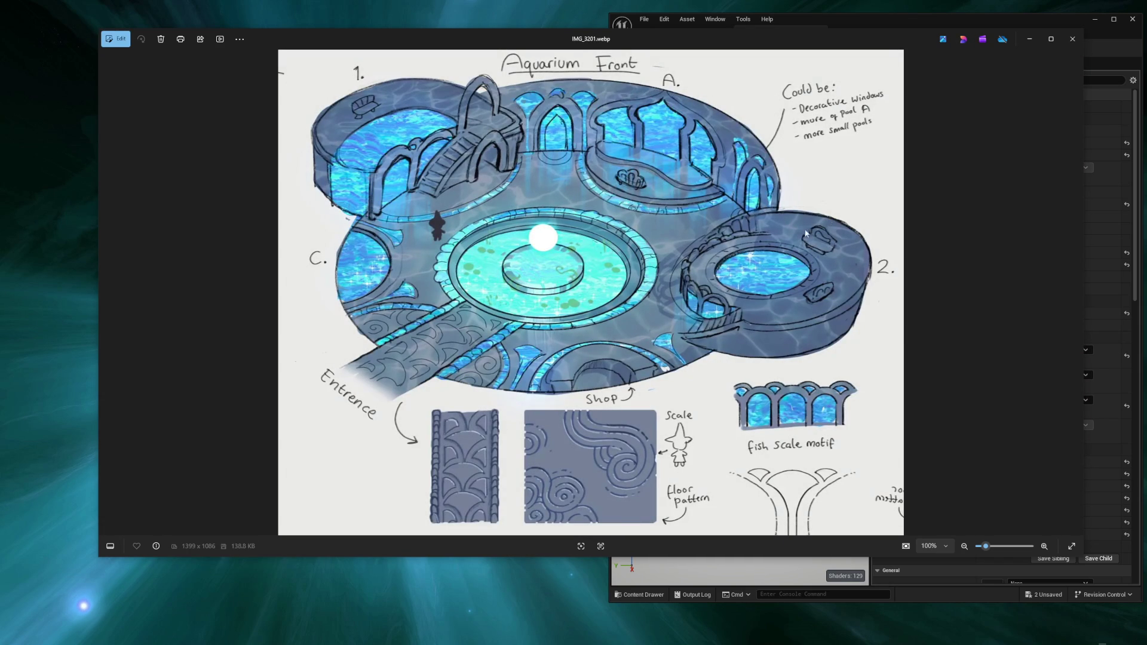
key(Right)
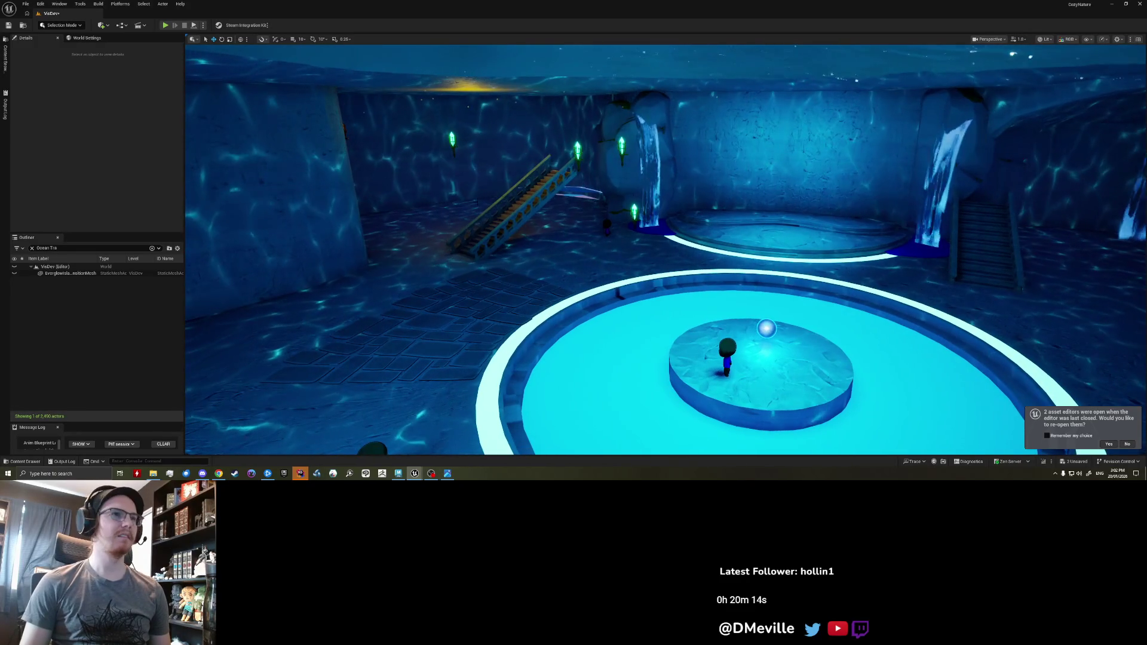
- Inspect the stair railing and shelves, then select AquariumCaveBlockout and fly toward the back wall
click(457, 242)
right_drag(657, 251, 454, 251)
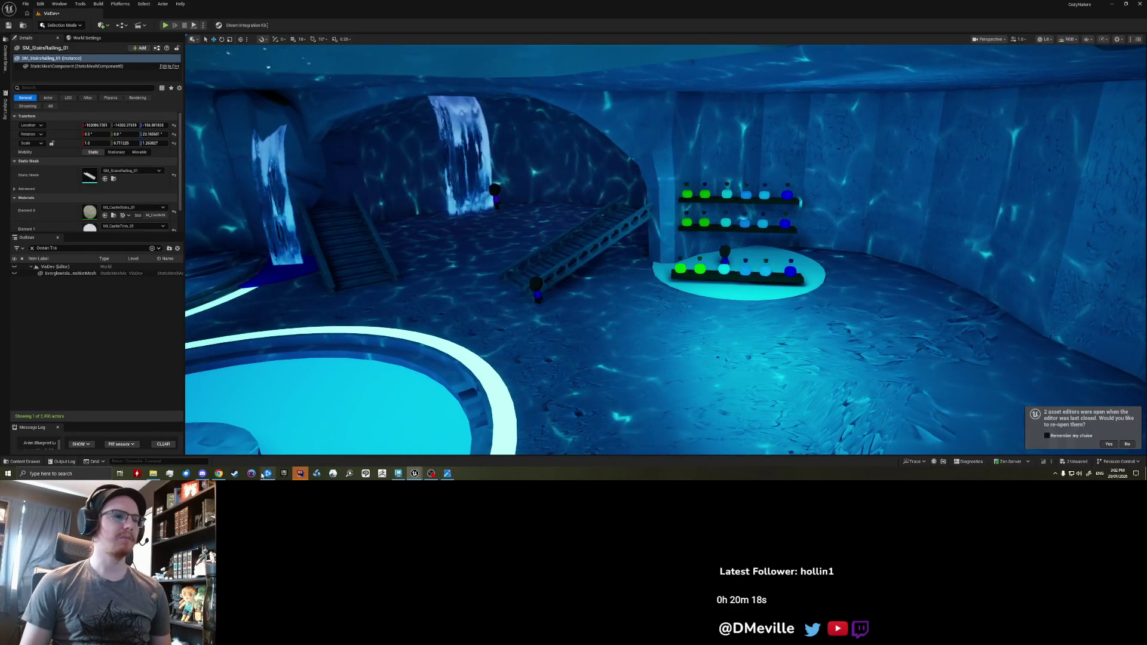
mouse_move(268, 474)
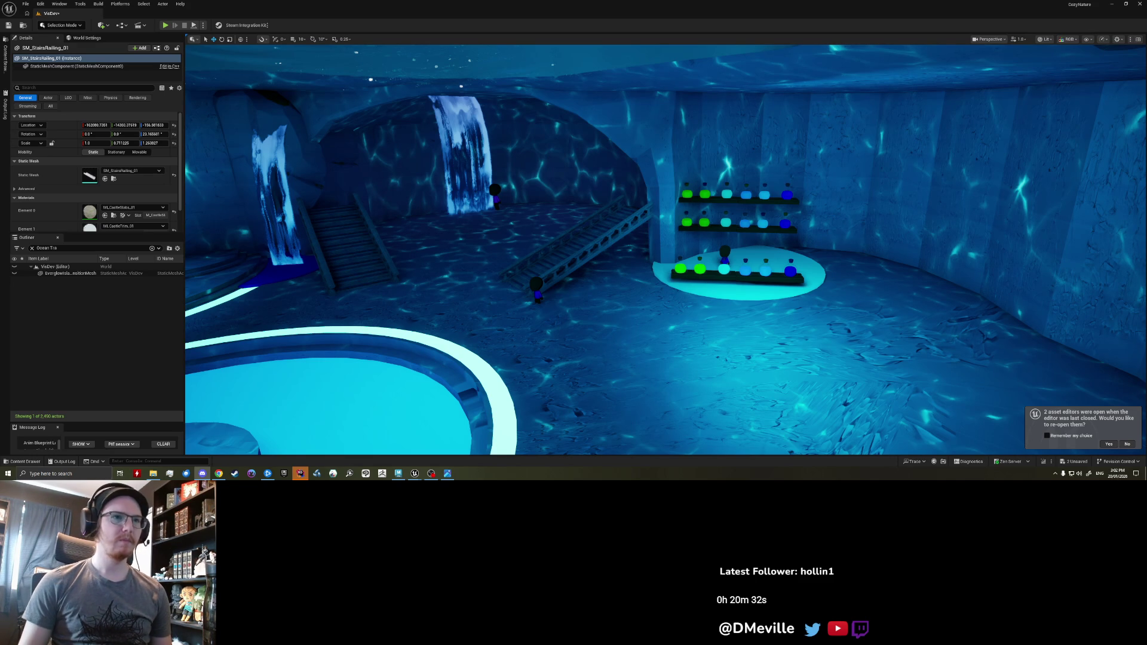
right_drag(657, 251, 609, 251)
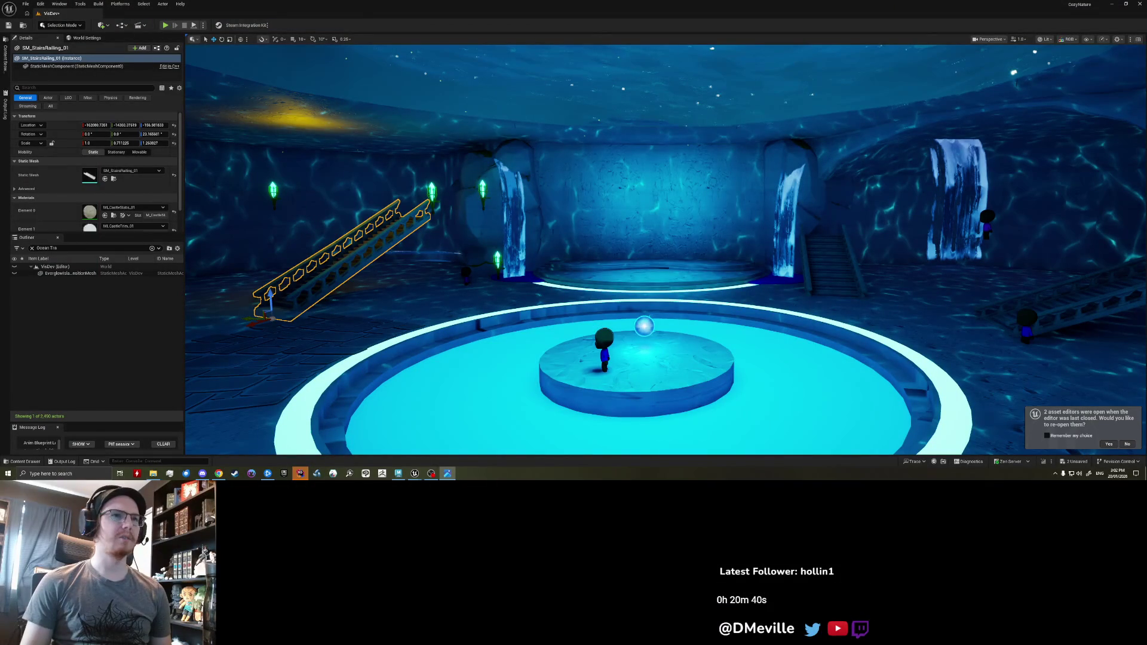
click(559, 232)
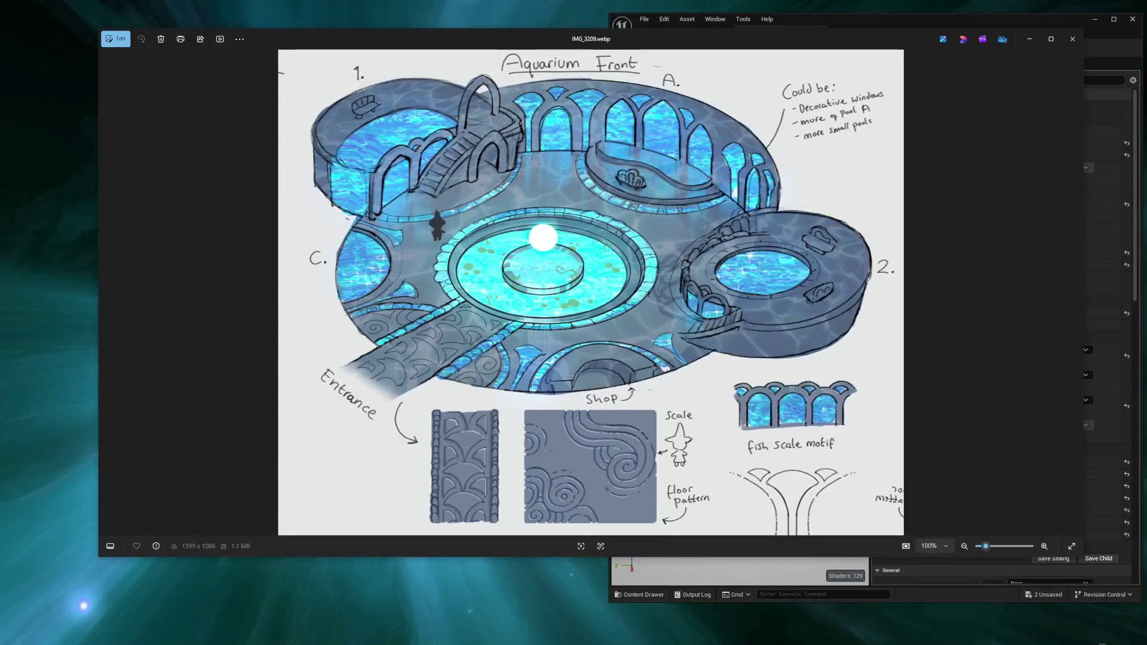
key(w)
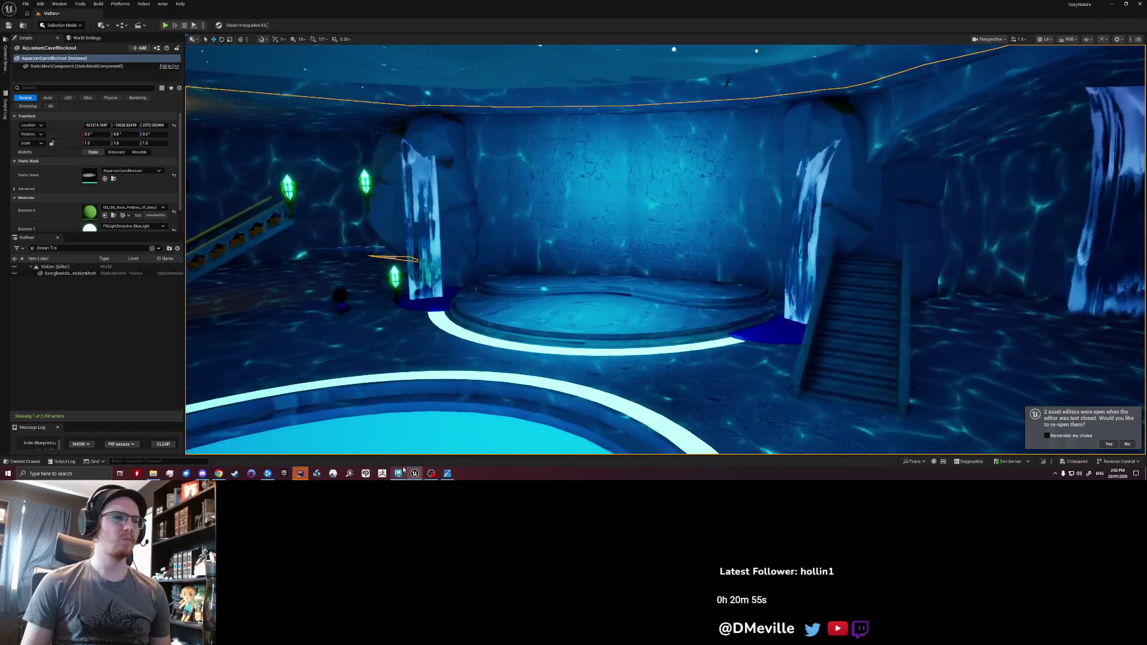
- Switch to Maya, tumble to a higher view of the blockout, and undo the polygon combine
key(alt+Tab)
mouse_move(513, 287)
alt+mouse_down()
mouse_move(549, 225)
mouse_move(774, 328)
alt+mouse_up()
key(ctrl+z)
- Undo further to separate the pieces, then select the central pool cylinder and cave floor
key(ctrl+z)
key(ctrl+z)
key(ctrl+z)
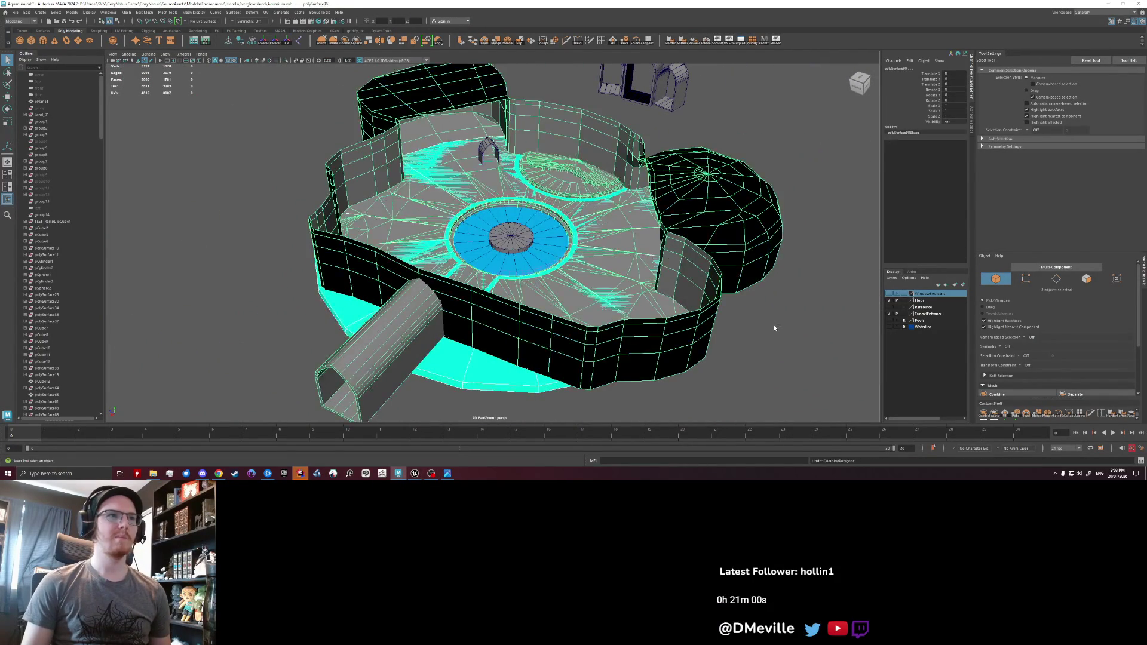
key(ctrl+z)
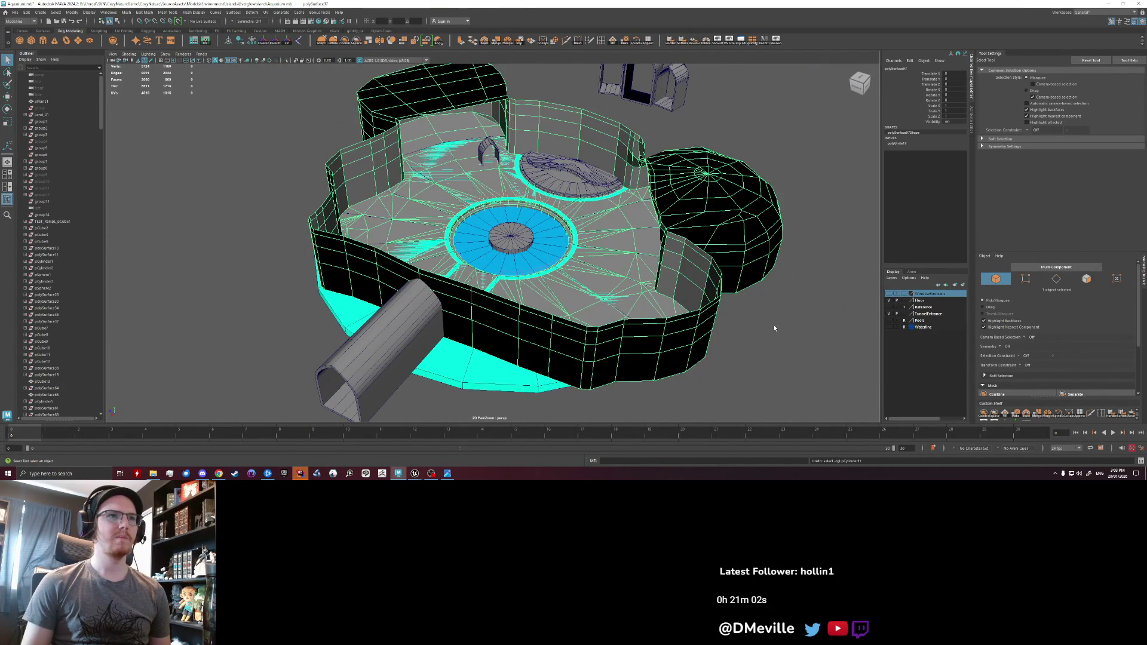
click(602, 285)
scroll(507, 285, up, 3)
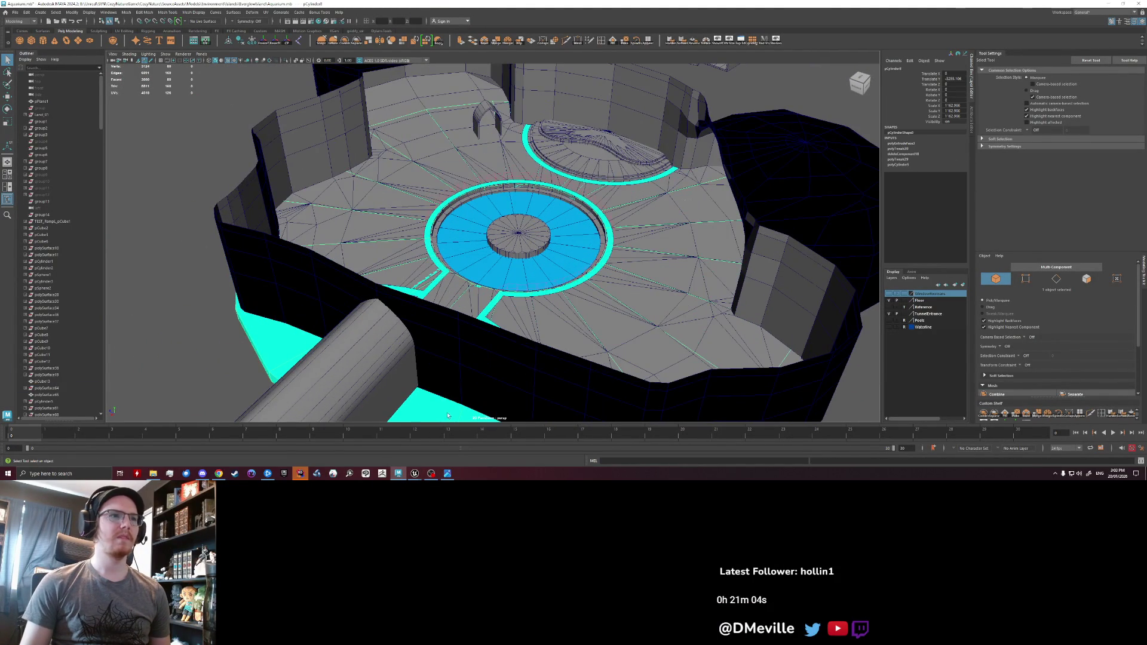
click(508, 285)
- Tumble and zoom down past the pool onto the wall above the stepped stage
mouse_move(507, 285)
alt+mouse_down()
mouse_move(485, 259)
mouse_move(514, 253)
mouse_move(471, 251)
mouse_move(488, 239)
alt+mouse_up()
scroll(455, 227, down, 5)
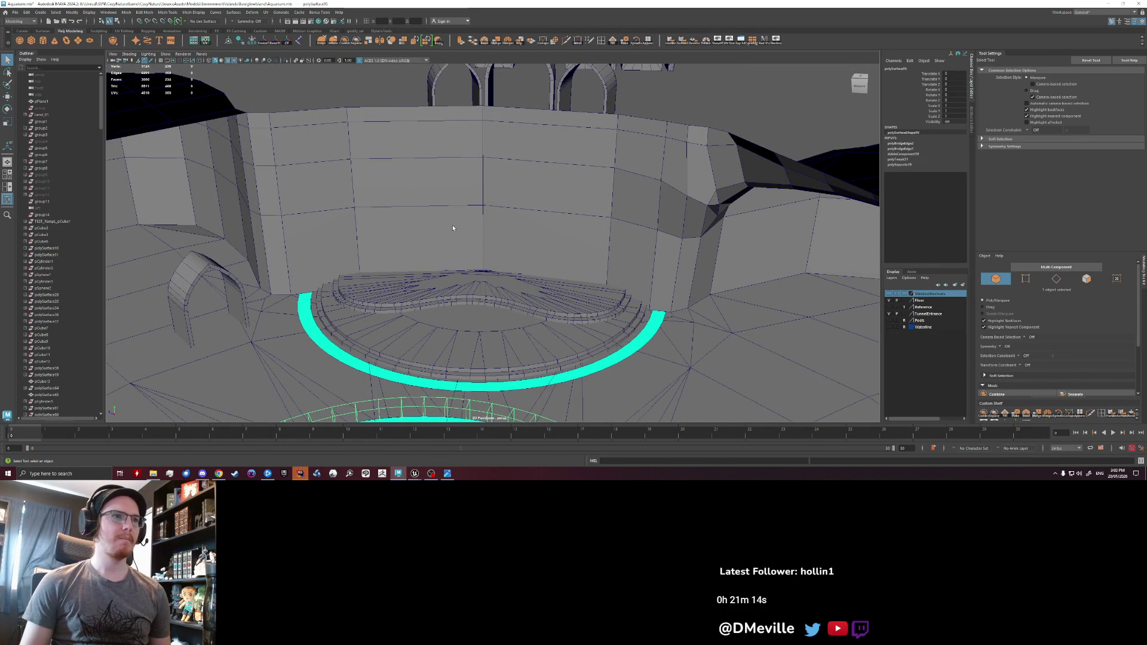
mouse_move(453, 228)
alt+mouse_down()
mouse_move(450, 245)
mouse_move(489, 235)
mouse_move(494, 253)
alt+mouse_up()
scroll(494, 252, up, 2)
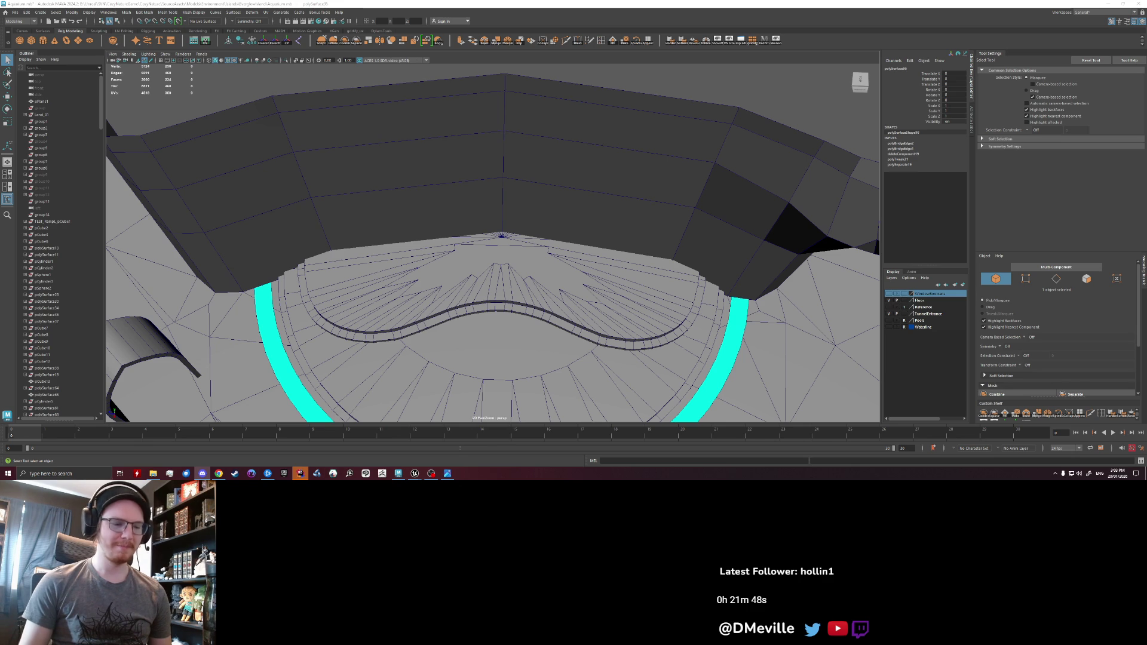
scroll(530, 252, down, 2)
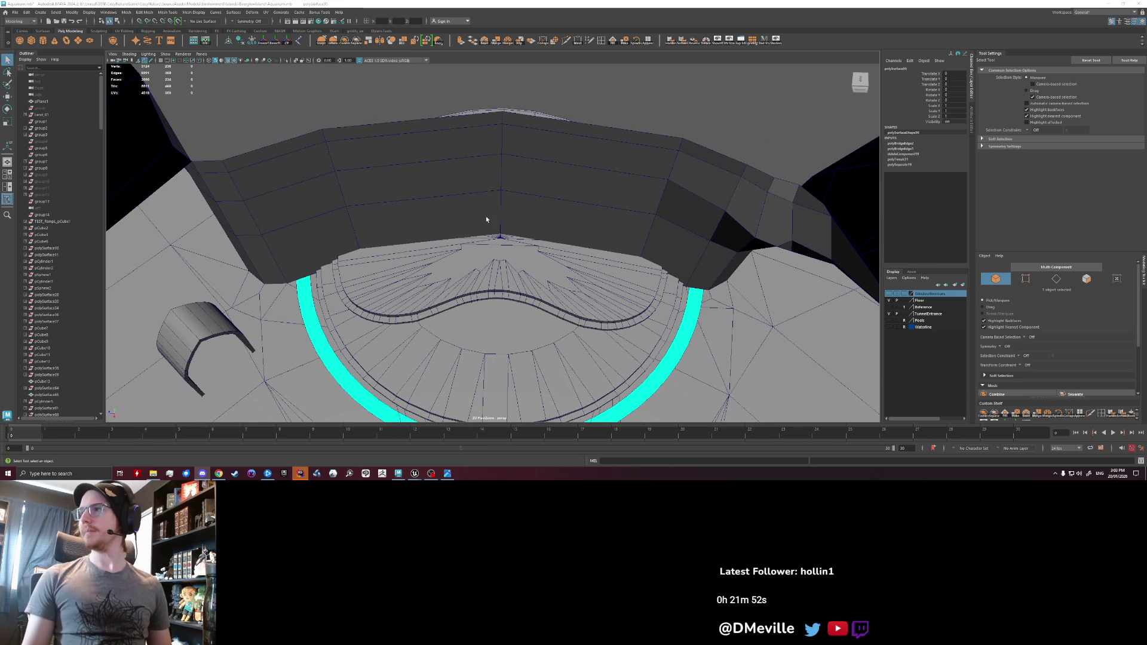
mouse_move(482, 217)
alt+mouse_down()
mouse_move(510, 227)
mouse_move(504, 263)
mouse_move(502, 251)
mouse_move(412, 243)
mouse_move(500, 259)
mouse_move(526, 227)
mouse_move(615, 174)
mouse_move(594, 134)
alt+mouse_up()
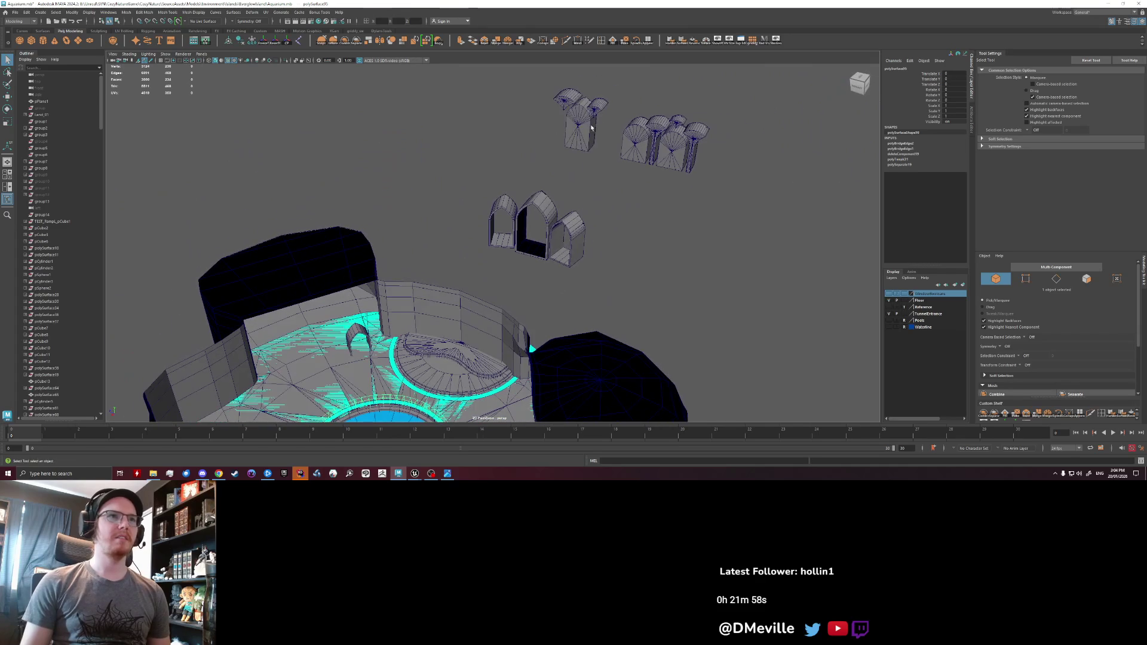
- Select the fan-topped arch piece and slide it along X from 1643 to 1554
click(594, 134)
key(w)
mouse_move(577, 140)
mouse_down()
mouse_move(425, 297)
mouse_move(412, 271)
mouse_move(412, 193)
mouse_move(415, 341)
mouse_move(477, 212)
mouse_move(470, 239)
mouse_up()
scroll(466, 239, up, 5)
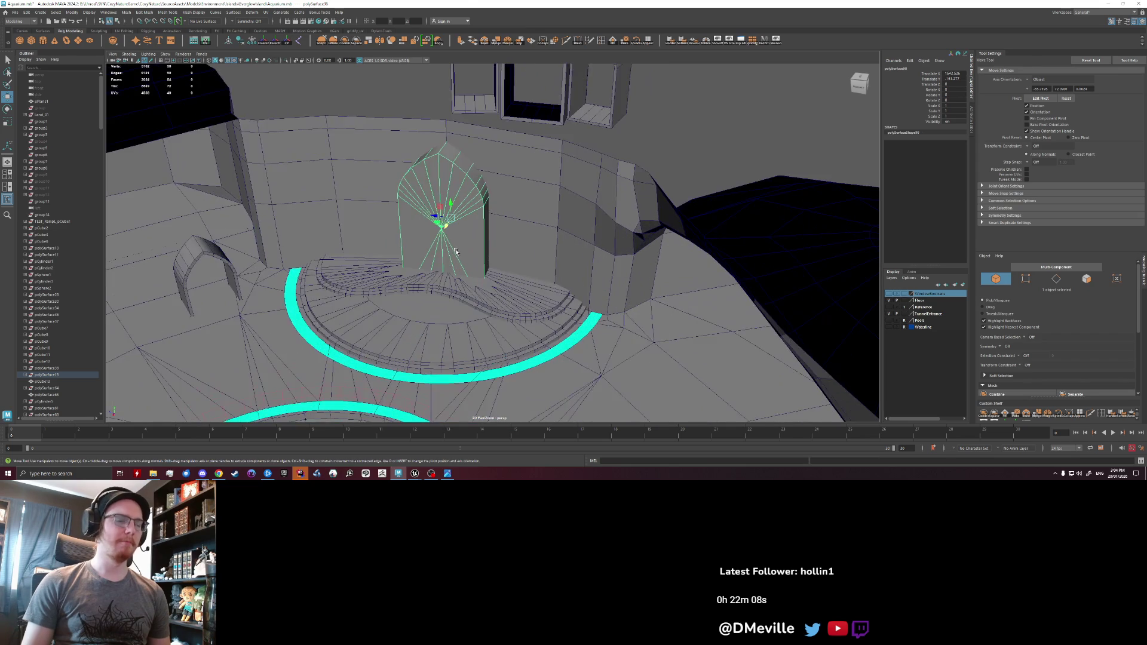
mouse_move(440, 307)
alt+mouse_down()
mouse_move(444, 240)
mouse_move(456, 239)
alt+mouse_up()
- Orbit in close around the arch and switch to selecting its side faces
alt+drag(402, 266, 312, 263)
alt+right_drag(312, 263, 402, 258)
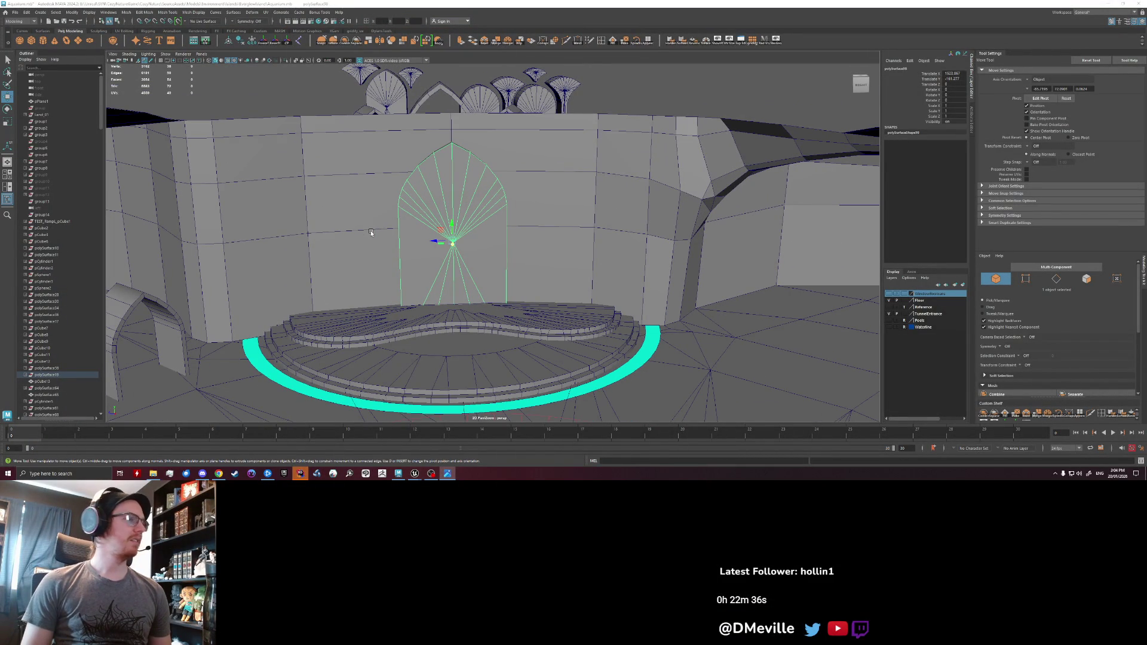
scroll(480, 231, down, 3)
mouse_move(479, 231)
alt+mouse_down()
mouse_move(456, 258)
mouse_move(467, 253)
alt+mouse_up()
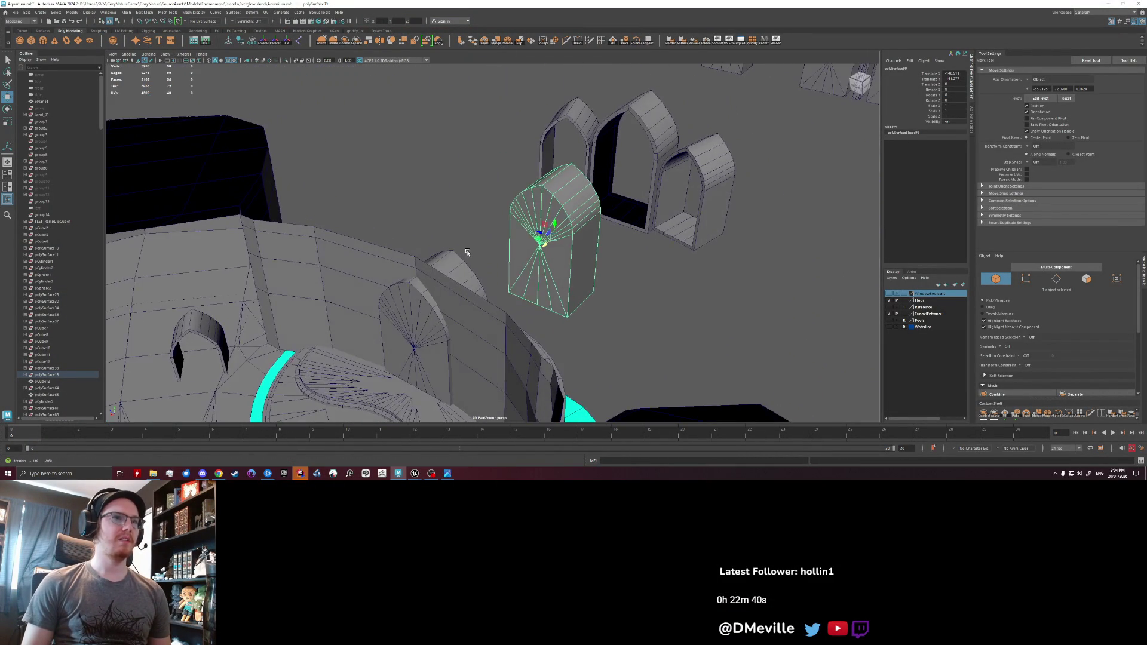
alt+right_drag(467, 253, 554, 254)
alt+drag(554, 254, 542, 257)
right_drag(549, 258, 549, 267)
key(q)
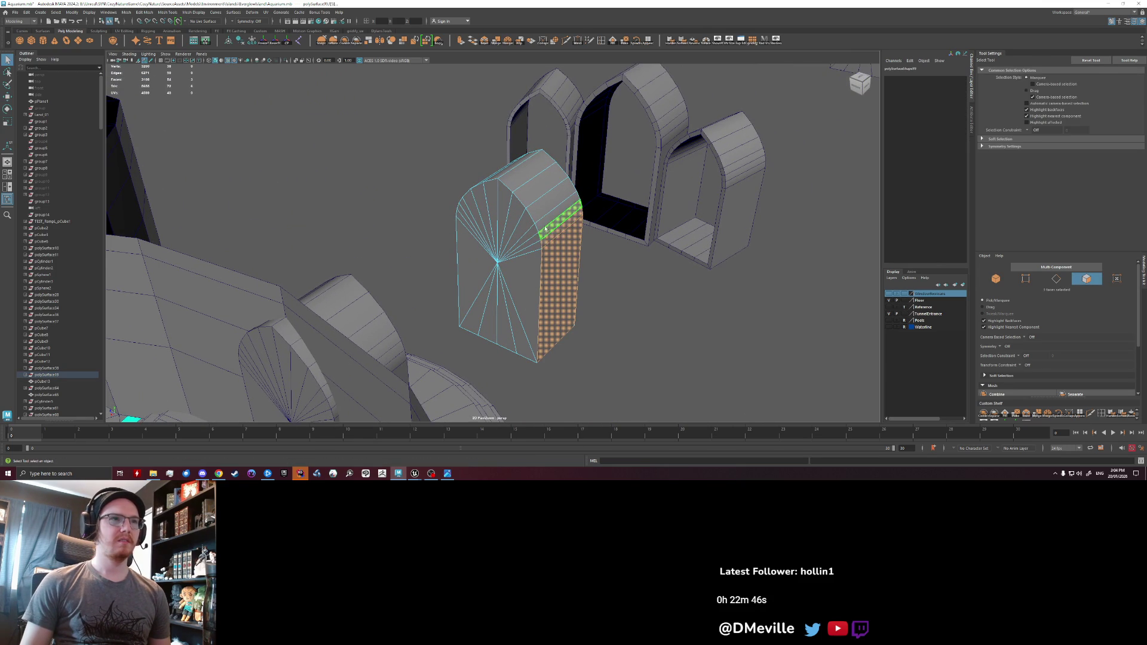
- Detach the face loop over the arch's top and sides from the rest of the arch
double_click(548, 221)
key(space)
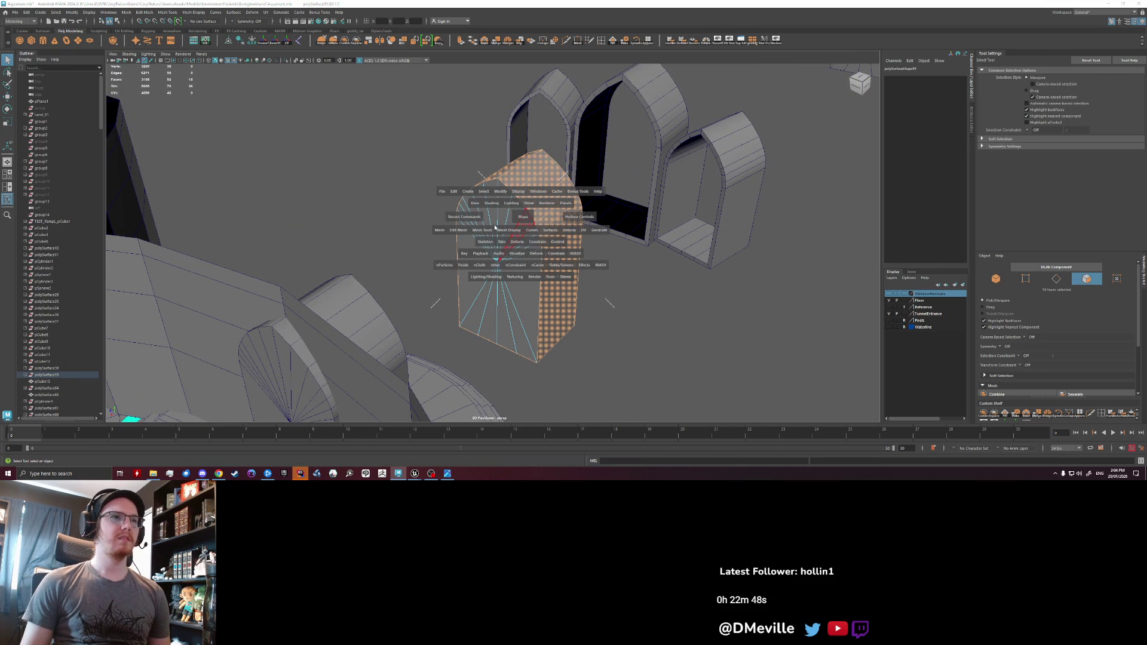
click(461, 232)
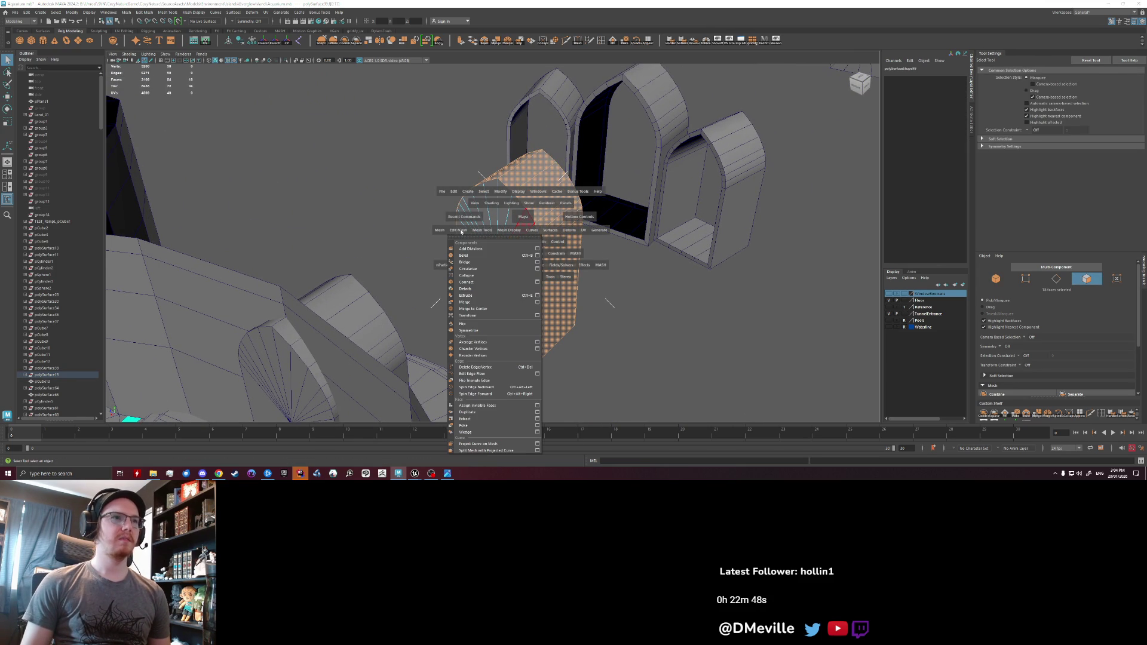
click(469, 293)
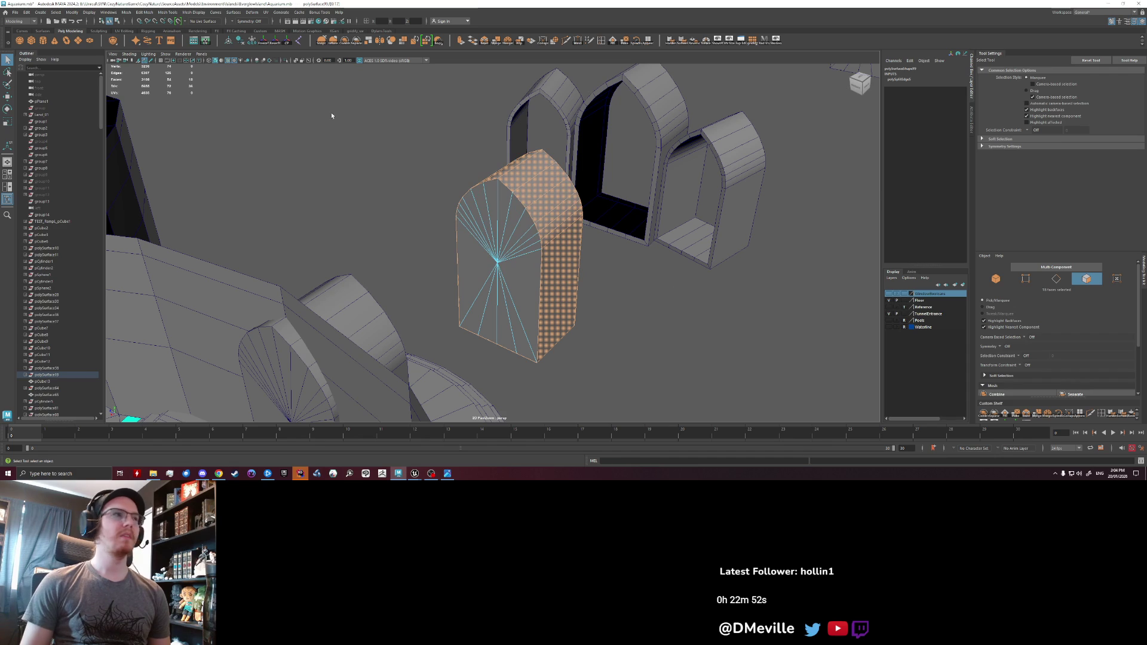
- Add Detach to the shelf as a one-click button with a shortened label, and save the shelf
click(117, 13)
mouse_move(165, 12)
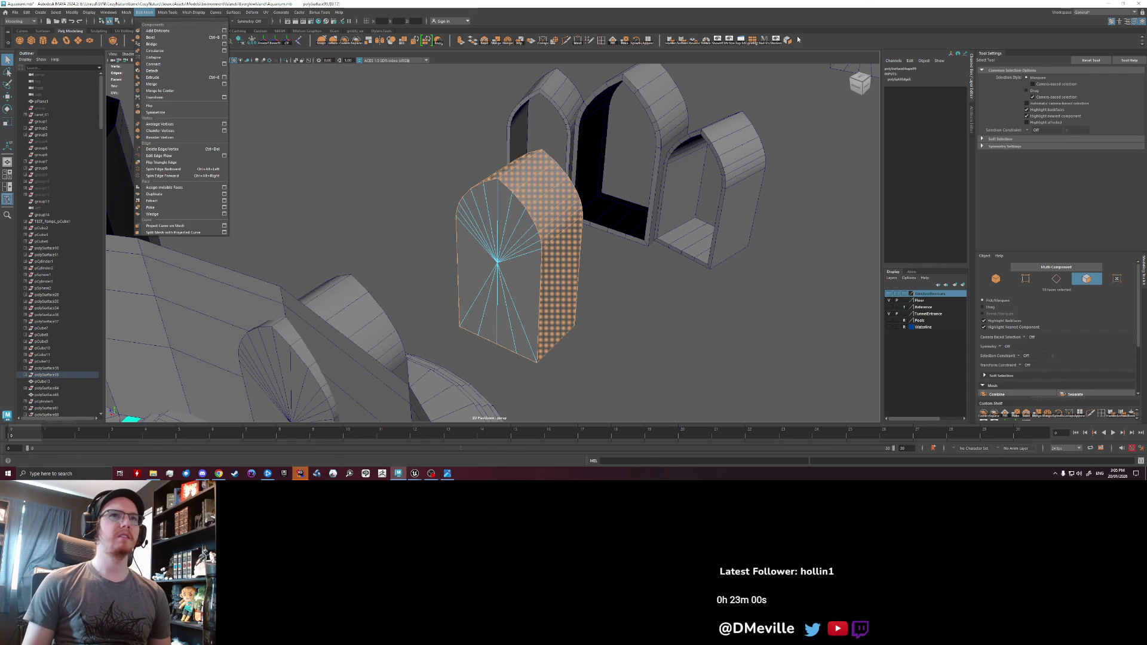
click(661, 53)
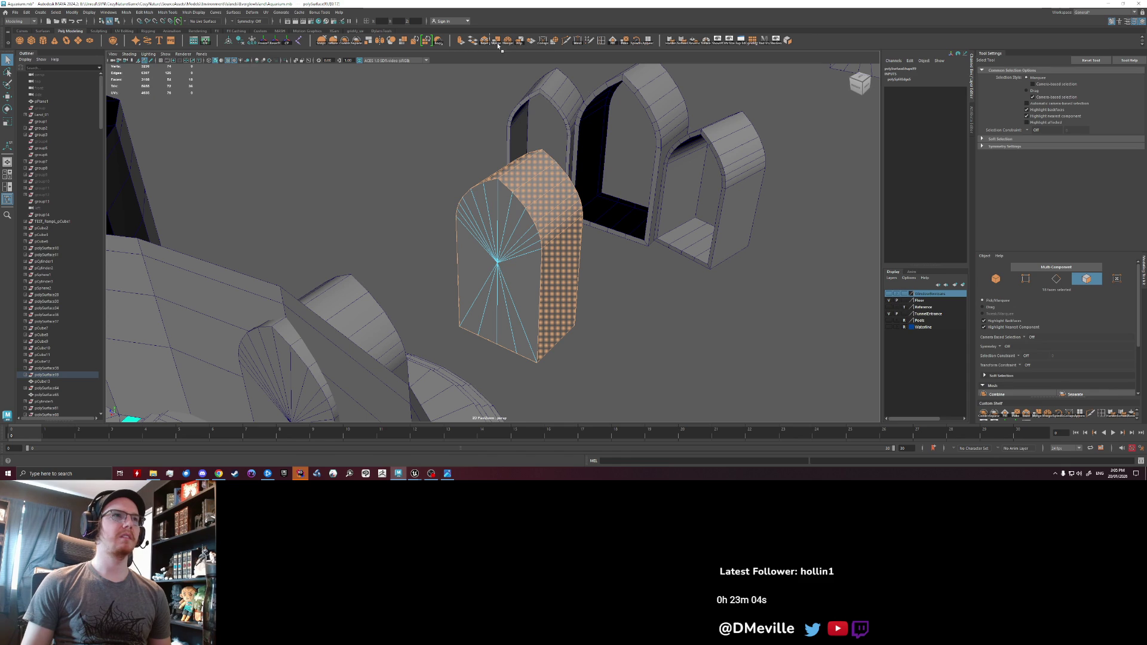
middle_drag(366, 46, 367, 46)
right_click(369, 41)
click(380, 52)
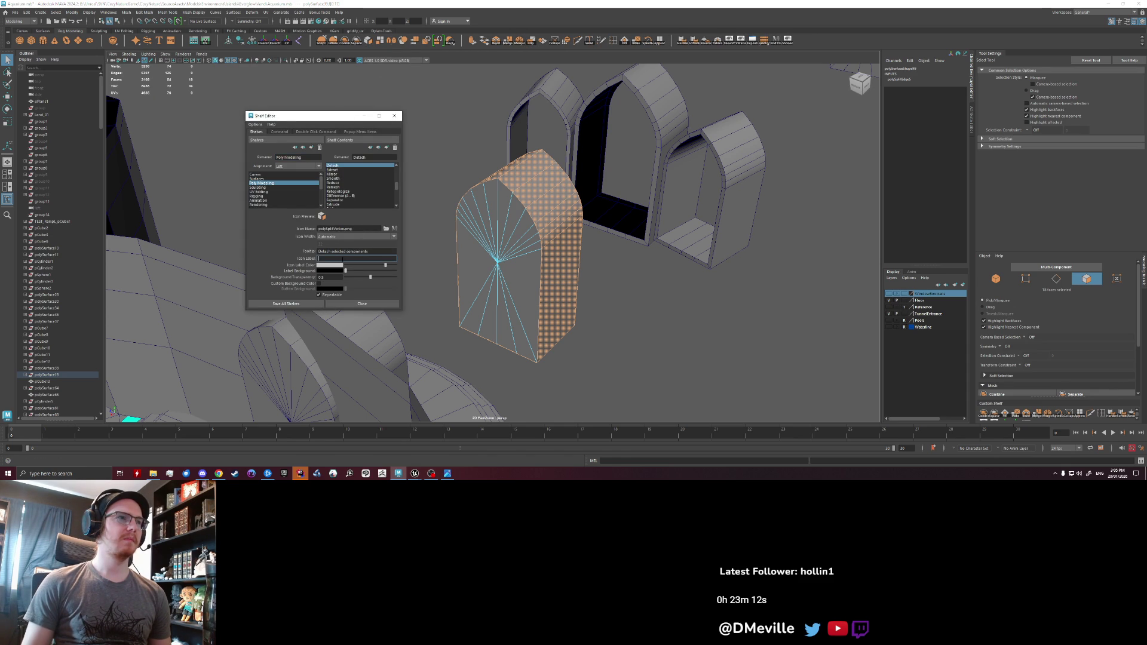
text(Detac)
key(BackSpace)
key(BackSpace)
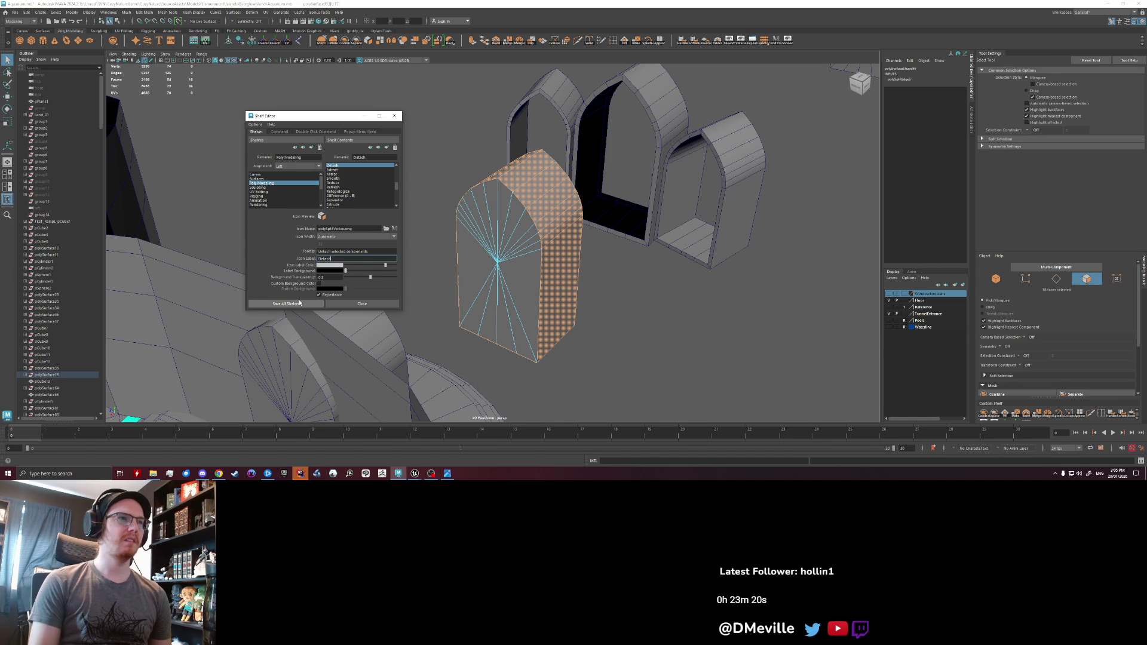
click(296, 304)
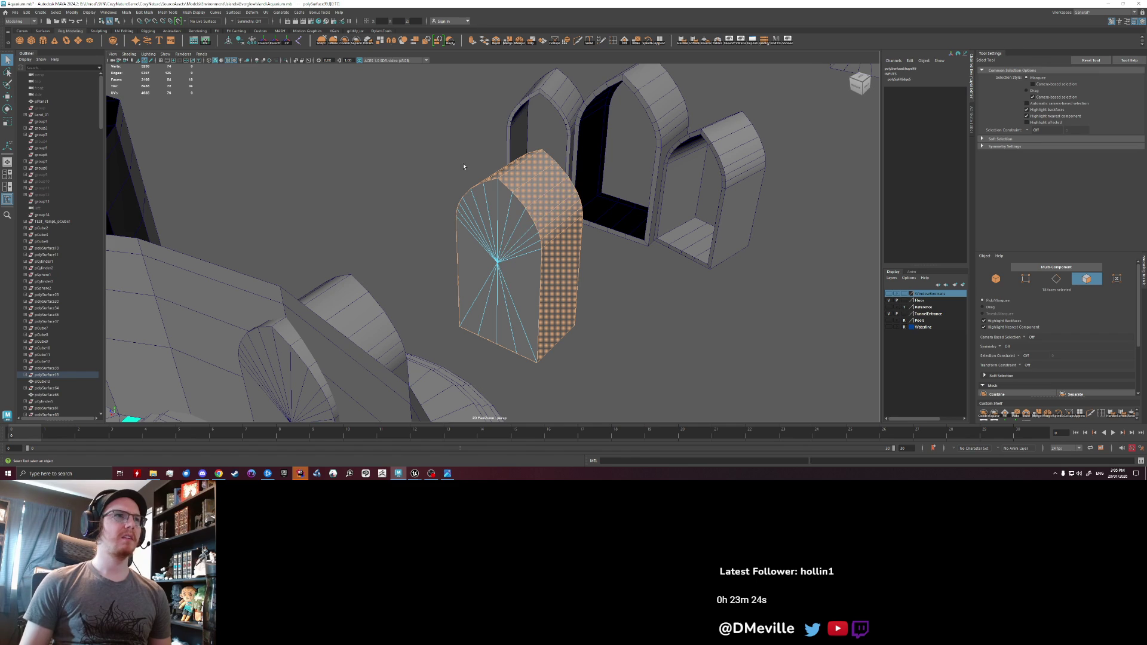
- Separate the fan-shaped front cap into its own object and delete it
double_click(489, 220)
double_click(533, 216)
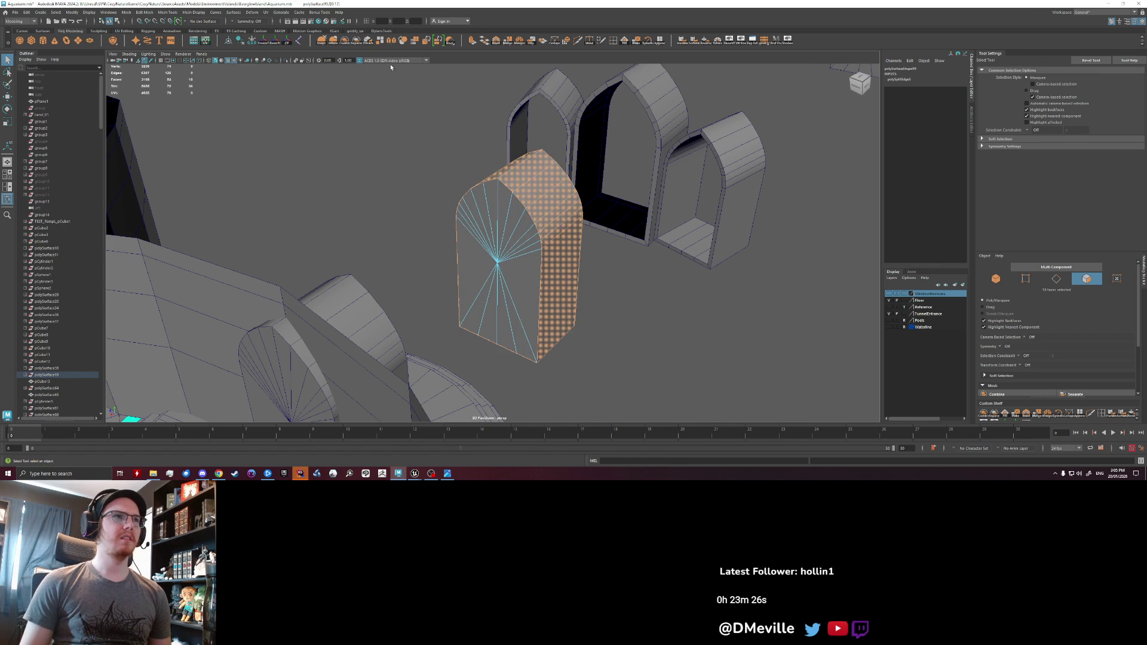
click(359, 45)
click(506, 232)
key(Delete)
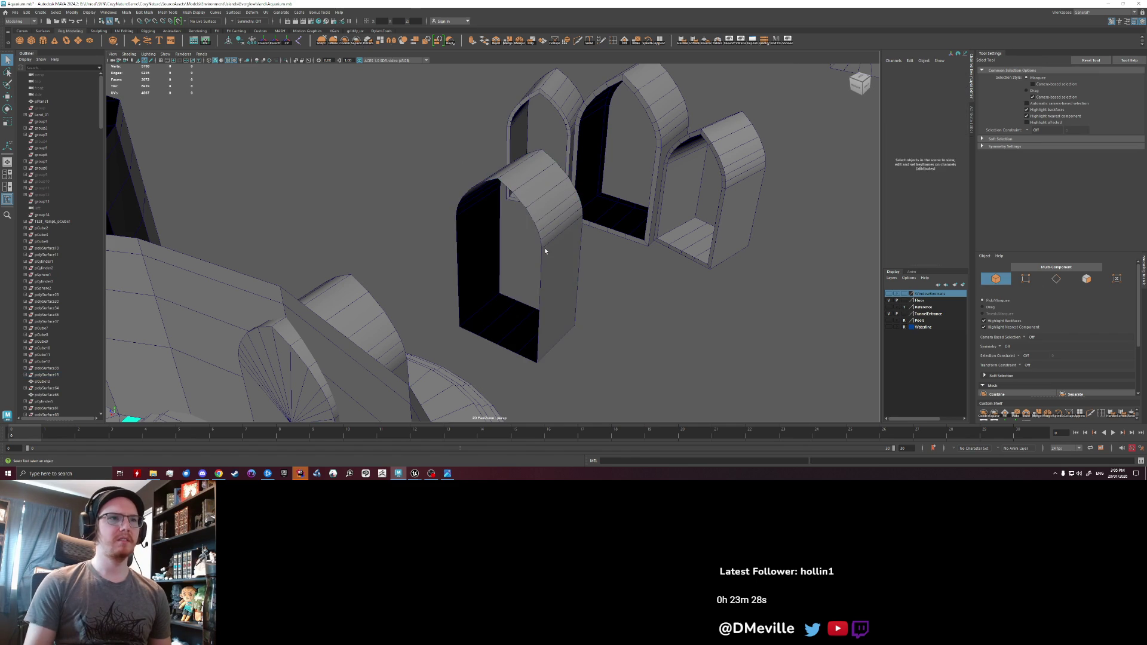
- Scale the arch's ring faces thinner and extrude them to a thickness of about 51
click(545, 251)
key(ctrl+F11)
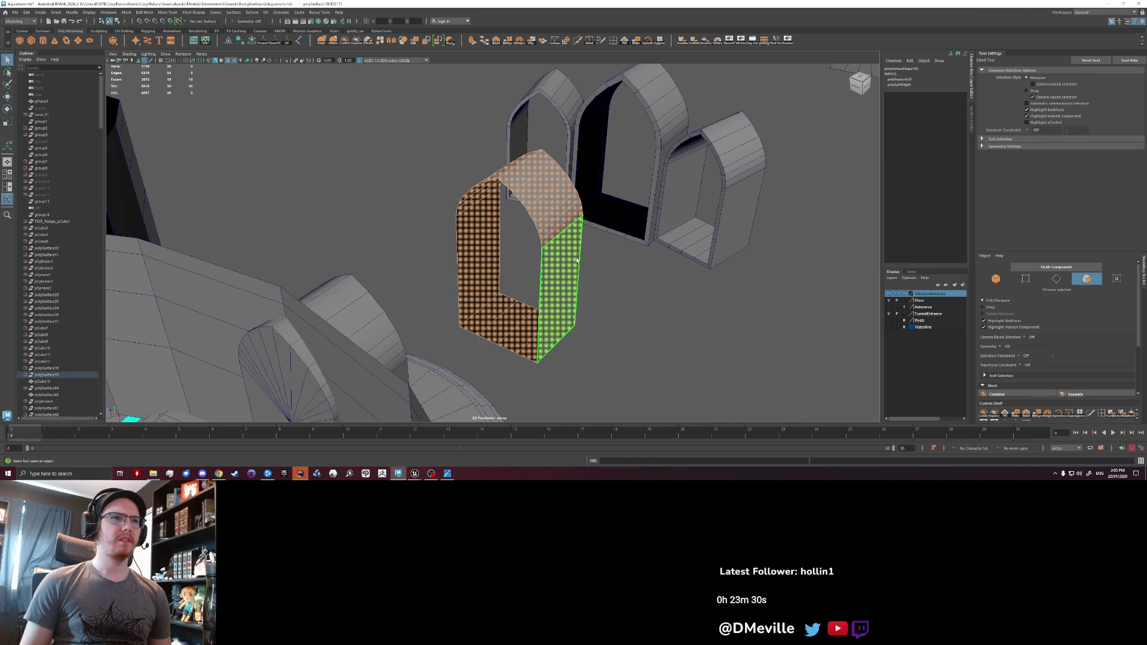
key(r)
mouse_move(577, 295)
alt+mouse_down()
mouse_move(592, 259)
mouse_move(605, 265)
mouse_move(445, 287)
mouse_move(478, 281)
alt+mouse_up()
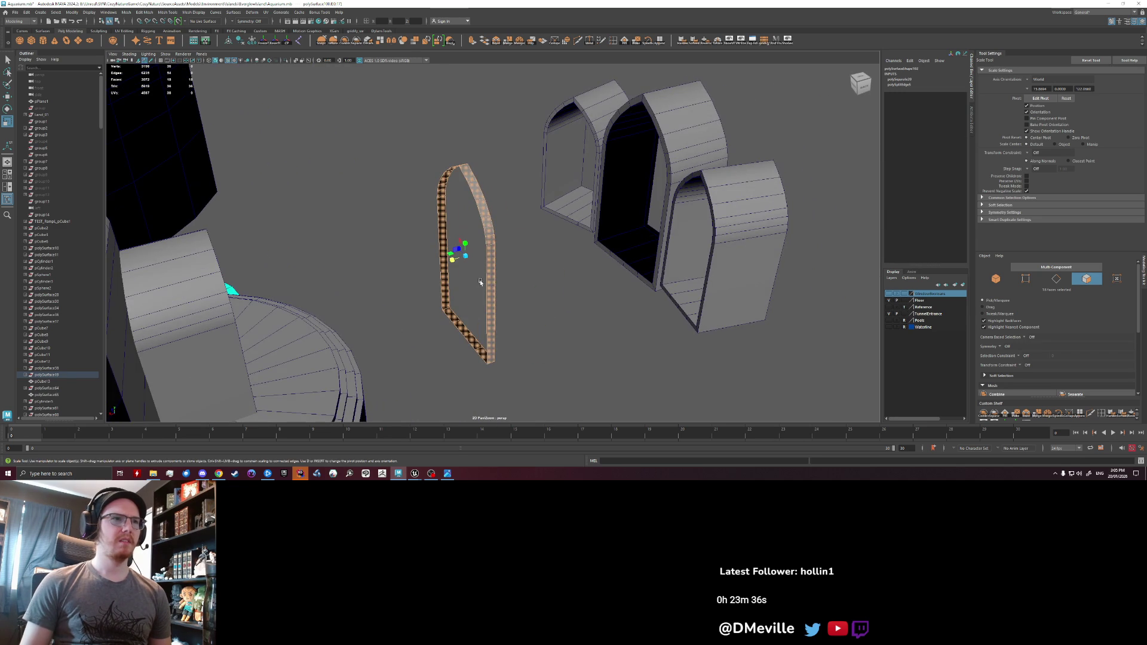
key(ctrl+e)
alt+drag(436, 249, 349, 267)
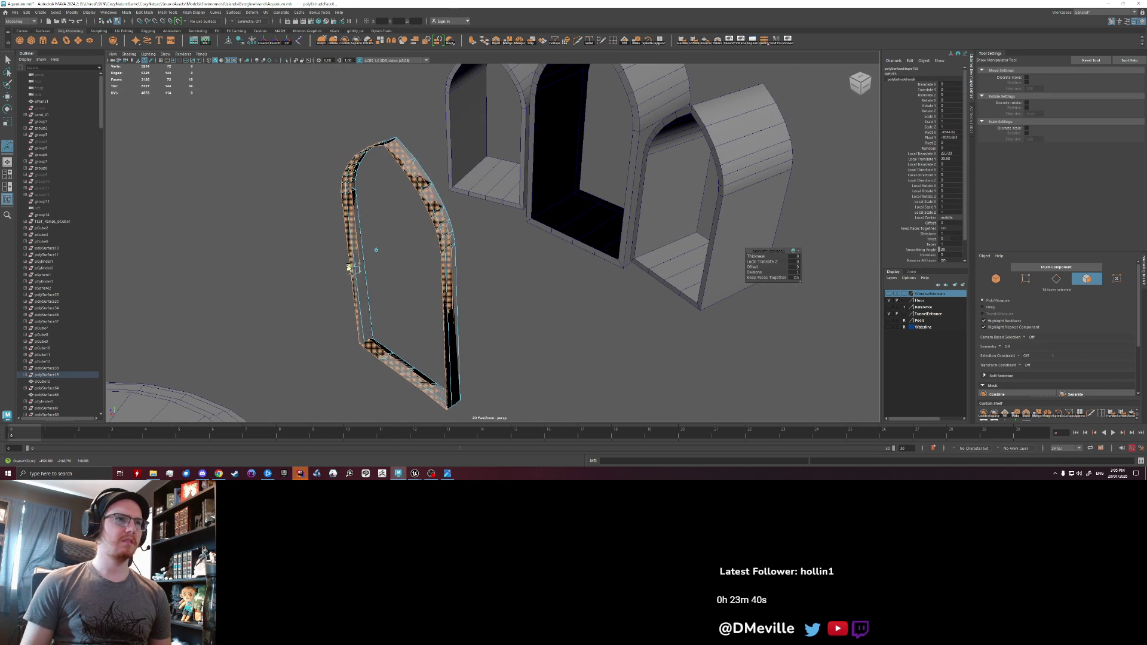
key(ctrl+z)
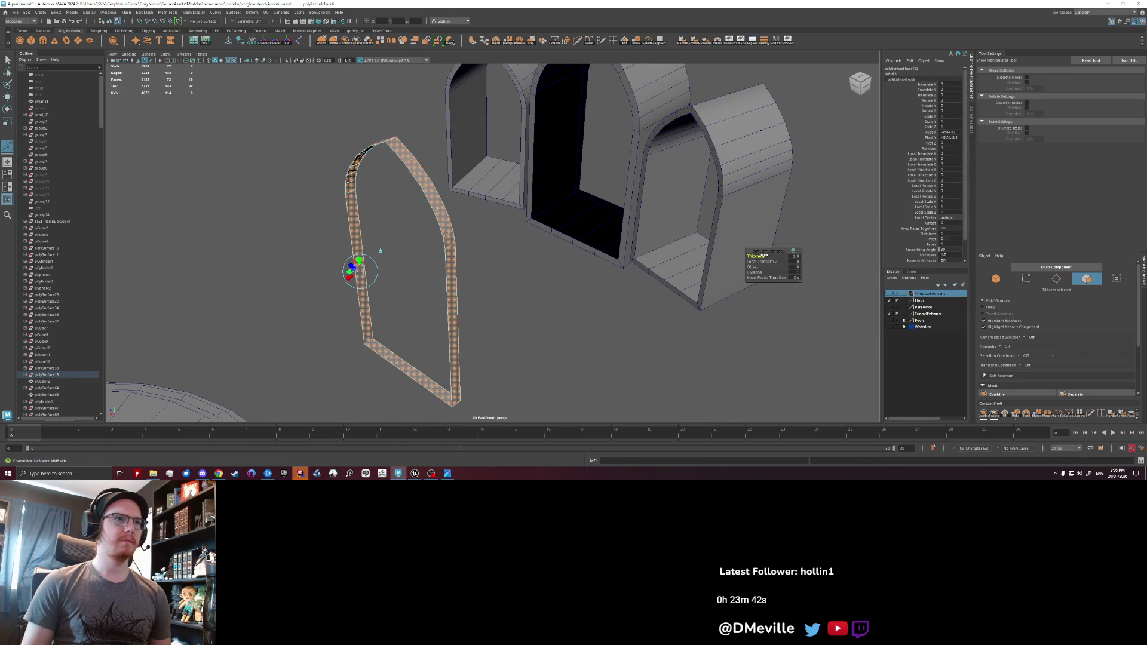
drag(756, 256, 878, 270)
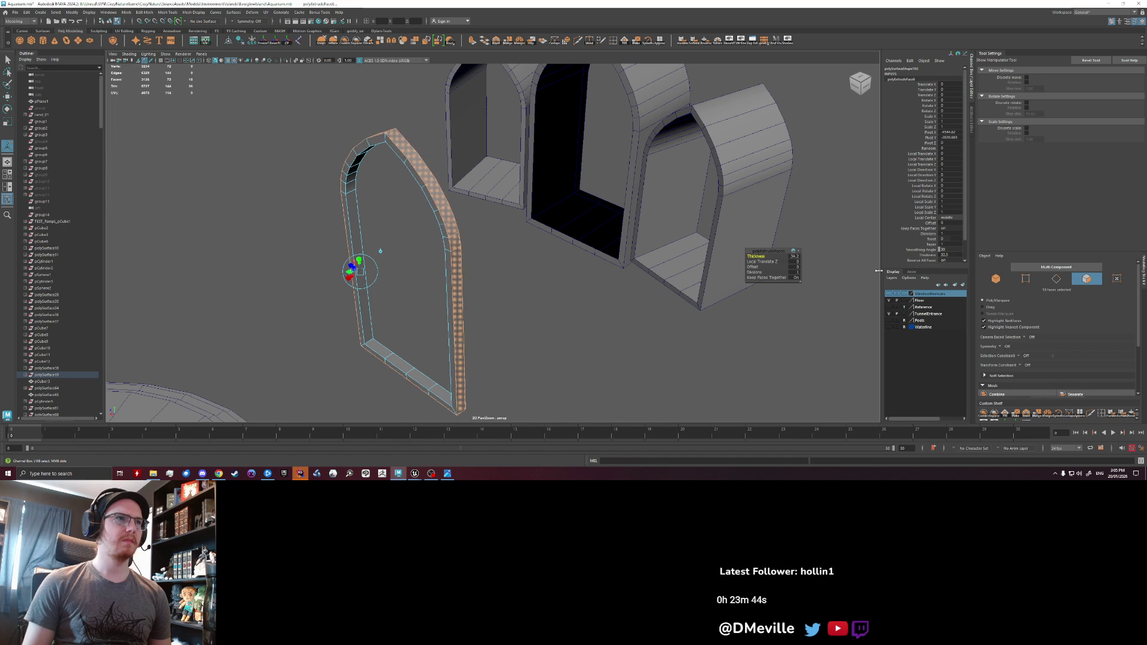
mouse_move(716, 275)
alt+mouse_down()
mouse_move(669, 281)
mouse_move(701, 278)
alt+mouse_up()
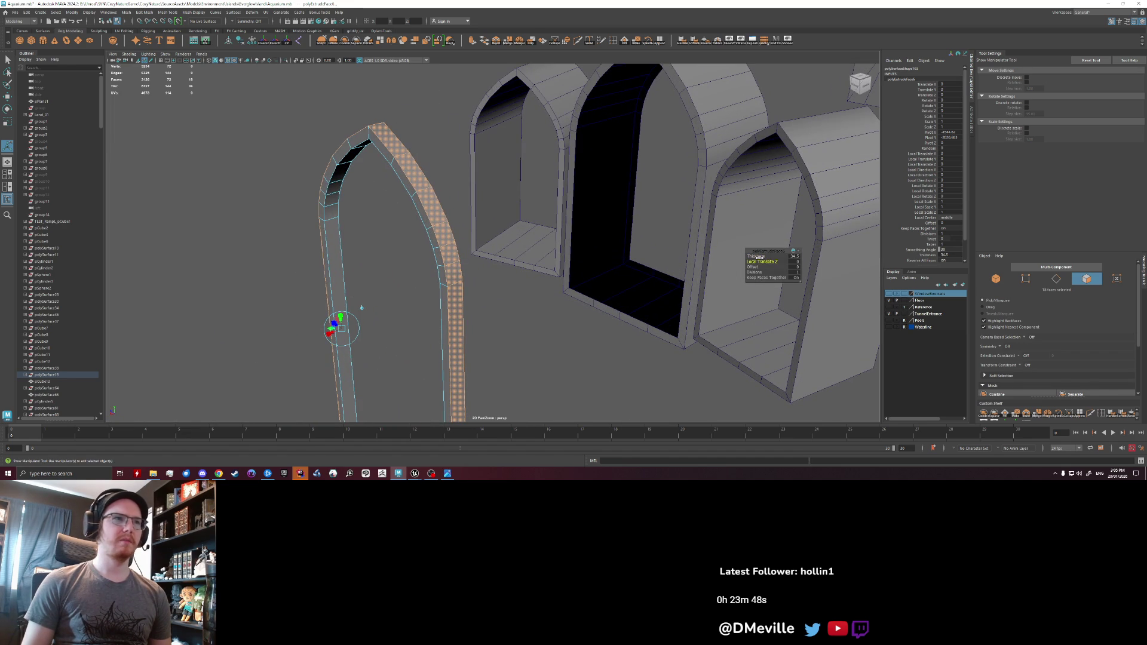
key(ctrl+z)
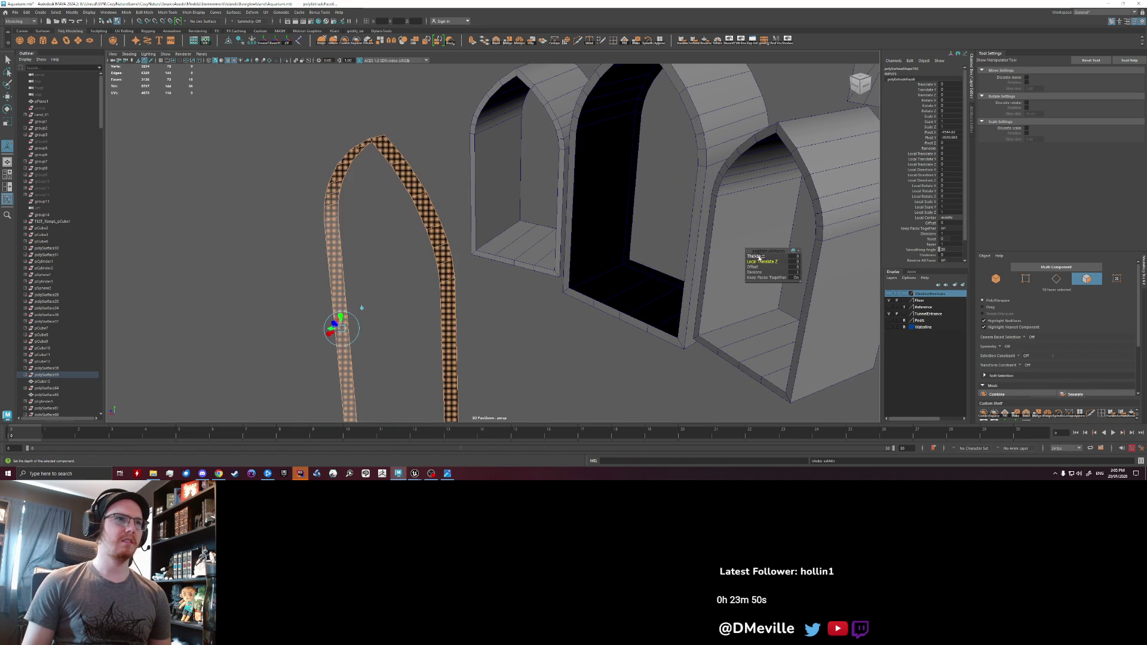
drag(758, 257, 926, 261)
mouse_move(466, 251)
alt+mouse_down()
mouse_move(418, 227)
mouse_move(507, 263)
mouse_move(477, 249)
mouse_move(352, 256)
mouse_move(507, 264)
mouse_move(484, 225)
alt+mouse_up()
- Bevel the arch frame's edges with a fraction of 0.14
key(q)
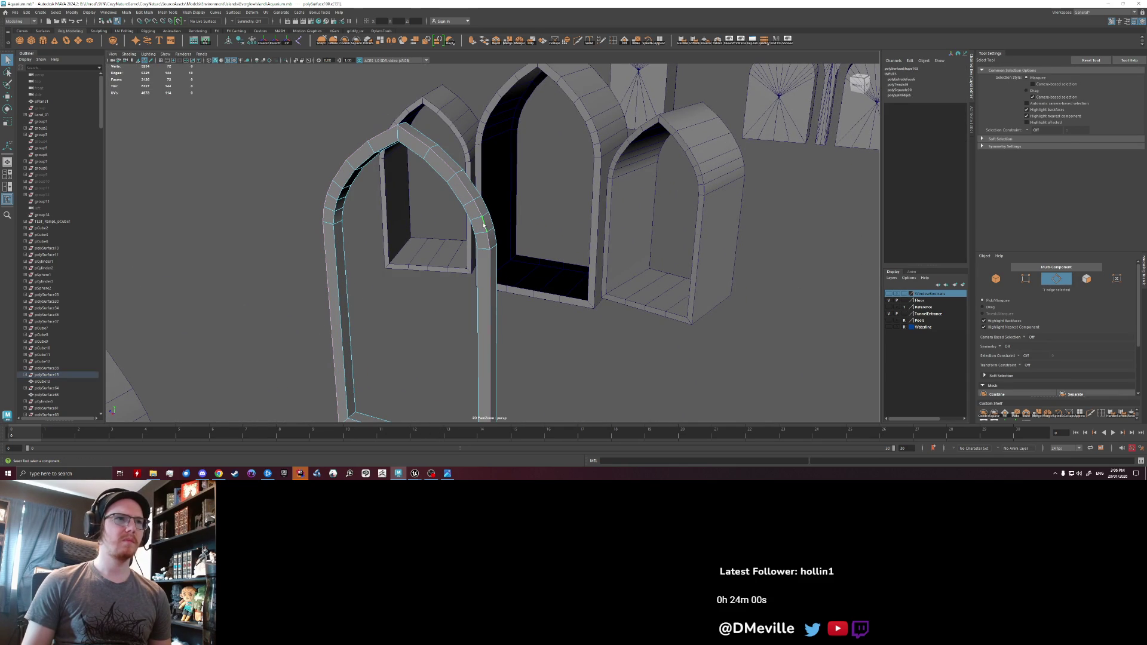
key(ctrl+b)
middle_drag(586, 328, 565, 352)
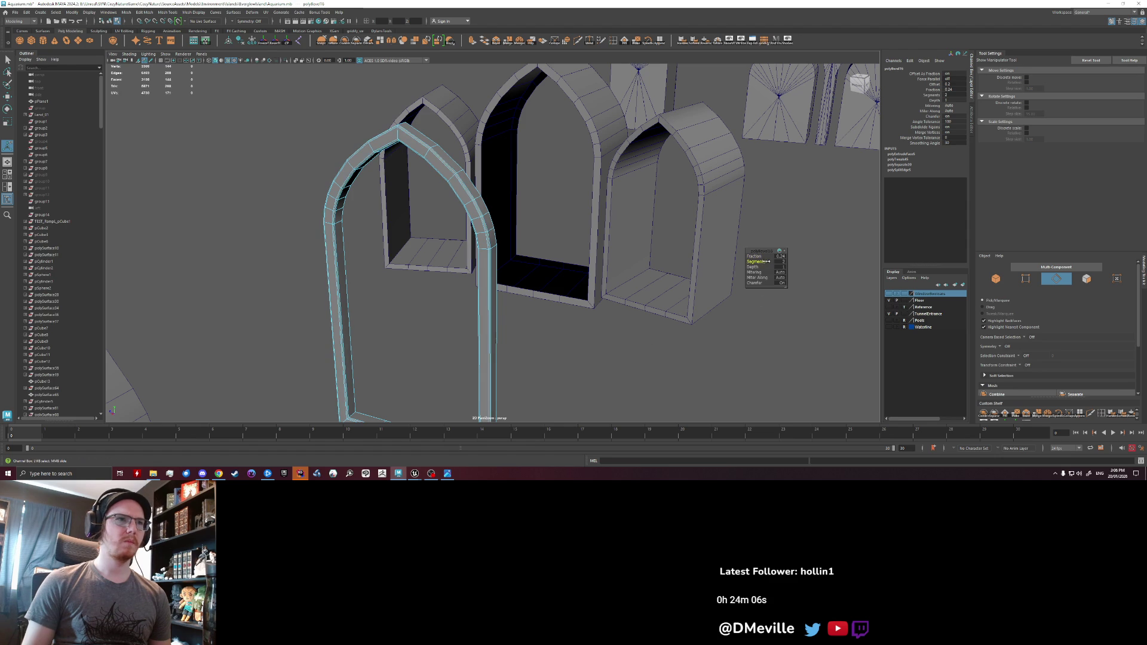
middle_drag(767, 255, 759, 256)
- Turn off Wireframe on Shaded and put the front arch frame into face selection
right_drag(463, 233, 487, 245)
alt+drag(487, 245, 289, 92)
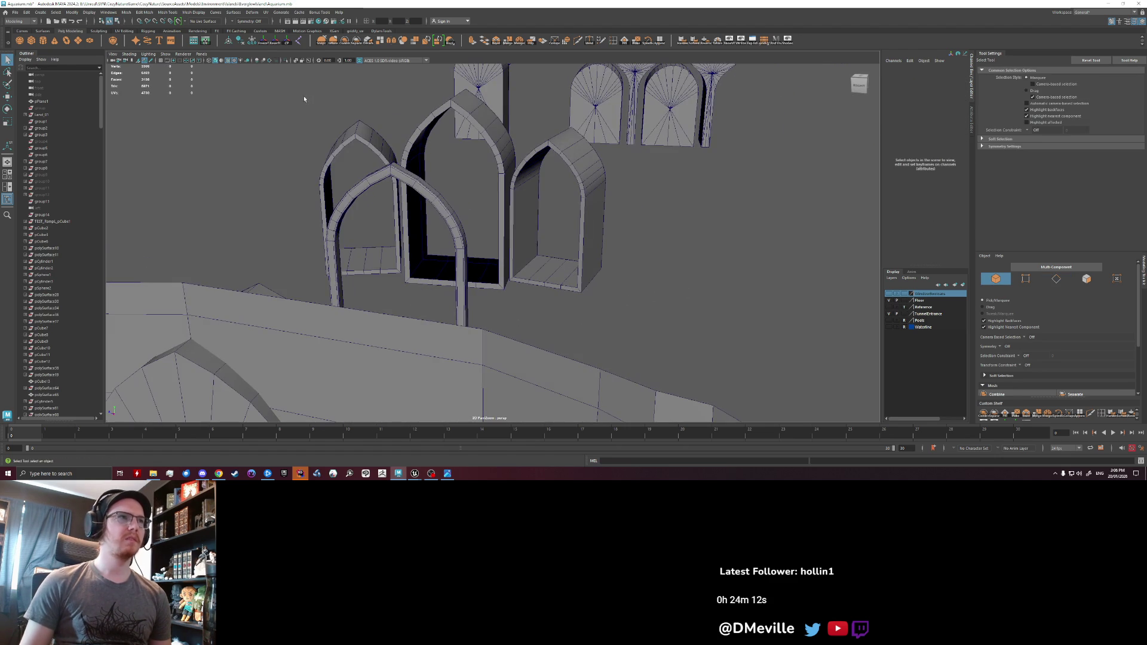
click(228, 62)
mouse_move(494, 240)
alt+mouse_down()
mouse_move(568, 253)
mouse_move(434, 191)
mouse_move(373, 233)
alt+mouse_up()
click(434, 192)
right_click(374, 233)
click(371, 249)
- Extrude the apex face into a keystone block about 13 units thick
click(420, 228)
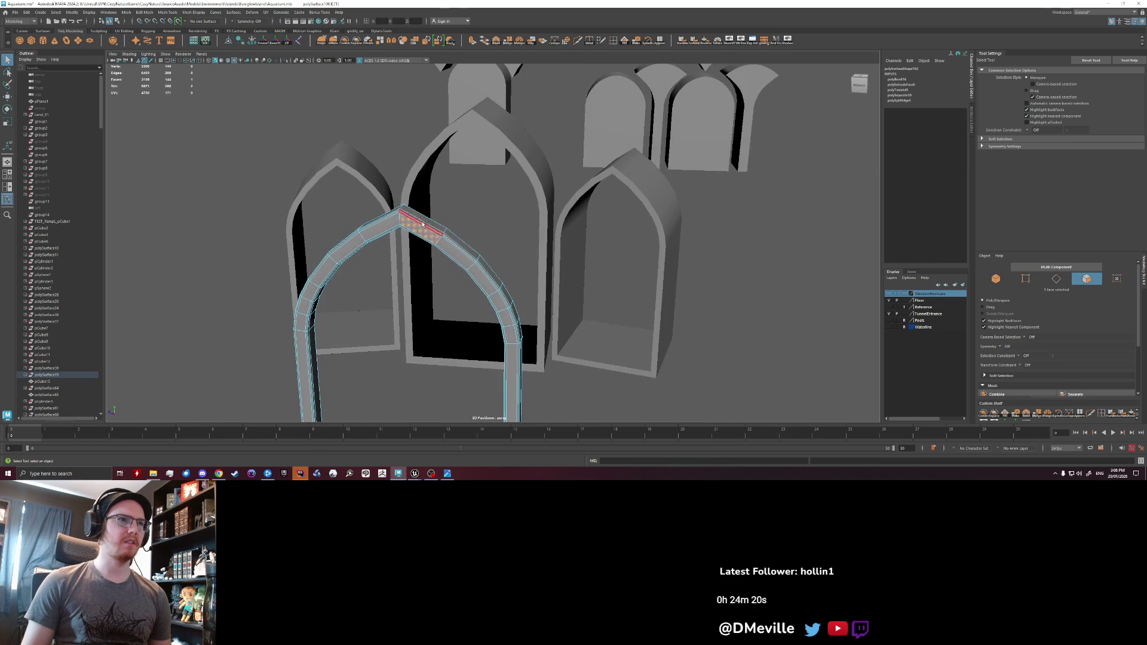
click(422, 225)
alt+drag(423, 224, 417, 236)
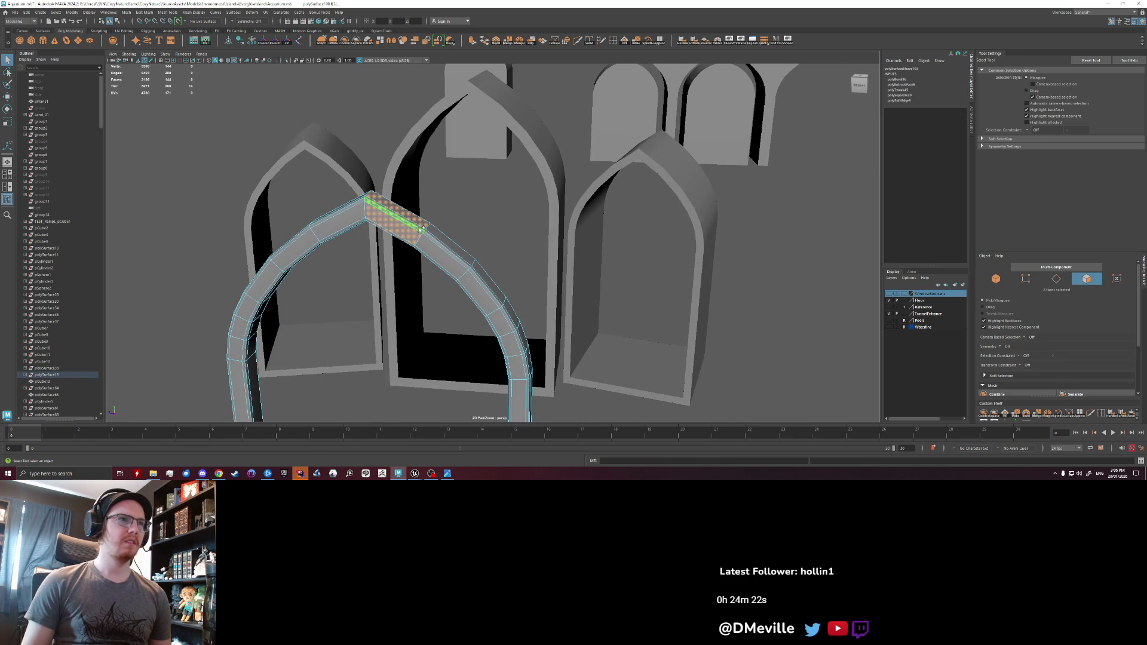
key(ctrl+e)
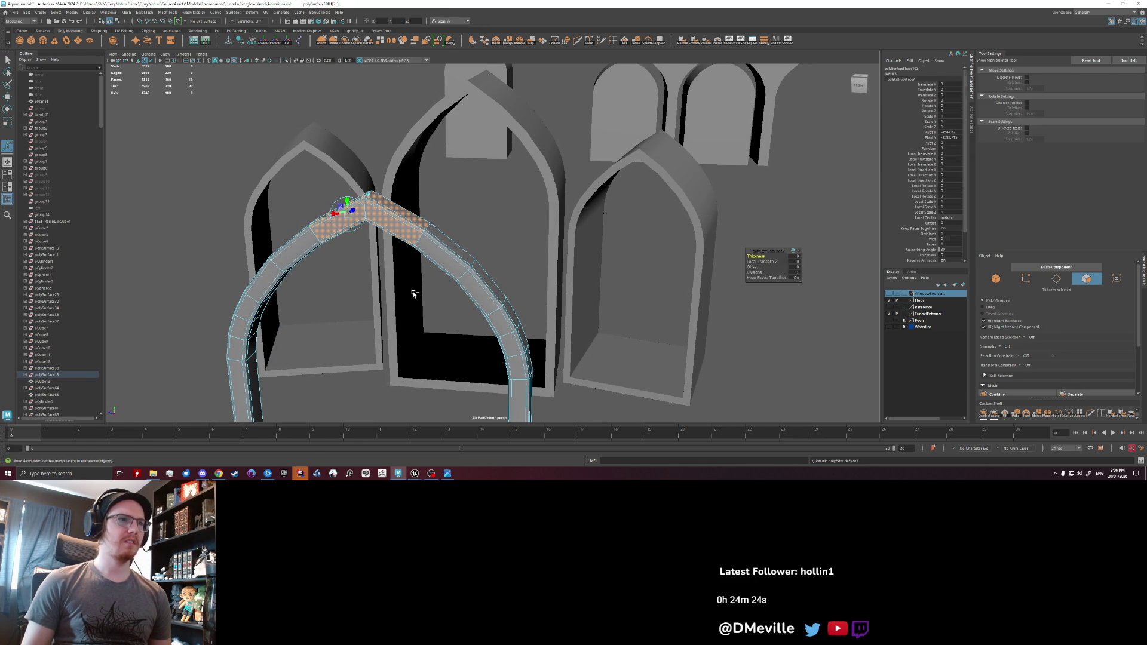
drag(760, 256, 800, 255)
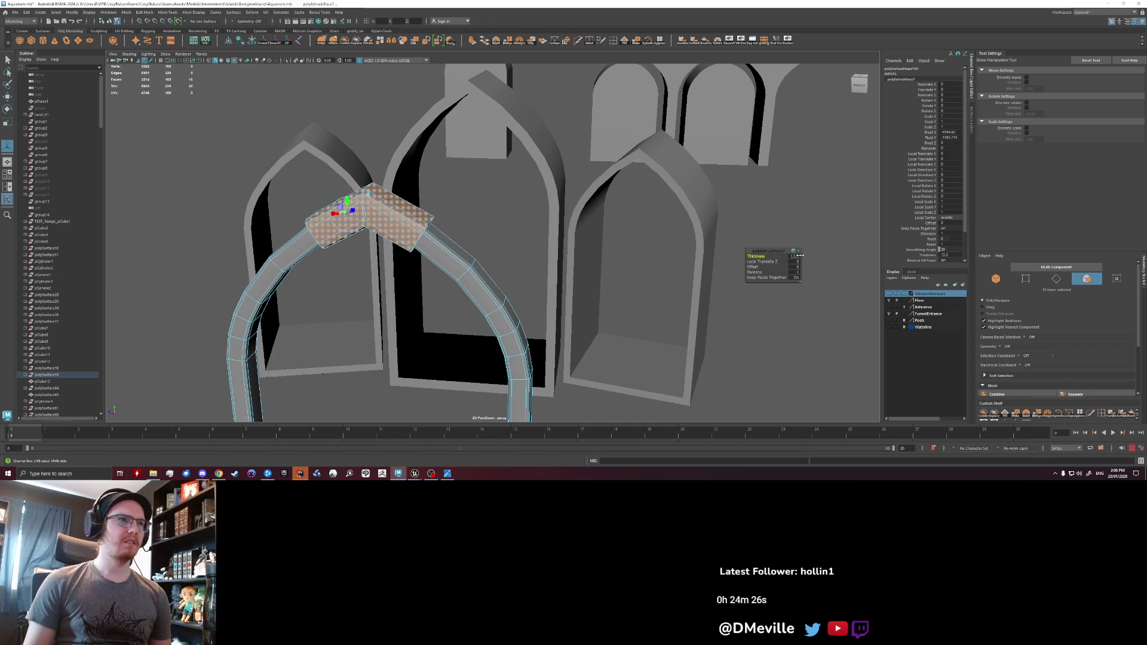
right_drag(467, 265, 468, 239)
mouse_move(472, 239)
alt+mouse_down()
mouse_move(508, 230)
mouse_move(407, 251)
mouse_move(404, 161)
mouse_move(402, 187)
mouse_move(484, 164)
mouse_move(379, 173)
mouse_move(481, 215)
mouse_move(500, 211)
mouse_move(511, 227)
alt+mouse_up()
key(ctrl+z)
key(ctrl+z)
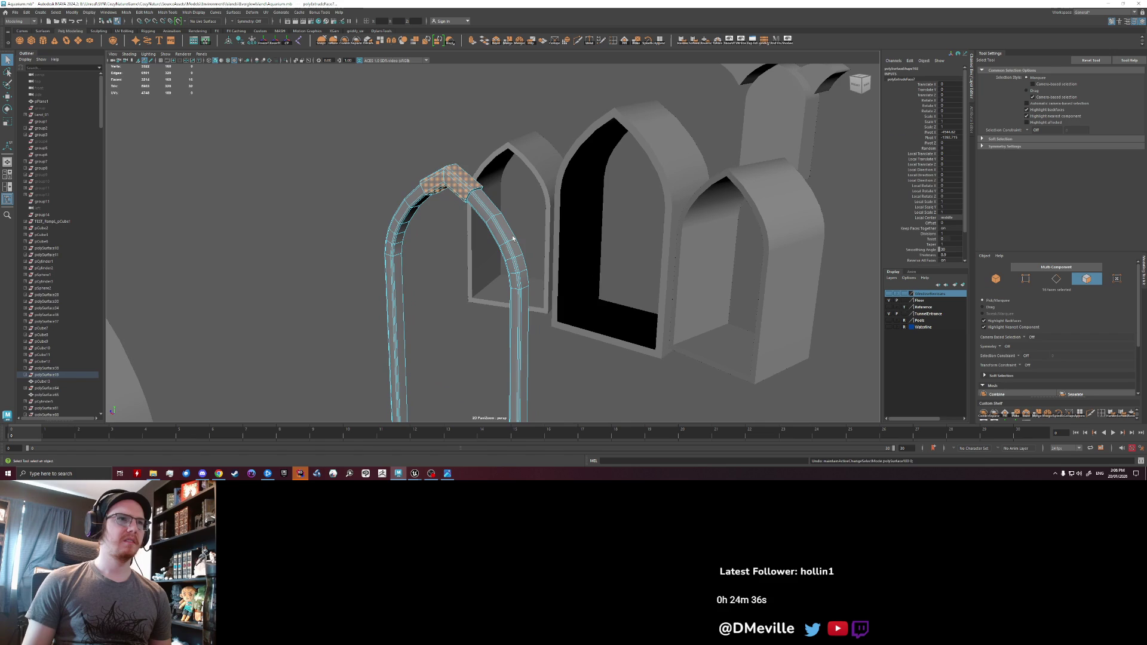
key(ctrl+z)
key(ctrl+z)
key(ctrl+z)
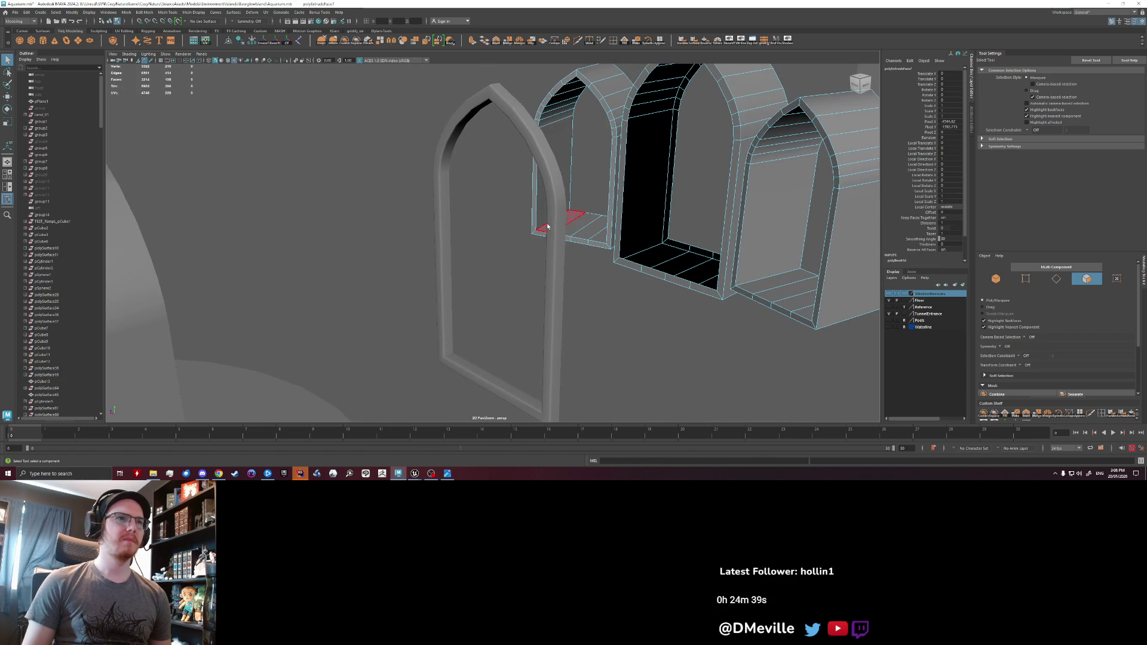
- Select the gothic arch frame and lower it, checking its height from several angles
click(547, 225)
mouse_move(547, 230)
right_down()
mouse_move(538, 239)
mouse_move(553, 248)
right_up()
key(w)
key(bracketleft)
key(bracketleft)
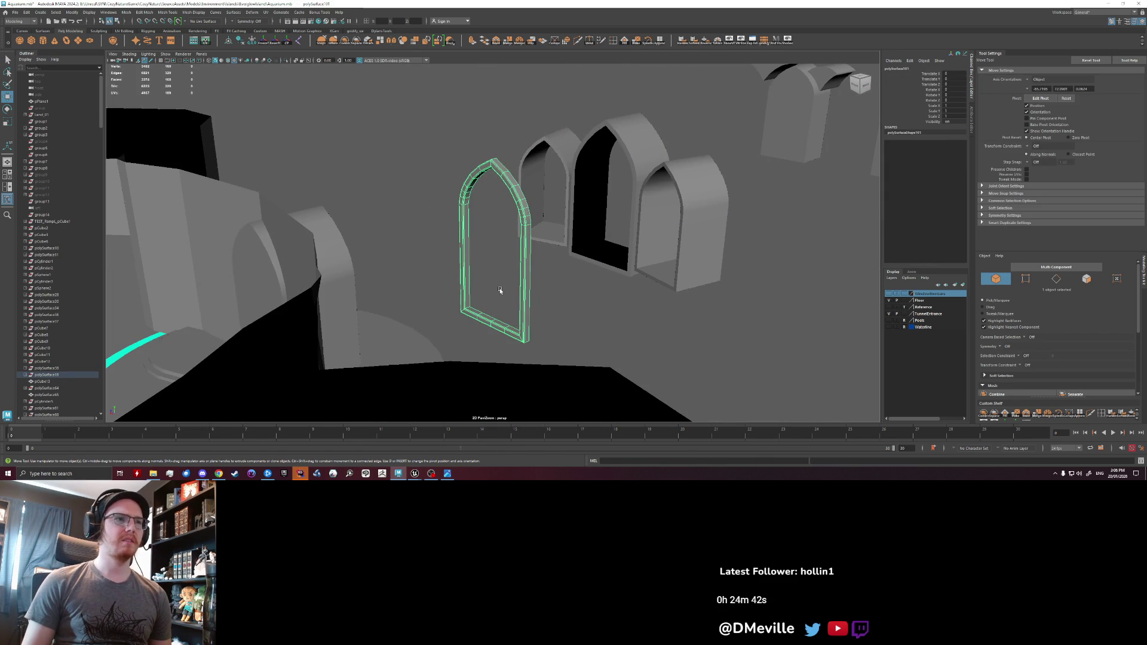
key(f)
mouse_move(499, 239)
mouse_down()
mouse_move(502, 255)
mouse_move(471, 238)
mouse_move(504, 236)
mouse_move(395, 154)
mouse_move(454, 191)
mouse_move(568, 221)
mouse_up()
click(546, 274)
mouse_move(567, 221)
alt+right_down()
mouse_move(619, 232)
mouse_move(598, 239)
alt+right_up()
alt+drag(598, 239, 616, 275)
alt+right_drag(615, 274, 617, 285)
mouse_move(617, 285)
alt+mouse_down()
mouse_move(567, 239)
mouse_move(520, 151)
mouse_move(537, 161)
mouse_move(481, 222)
alt+mouse_up()
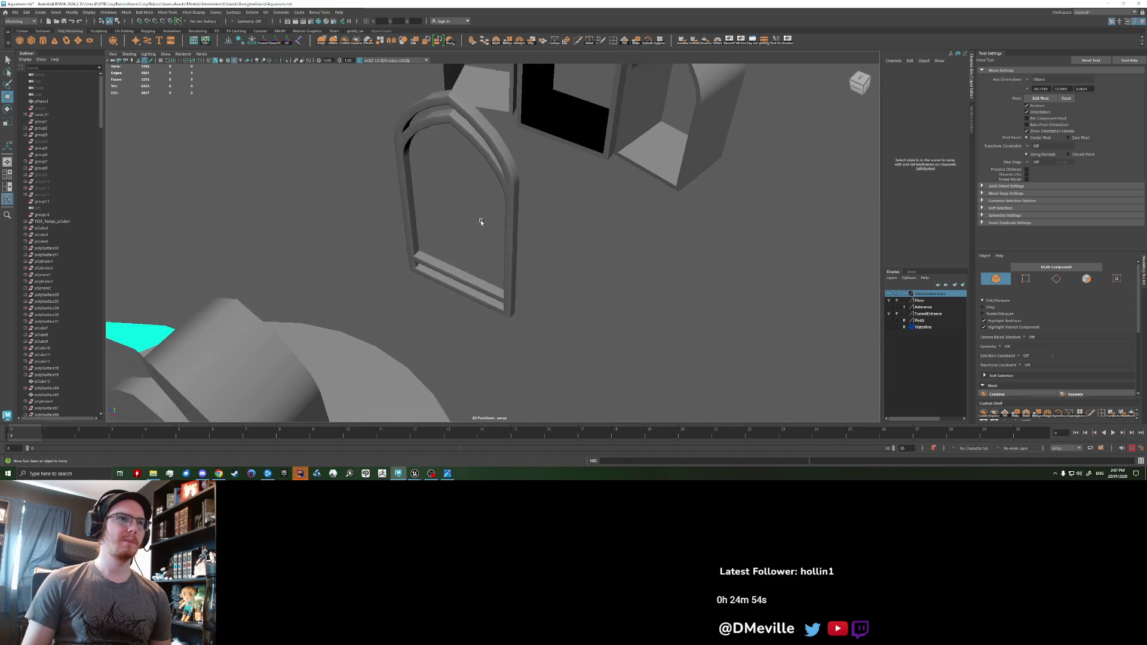
scroll(487, 209, down, 10)
- Move the arch frame (polySurface101) over in front of the row of arched wall pieces
key(q)
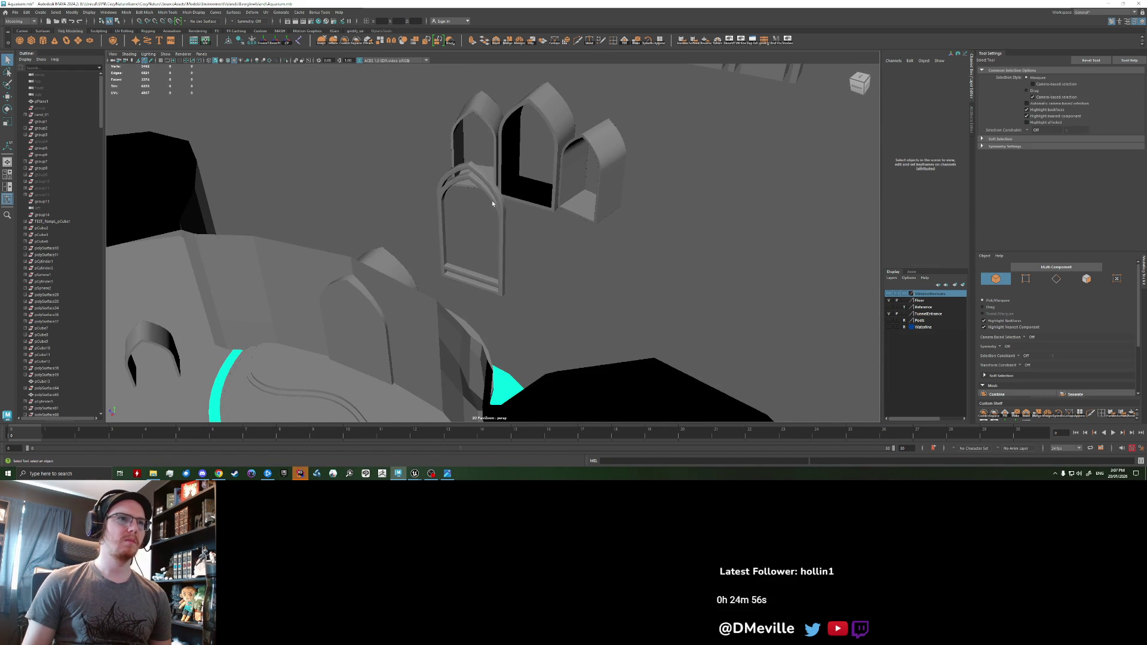
click(493, 203)
key(w)
alt+drag(483, 219, 402, 214)
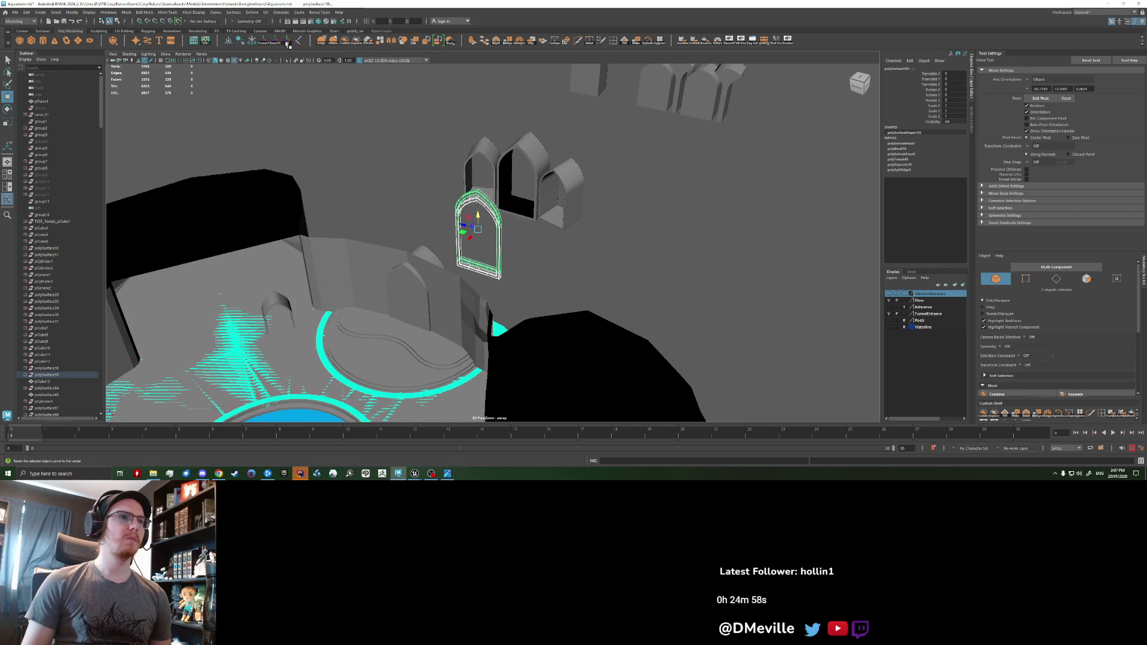
mouse_move(478, 241)
mouse_down()
mouse_move(583, 126)
mouse_move(566, 184)
mouse_move(577, 220)
mouse_up()
key(f)
click(661, 262)
mouse_move(660, 261)
alt+mouse_down()
mouse_move(514, 238)
mouse_move(530, 237)
mouse_move(501, 282)
mouse_move(455, 235)
alt+mouse_up()
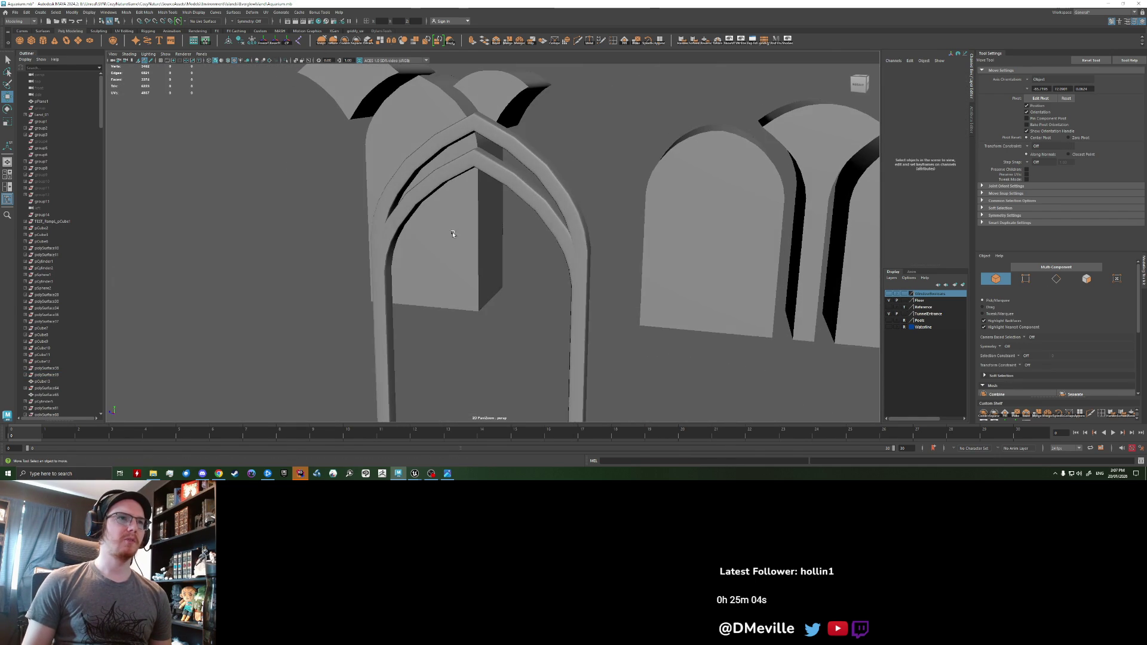
click(478, 156)
key(f)
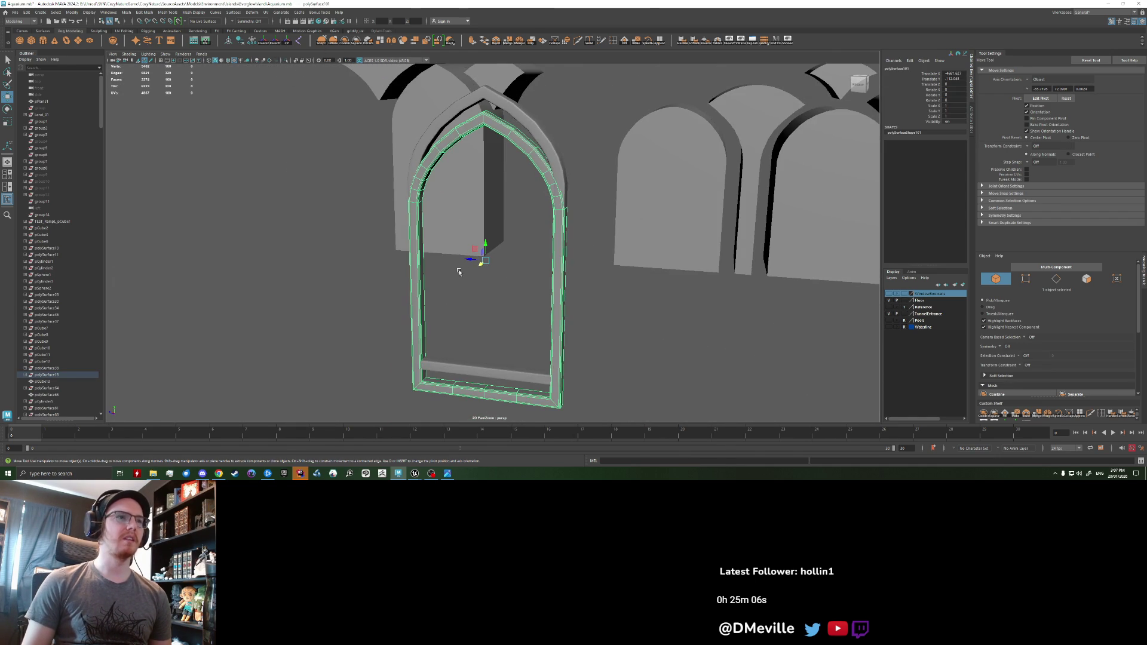
mouse_move(472, 267)
alt+mouse_down()
mouse_move(463, 262)
mouse_move(490, 273)
alt+mouse_up()
click(639, 359)
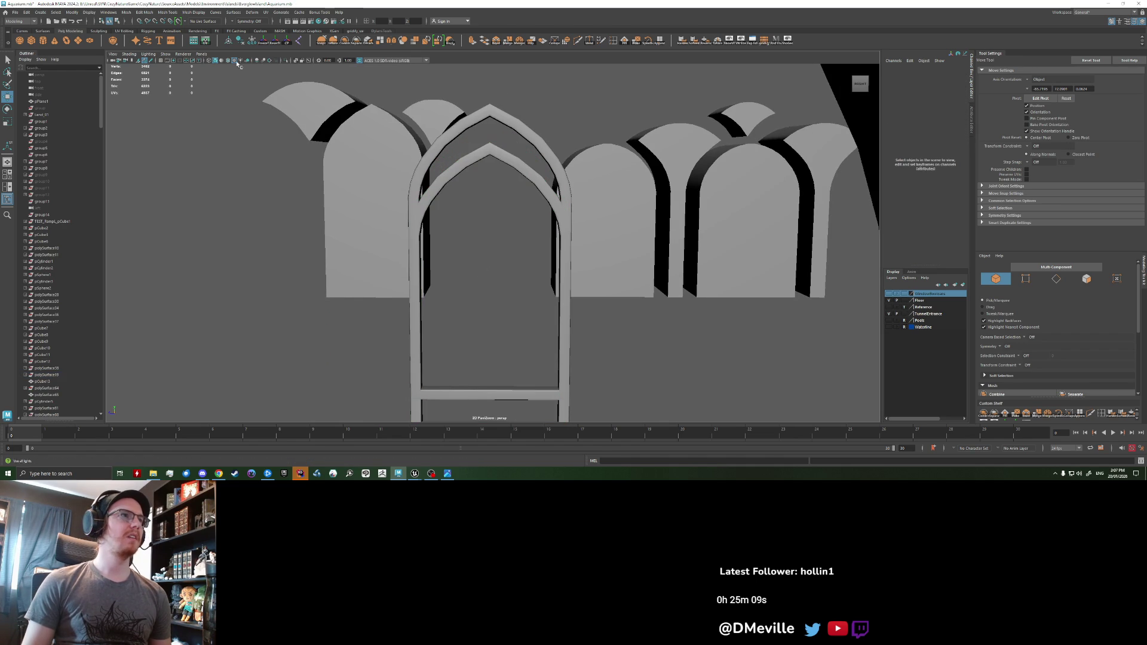
- Create a polygon torus and place it at the top of the arch frame
click(67, 42)
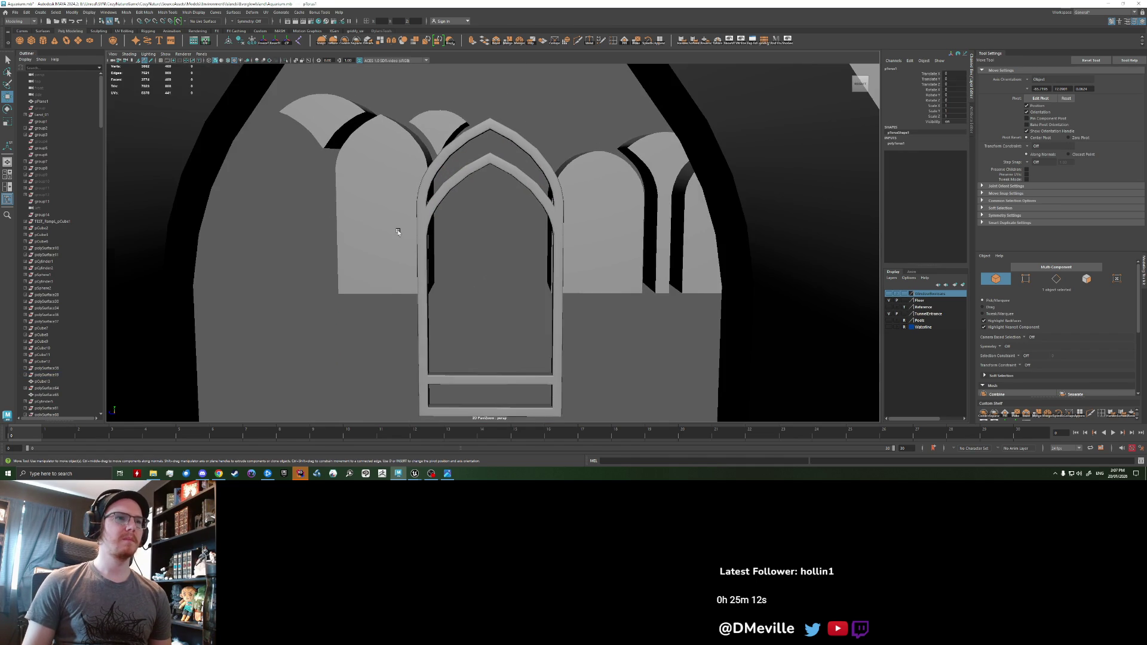
scroll(398, 231, down, 5)
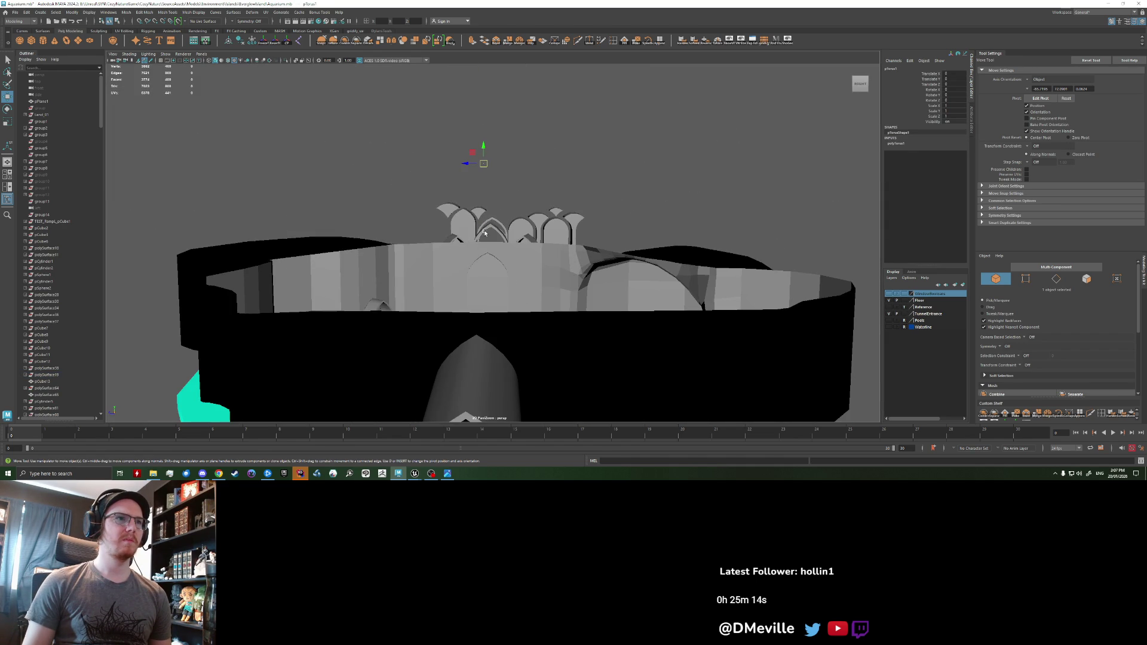
middle_drag(488, 180, 488, 183)
key(f)
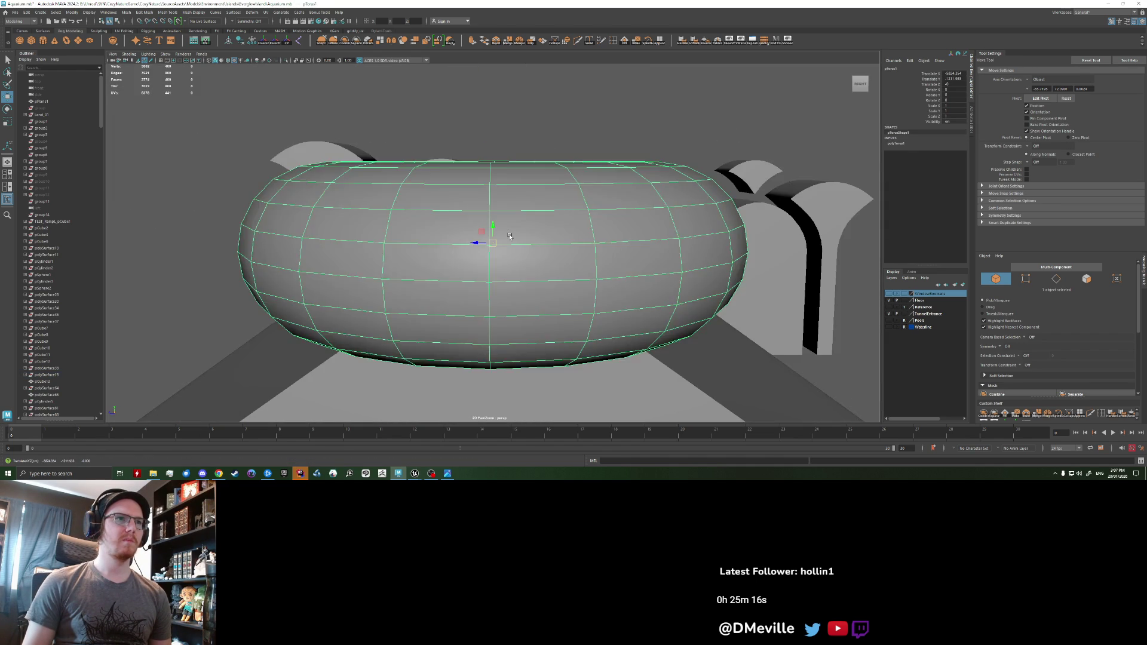
scroll(540, 285, down, 5)
mouse_move(540, 284)
alt+mouse_down()
mouse_move(489, 292)
mouse_move(500, 289)
mouse_move(500, 243)
mouse_move(477, 243)
alt+mouse_up()
- Set the torus's axis and height subdivisions to 4 each
key(r)
key(e)
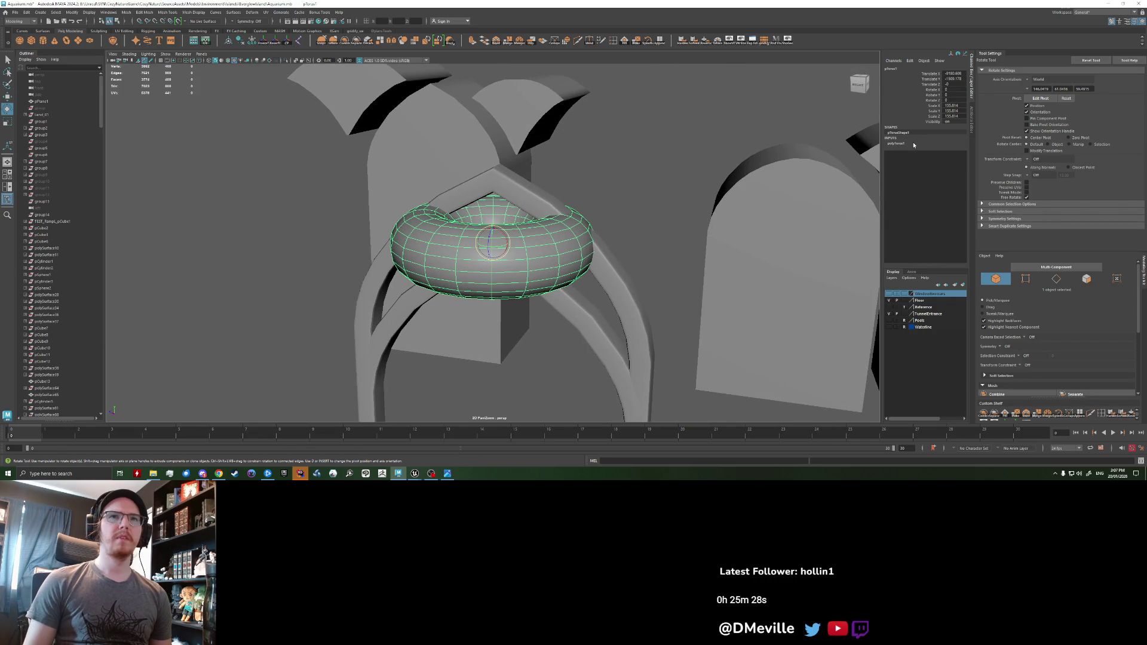
click(910, 143)
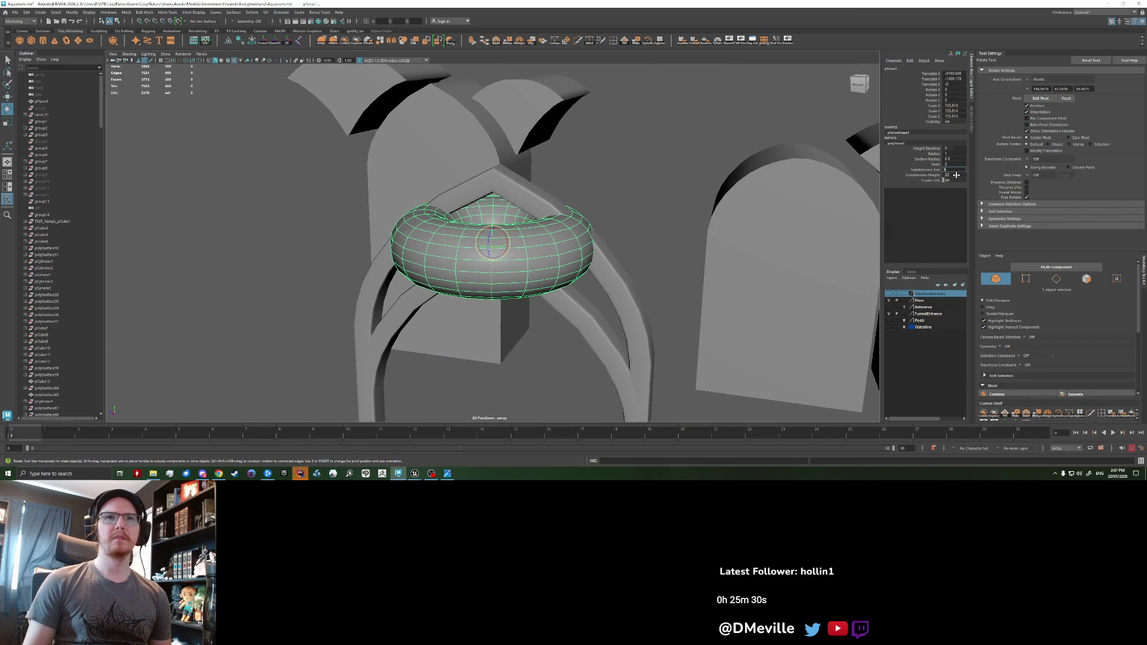
text(4)
key(Return)
key(4)
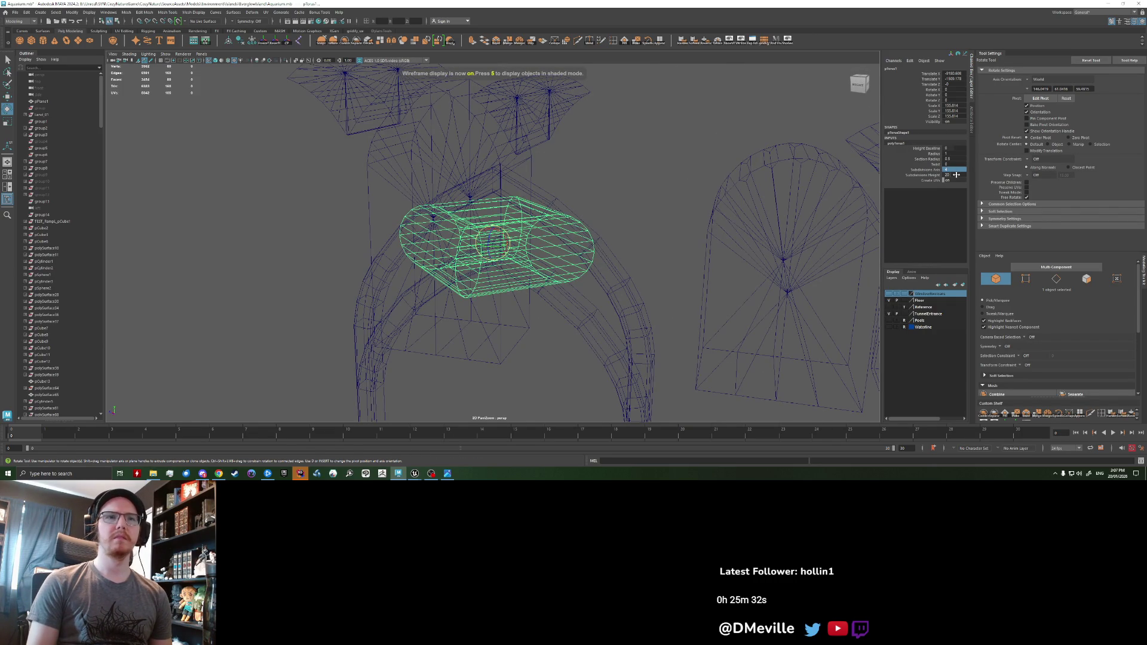
click(950, 175)
text(4)
key(Return)
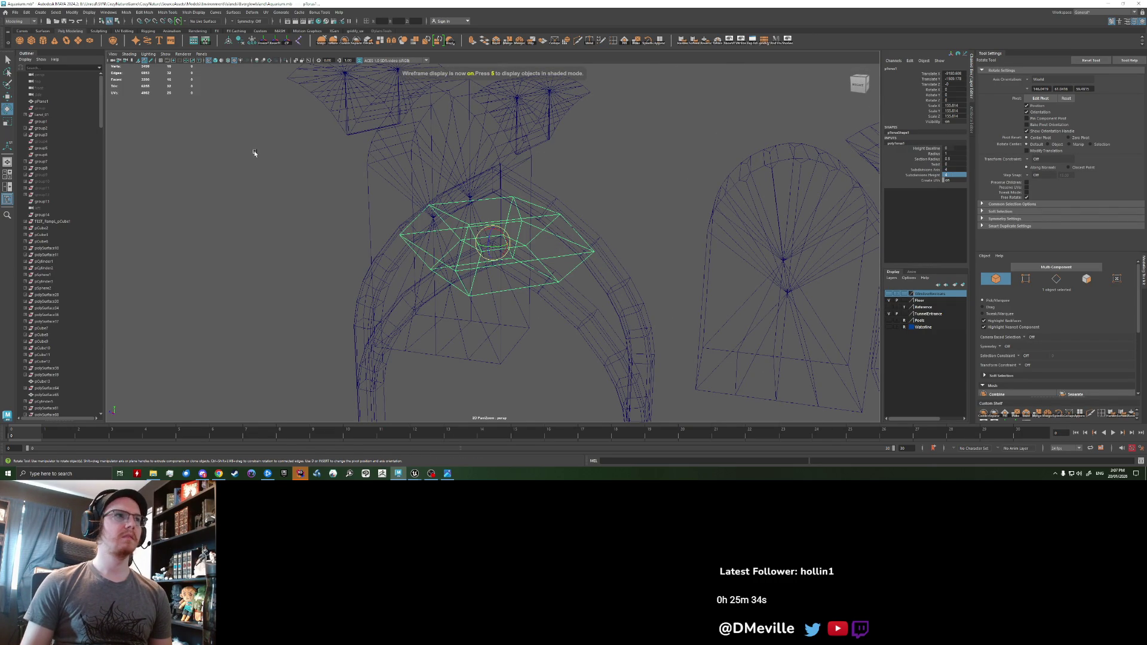
click(230, 62)
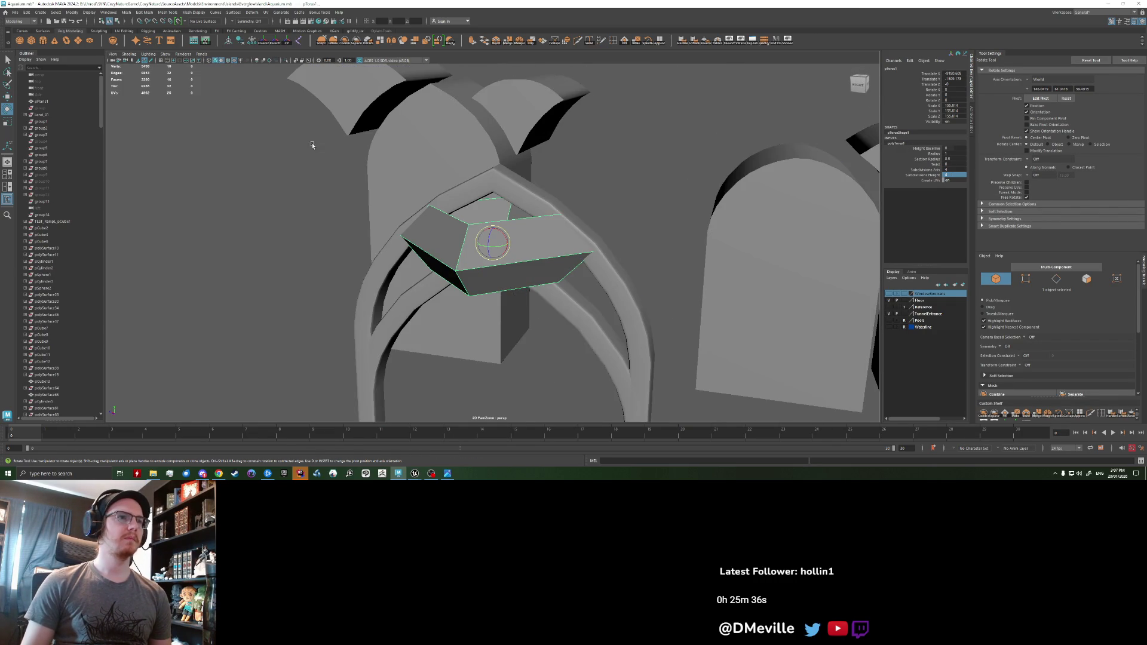
scroll(432, 255, up, 3)
- Rotate the torus to 90 on Z, scale it down and raise it to the arch peak
drag(489, 239, 488, 284)
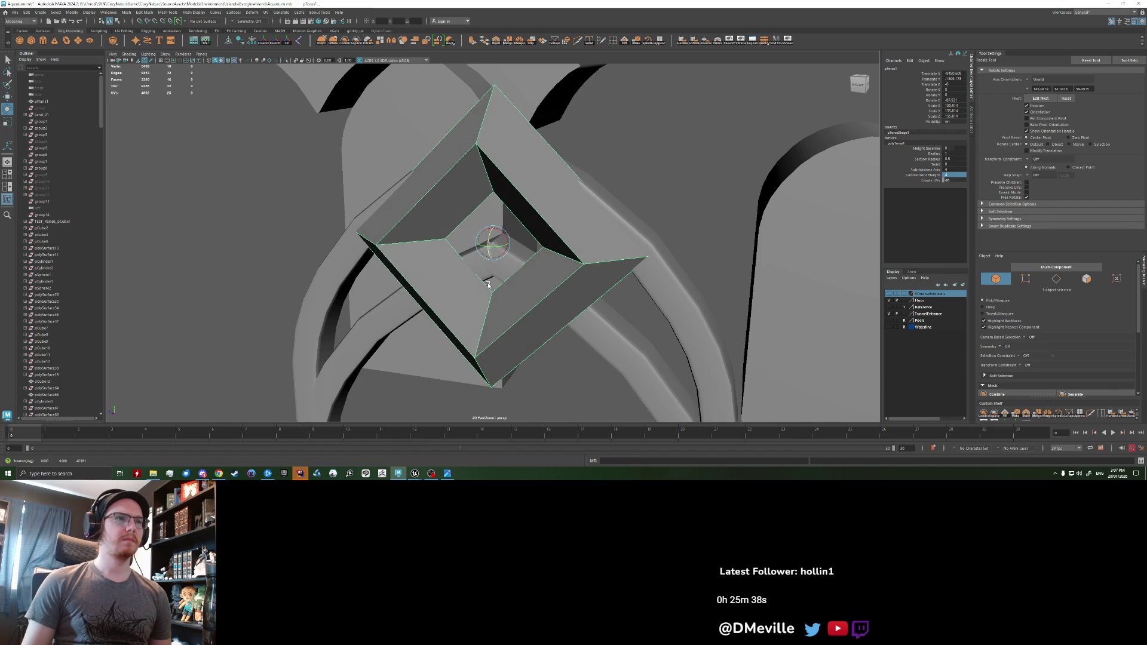
click(860, 83)
key(r)
drag(501, 244, 397, 236)
key(w)
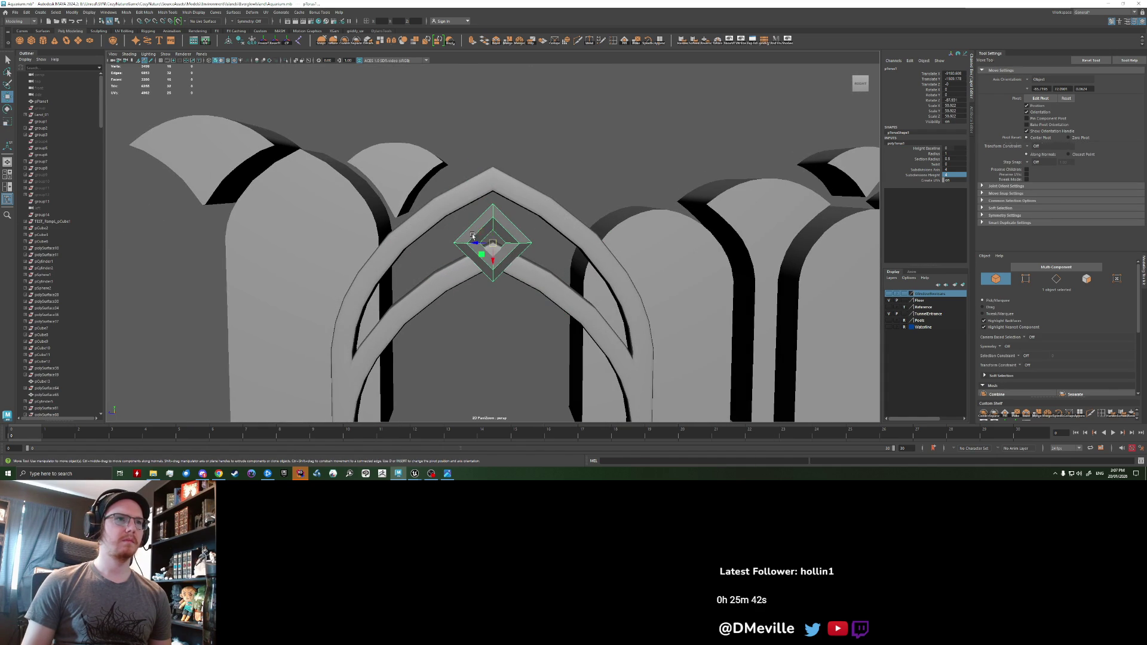
mouse_move(498, 261)
mouse_down()
mouse_move(486, 246)
mouse_move(526, 294)
mouse_move(553, 299)
mouse_move(497, 293)
mouse_up()
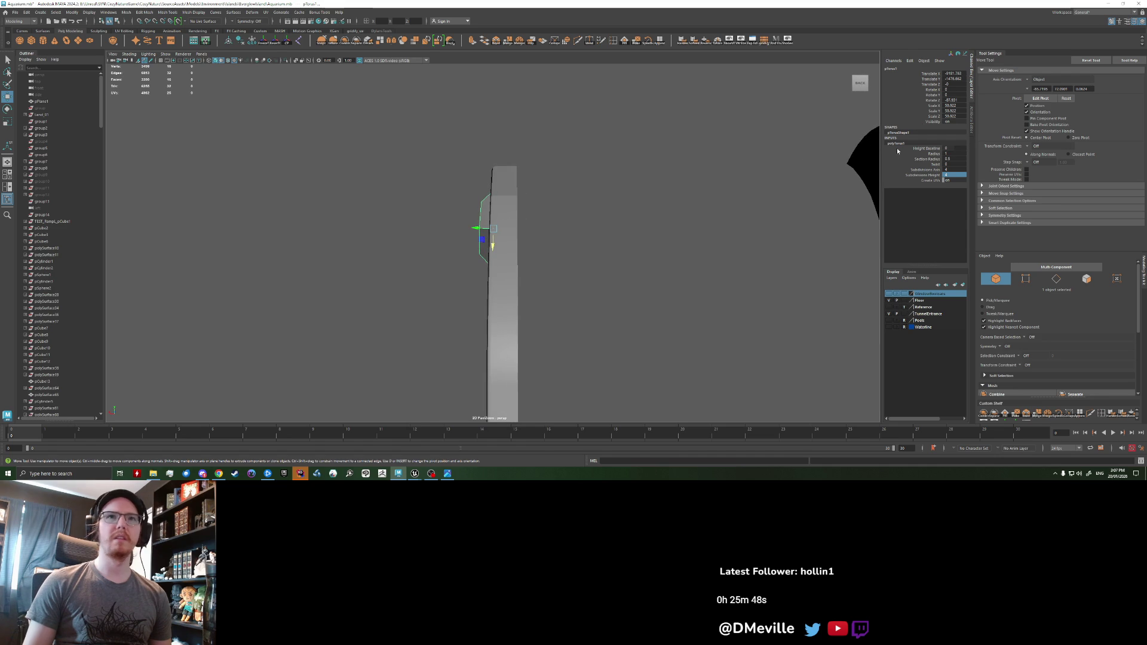
text(90)
key(Return)
- Reselect the diamond-shaped torus to bring up its polyTorus inputs
mouse_move(526, 239)
alt+mouse_down()
mouse_move(609, 238)
mouse_move(628, 181)
mouse_move(568, 256)
mouse_move(596, 251)
mouse_move(402, 266)
alt+mouse_up()
scroll(402, 266, up, 5)
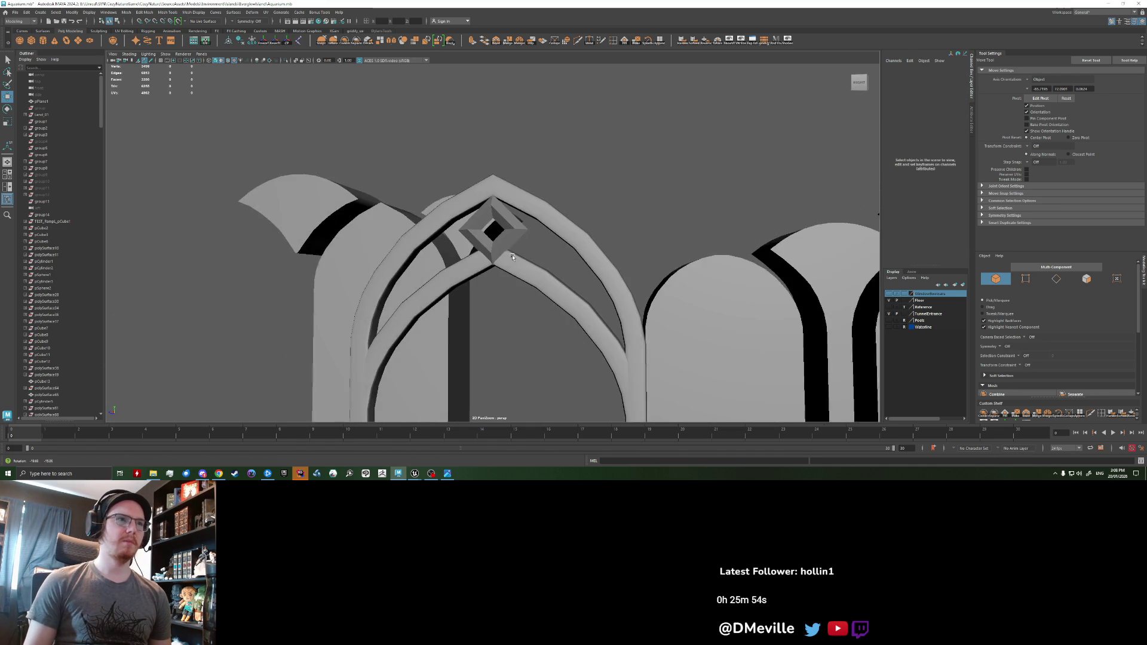
click(498, 250)
scroll(498, 251, up, 1)
click(904, 143)
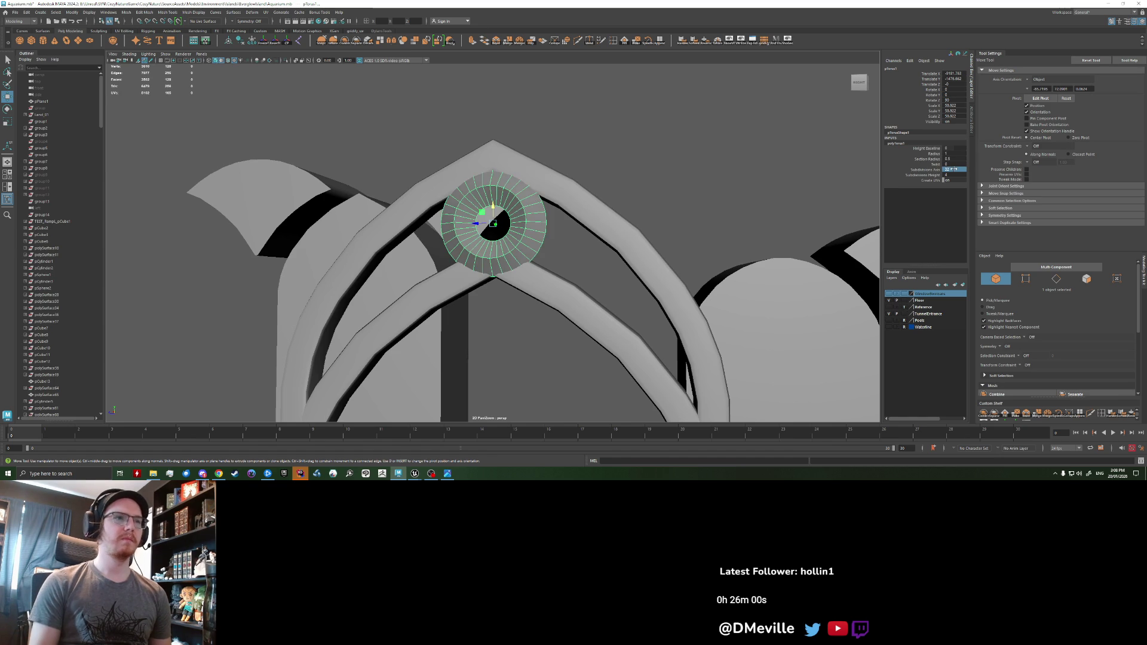
- Undo the torus axis subdivision change and view the arches from the right side
click(660, 195)
scroll(661, 195, down, 5)
alt+drag(681, 210, 652, 213)
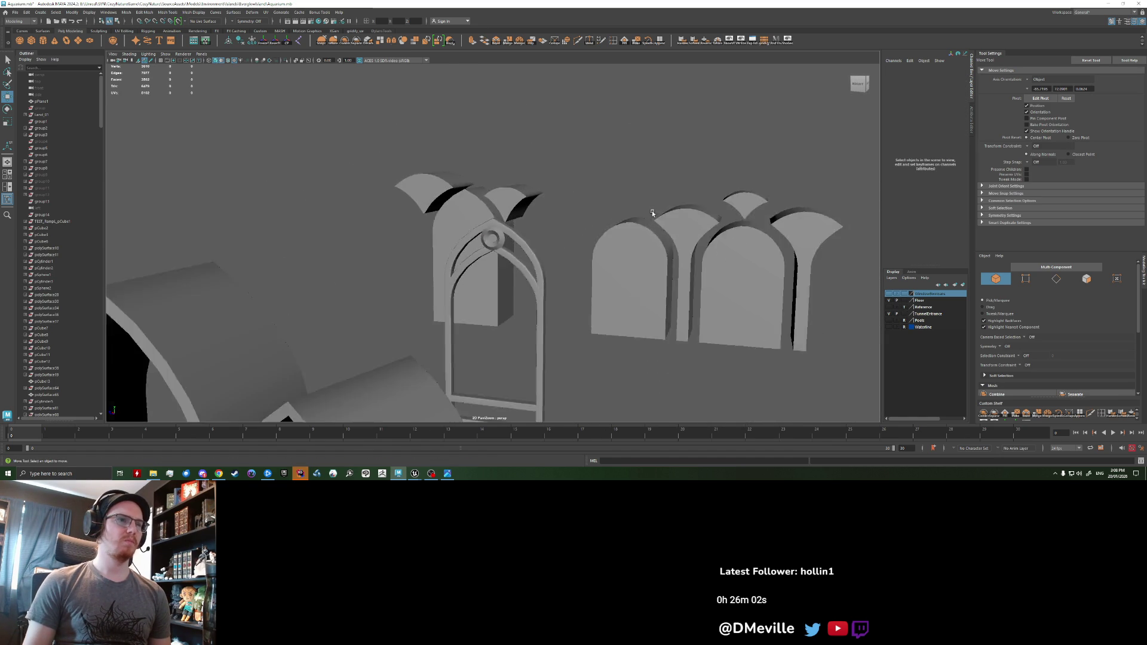
key(ctrl+z)
key(ctrl+z)
key(ctrl+z)
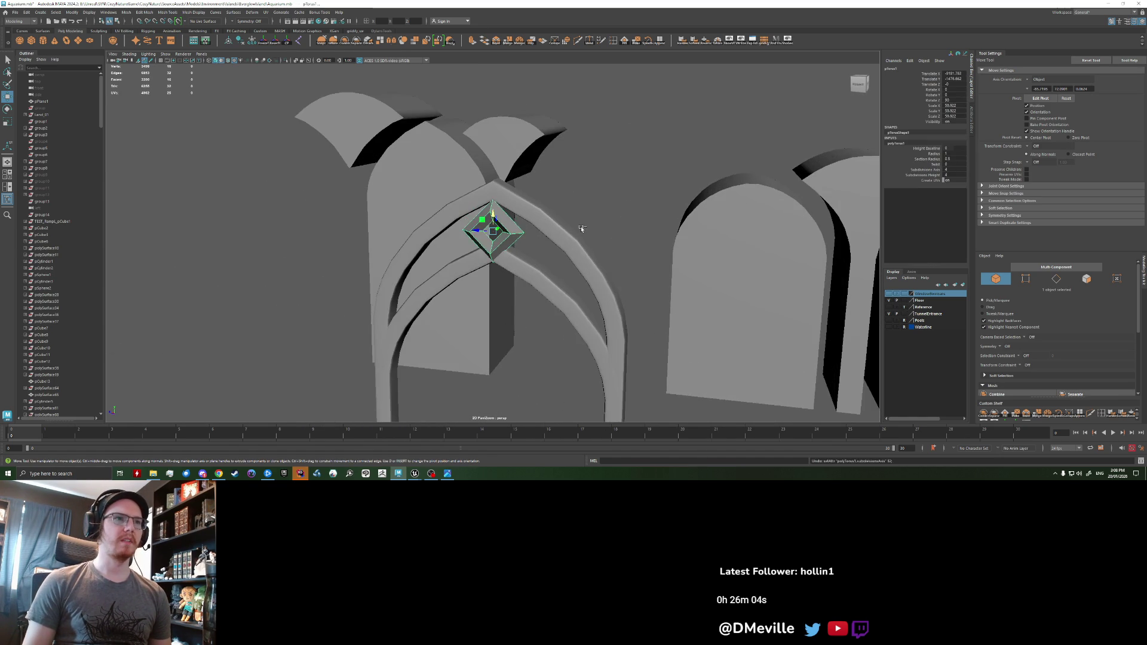
scroll(582, 228, up, 3)
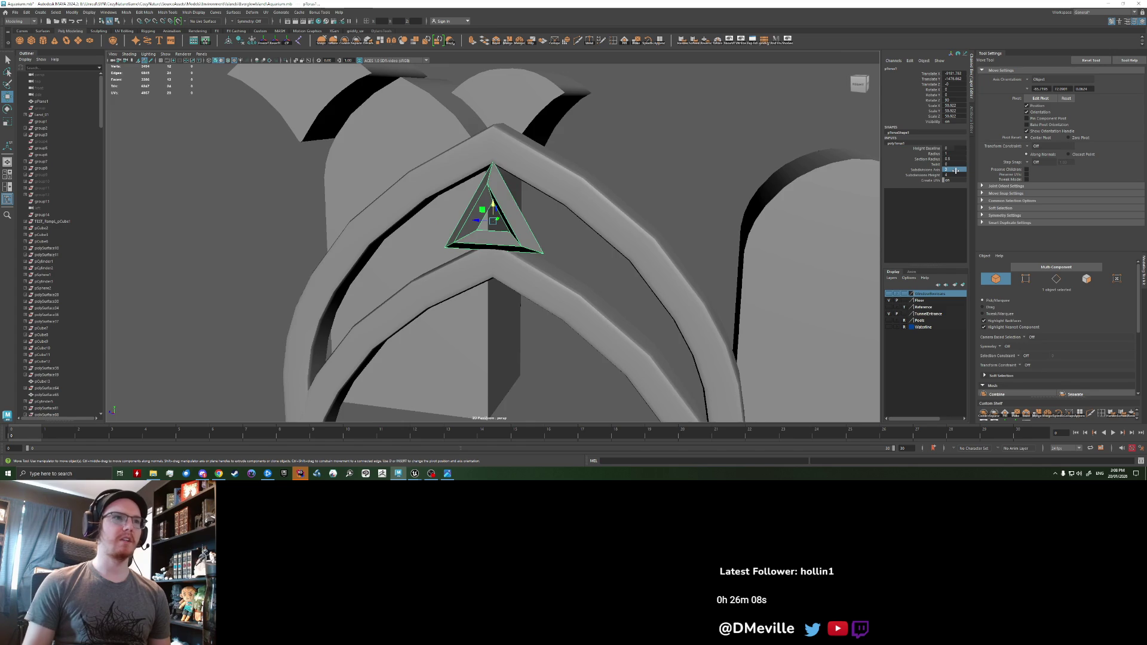
scroll(610, 193, down, 4)
click(640, 169)
scroll(641, 171, down, 4)
alt+drag(640, 171, 567, 204)
click(859, 84)
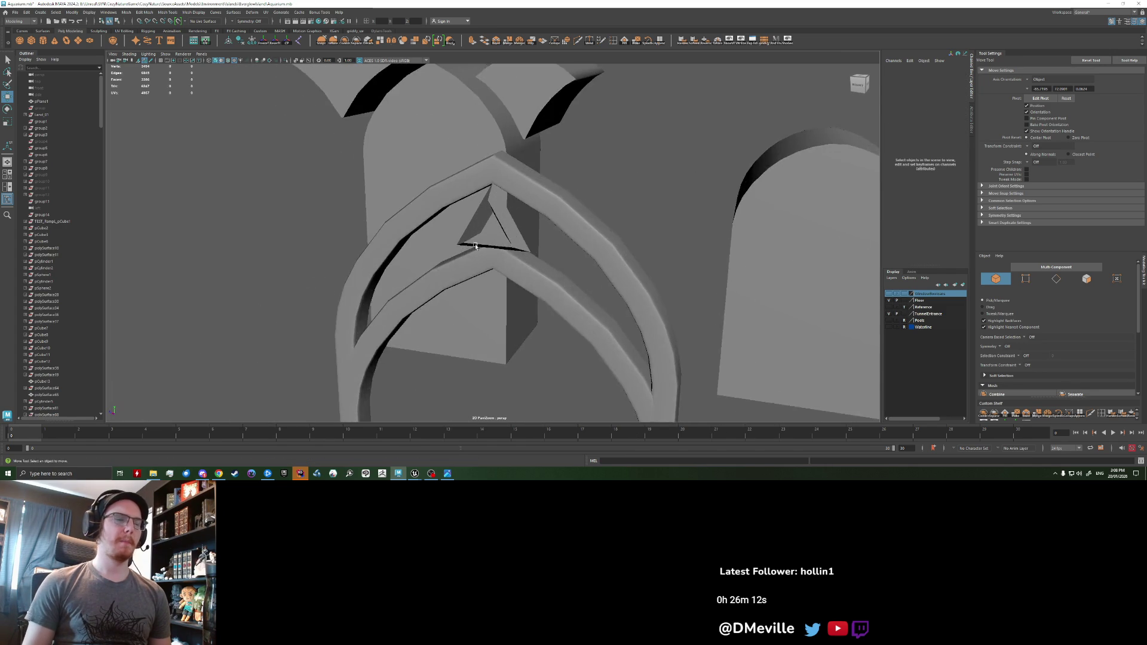
- Make the ornament four-sided again, add twist and set its section radius to 8
click(505, 232)
alt+drag(533, 234, 465, 227)
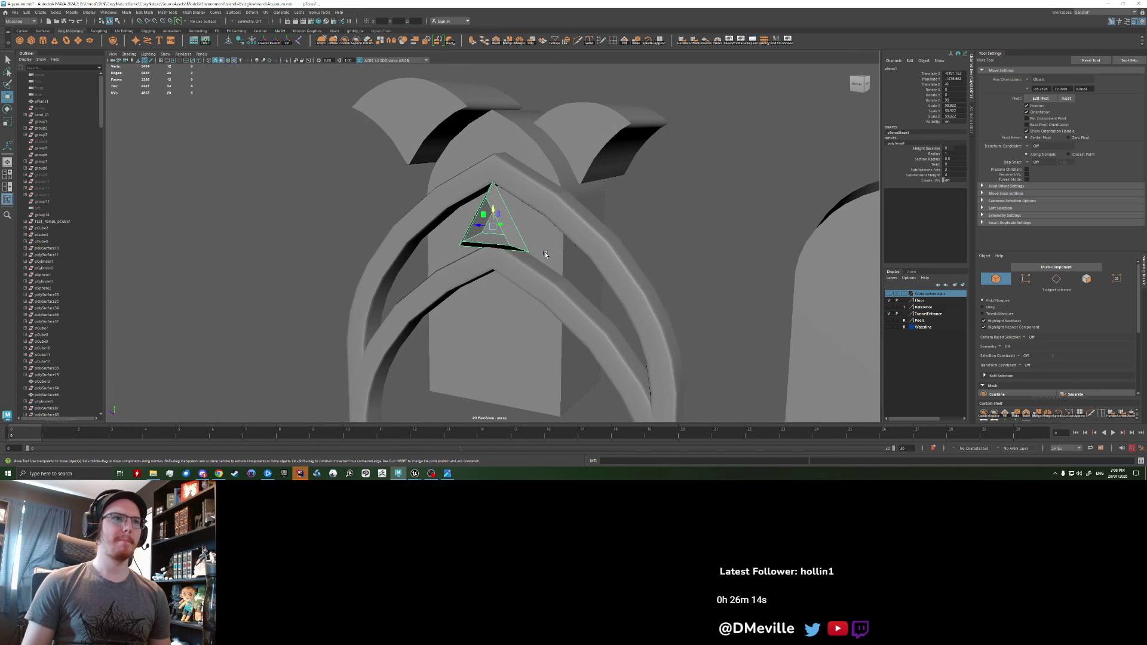
middle_drag(946, 170, 952, 177)
click(952, 174)
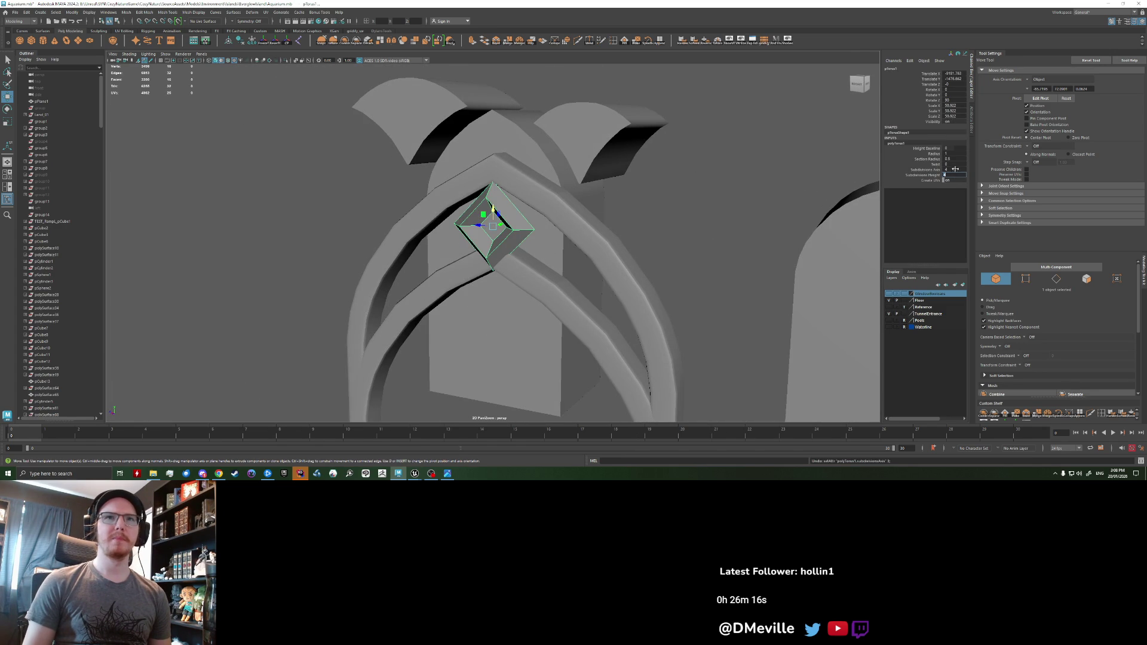
click(952, 163)
middle_drag(952, 164, 985, 164)
click(950, 159)
text(8)
key(Return)
- Select the arch frame together with its diamond ring ornament
scroll(622, 192, down, 10)
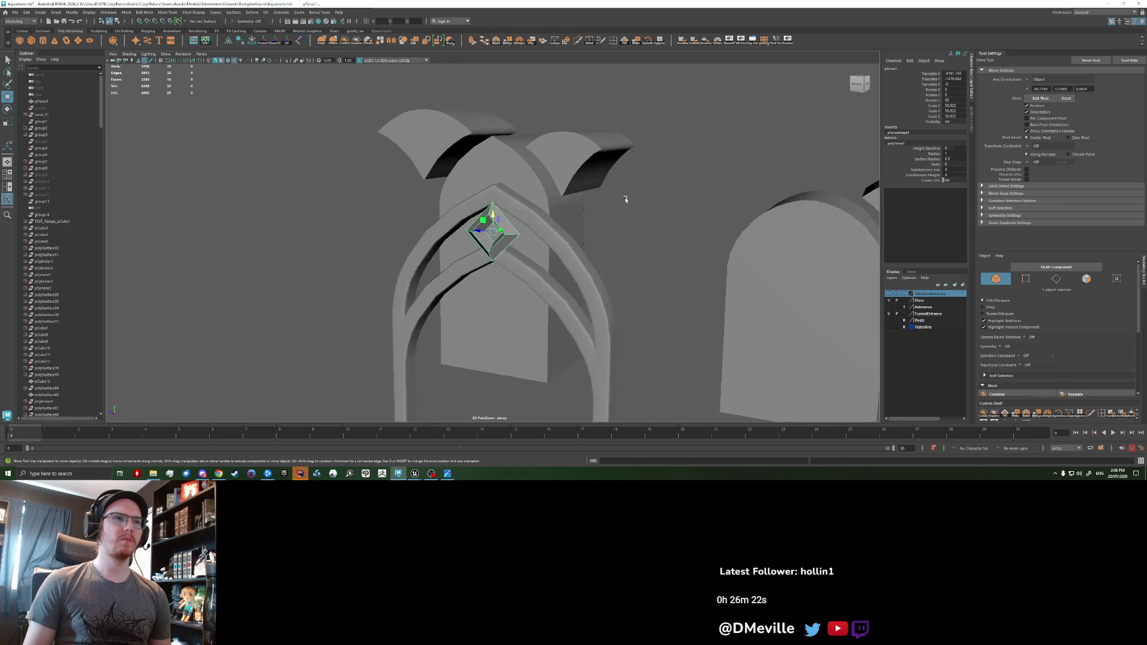
click(596, 237)
mouse_move(595, 237)
alt+mouse_down()
mouse_move(514, 251)
mouse_move(465, 342)
mouse_move(513, 209)
mouse_move(536, 274)
mouse_move(528, 323)
alt+mouse_up()
key(q)
click(492, 251)
scroll(465, 342, down, 3)
key(w)
- Undo the accidental move, combine the arch frame and ornament, and freeze the arch's transforms
key(ctrl+z)
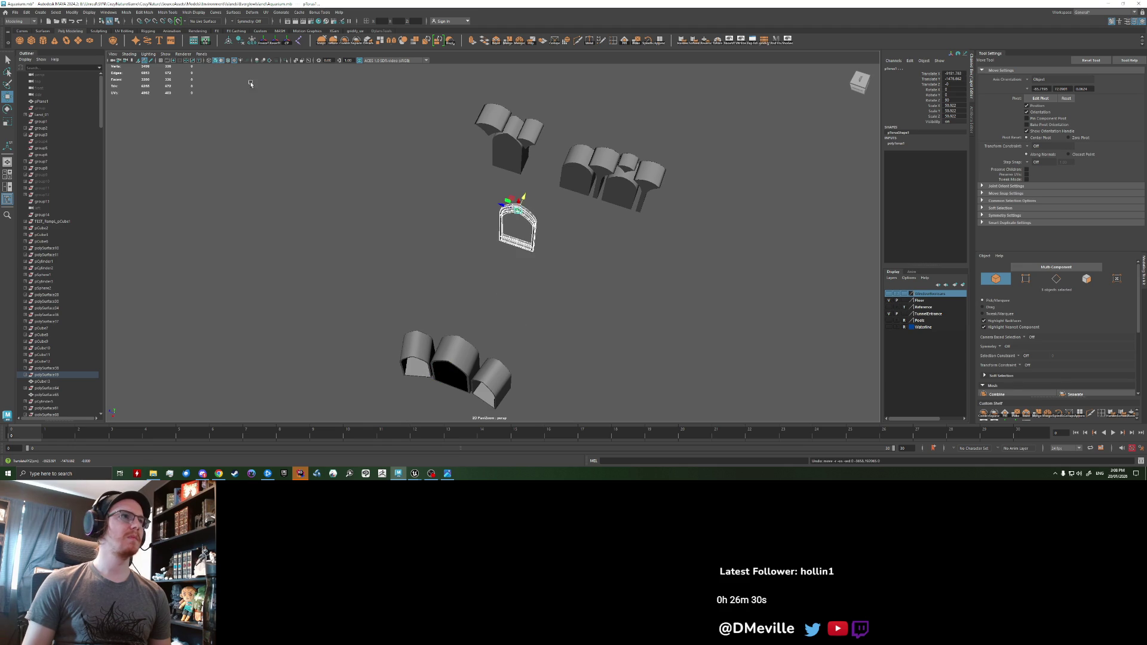
click(345, 40)
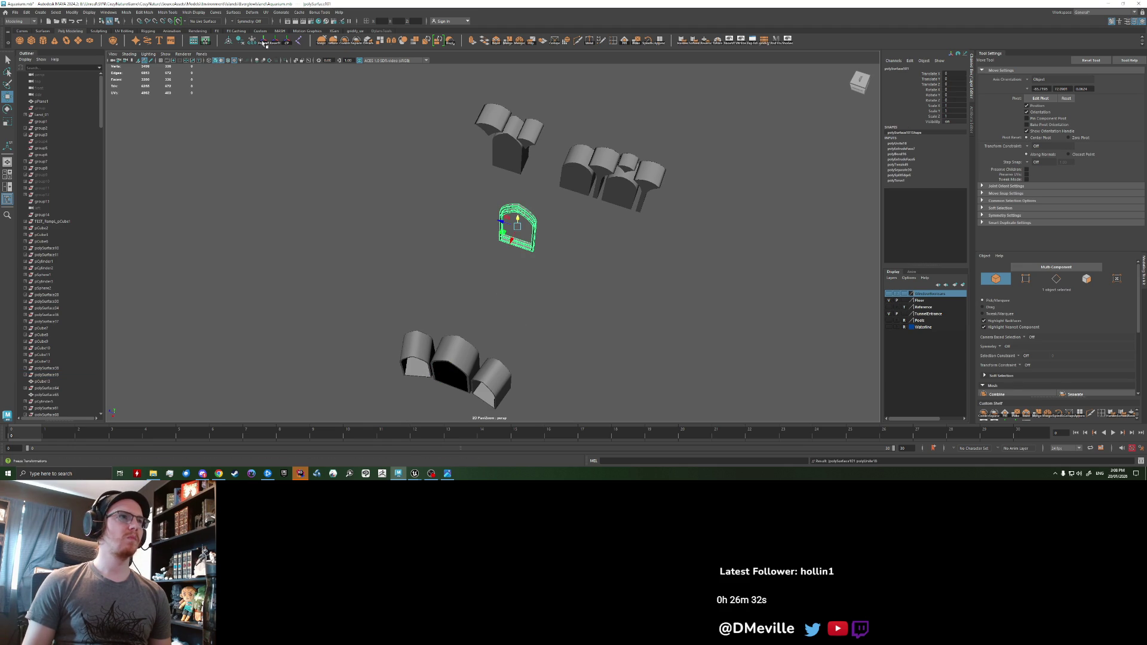
mouse_move(418, 268)
alt+mouse_down()
mouse_move(417, 371)
mouse_move(429, 307)
mouse_move(387, 383)
alt+mouse_up()
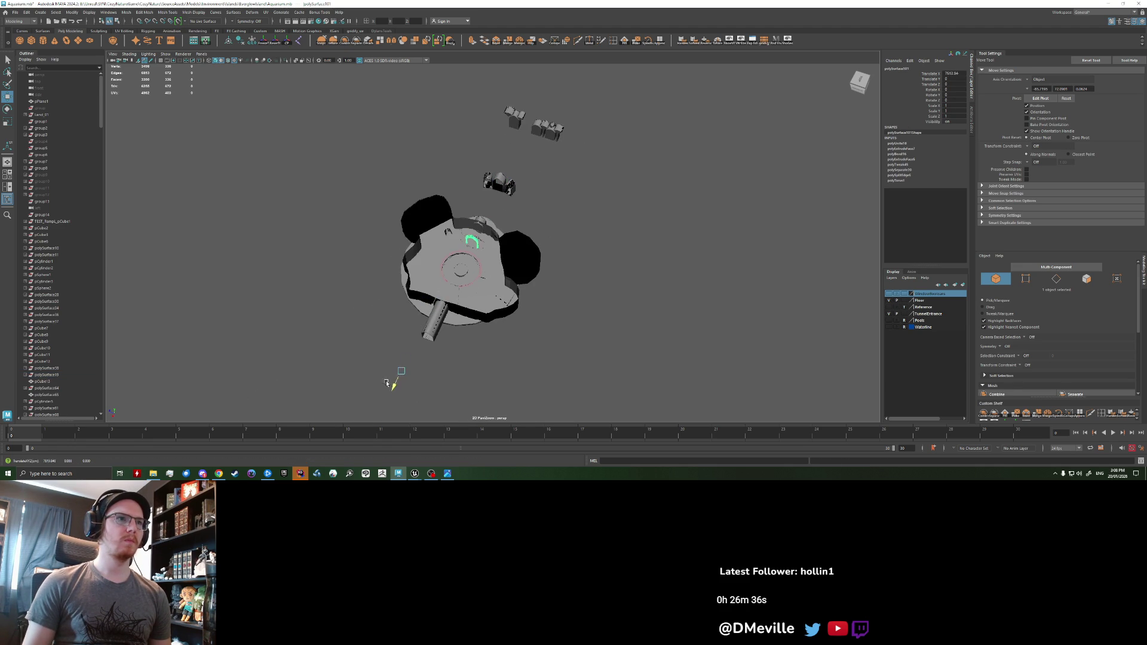
click(265, 42)
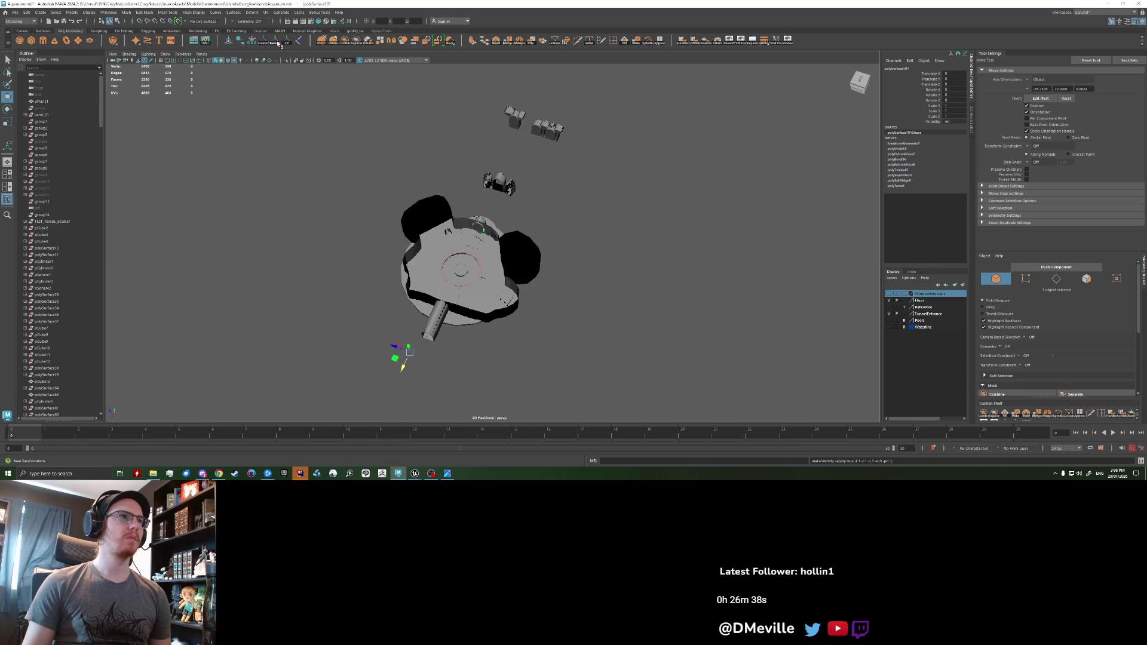
key(f)
- Inspect the doorway arch up close, briefly selecting its fan-shaped inner mesh before deselecting it
mouse_move(359, 251)
alt+mouse_down()
mouse_move(409, 249)
mouse_move(268, 173)
mouse_move(270, 182)
alt+mouse_up()
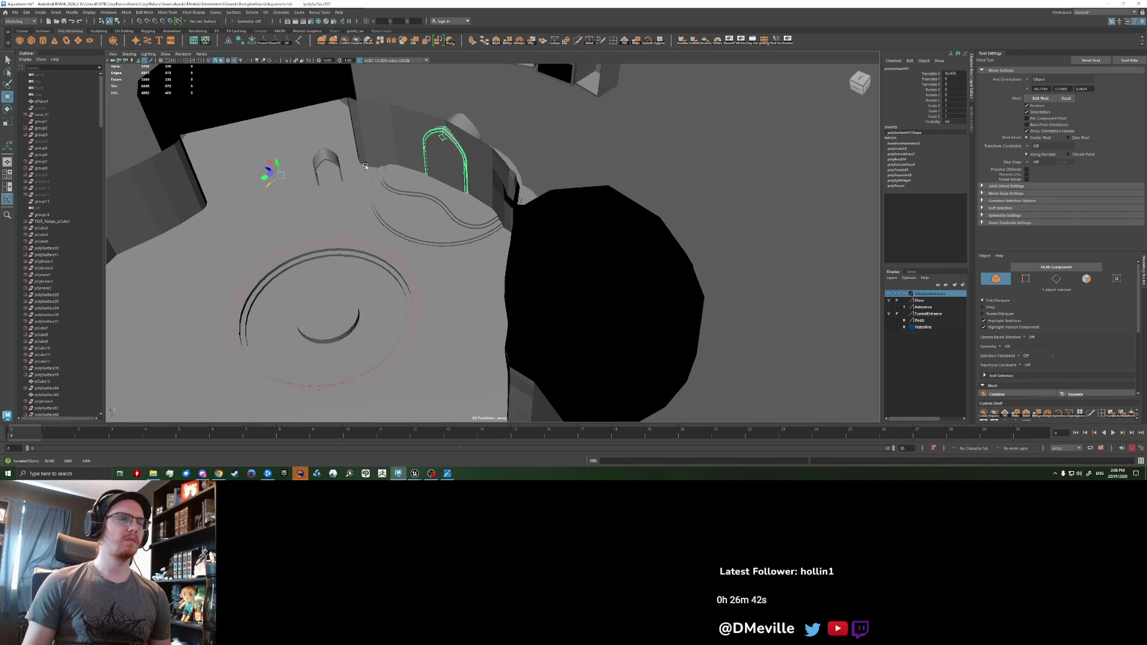
click(365, 166)
scroll(418, 239, up, 5)
mouse_move(418, 239)
alt+mouse_down()
mouse_move(499, 225)
mouse_move(410, 203)
mouse_move(514, 191)
alt+mouse_up()
scroll(589, 96, up, 3)
click(590, 95)
scroll(590, 95, down, 5)
click(514, 191)
scroll(514, 179, up, 4)
click(415, 251)
scroll(415, 252, down, 2)
click(424, 238)
mouse_move(424, 237)
alt+mouse_down()
mouse_move(499, 208)
mouse_move(332, 218)
mouse_move(508, 200)
alt+mouse_up()
mouse_move(429, 176)
alt+mouse_down()
mouse_move(514, 187)
mouse_move(543, 243)
mouse_move(454, 257)
alt+mouse_up()
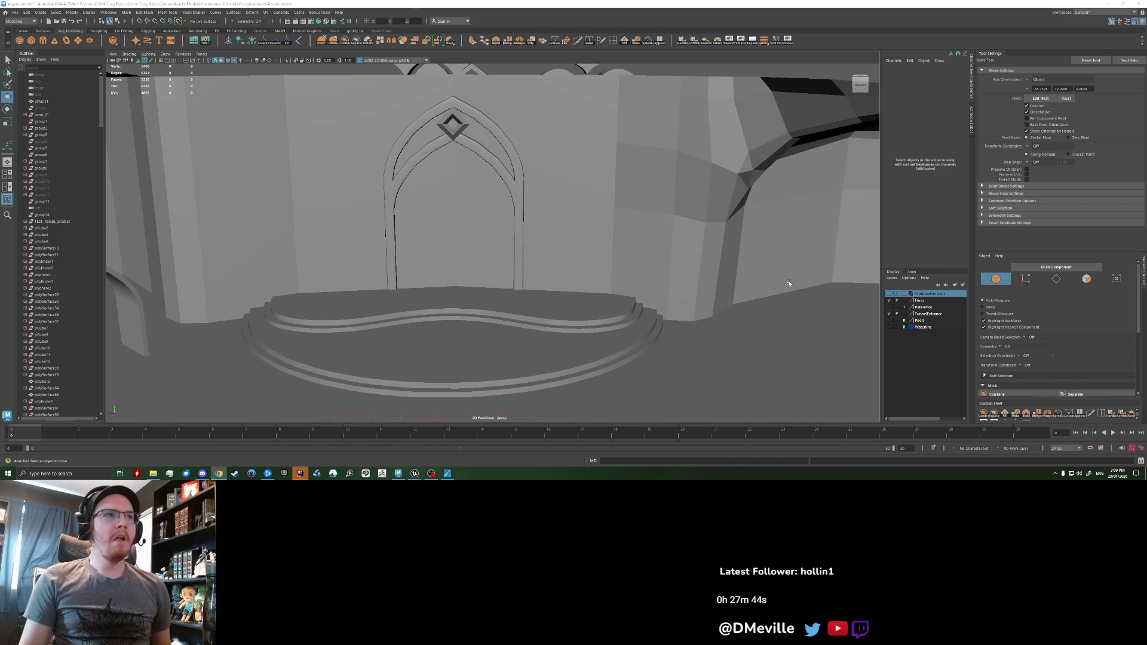
click(515, 181)
- Toggle the arch between face and object editing, then pull back to a wider view of the wall
mouse_move(515, 181)
alt+mouse_down()
mouse_move(450, 184)
mouse_move(483, 170)
alt+mouse_up()
right_drag(482, 170, 482, 171)
click(476, 161)
scroll(478, 167, down, 5)
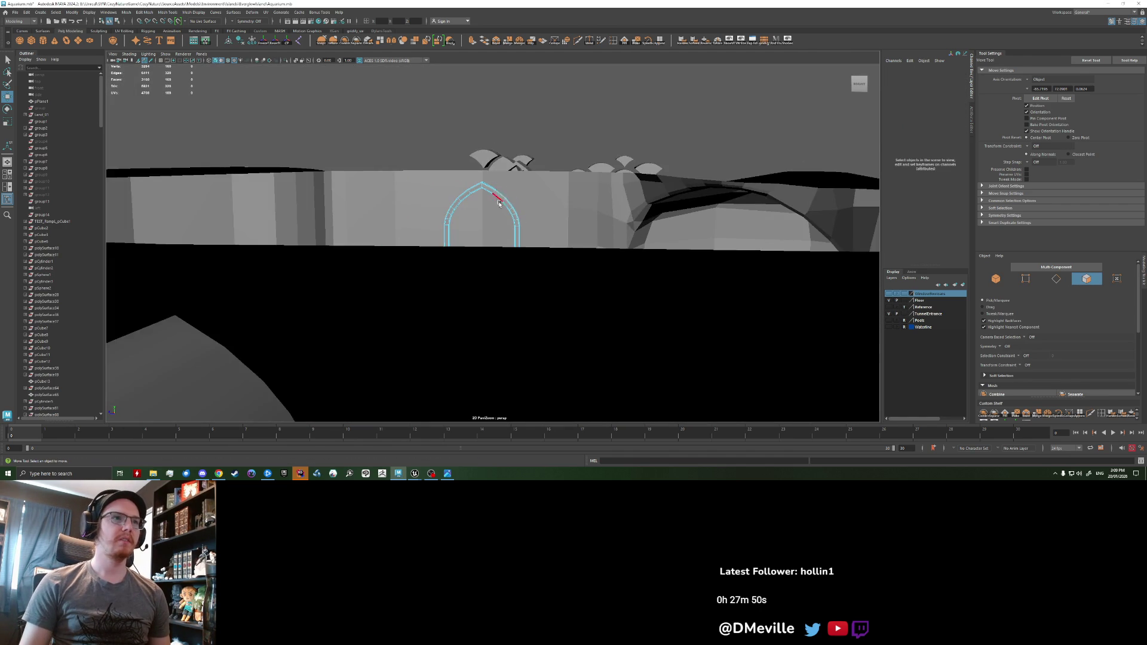
scroll(499, 203, up, 2)
right_drag(512, 179, 550, 206)
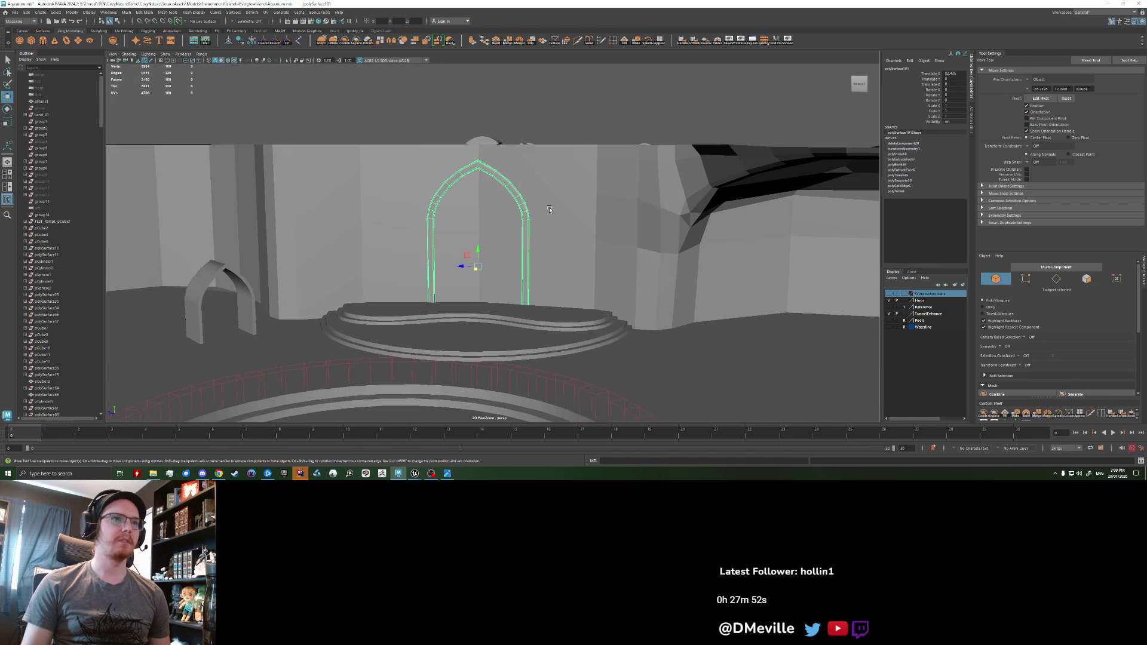
scroll(549, 207, up, 2)
mouse_move(549, 207)
alt+mouse_down()
mouse_move(417, 232)
mouse_move(460, 251)
alt+mouse_up()
click(417, 233)
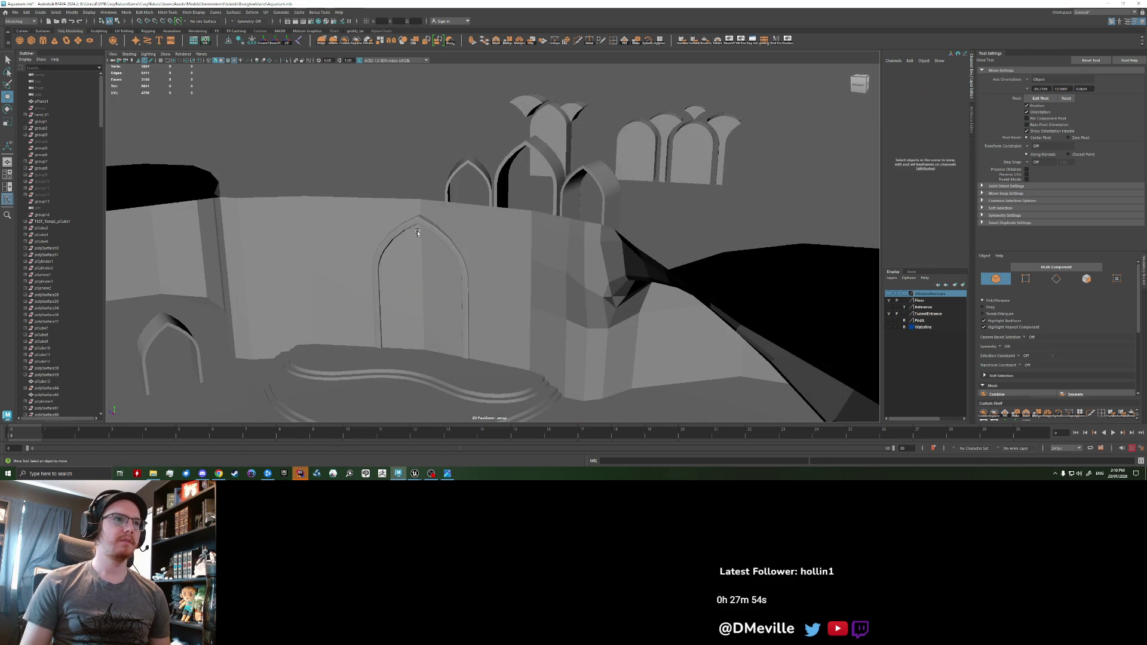
- Select five wall faces around the doorway arch and delete them
click(463, 257)
right_drag(470, 250, 469, 280)
click(471, 263)
shift+click(454, 230)
shift+click(418, 188)
shift+click(526, 230)
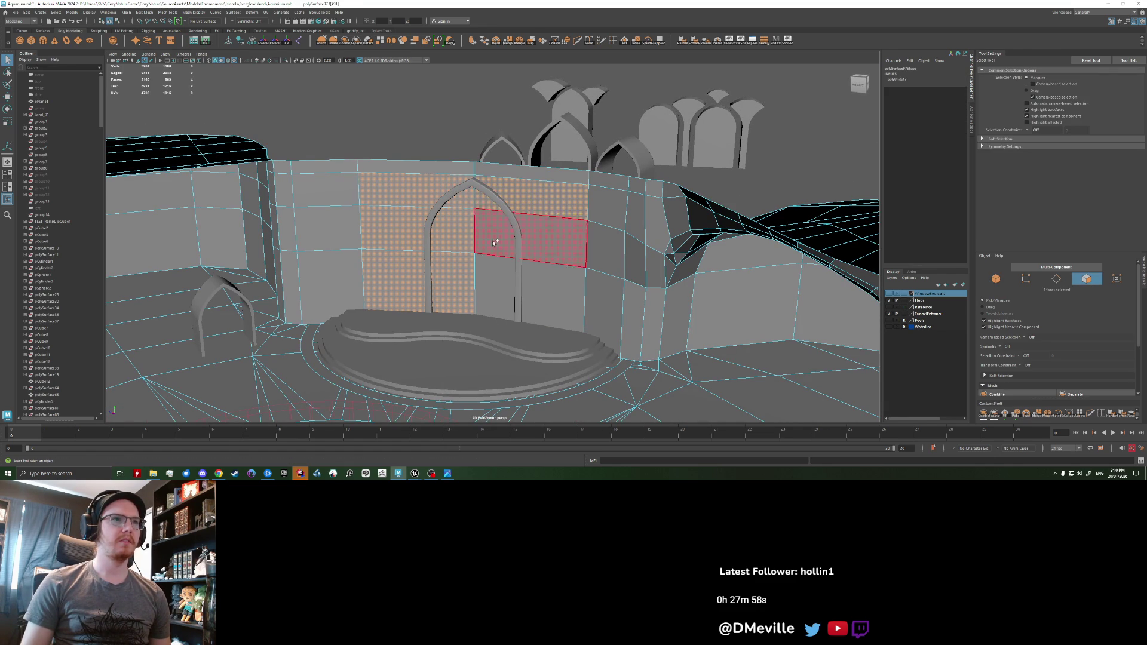
shift+click(504, 288)
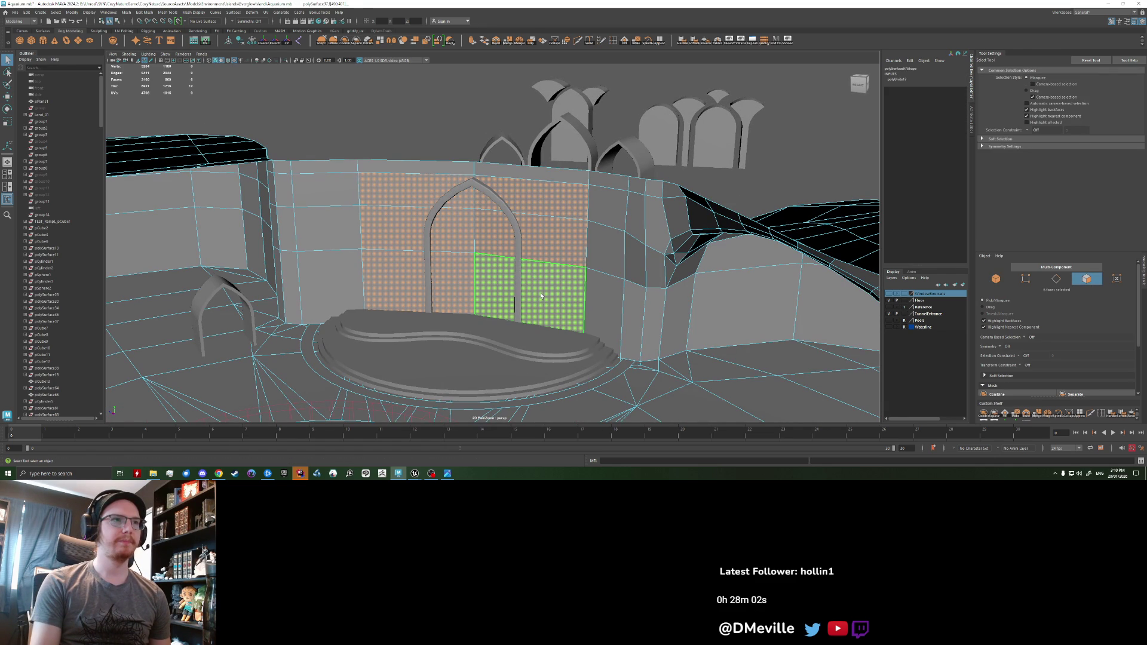
key(Delete)
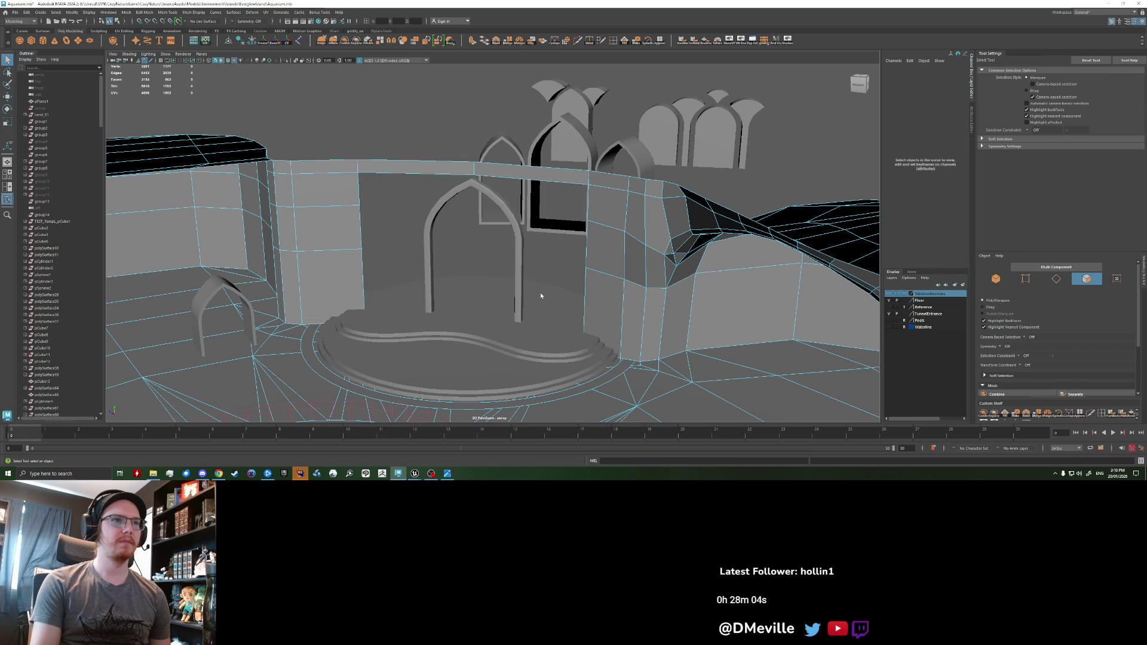
- Inspect the resulting opening, then restore the deleted wall faces
alt+drag(540, 292, 525, 263)
scroll(525, 263, up, 5)
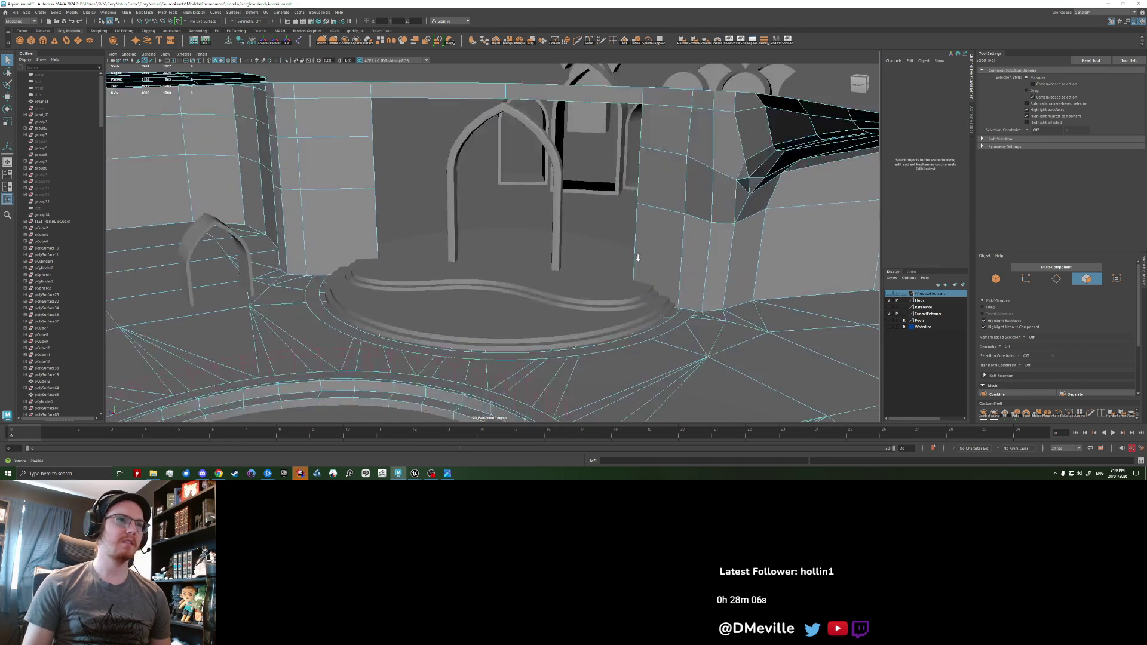
scroll(525, 263, down, 2)
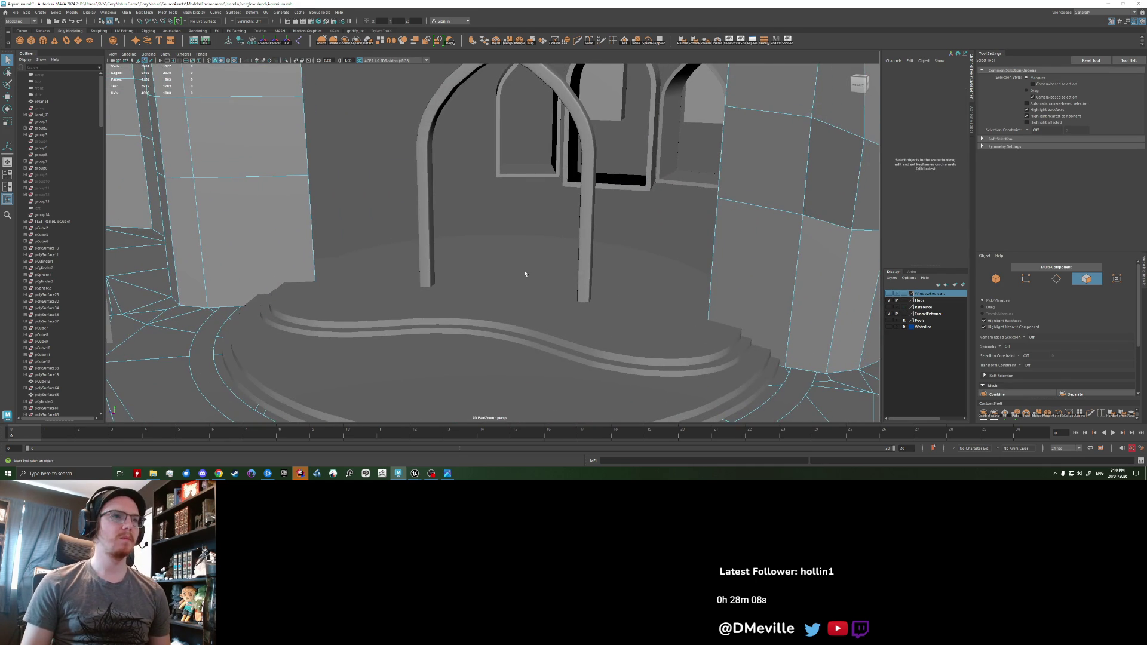
scroll(525, 270, down, 5)
scroll(525, 270, up, 2)
right_drag(544, 203, 564, 197)
key(F11)
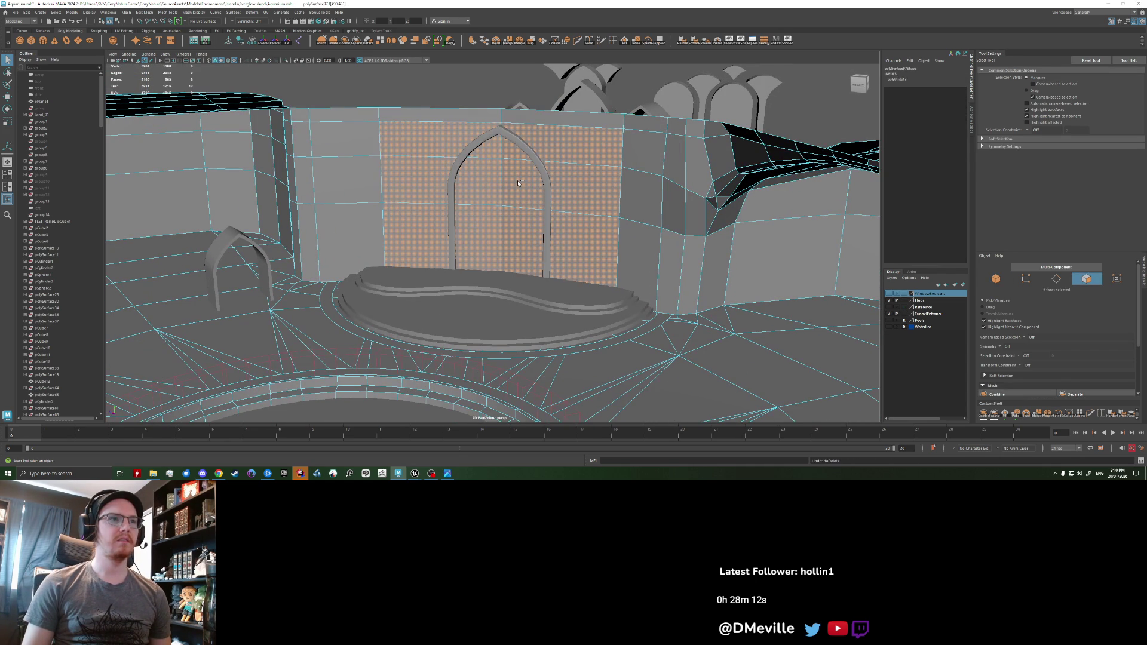
scroll(547, 235, down, 3)
- Reselect the doorway arch and save the Aquarium scene
key(F8)
click(519, 278)
scroll(519, 278, down, 2)
alt+drag(520, 278, 514, 224)
key(ctrl+s)
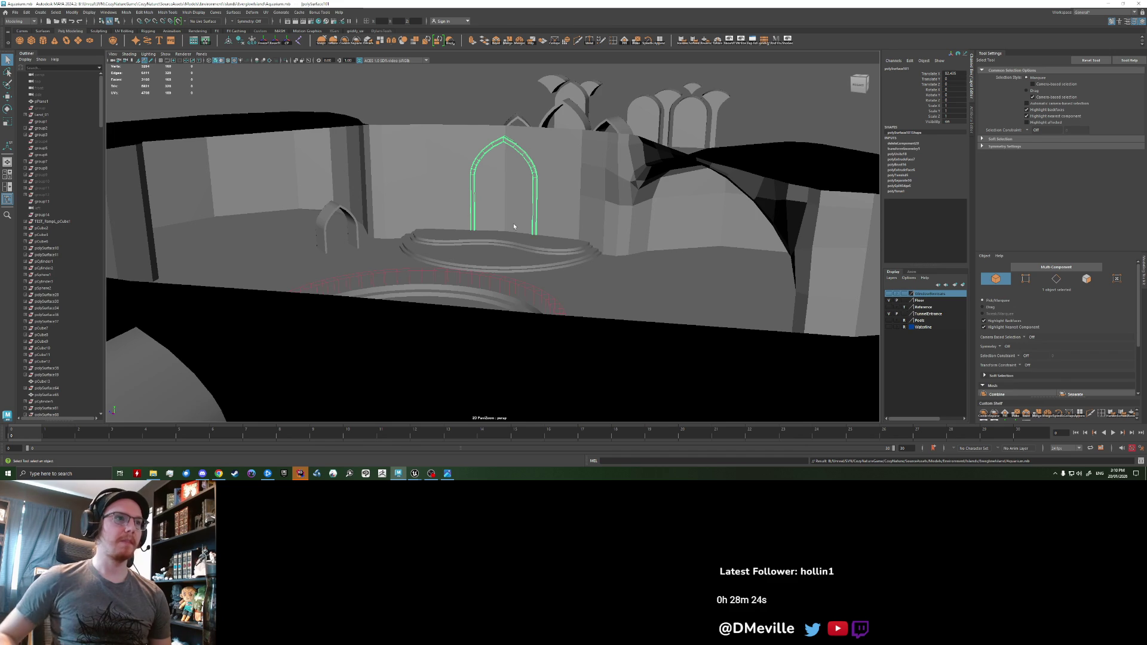
- Orbit around the arch to survey its position from above and from the front
mouse_move(513, 225)
alt+mouse_down()
mouse_move(547, 227)
mouse_move(568, 169)
mouse_move(505, 251)
mouse_move(503, 216)
mouse_move(492, 234)
alt+mouse_up()
scroll(503, 254, up, 10)
scroll(492, 234, down, 3)
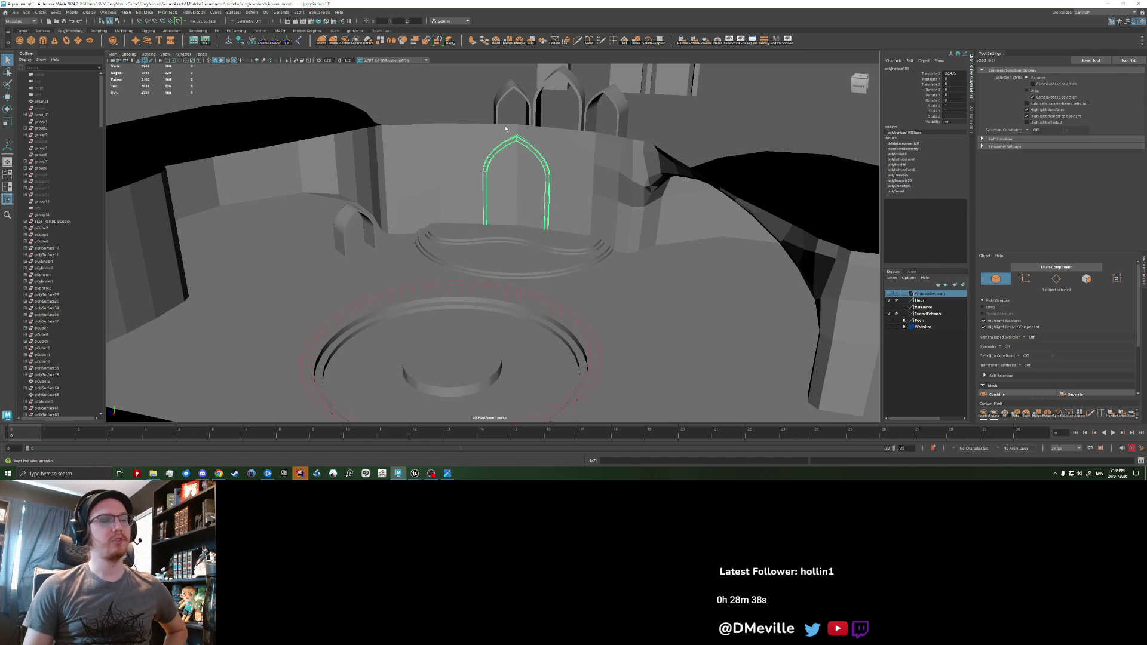
scroll(497, 177, up, 10)
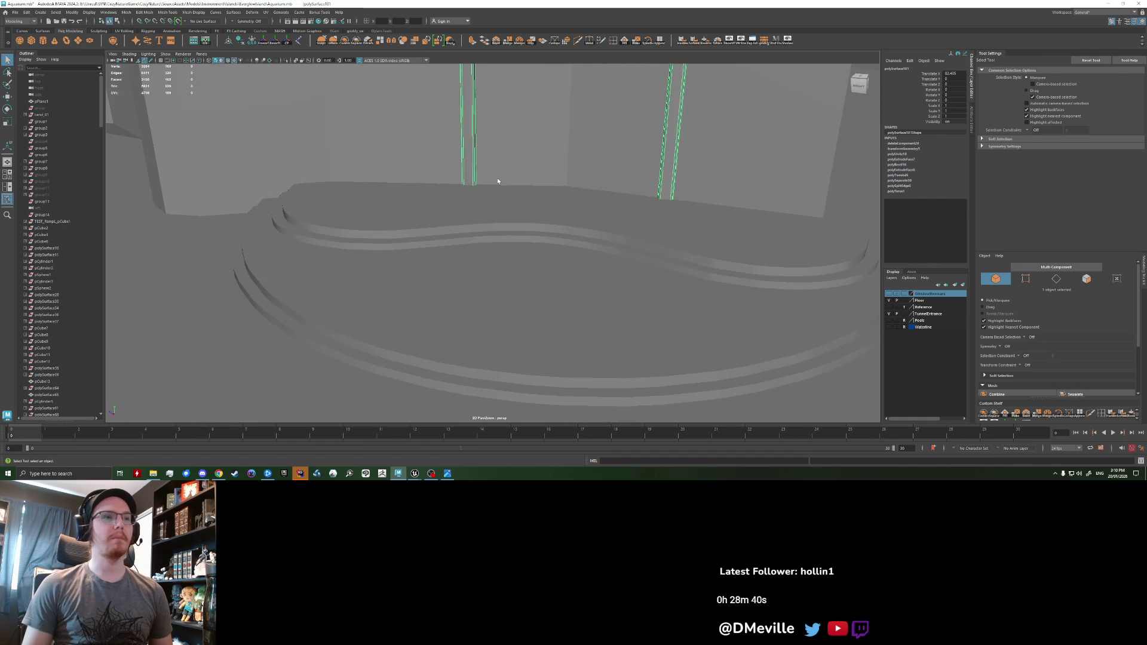
scroll(494, 213, down, 8)
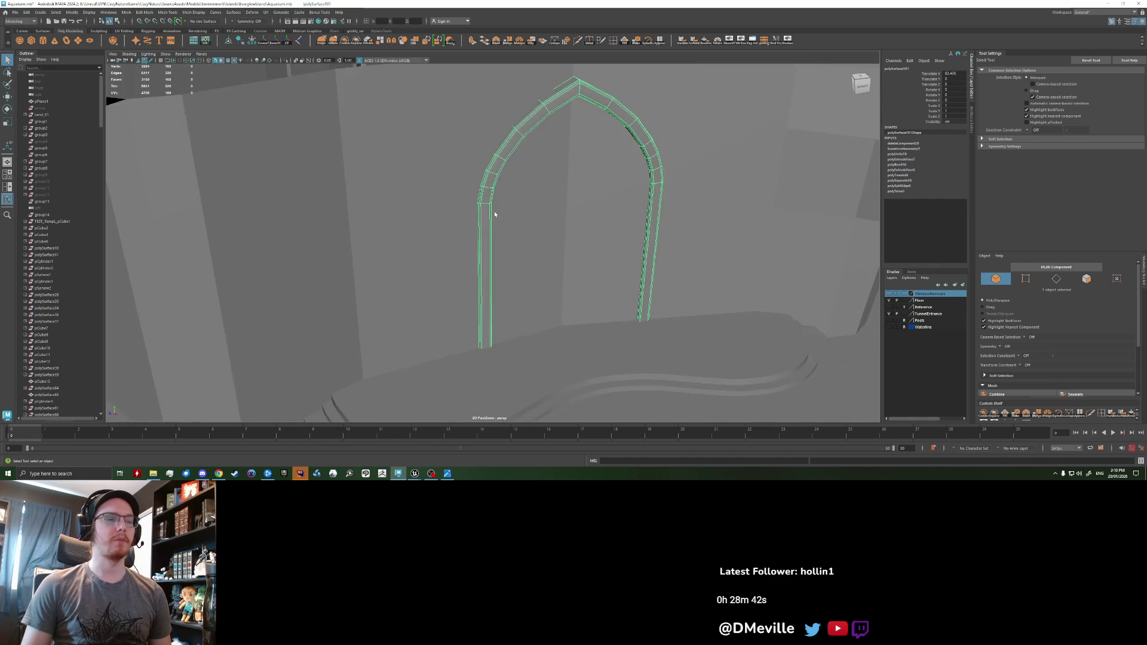
alt+drag(509, 204, 484, 207)
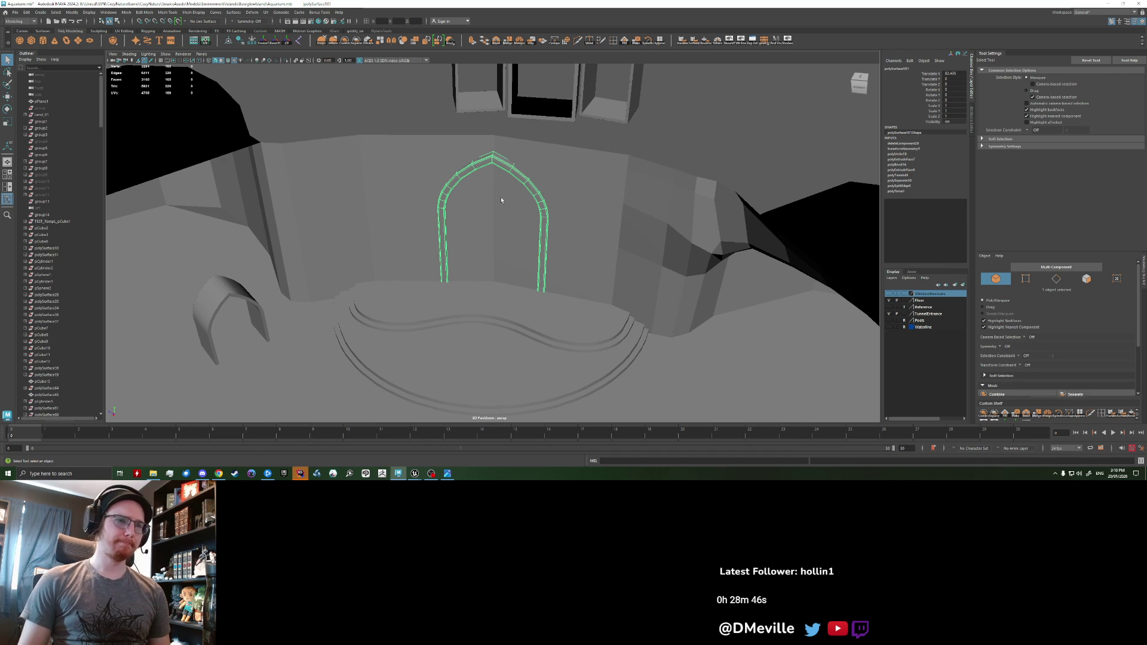
scroll(501, 200, down, 8)
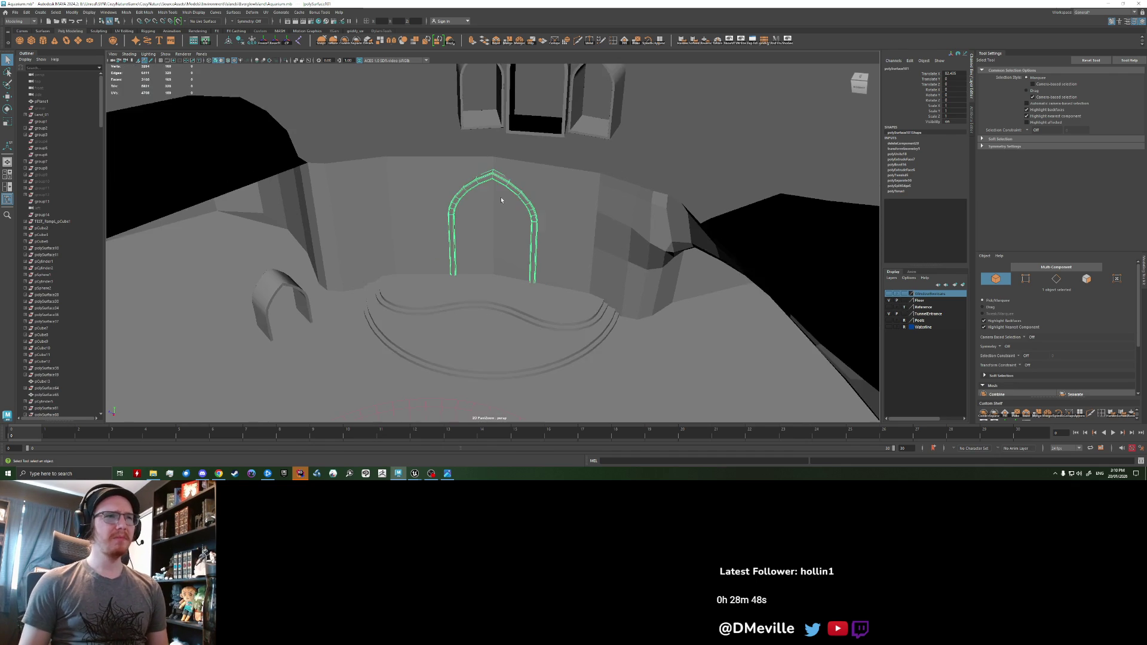
alt+drag(532, 171, 499, 162)
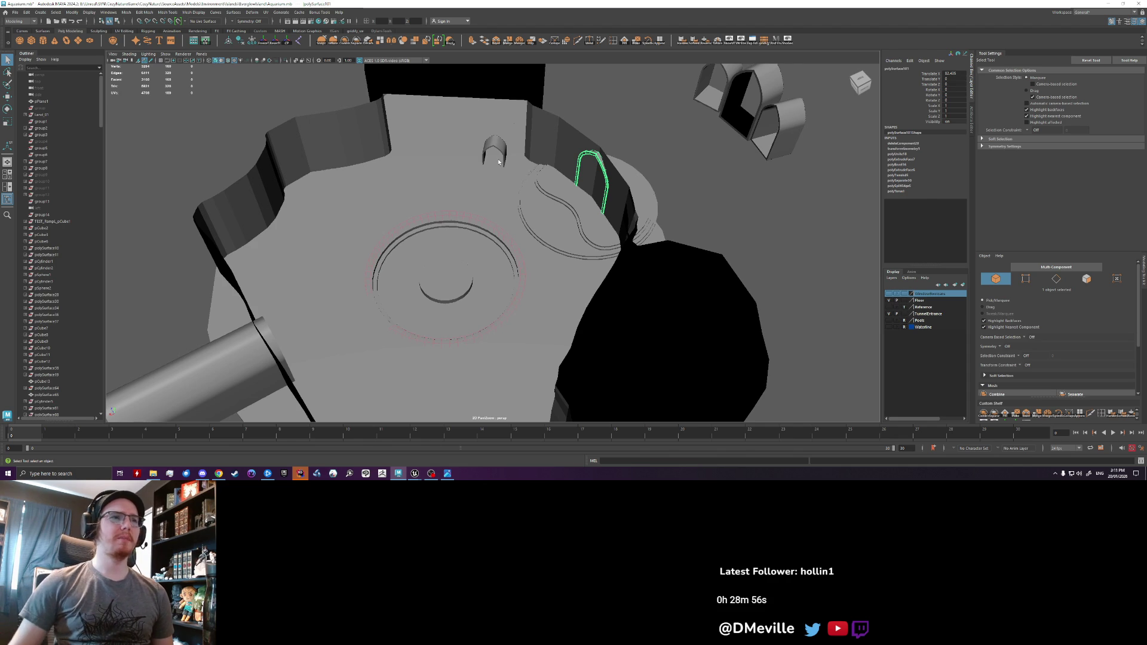
scroll(527, 181, up, 4)
scroll(526, 181, down, 3)
mouse_move(526, 182)
alt+mouse_down()
mouse_move(492, 191)
mouse_move(455, 236)
mouse_move(522, 180)
mouse_move(470, 267)
mouse_move(478, 274)
mouse_move(463, 243)
mouse_move(474, 274)
mouse_move(505, 277)
mouse_move(493, 275)
mouse_move(514, 292)
mouse_move(399, 276)
alt+mouse_up()
- Lower the arch onto the stepped stage with the Move tool, then deselect it
key(w)
key(r)
key(w)
scroll(482, 256, up, 4)
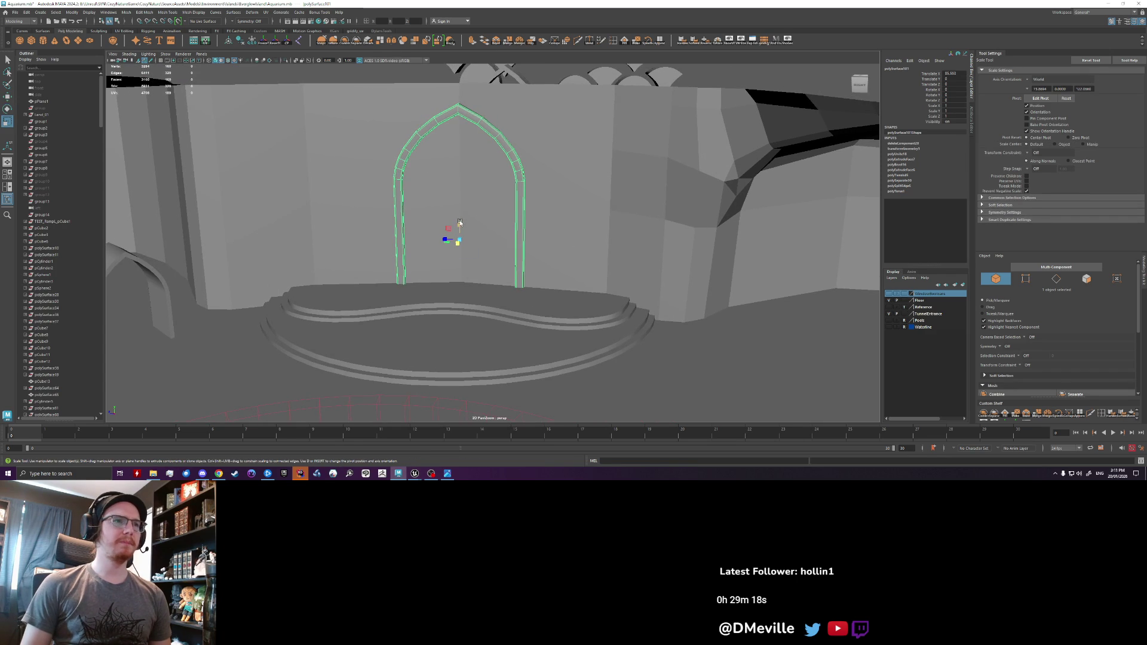
drag(460, 224, 460, 236)
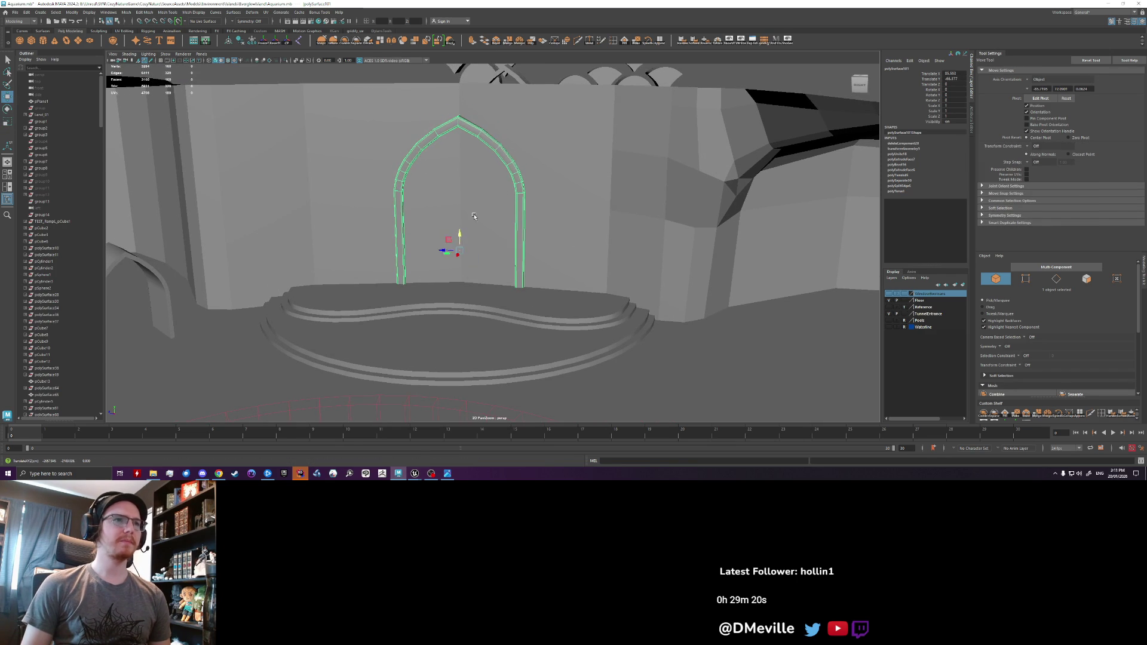
key(q)
right_click(515, 160)
click(529, 170)
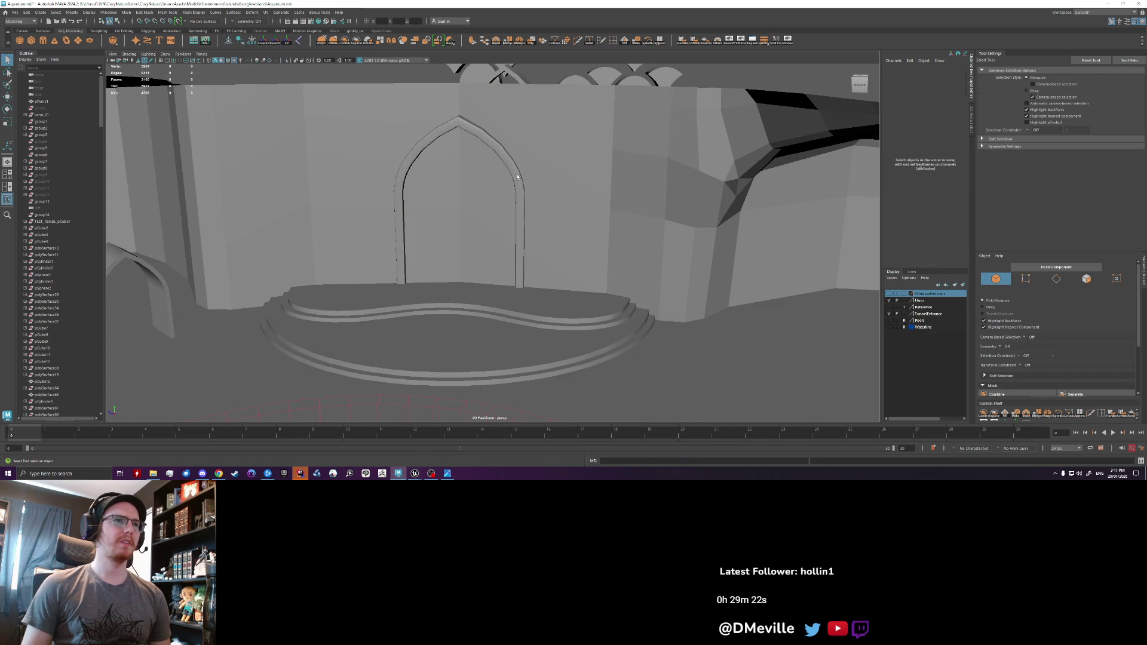
- Combine the arch and wall into one mesh and export it over AquariumCaveBlockout.fbx
click(518, 177)
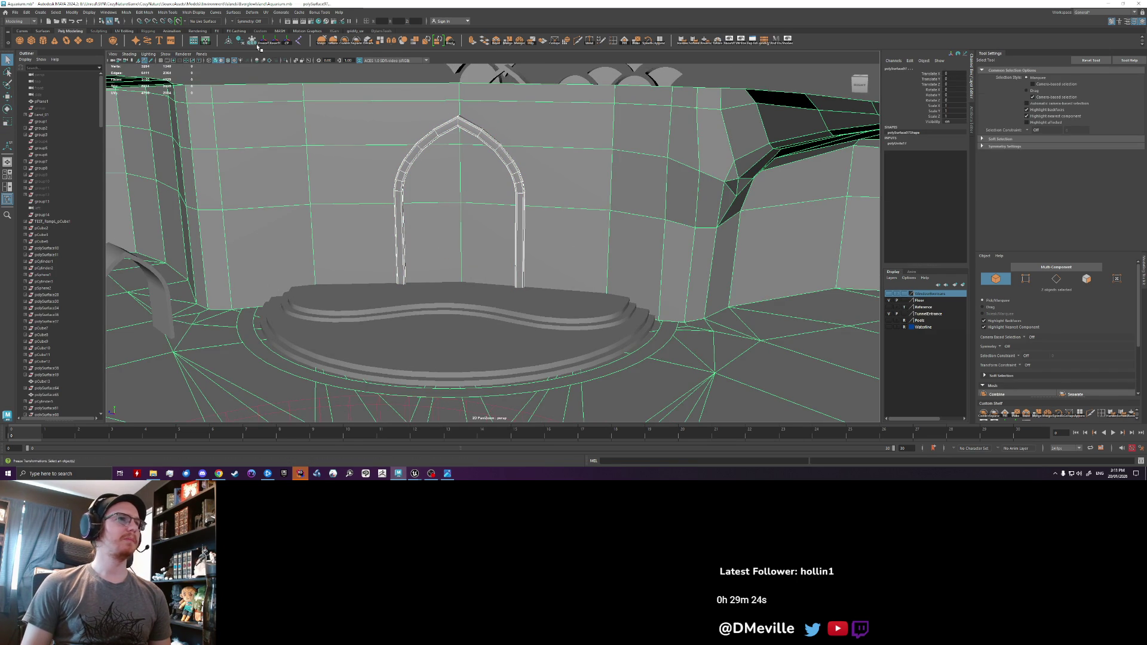
click(344, 42)
click(14, 12)
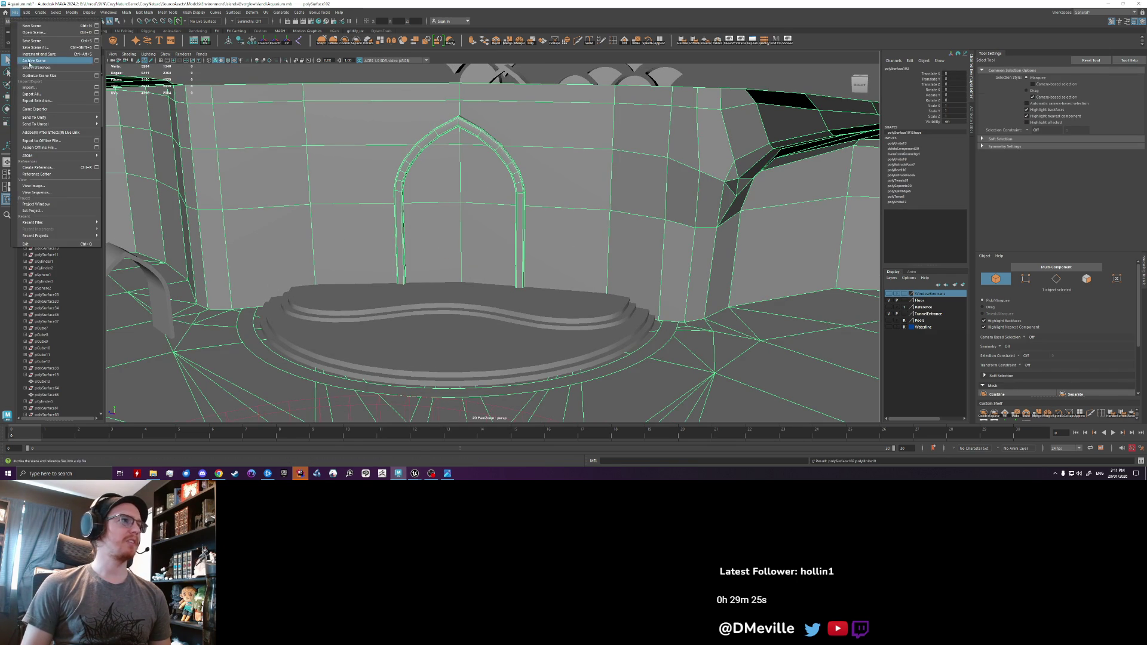
click(37, 101)
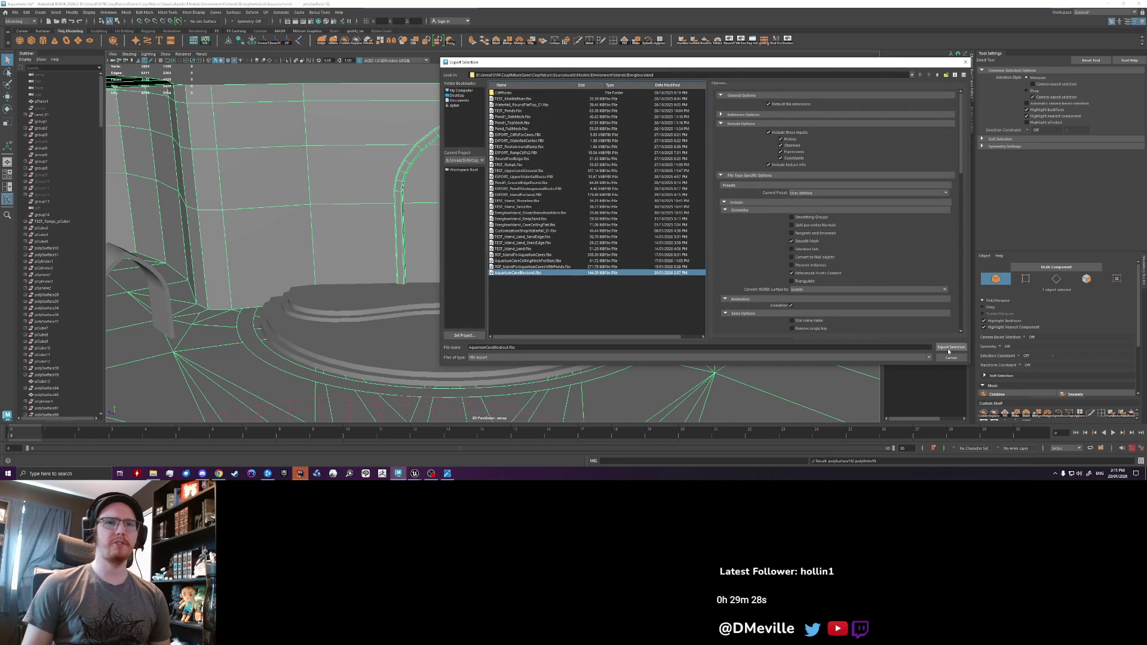
click(951, 347)
key(Return)
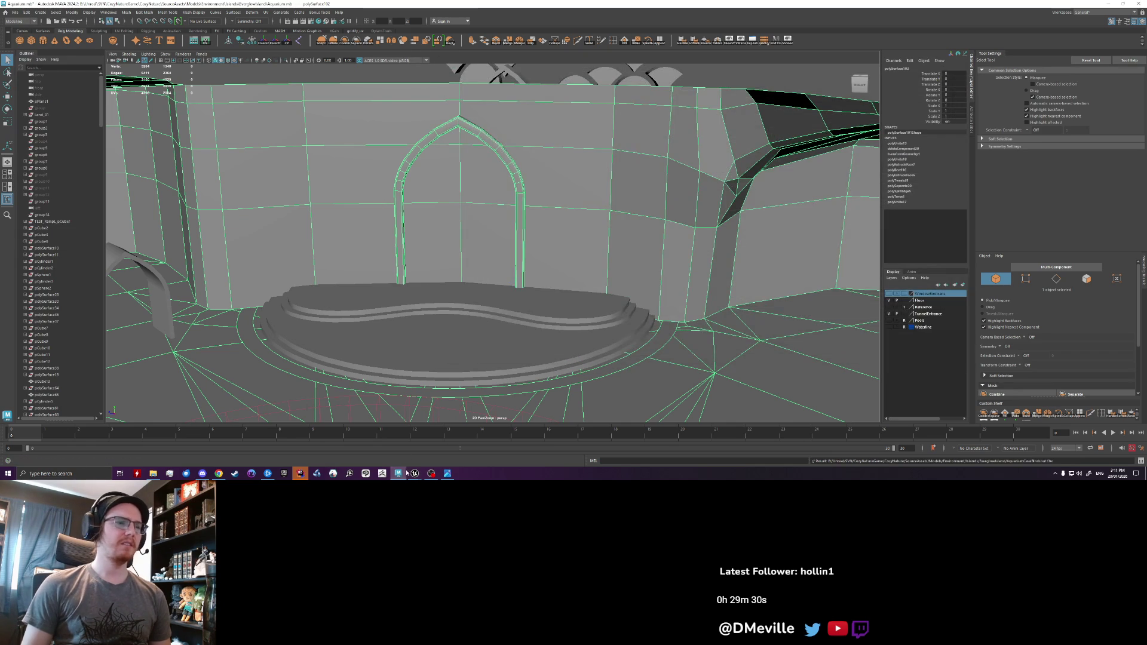
click(415, 473)
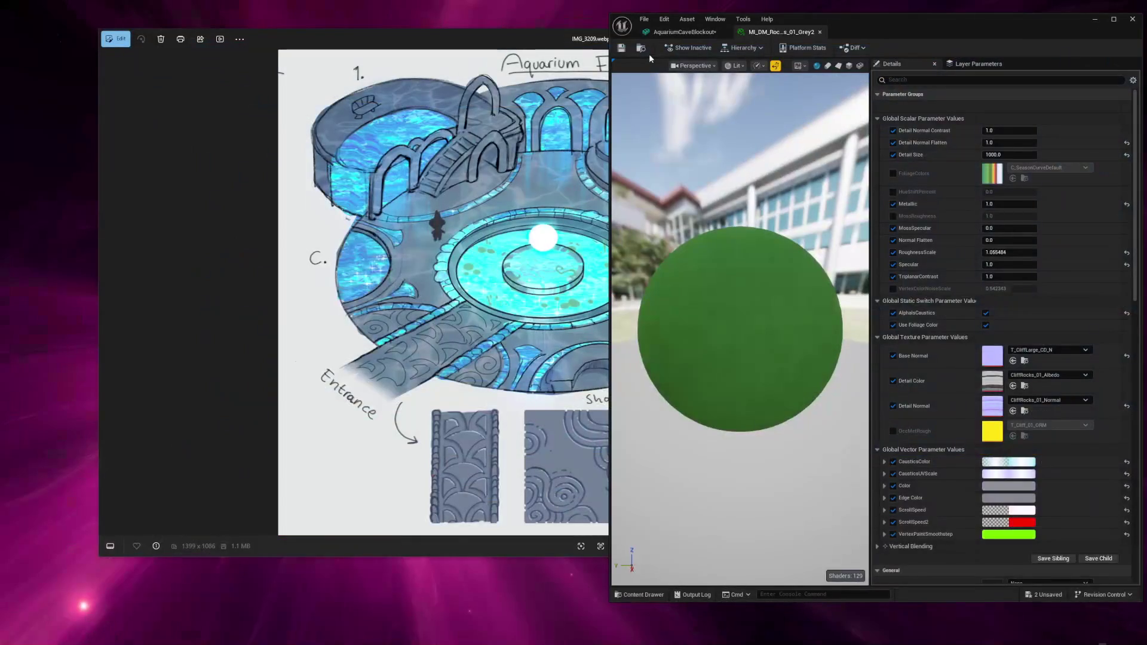
- Bring up the AquariumCaveBlockout asset to reimport it, then fly toward the arched doorway
click(684, 32)
click(790, 33)
click(674, 33)
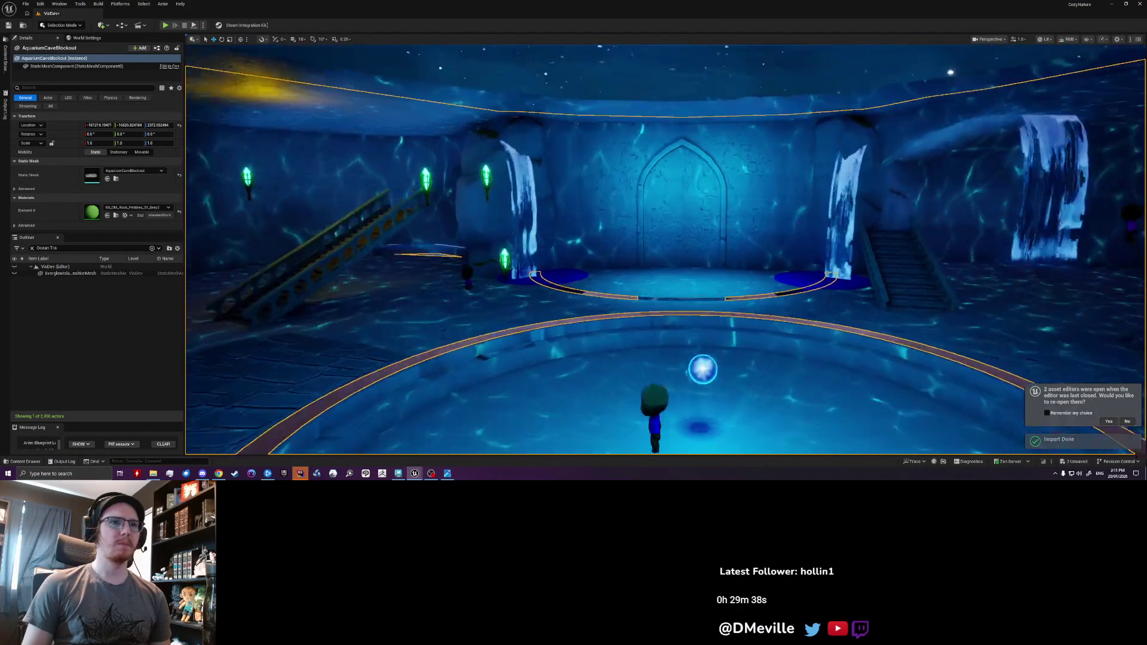
right_drag(665, 249, 662, 249)
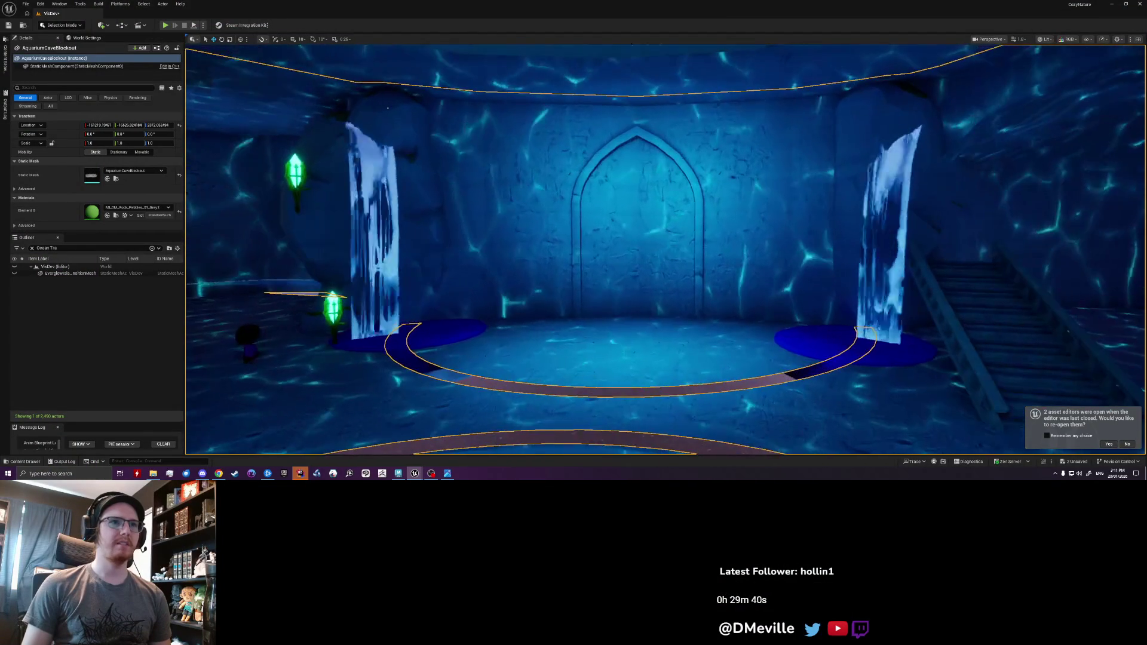
key(alt+Tab)
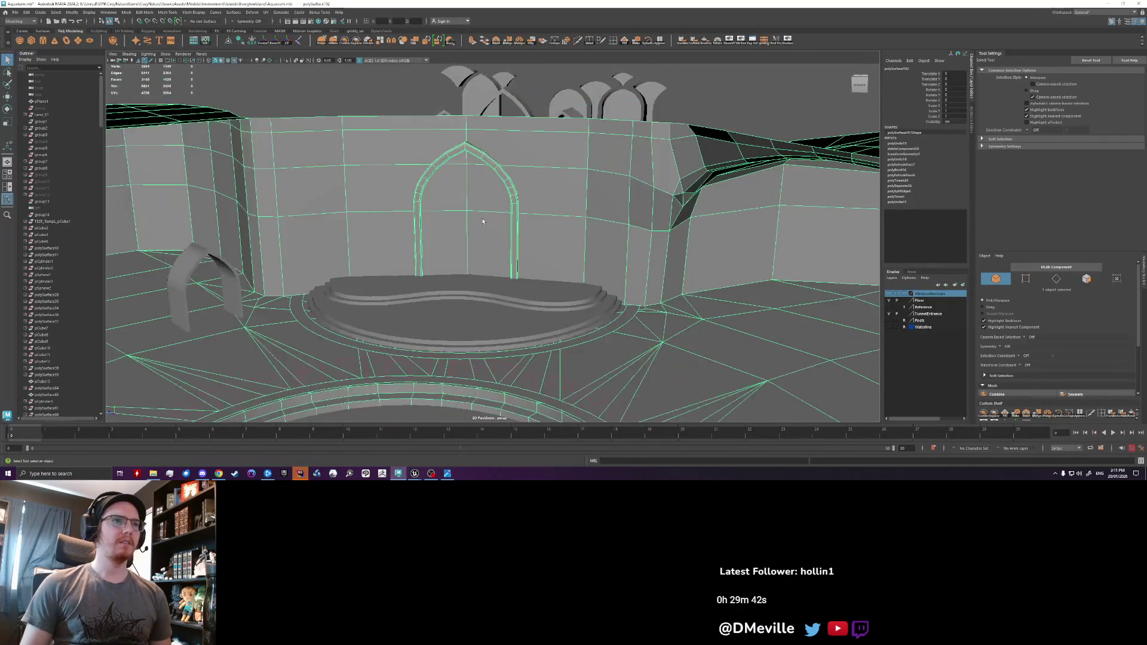
scroll(483, 221, up, 3)
alt+drag(525, 194, 548, 284)
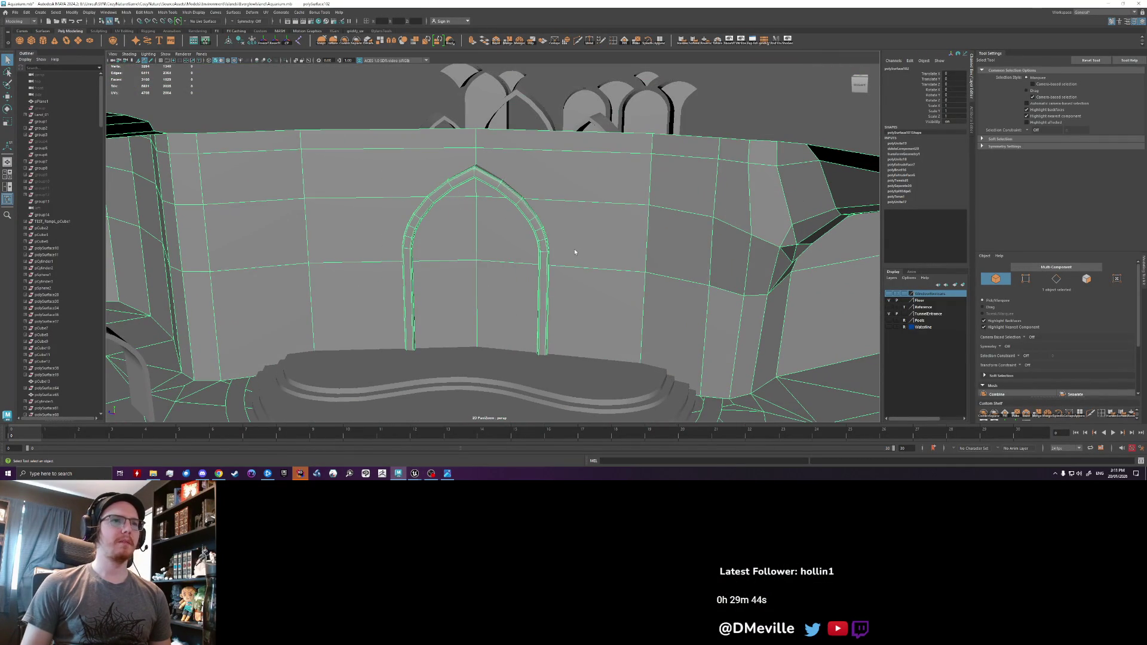
right_drag(575, 253, 575, 281)
drag(257, 142, 281, 276)
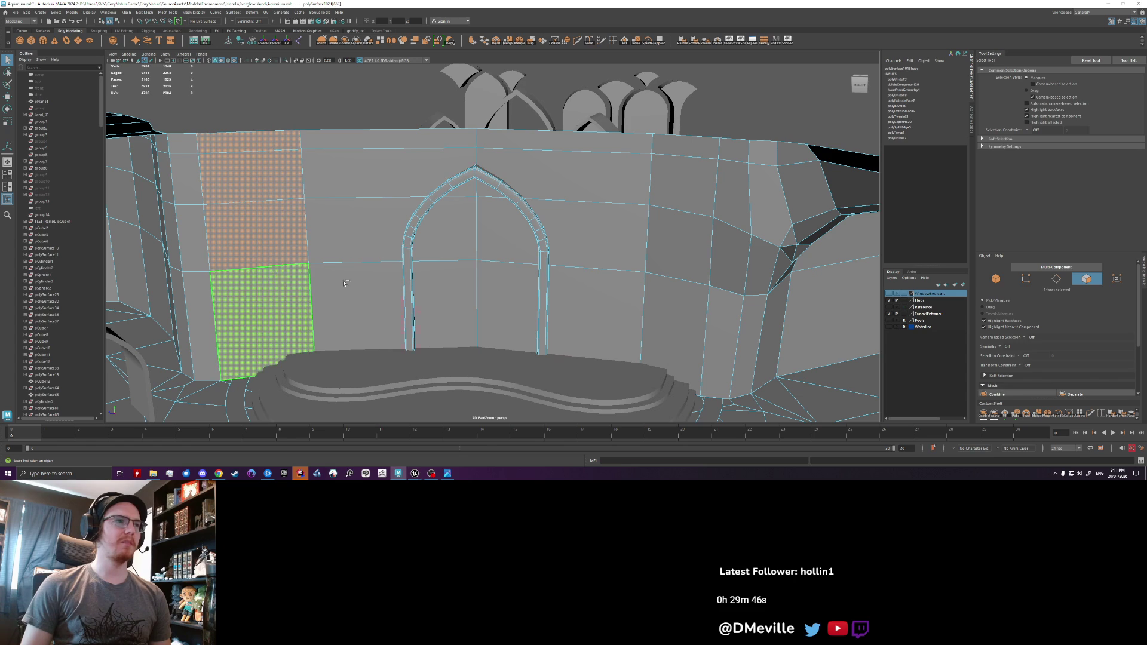
shift+click(574, 310)
shift+click(592, 233)
shift+click(685, 198)
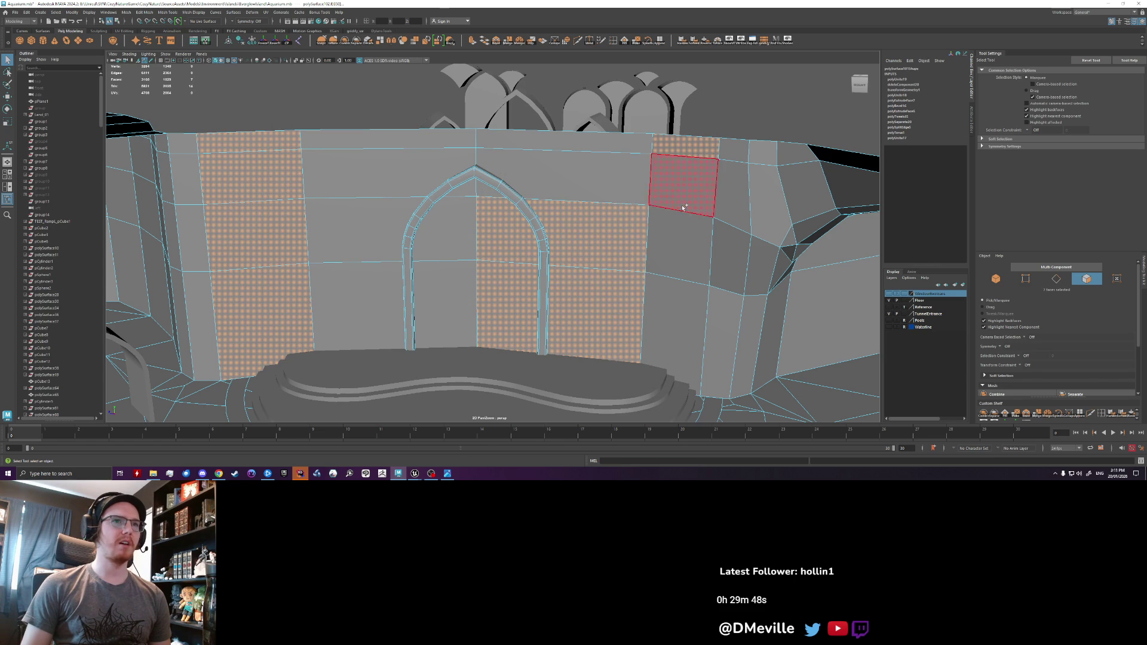
shift+click(681, 245)
shift+click(562, 179)
shift+click(388, 174)
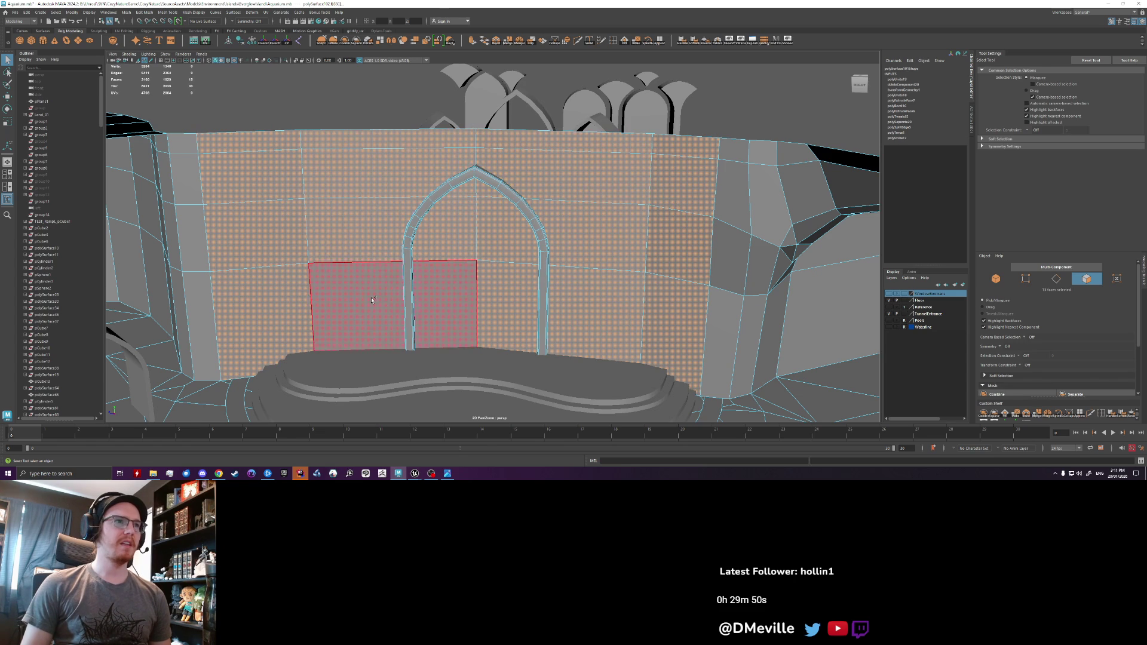
shift+click(371, 298)
scroll(371, 297, down, 3)
alt+drag(525, 315, 579, 217)
shift+click(526, 290)
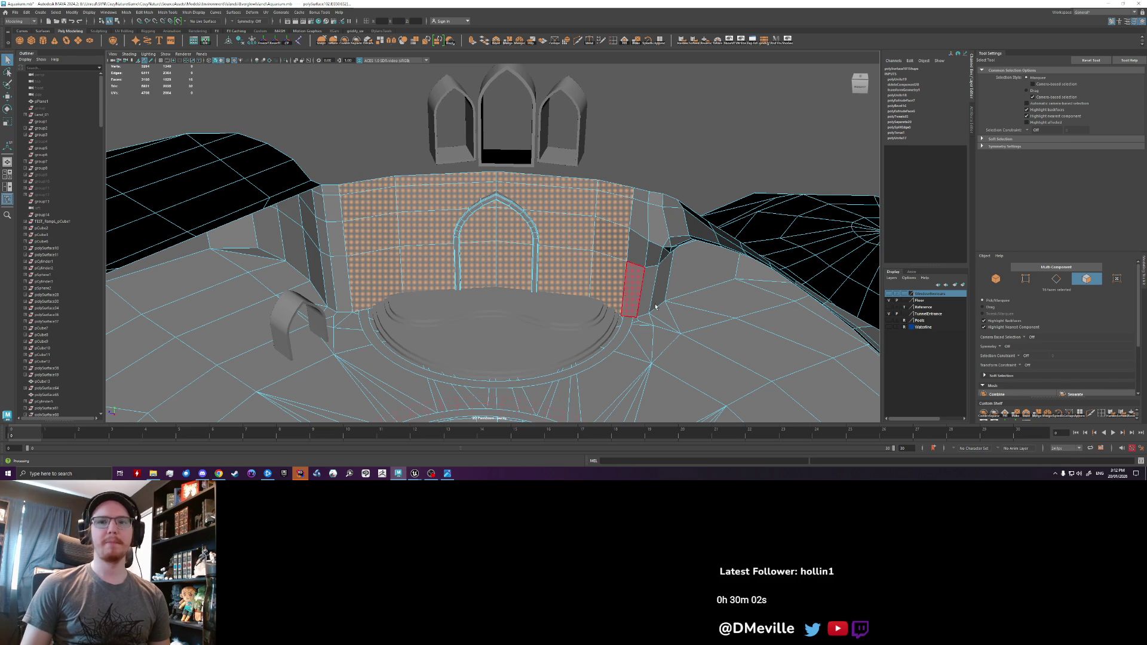
scroll(597, 257, up, 5)
mouse_move(583, 232)
alt+mouse_down()
mouse_move(555, 239)
mouse_move(538, 227)
alt+mouse_up()
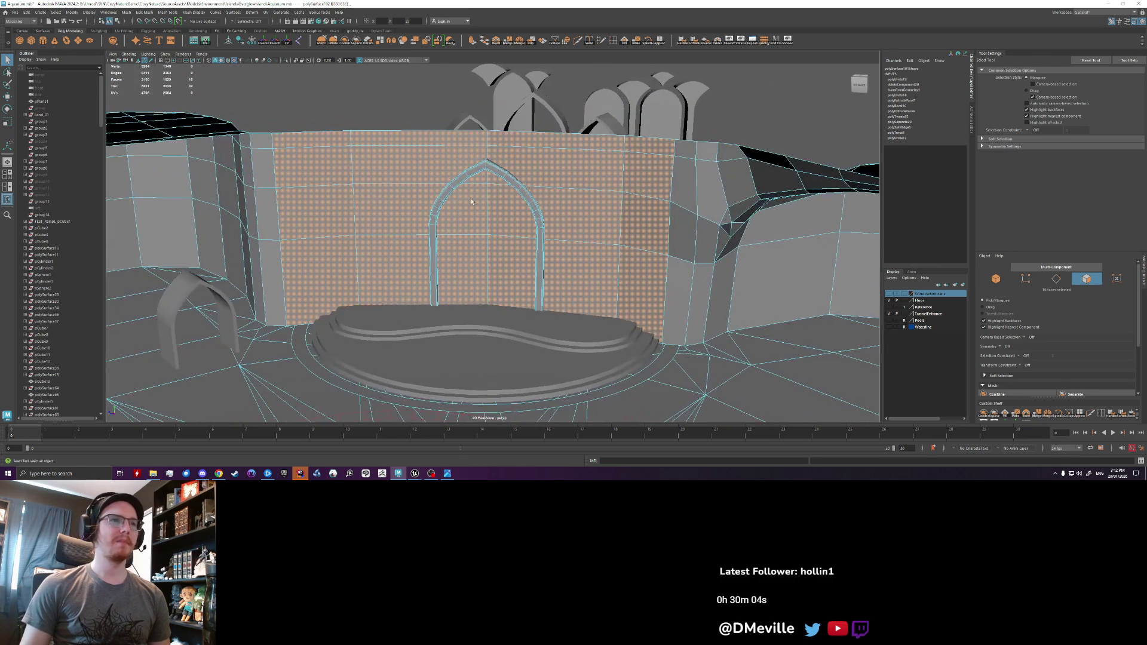
scroll(525, 180, up, 3)
right_drag(527, 166, 555, 156)
alt+drag(556, 156, 529, 200)
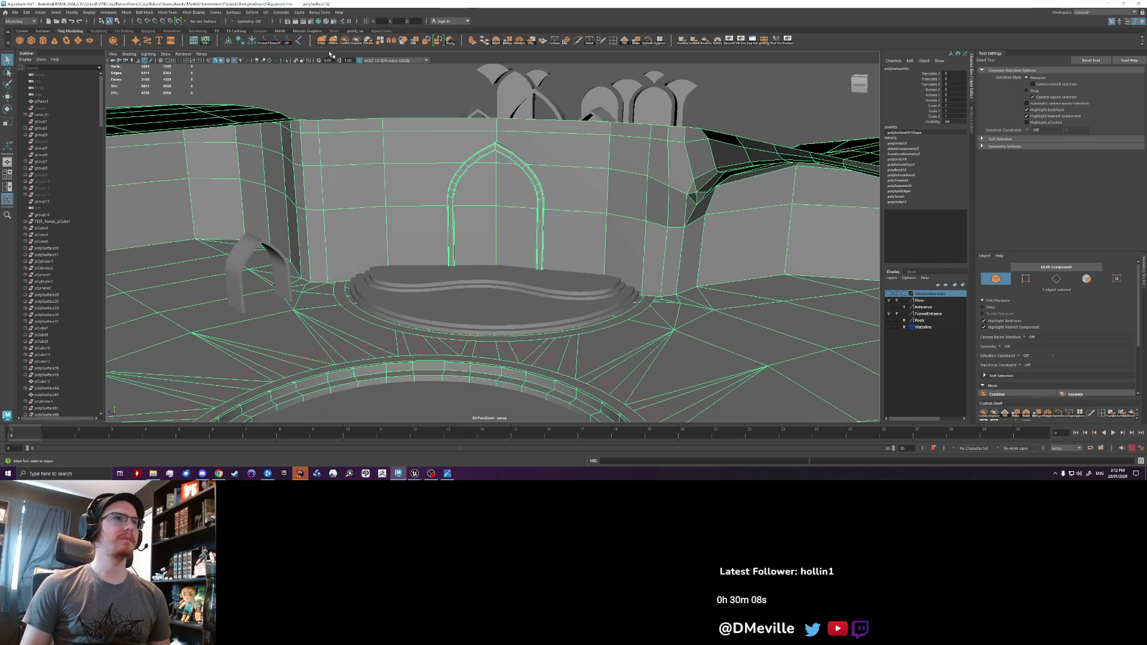
click(356, 40)
- Select the detached arch frame and delete its construction history
click(457, 168)
scroll(463, 185, up, 4)
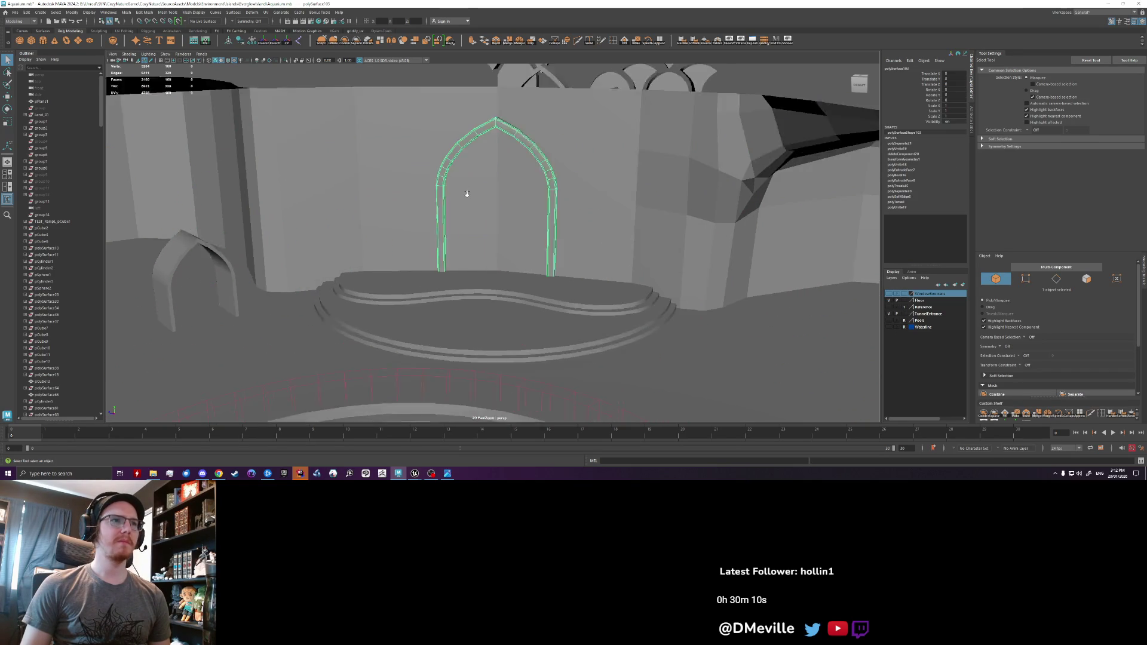
click(242, 41)
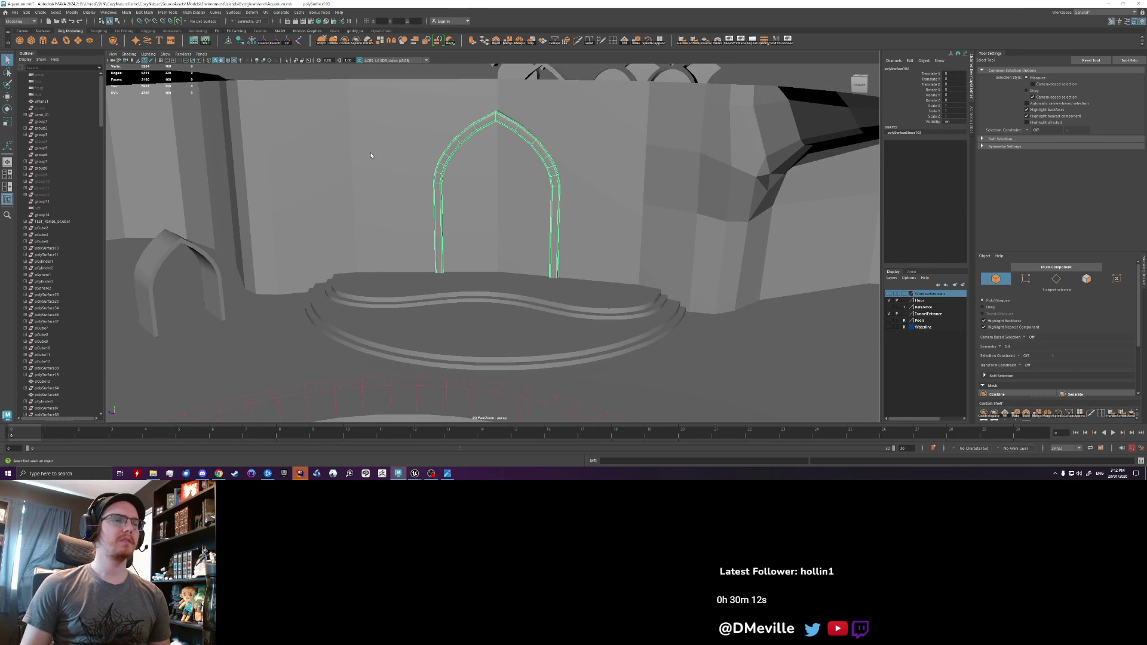
scroll(371, 154, down, 3)
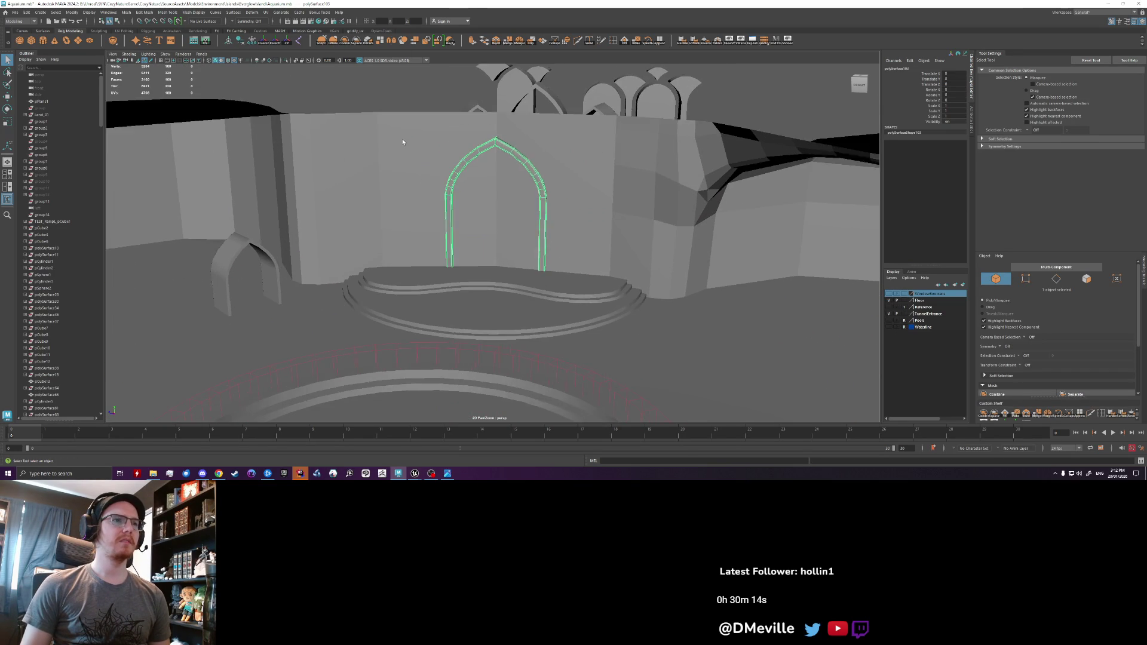
scroll(402, 138, up, 2)
- Slide the copied arch along the wall so it sits beside the first one
key(w)
drag(476, 228, 609, 237)
key(e)
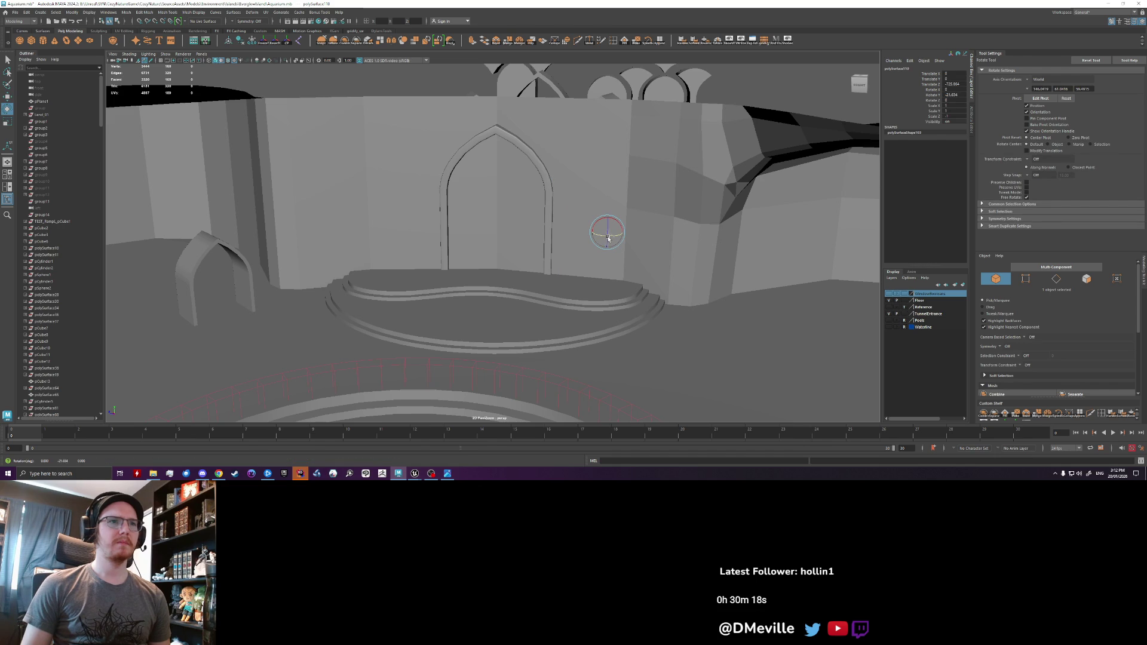
key(w)
key(ctrl+z)
key(ctrl+z)
key(ctrl+z)
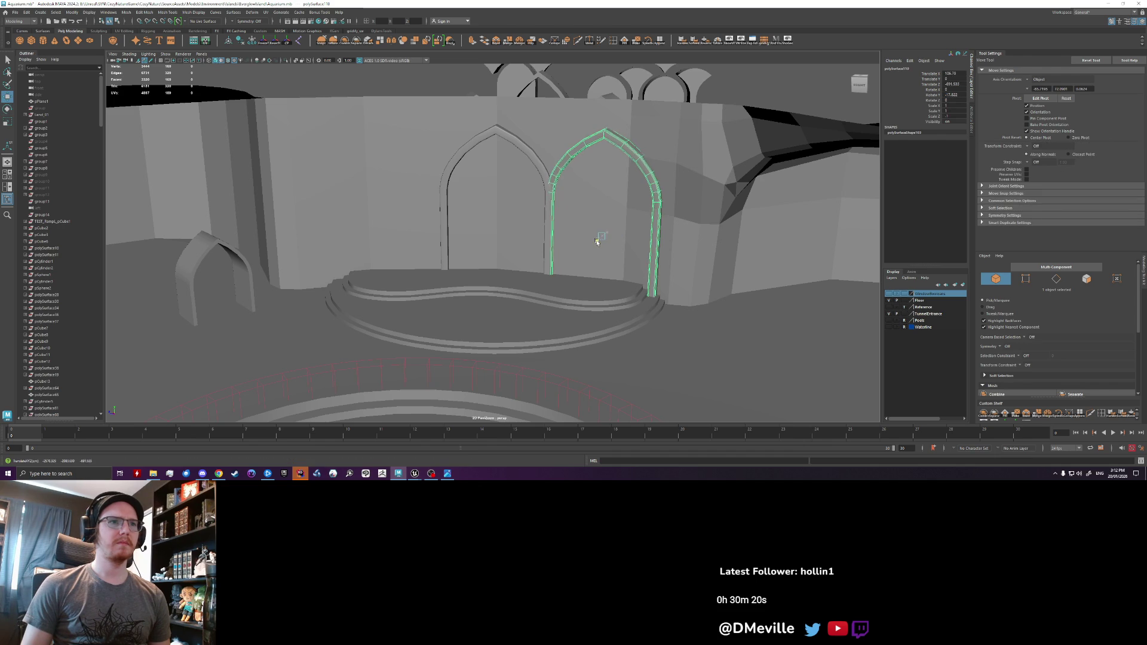
key(ctrl+z)
drag(583, 233, 525, 215)
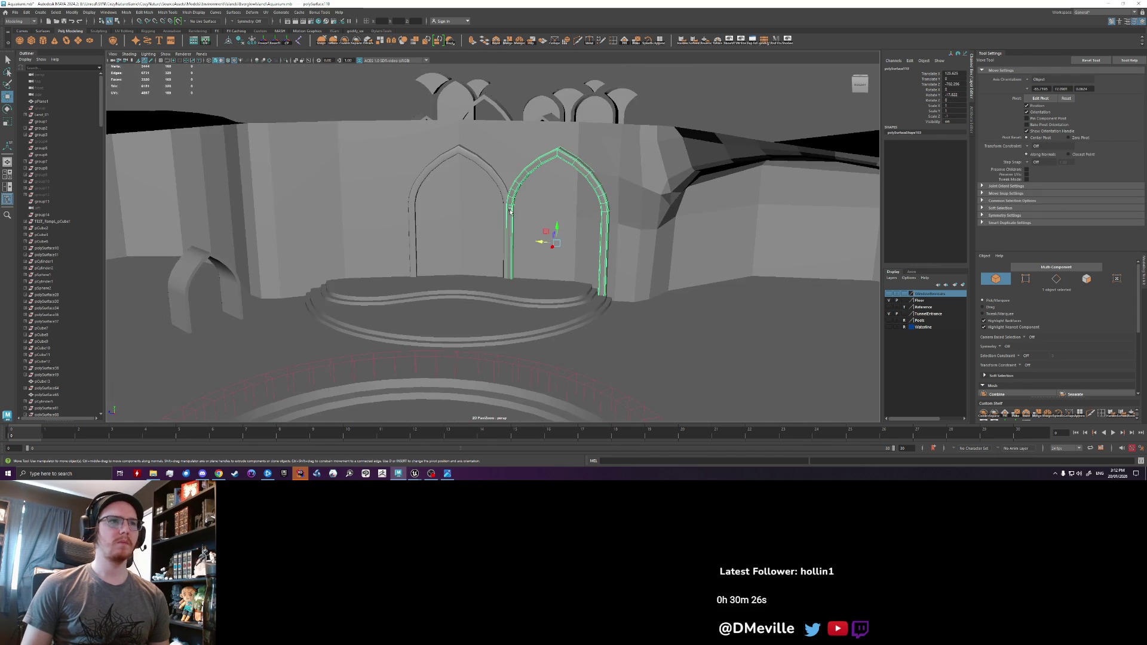
click(649, 97)
scroll(586, 182, down, 2)
scroll(537, 197, up, 6)
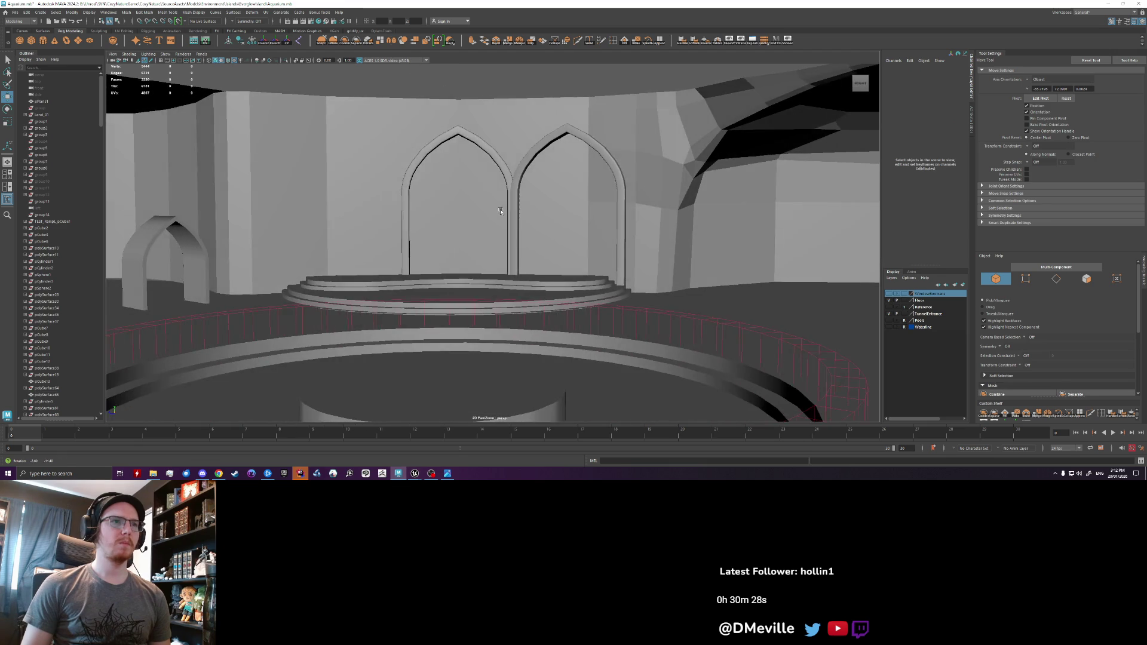
- Adjust the right-hand arch's height until its base rests on the stage, then freeze its transforms
scroll(388, 198, up, 2)
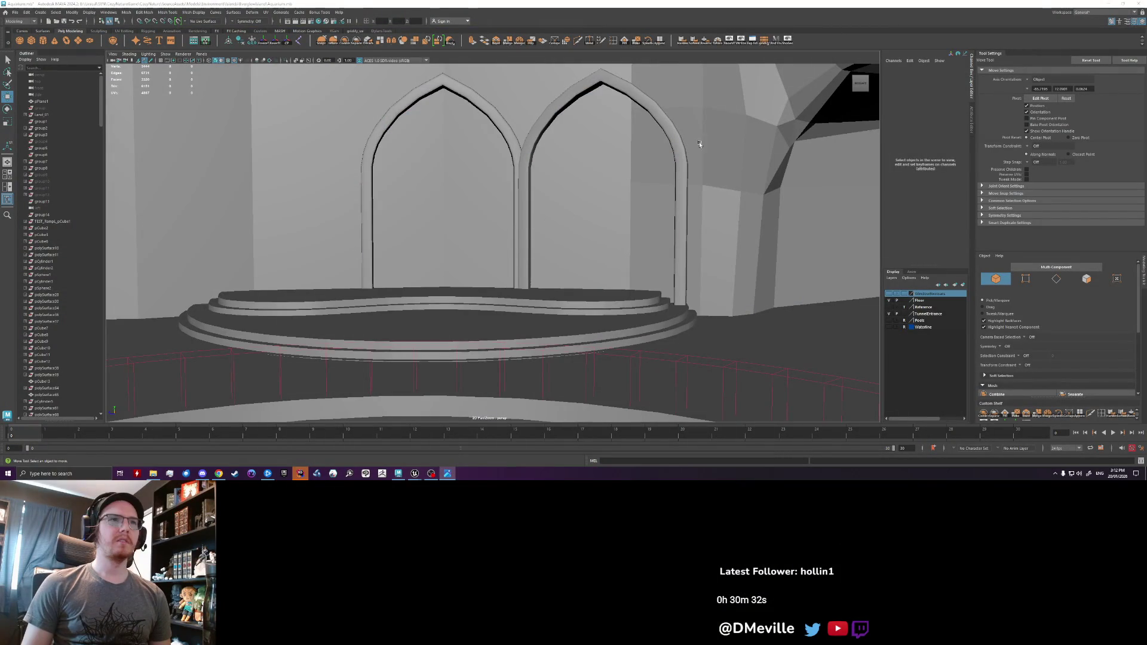
click(520, 221)
mouse_move(520, 221)
alt+mouse_down()
mouse_move(624, 224)
mouse_move(566, 283)
mouse_move(523, 281)
mouse_move(549, 323)
mouse_move(410, 314)
mouse_move(551, 332)
mouse_move(506, 323)
mouse_move(550, 268)
mouse_move(520, 302)
mouse_move(549, 292)
mouse_move(523, 333)
mouse_move(558, 332)
mouse_move(543, 317)
mouse_move(583, 310)
mouse_move(547, 275)
mouse_move(483, 265)
alt+mouse_up()
key(r)
key(ctrl+z)
scroll(550, 331, down, 5)
key(w)
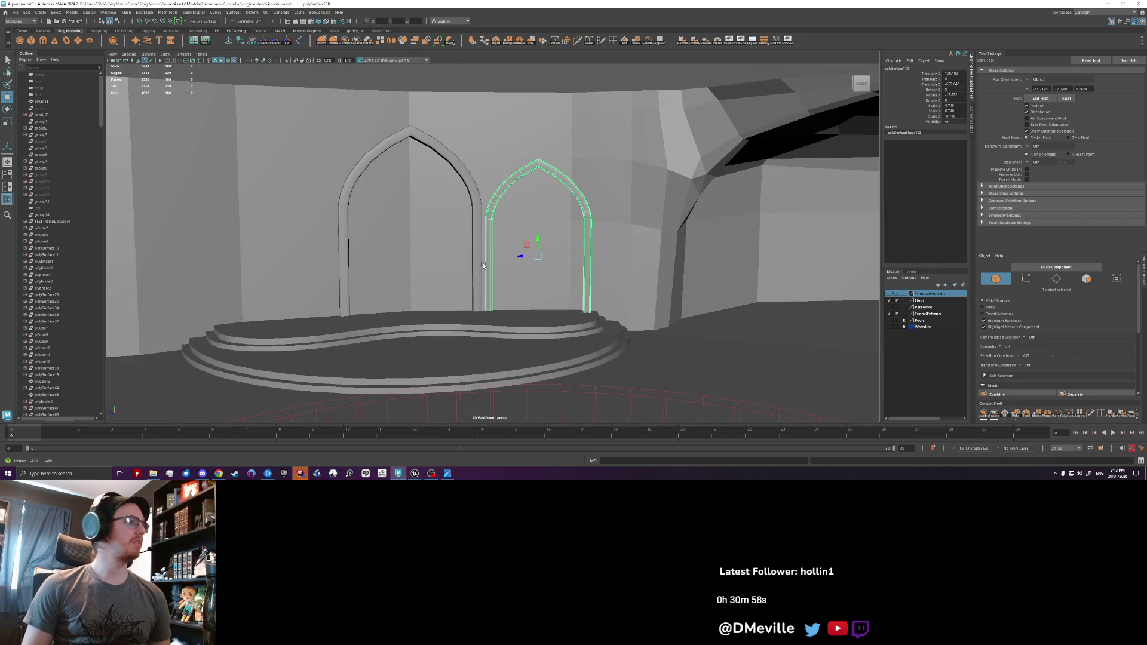
drag(539, 239, 538, 220)
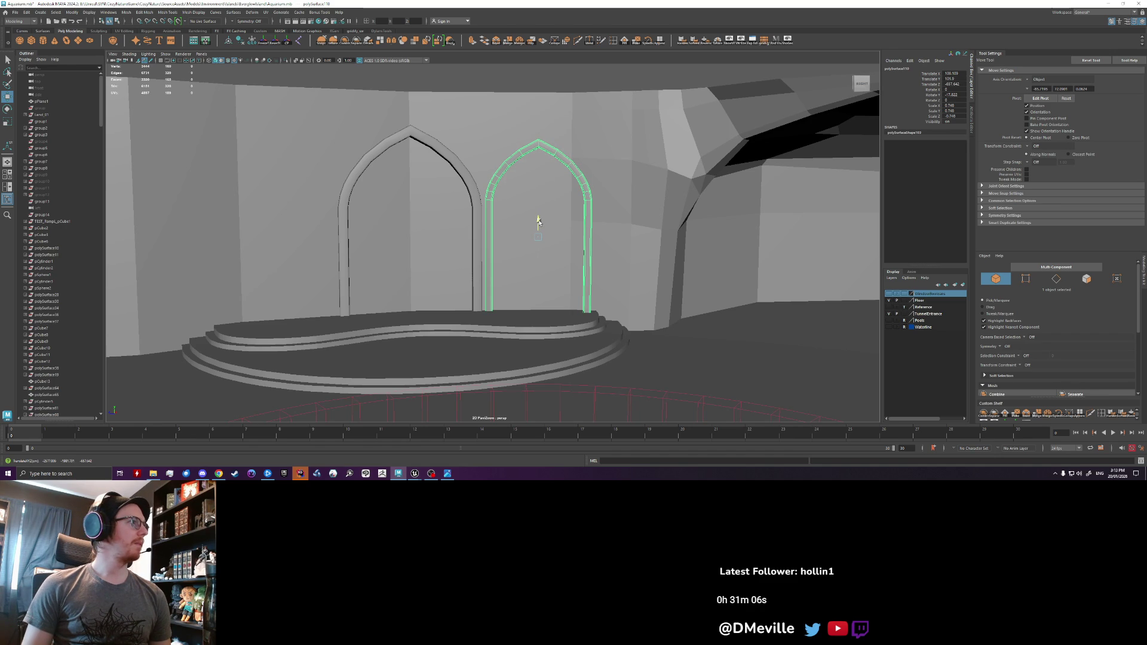
drag(539, 225, 539, 231)
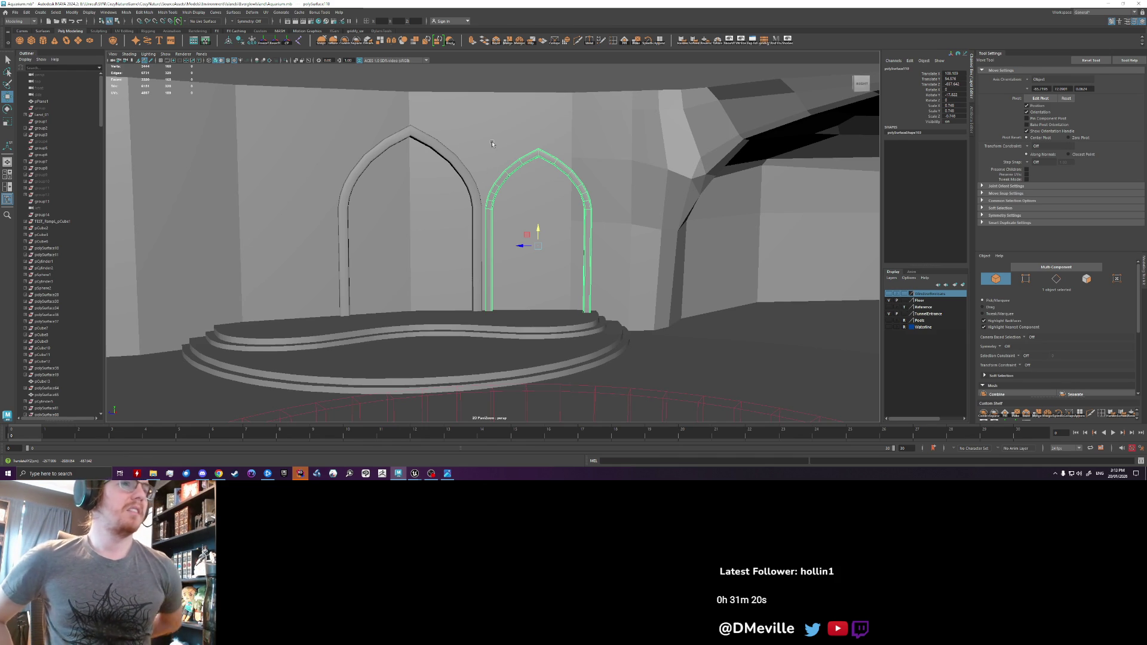
click(271, 42)
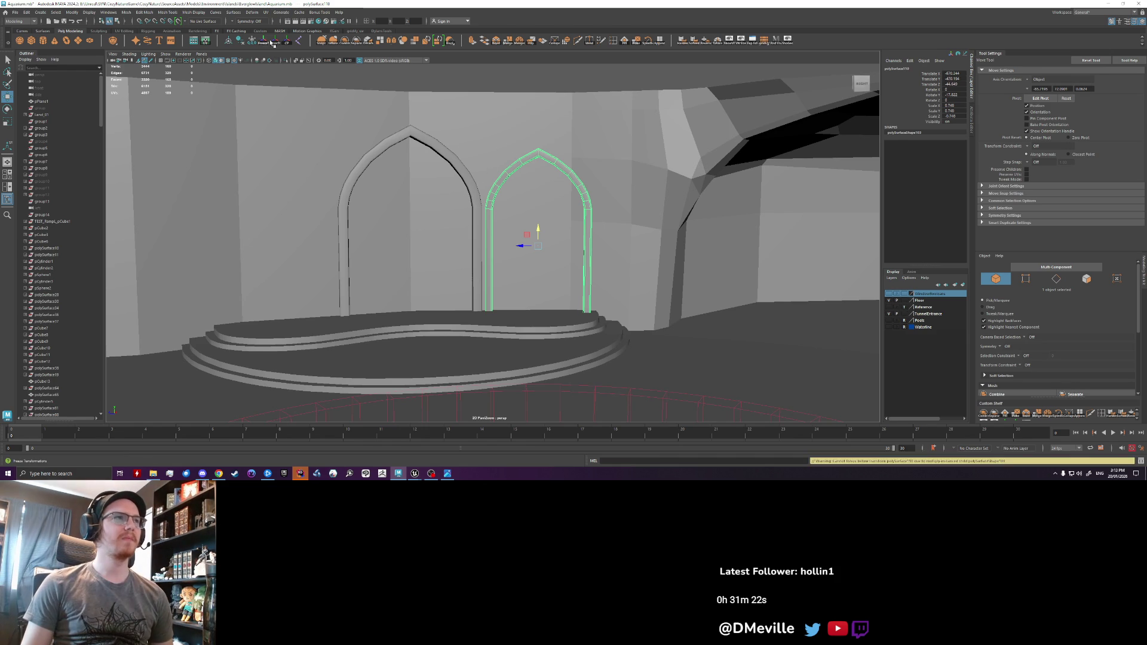
- Set the right arch's pivot at its base and rotate it slightly in Y to follow the wall
key(f)
key(ctrl+z)
mouse_move(389, 126)
alt+mouse_down()
mouse_move(448, 177)
mouse_move(548, 189)
mouse_move(544, 204)
mouse_move(489, 174)
mouse_move(494, 190)
mouse_move(494, 172)
alt+mouse_up()
key(d)
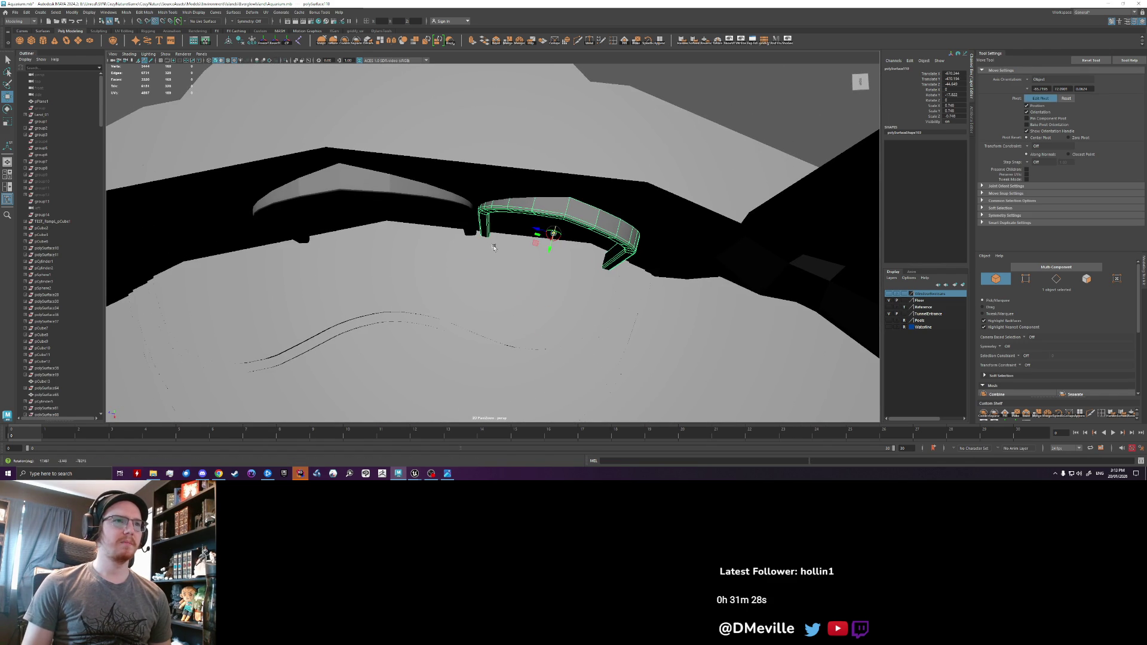
click(499, 246)
key(d)
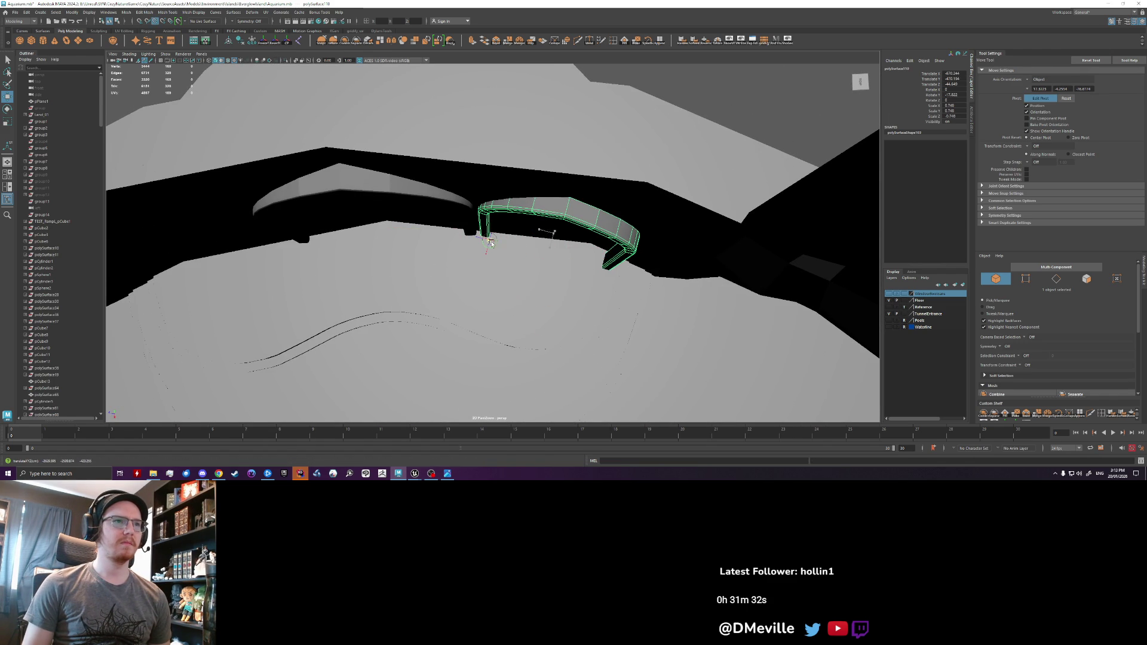
key(e)
mouse_move(491, 249)
mouse_down()
mouse_move(549, 274)
mouse_move(573, 265)
mouse_move(518, 275)
mouse_move(484, 316)
mouse_move(550, 256)
mouse_move(443, 194)
mouse_up()
key(f)
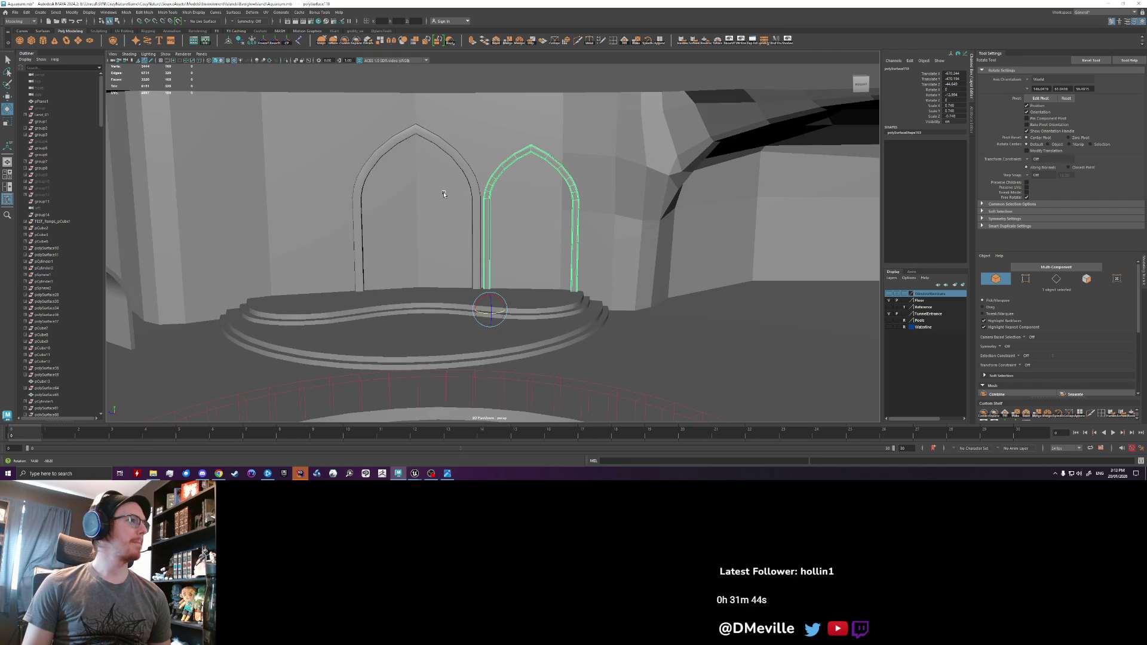
alt+right_drag(443, 194, 481, 218)
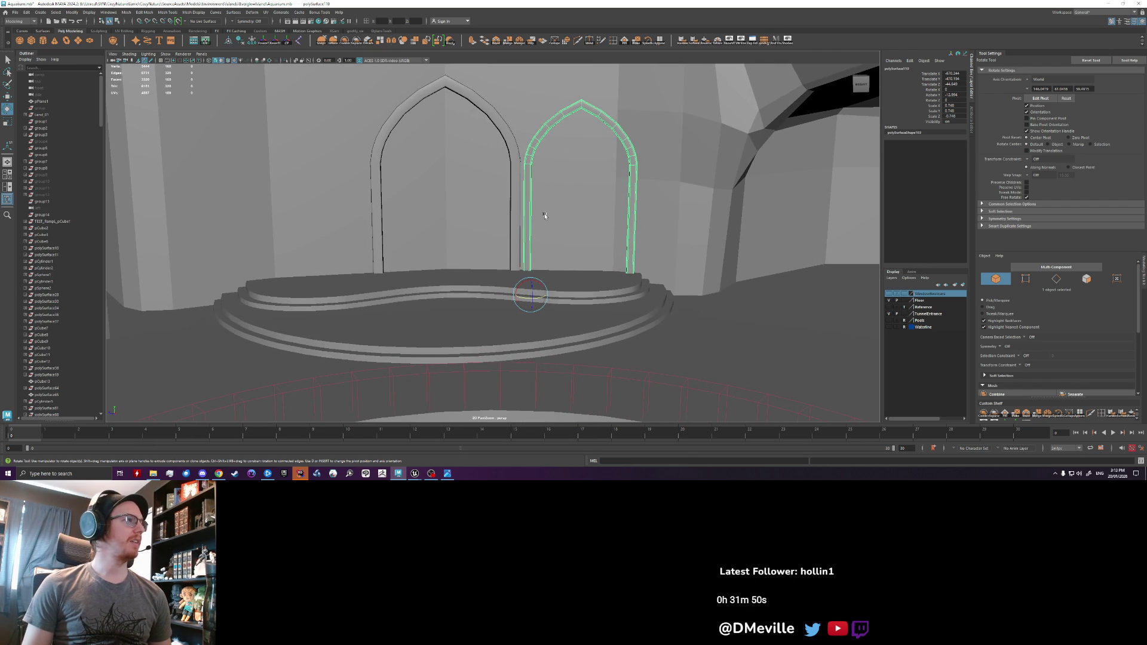
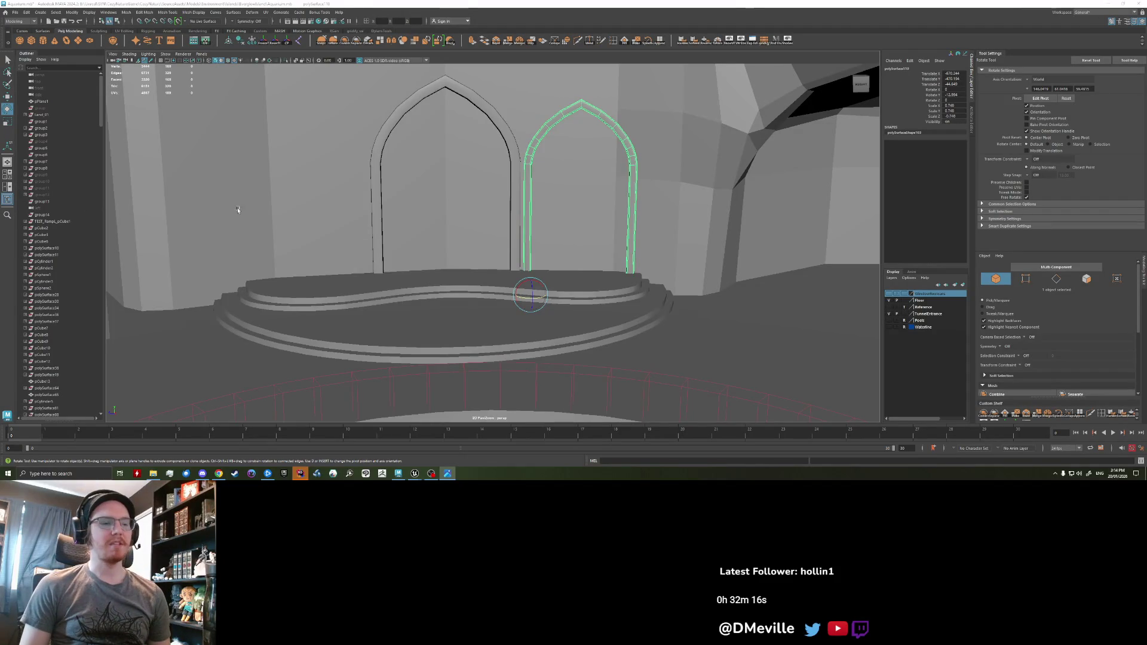
- Turn on wireframe-on-shaded and orbit in close above the arches
mouse_move(352, 239)
alt+mouse_down()
mouse_move(477, 221)
mouse_move(538, 239)
mouse_move(520, 238)
mouse_move(530, 95)
mouse_move(594, 91)
alt+mouse_up()
click(538, 239)
scroll(494, 251, up, 5)
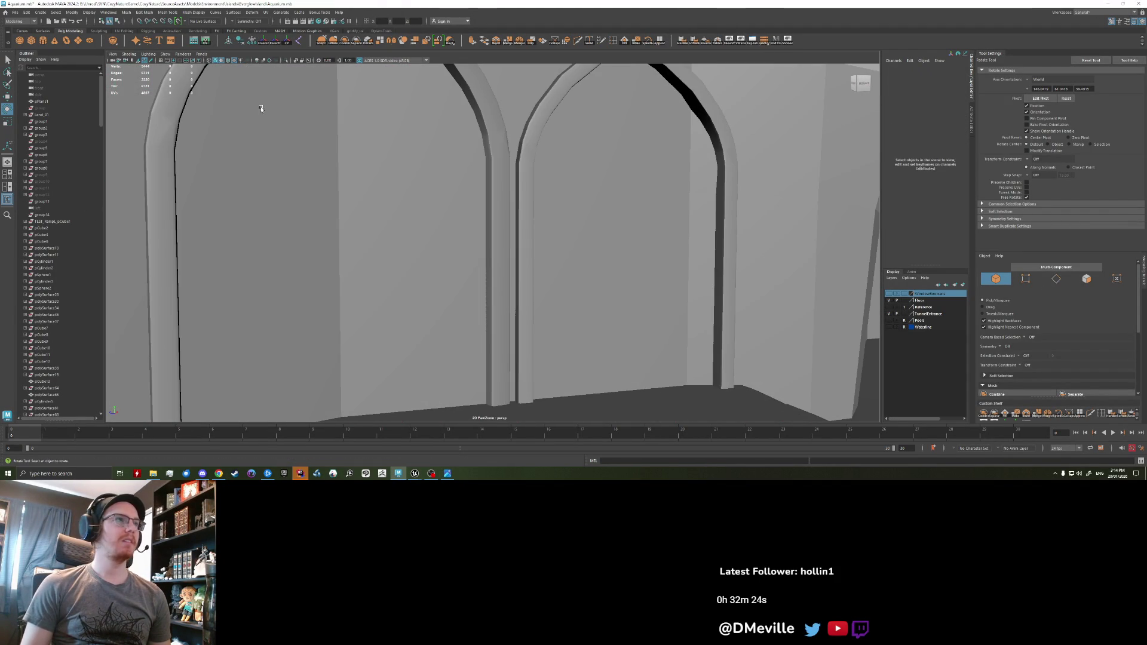
click(223, 62)
mouse_move(555, 236)
alt+mouse_down()
mouse_move(586, 227)
mouse_move(580, 248)
mouse_move(532, 242)
mouse_move(496, 257)
mouse_move(436, 248)
mouse_move(422, 221)
alt+mouse_up()
scroll(422, 221, down, 3)
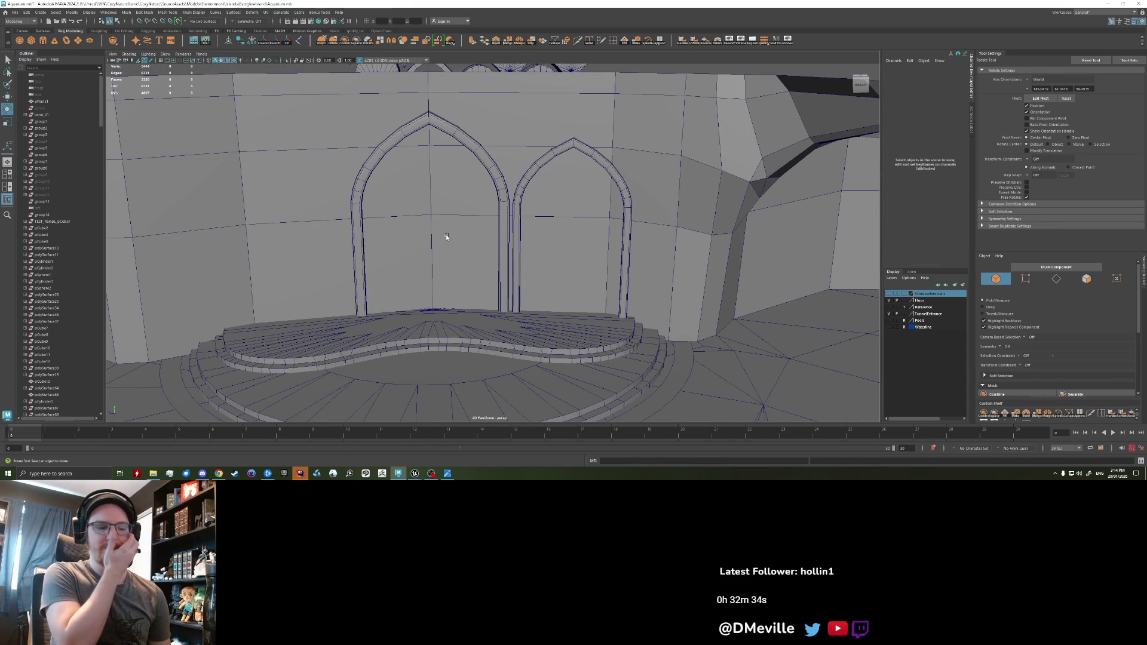
scroll(446, 237, down, 5)
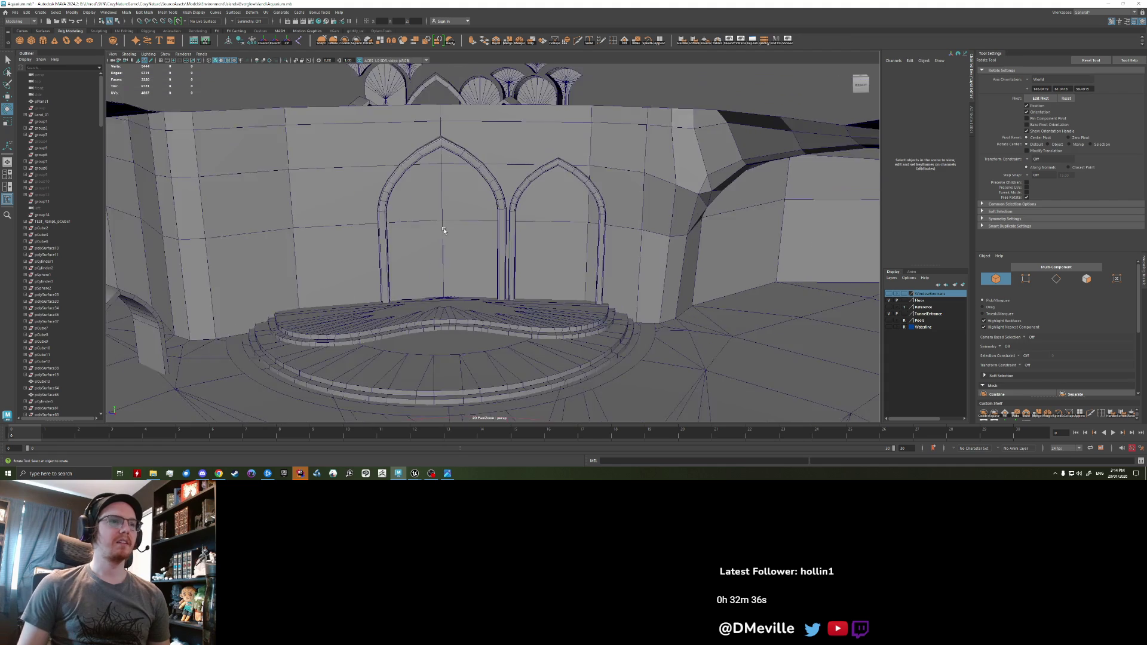
scroll(421, 181, up, 5)
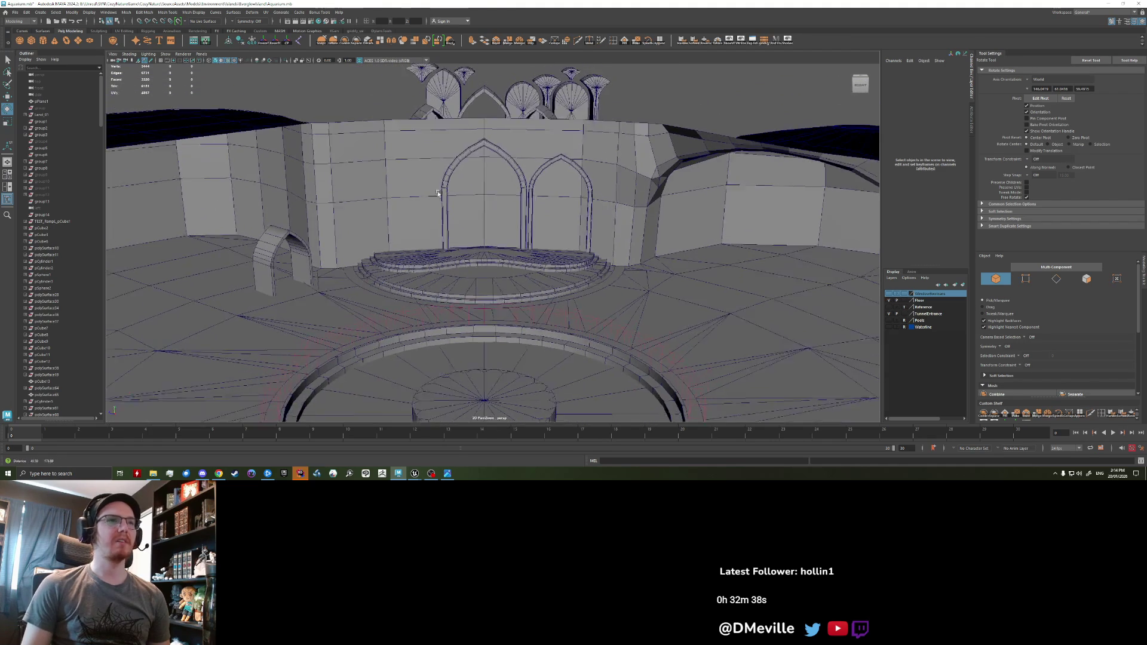
- Select the right arch and try freezing and resetting its transforms, undoing each attempt
click(662, 215)
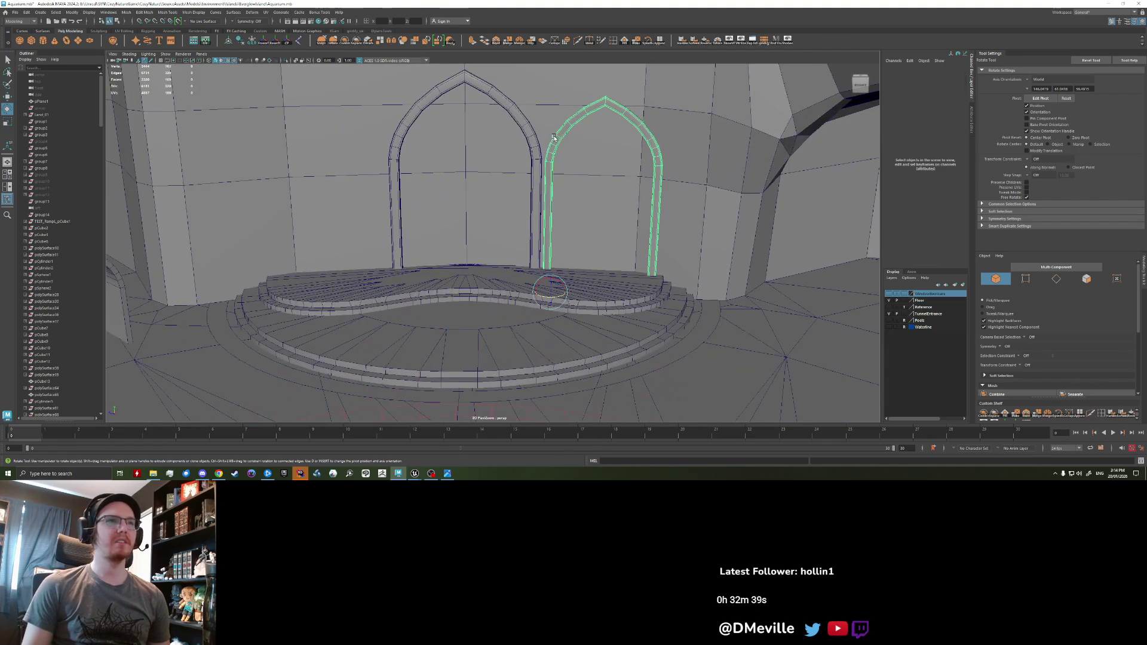
click(266, 41)
key(ctrl+z)
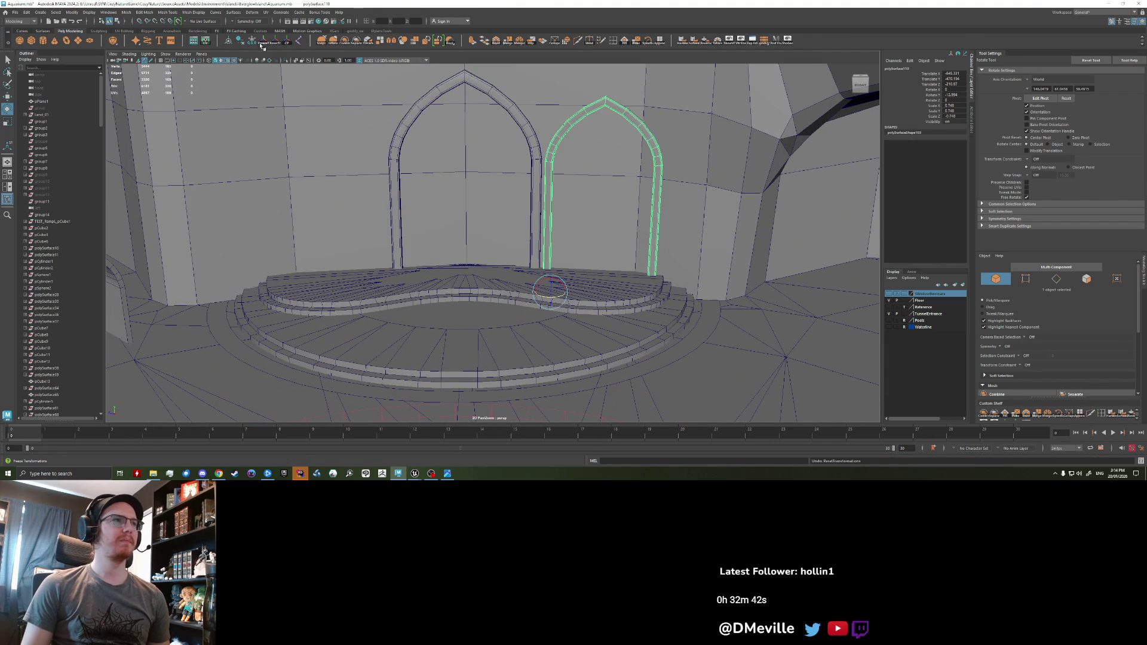
click(276, 42)
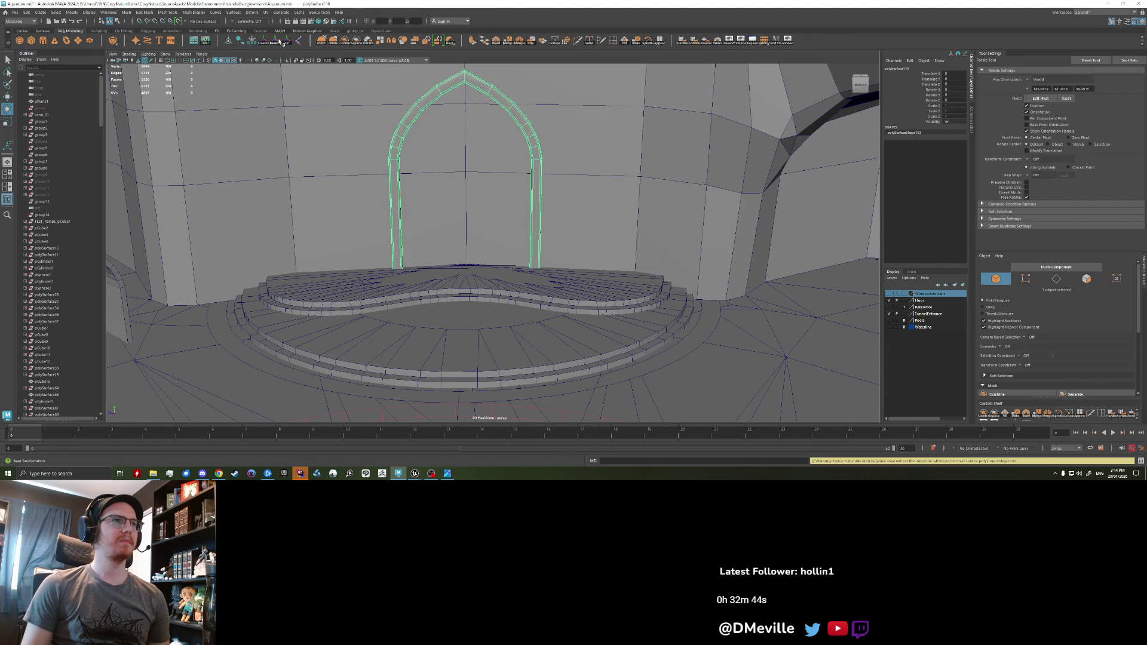
key(ctrl+z)
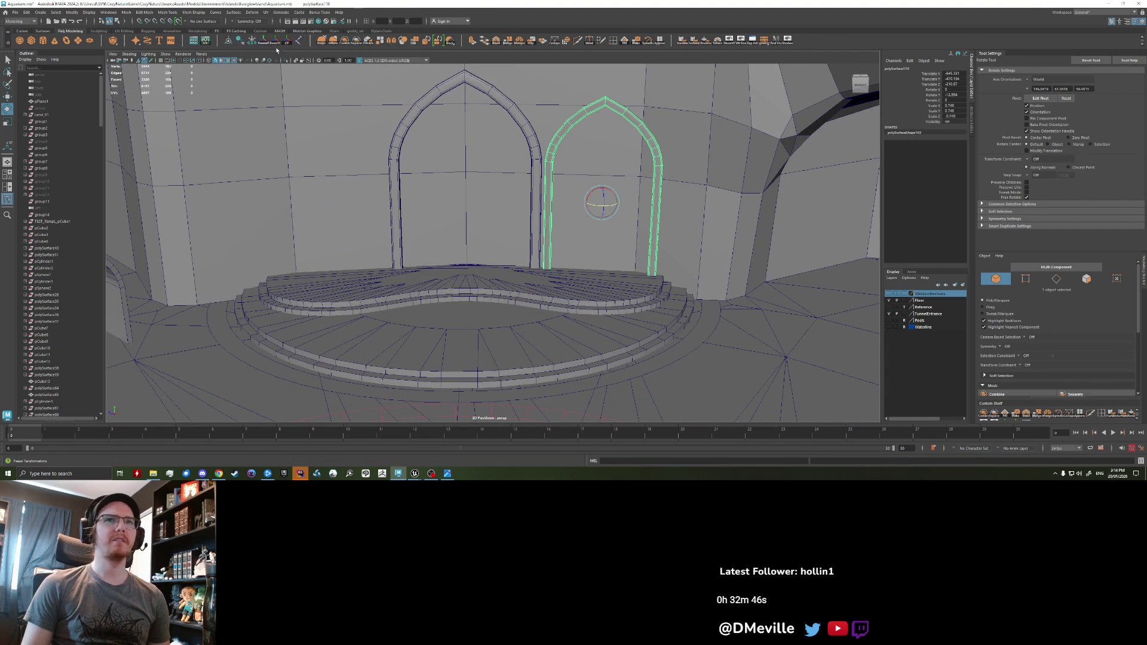
click(275, 43)
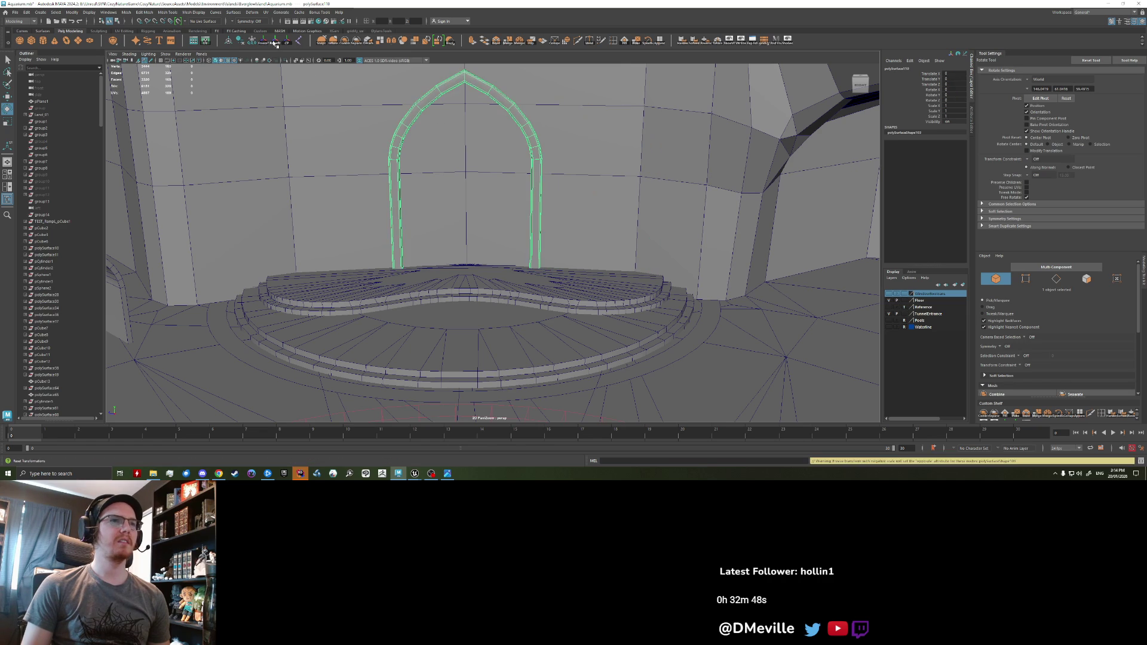
key(ctrl+z)
scroll(349, 146, down, 5)
- Snap the arch's pivot to the centre of the round disk
alt+drag(350, 146, 560, 204)
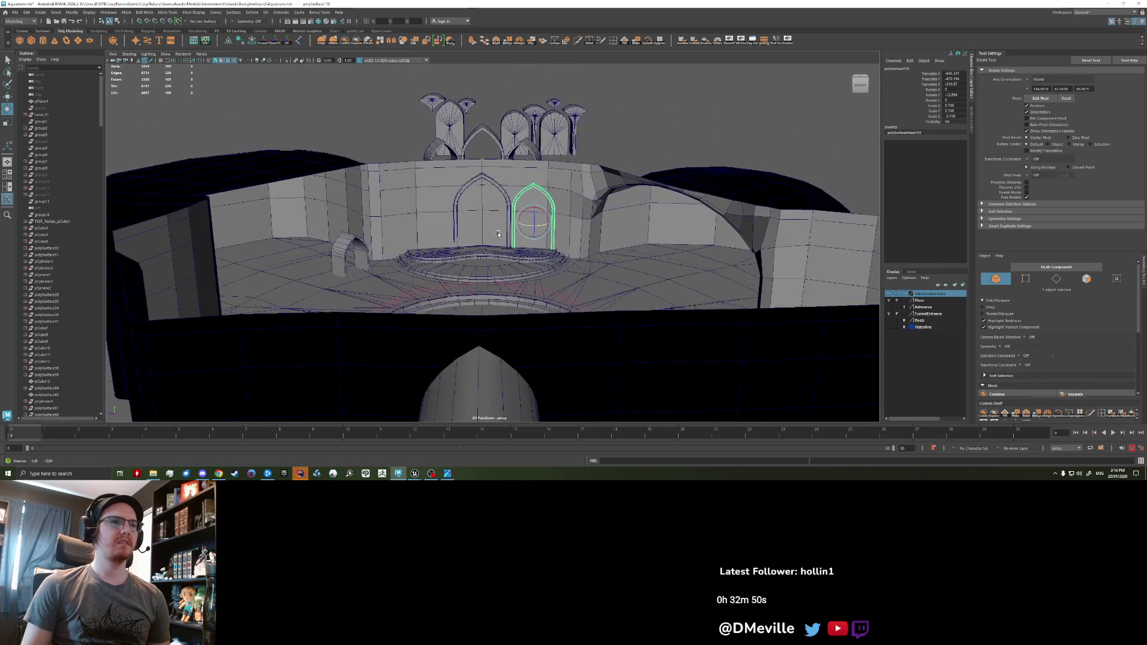
drag(533, 178, 475, 348)
scroll(497, 229, up, 3)
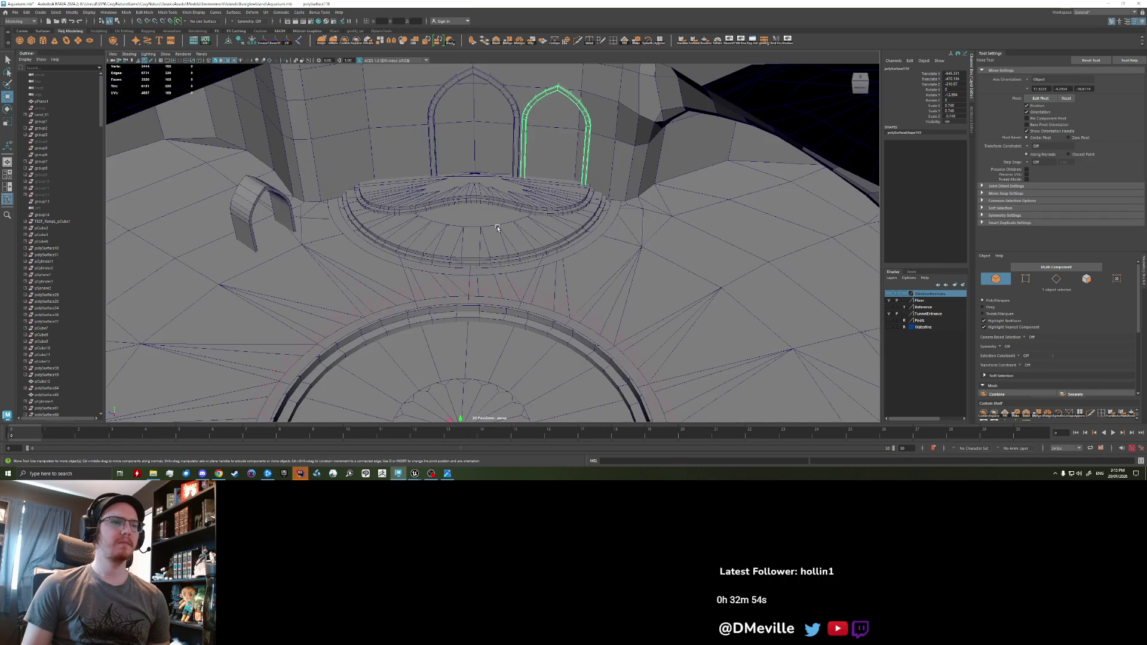
key(shift+d)
key(ctrl+z)
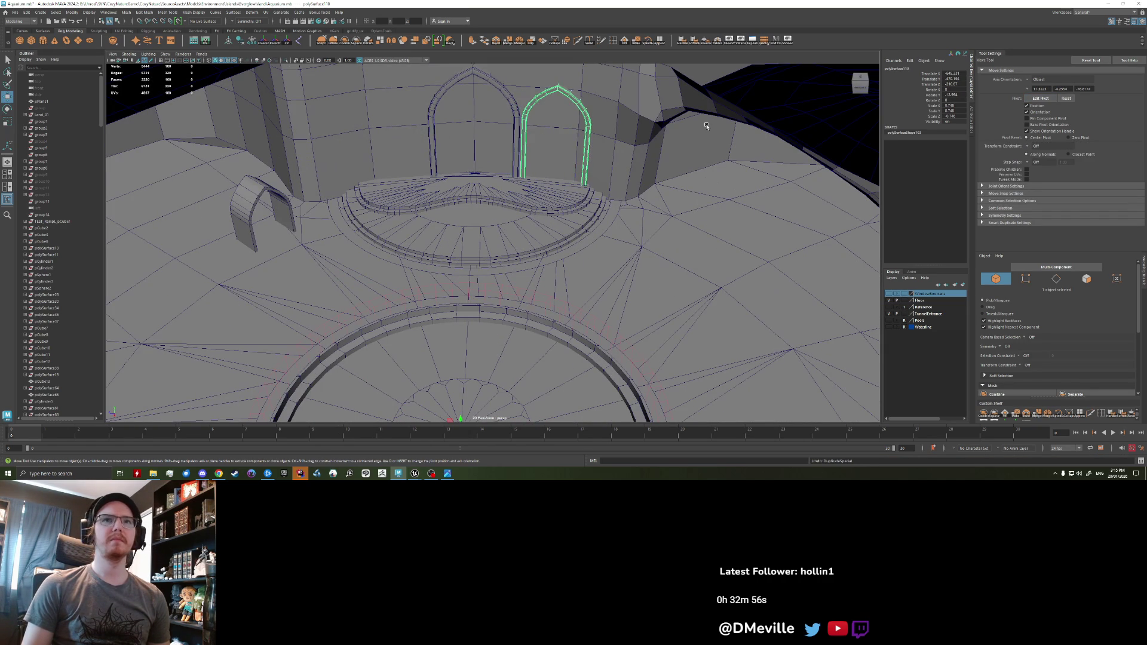
- Retry resetting transforms and centring the pivot on the arch, undoing each change
click(276, 42)
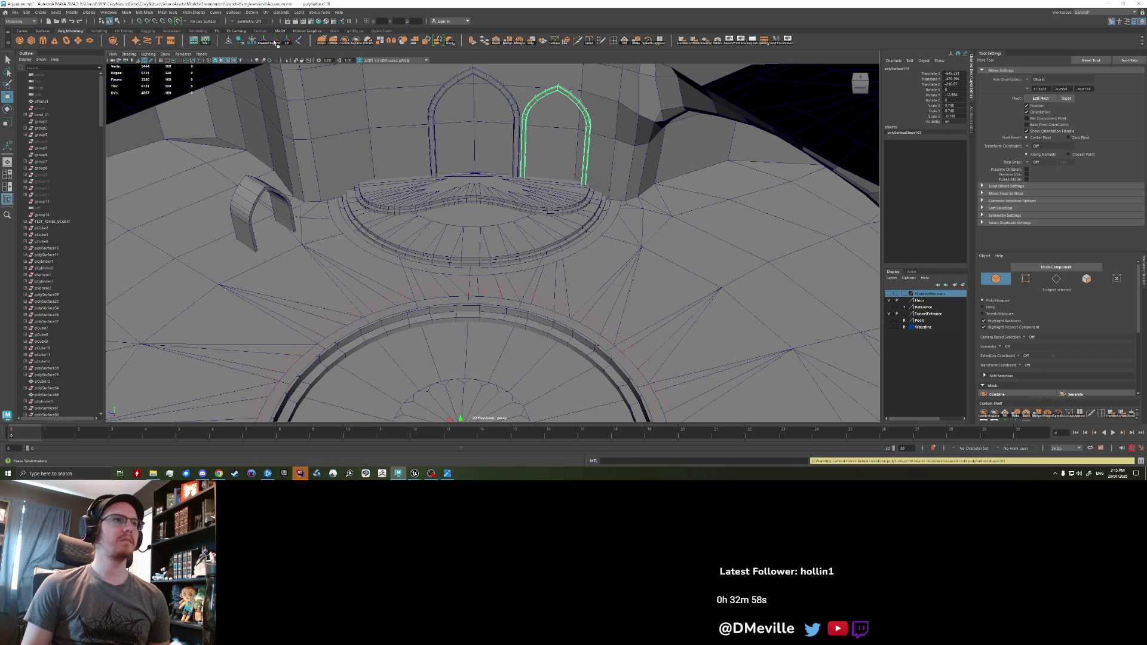
scroll(457, 177, down, 5)
key(ctrl+z)
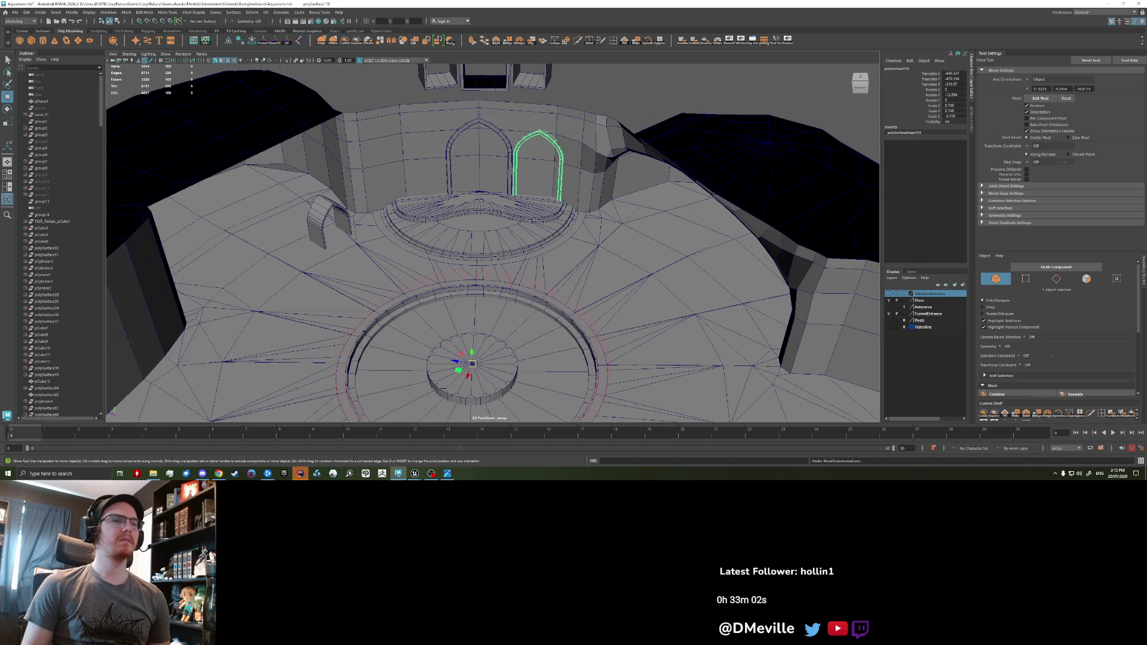
click(288, 42)
key(ctrl+z)
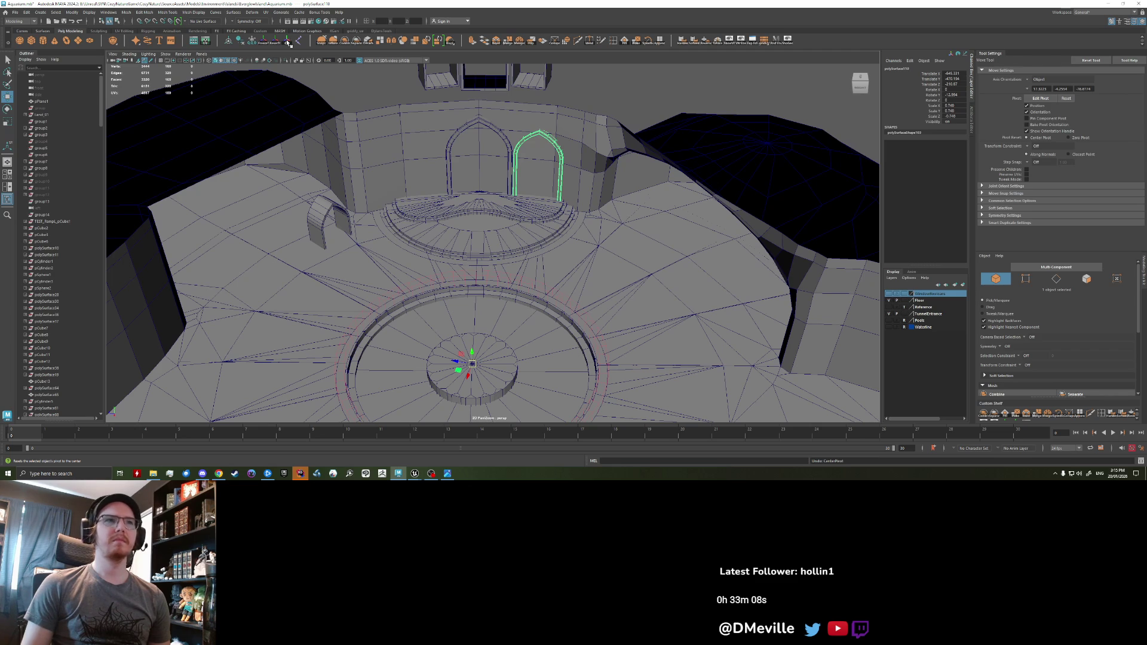
click(265, 43)
click(274, 43)
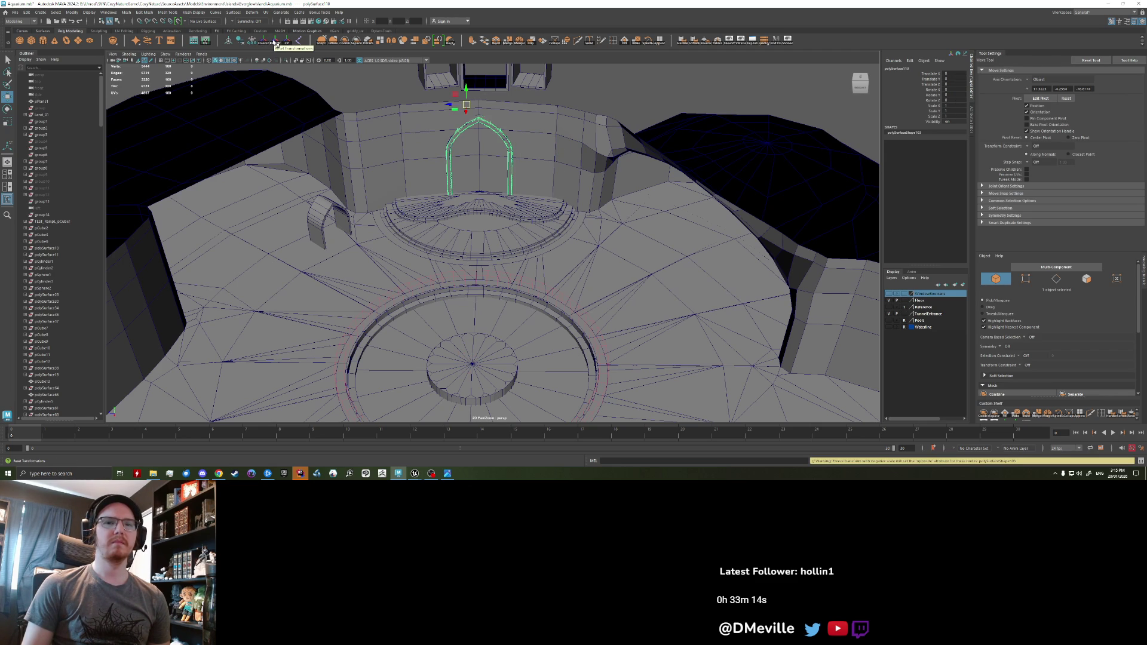
key(ctrl+z)
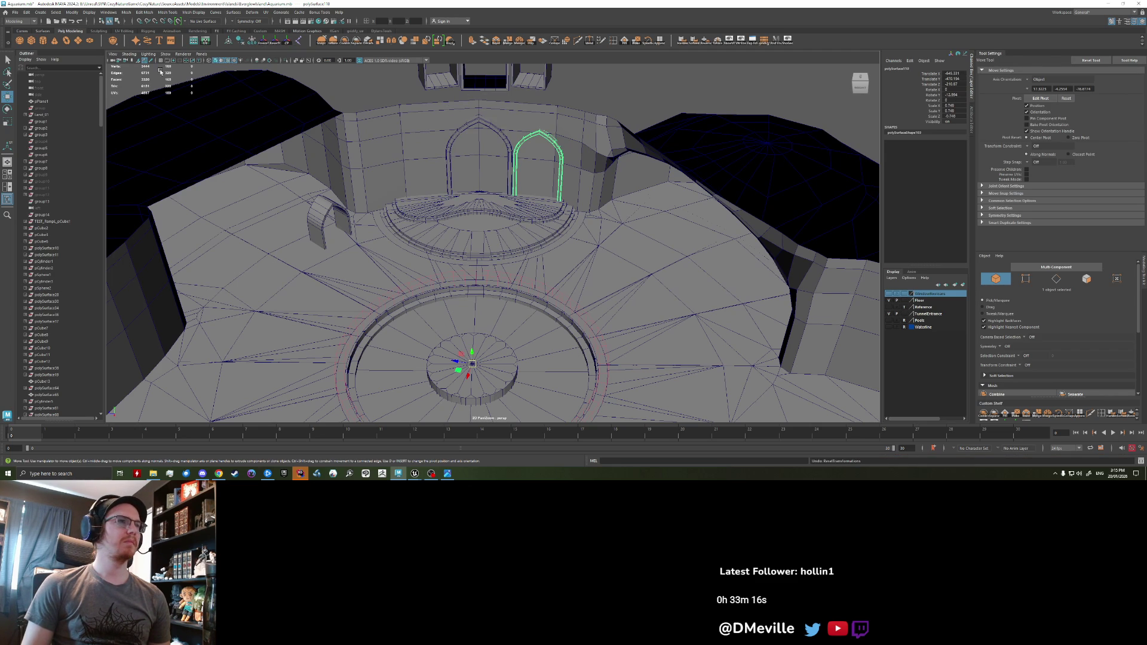
- Move polySurface110 out from under polySurface102 in the Outliner hierarchy
key(f)
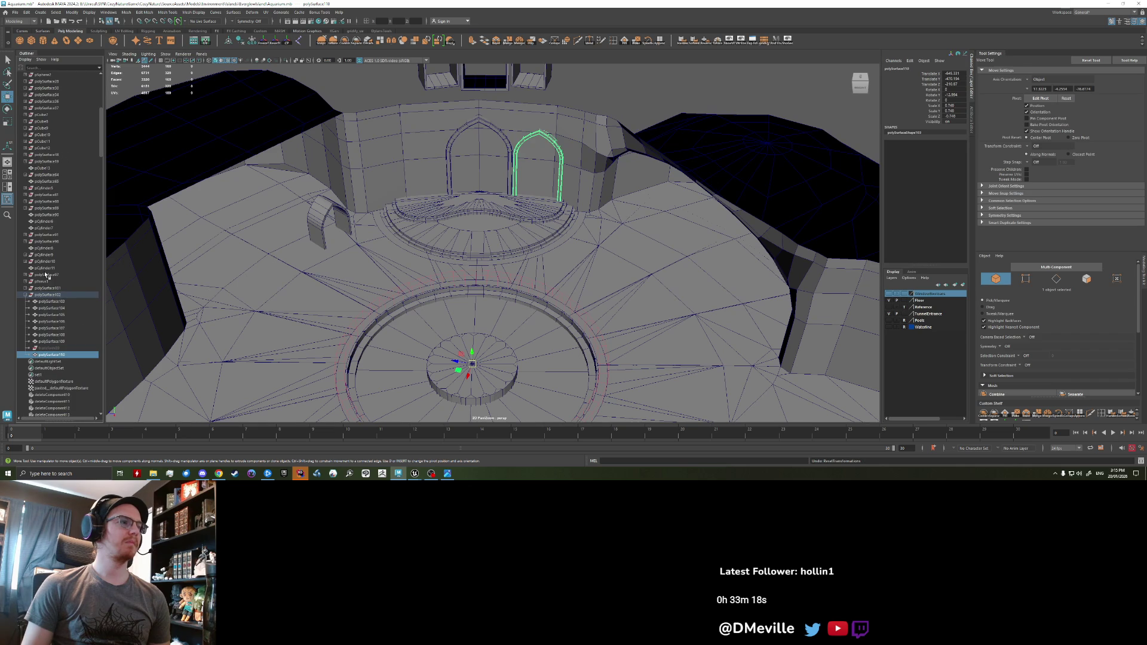
click(59, 347)
click(66, 355)
drag(58, 356, 58, 294)
click(60, 295)
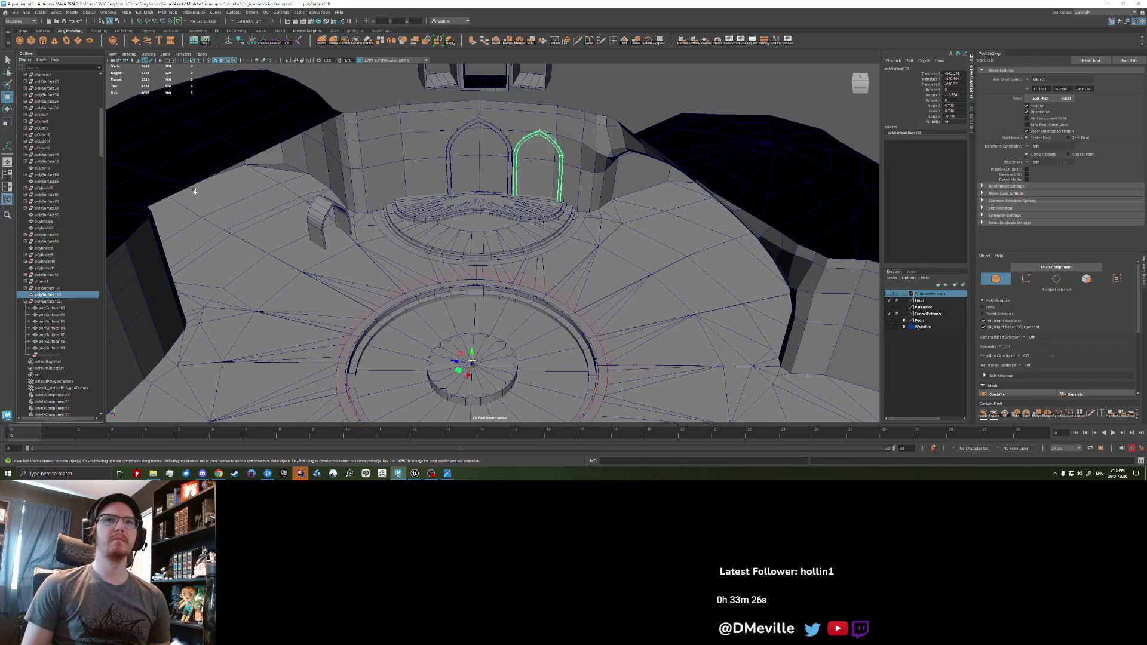
- Delete the arch's construction history and freeze its transforms
click(274, 41)
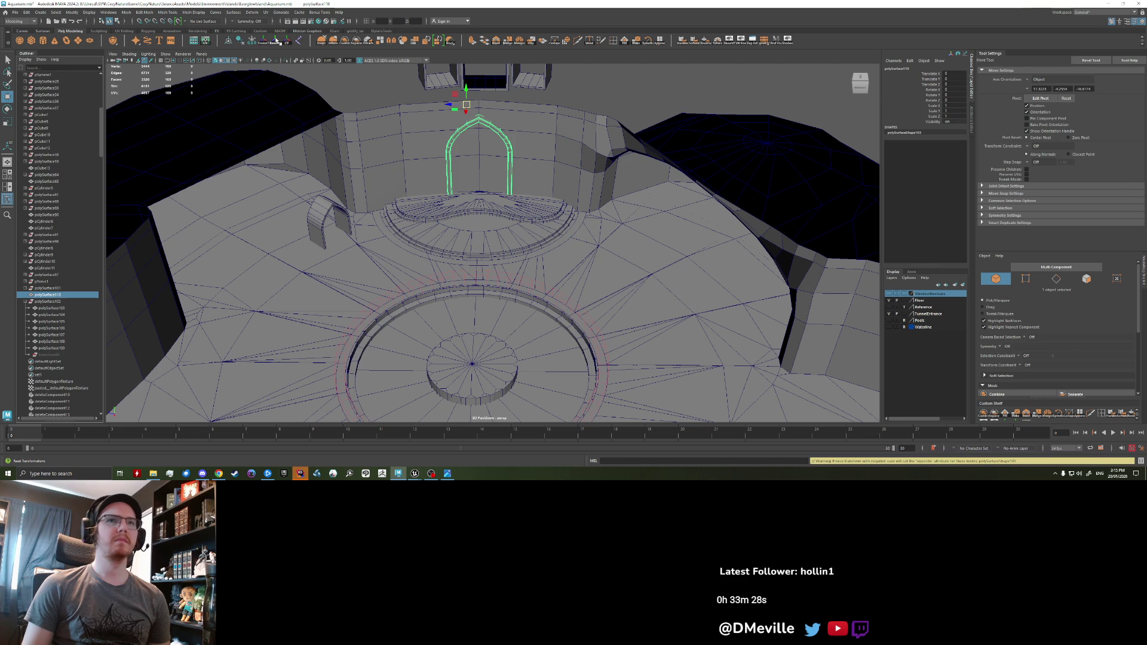
key(ctrl+z)
click(267, 43)
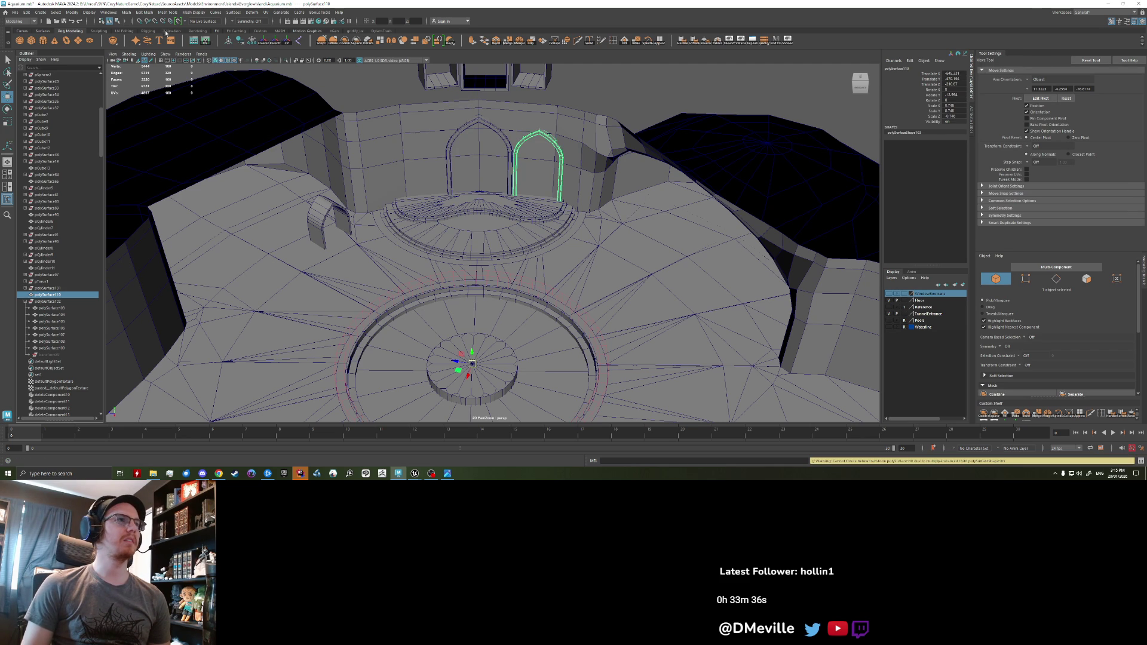
click(241, 42)
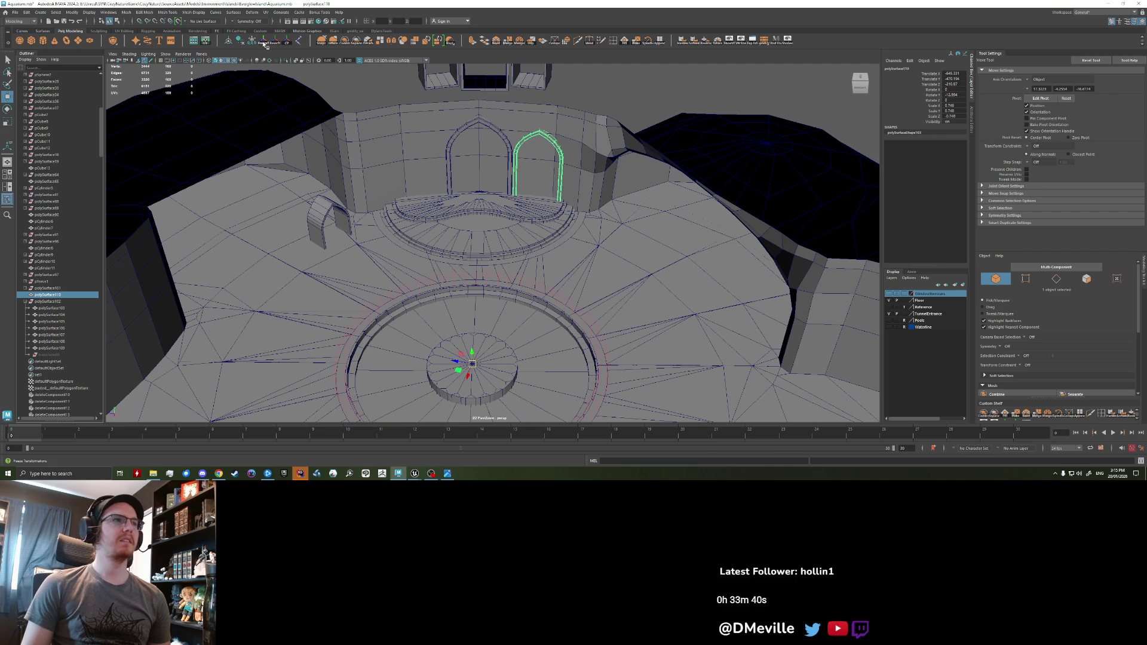
click(266, 45)
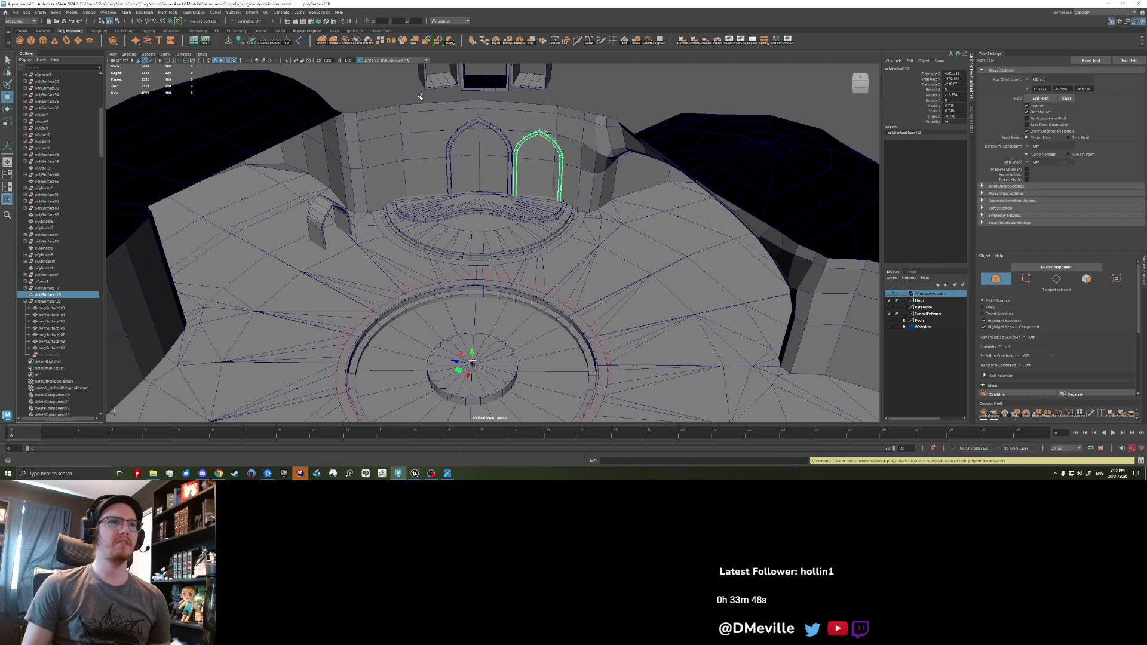
scroll(505, 134, down, 2)
scroll(587, 112, up, 5)
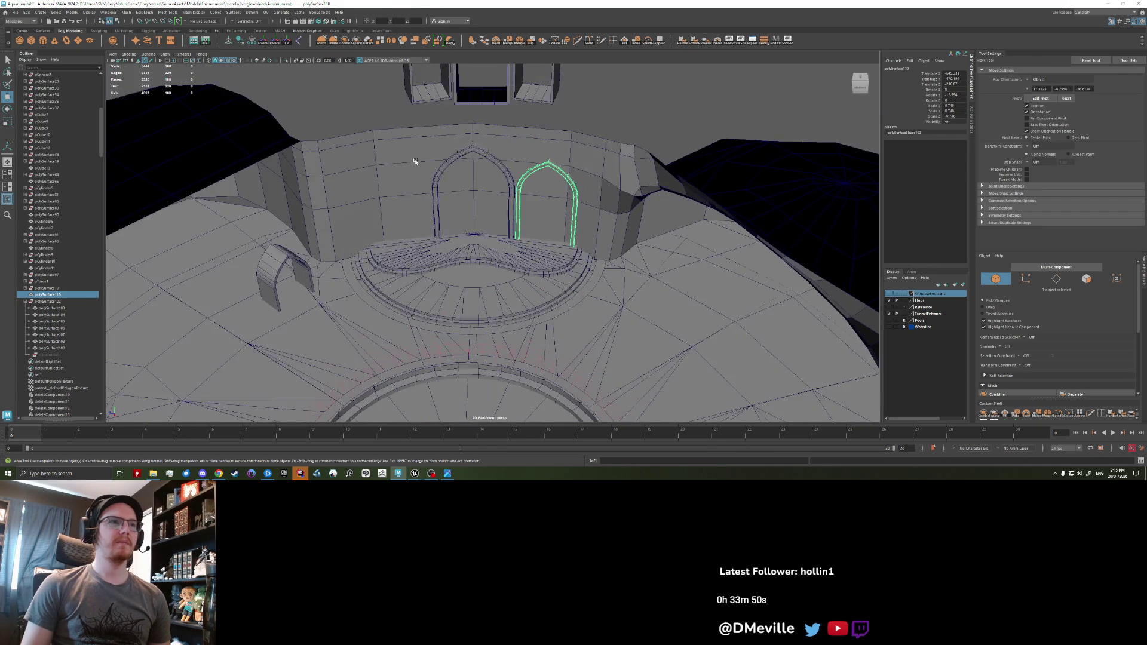
scroll(459, 131, up, 1)
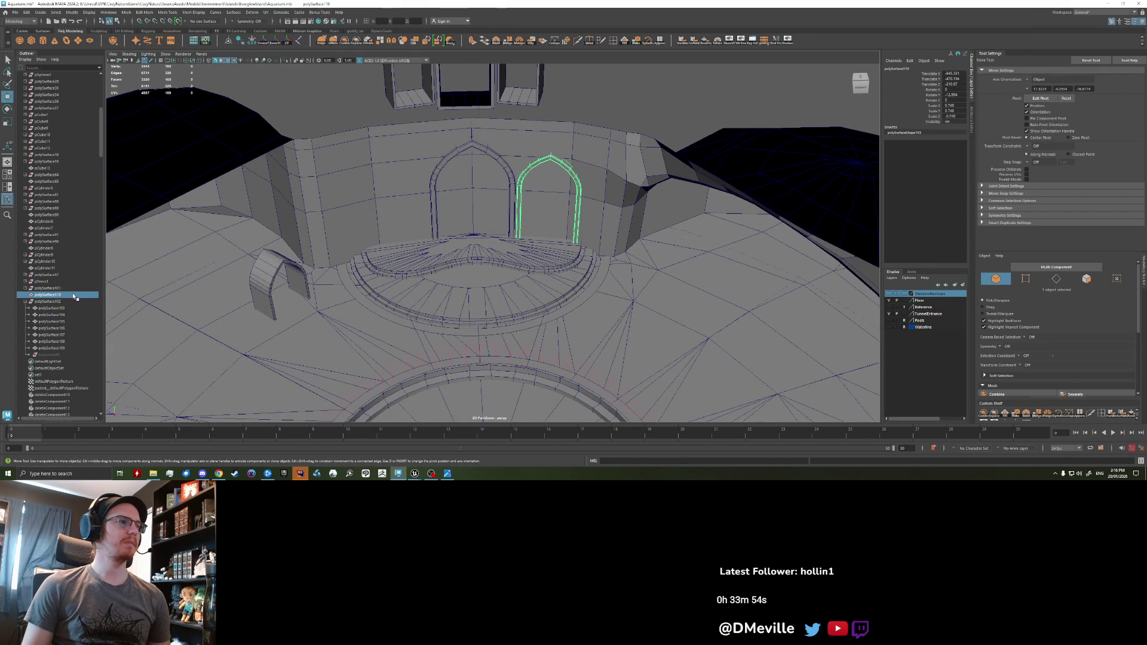
- Duplicate polySurface110 as polySurface111 and try freezing it, then undo back to the original arch
key(ctrl+v)
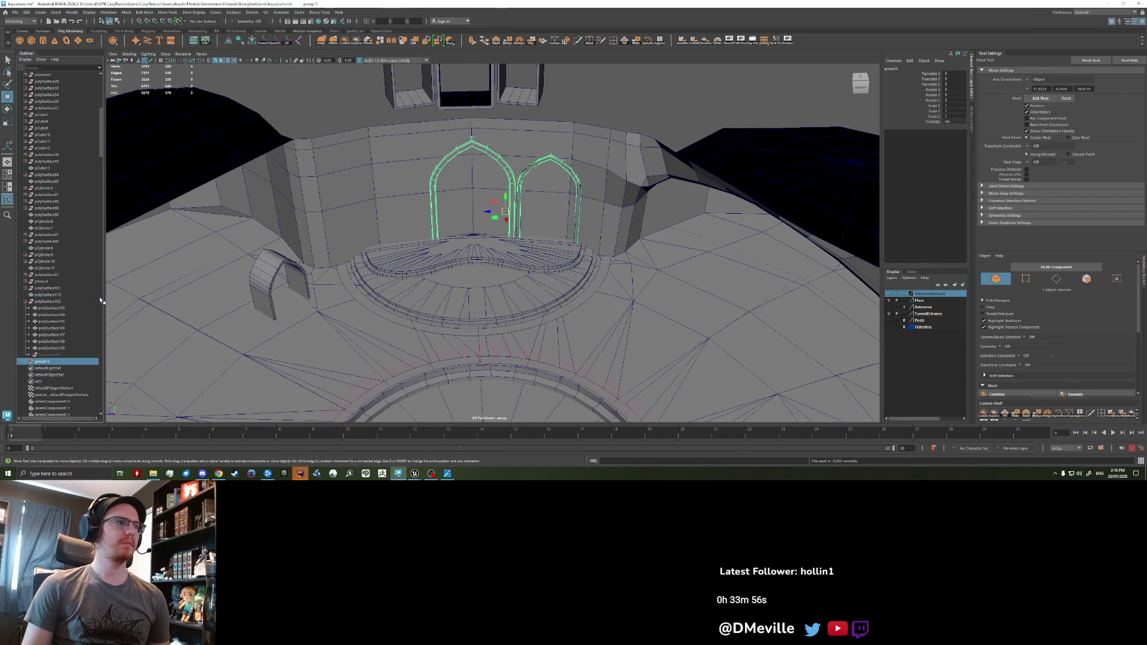
key(ctrl+z)
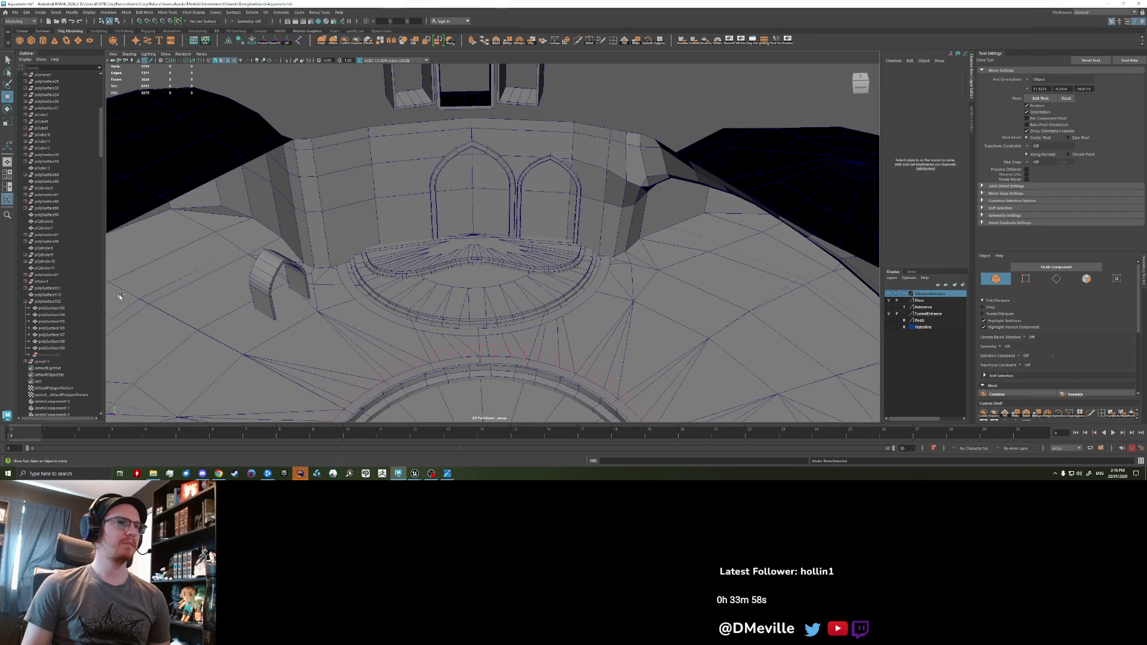
click(50, 295)
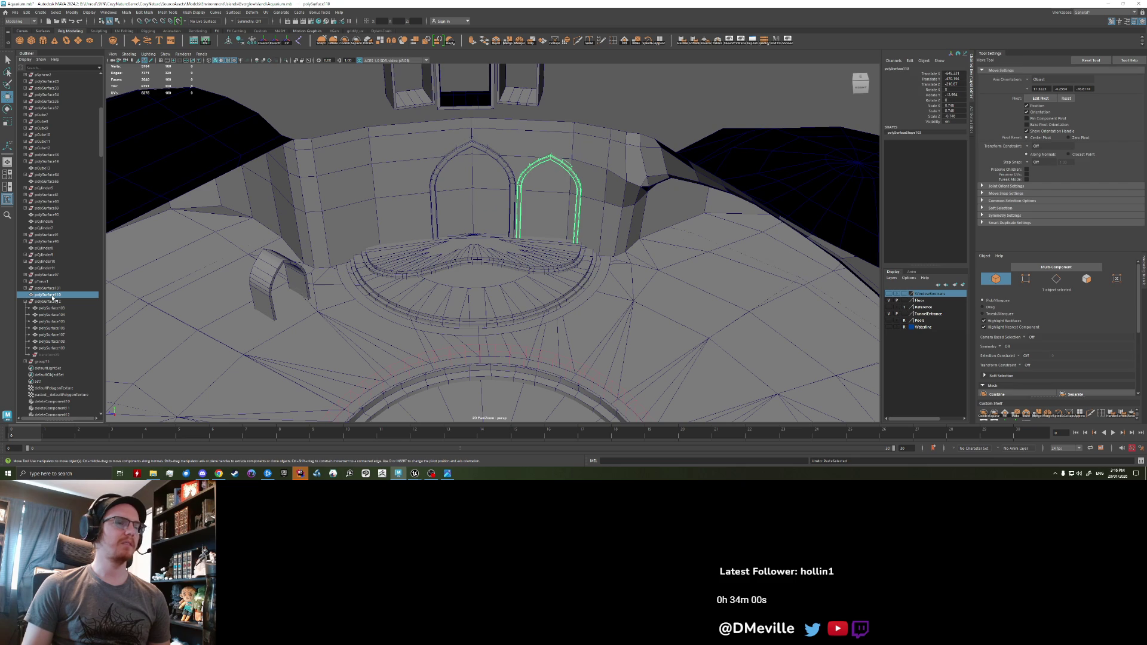
key(ctrl+d)
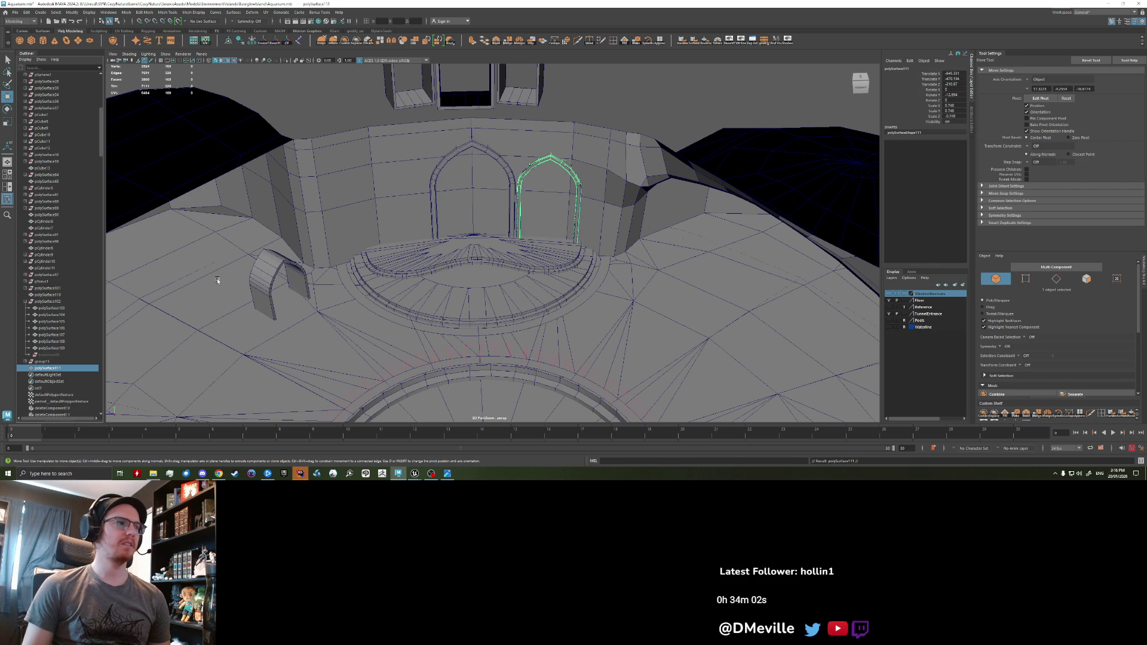
click(264, 42)
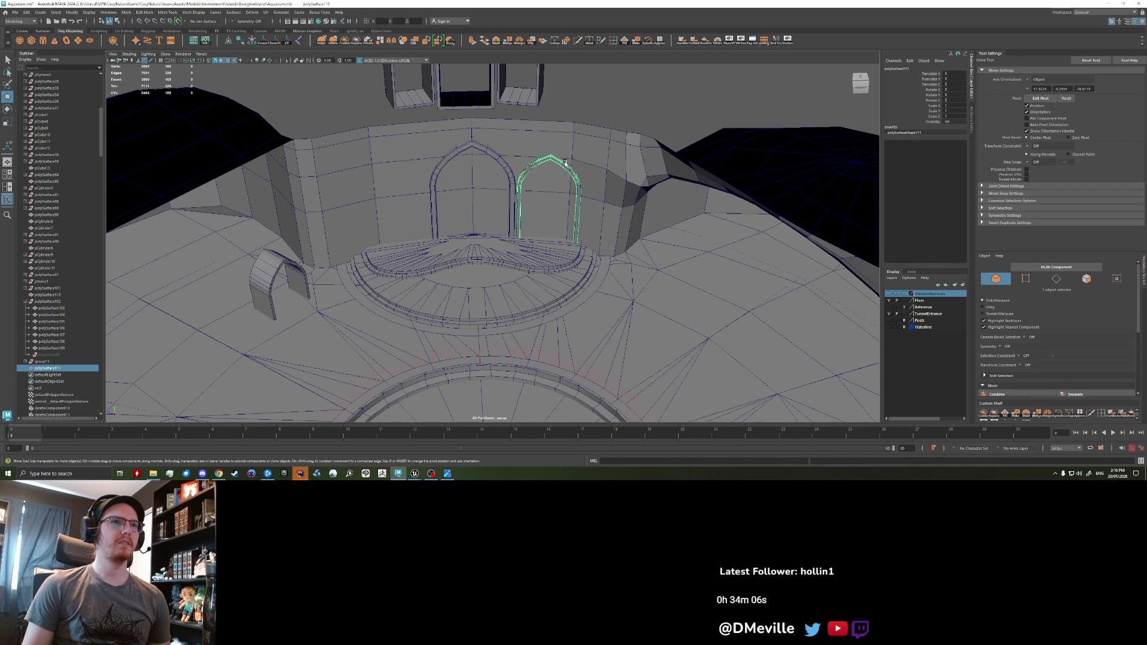
key(ctrl+z)
key(ctrl+z)
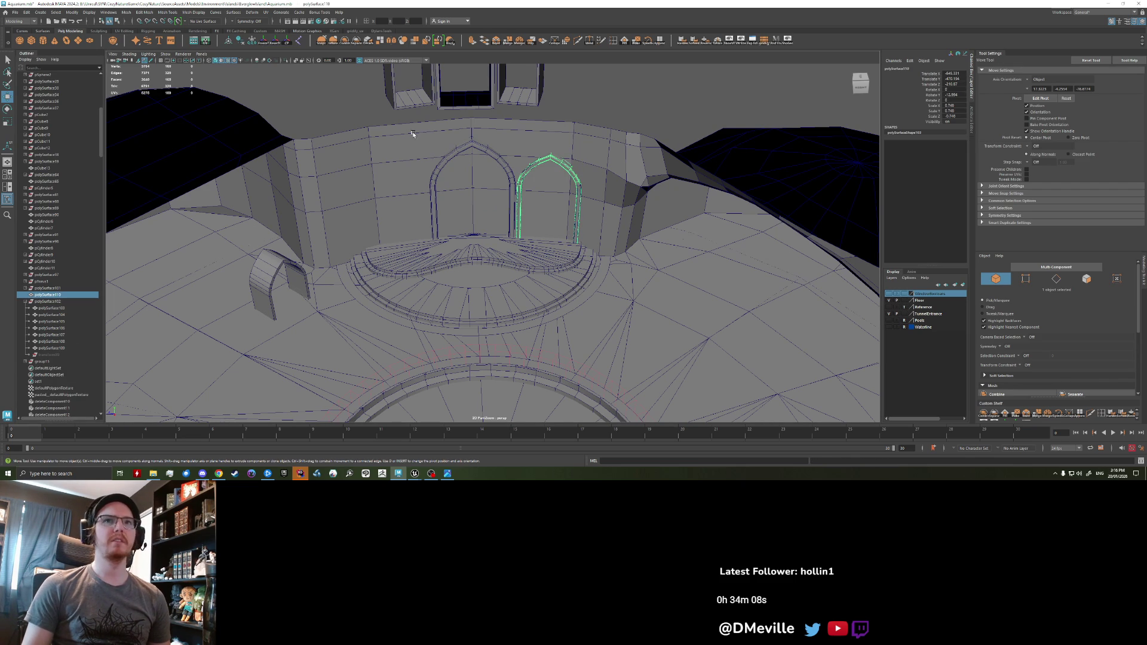
key(shift+z)
key(shift+z)
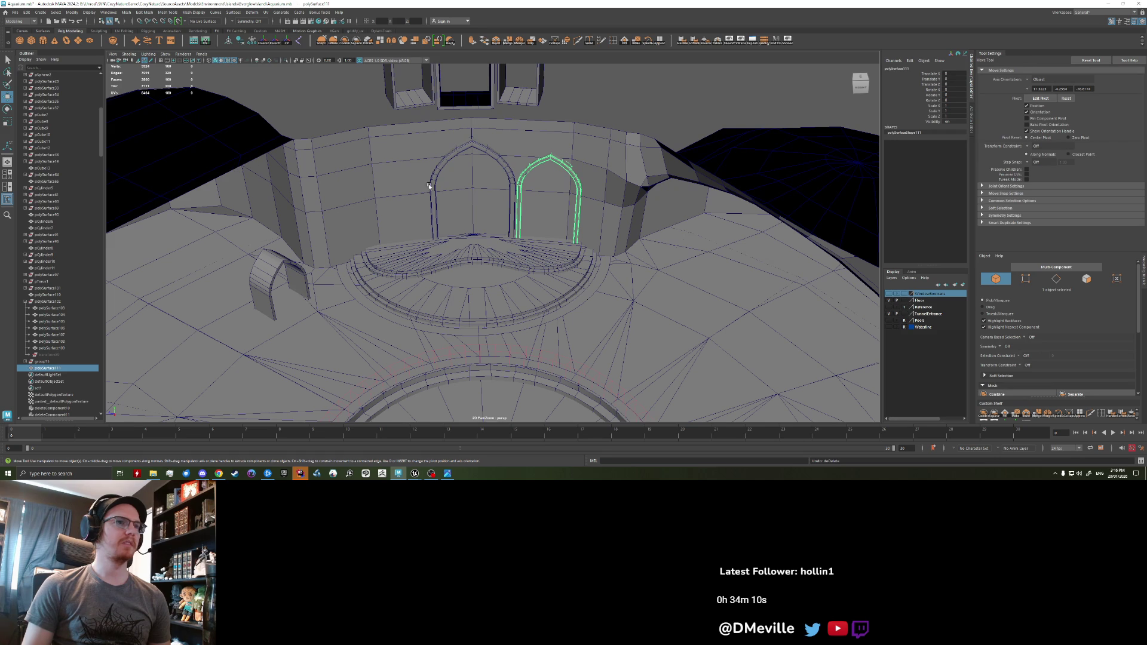
click(561, 163)
key(ctrl+z)
key(ctrl+z)
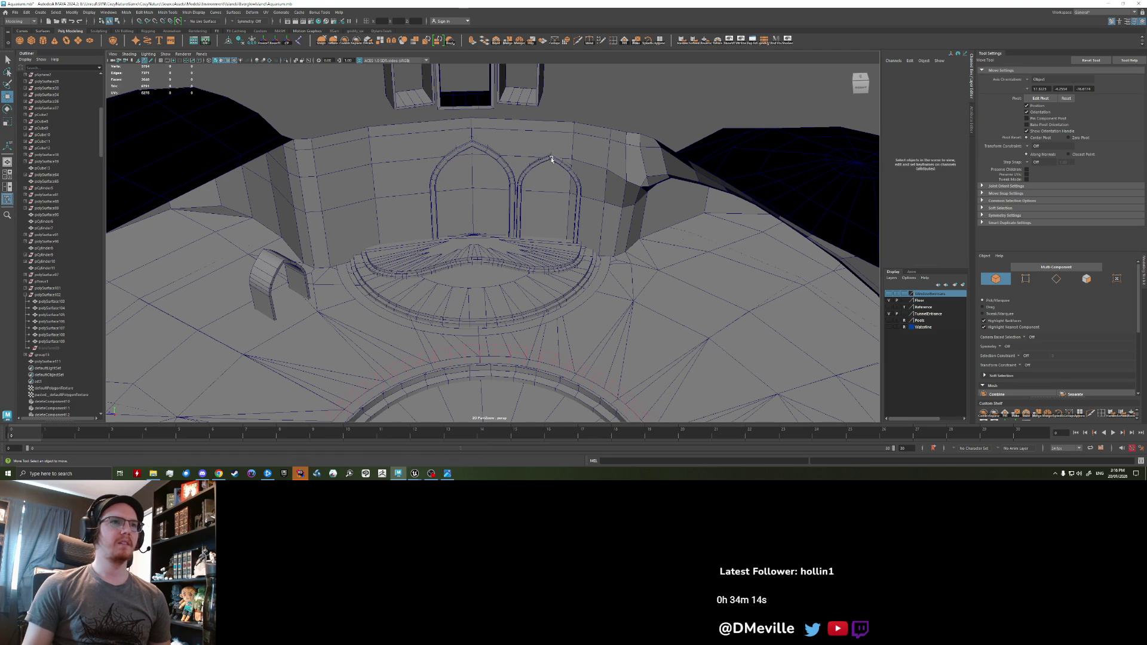
- Make a mirrored copy of the arch on the left side
key(shift+z)
key(shift+z)
click(548, 120)
mouse_move(549, 120)
alt+mouse_down()
mouse_move(499, 217)
mouse_move(435, 236)
mouse_move(499, 220)
mouse_move(511, 246)
alt+mouse_up()
scroll(482, 205, up, 5)
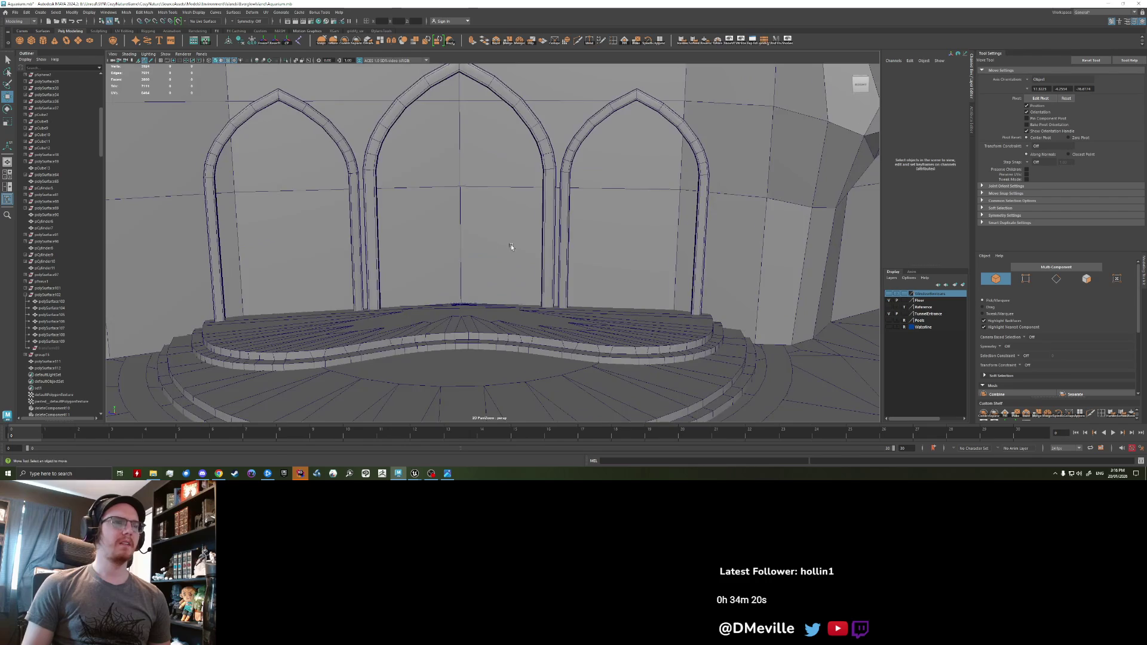
scroll(510, 246, down, 3)
alt+drag(408, 248, 407, 247)
- Extract the wall faces behind the arches into their own mesh and delete its history
click(407, 247)
right_drag(256, 183, 257, 204)
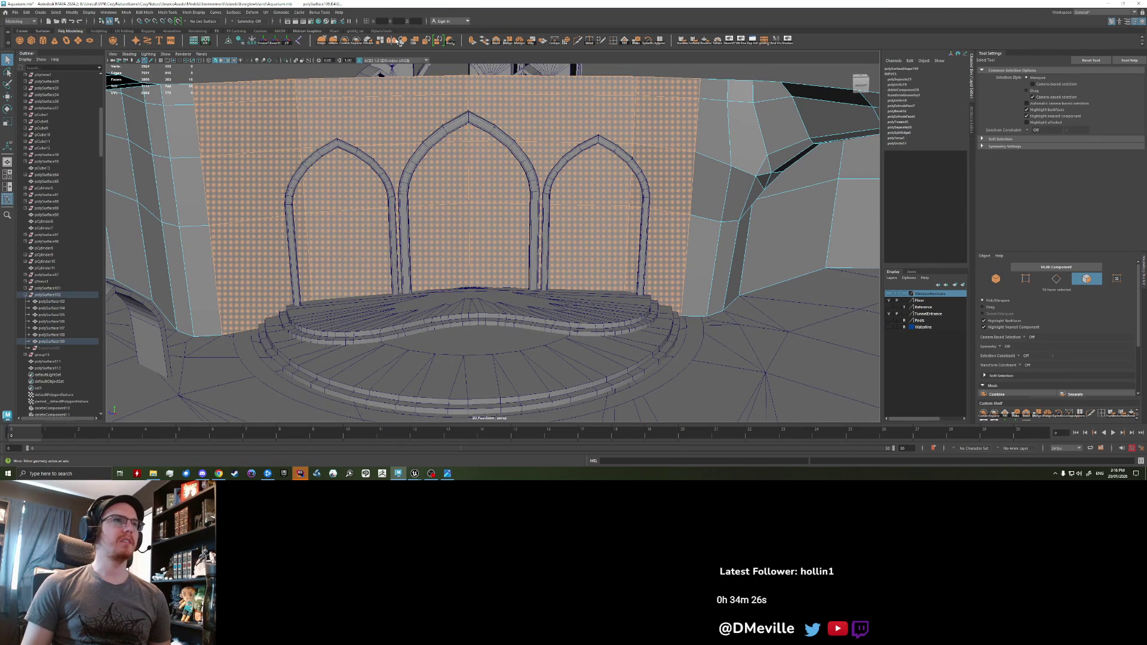
click(369, 40)
alt+drag(472, 218, 481, 223)
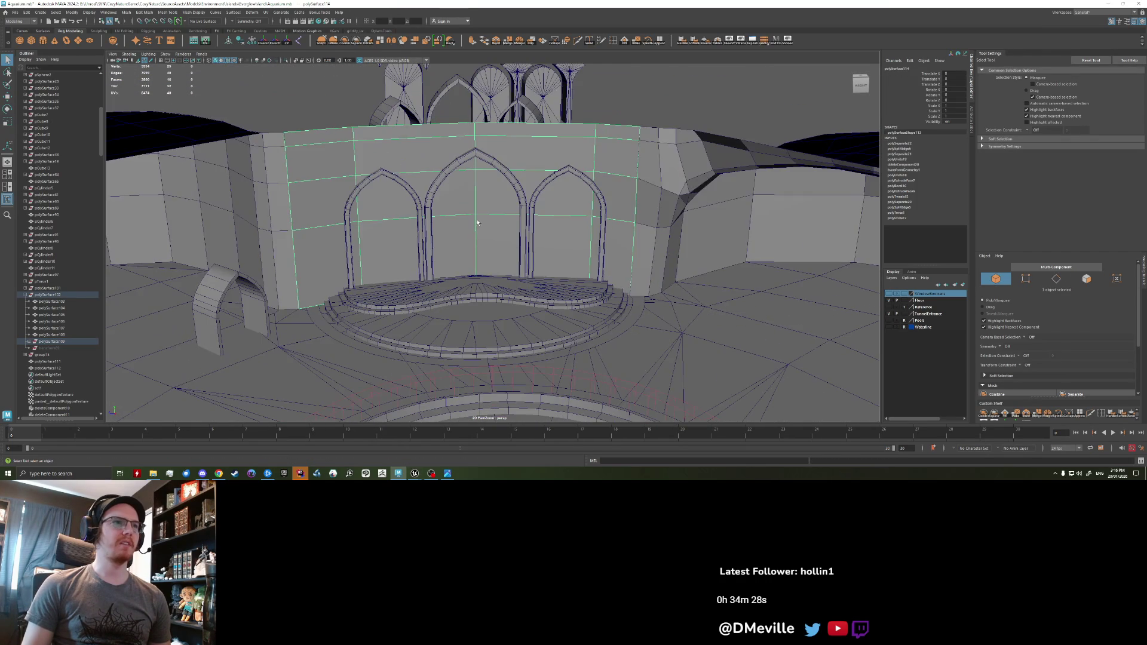
scroll(461, 212, up, 3)
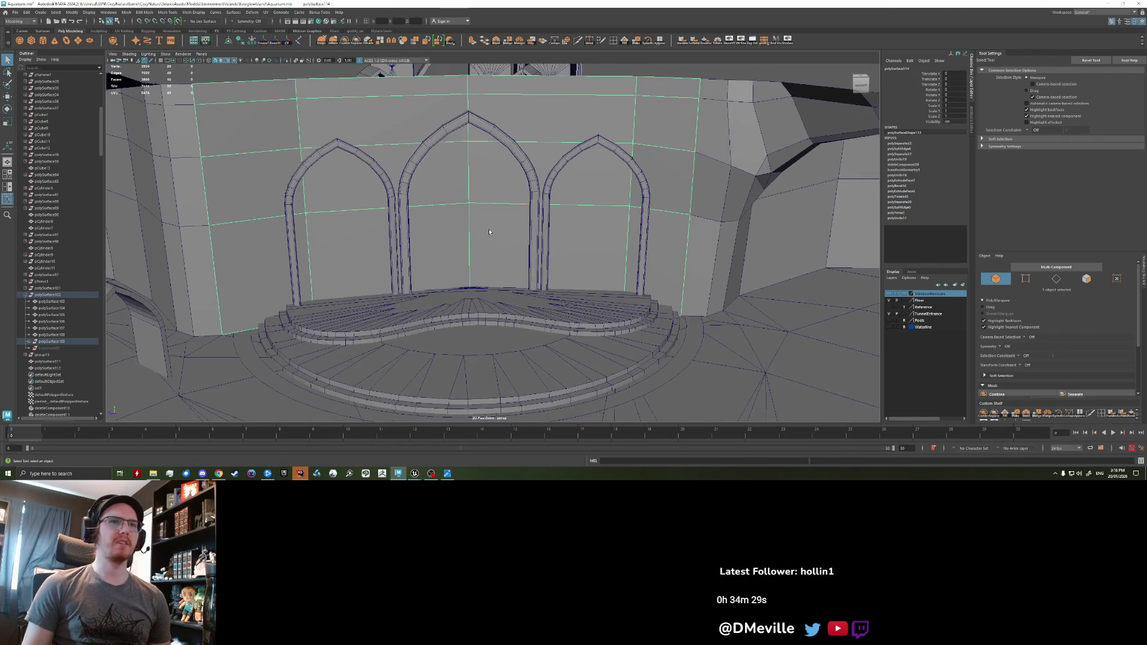
click(240, 41)
alt+drag(418, 239, 436, 233)
- Select the left arch and try a boolean against the wall, then undo it
click(310, 227)
shift+click(525, 180)
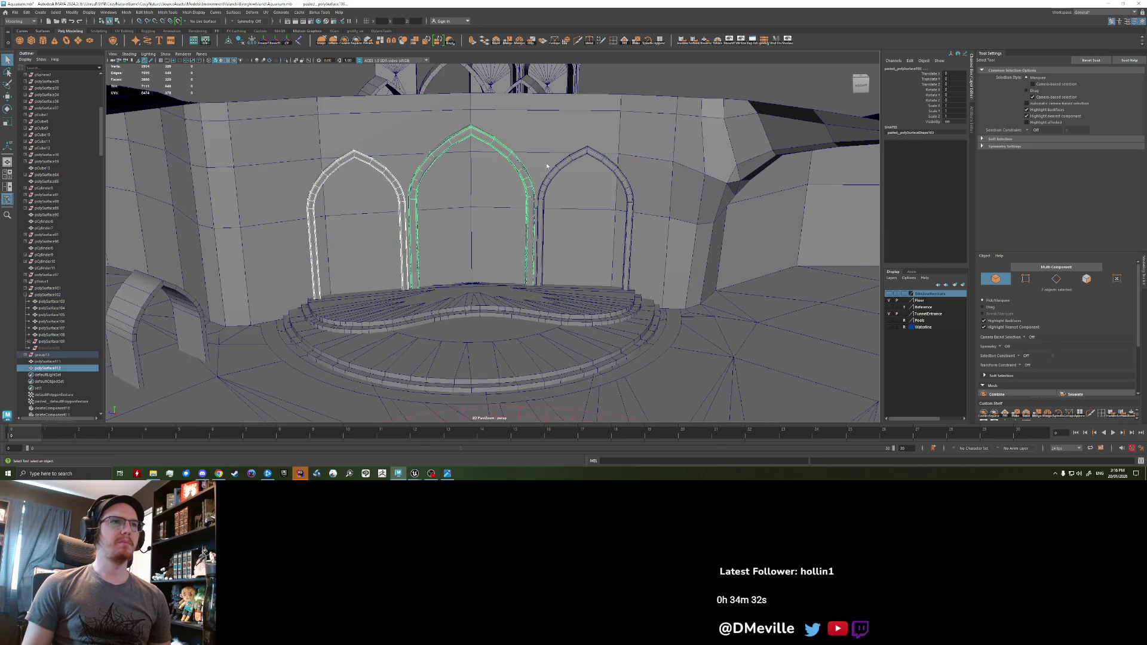
shift+click(564, 168)
click(383, 150)
click(356, 156)
click(125, 13)
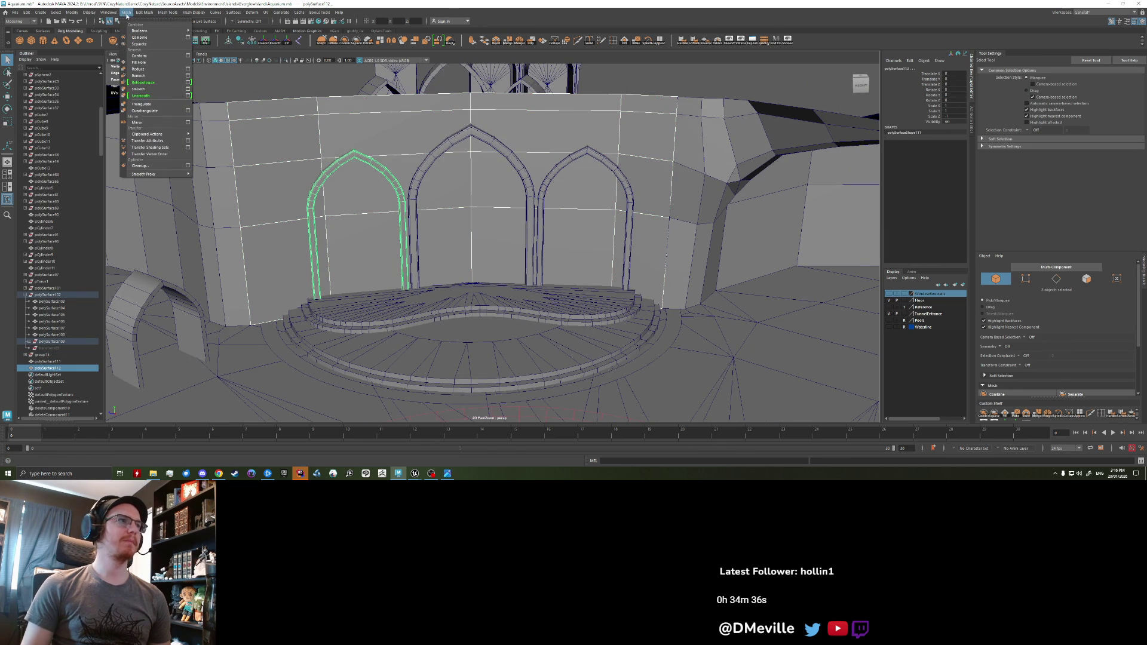
click(143, 82)
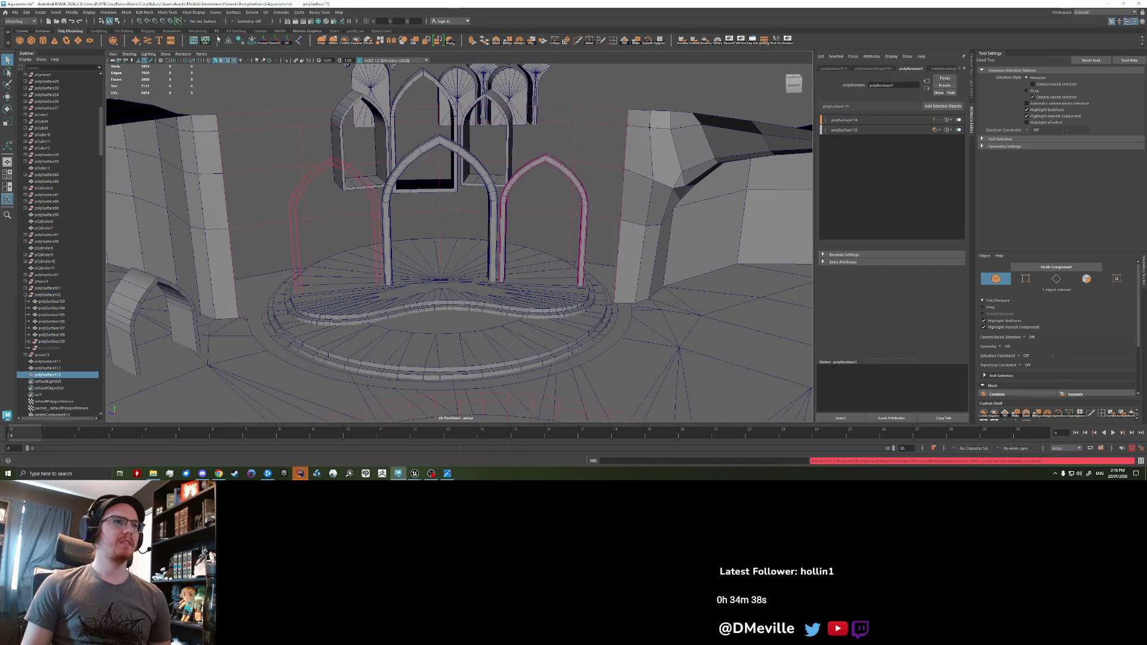
key(ctrl+z)
- Apply Booleans > Difference with the left arch, undo it, and reselect the middle and left arches
click(126, 12)
mouse_move(143, 30)
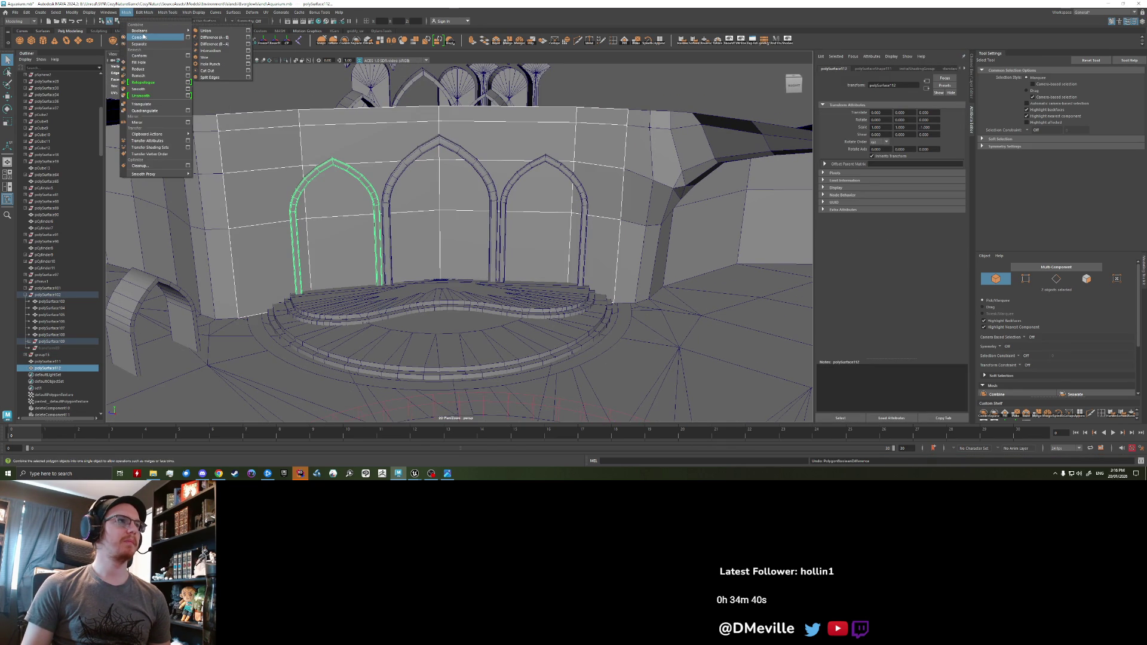
click(213, 44)
key(ctrl+z)
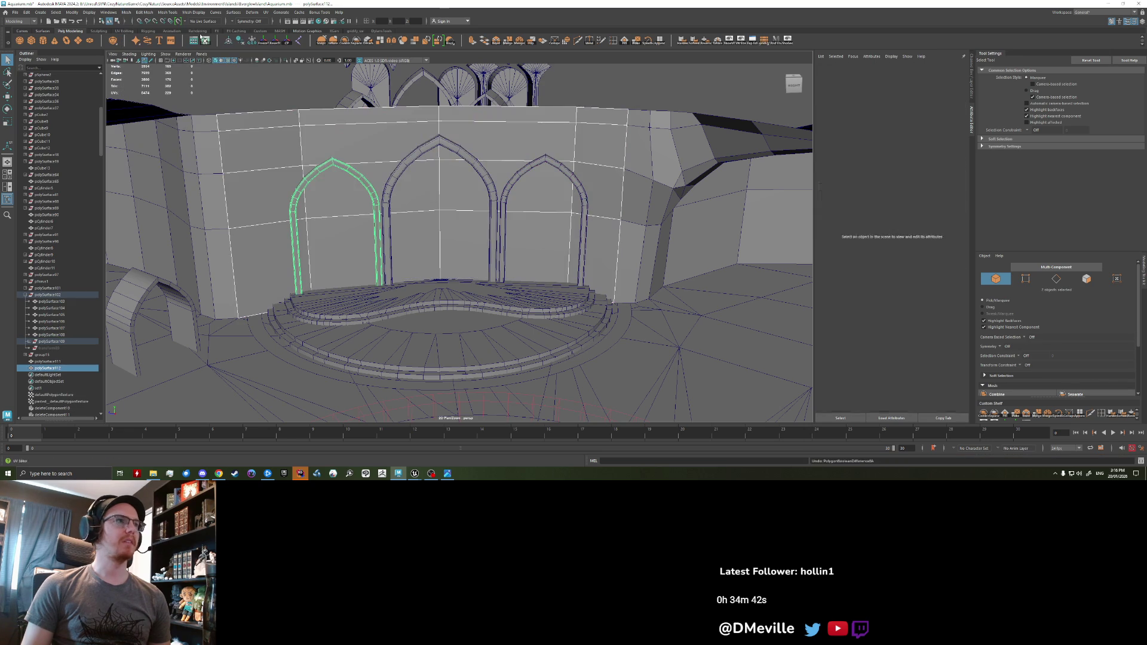
click(397, 169)
click(370, 191)
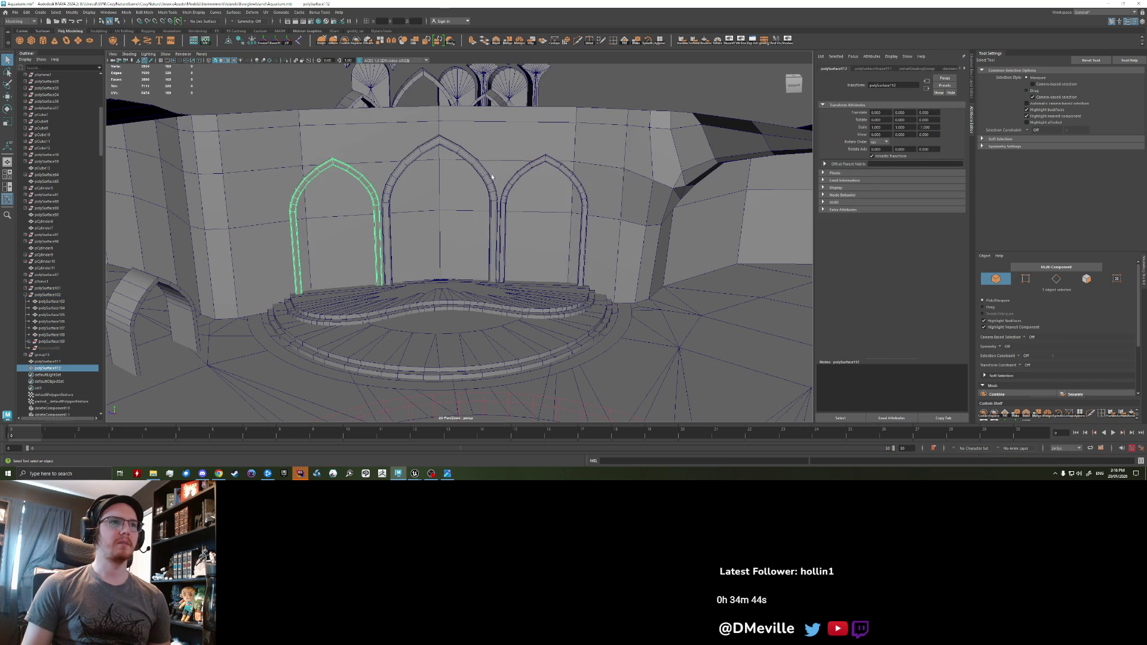
shift+click(505, 191)
shift+click(431, 135)
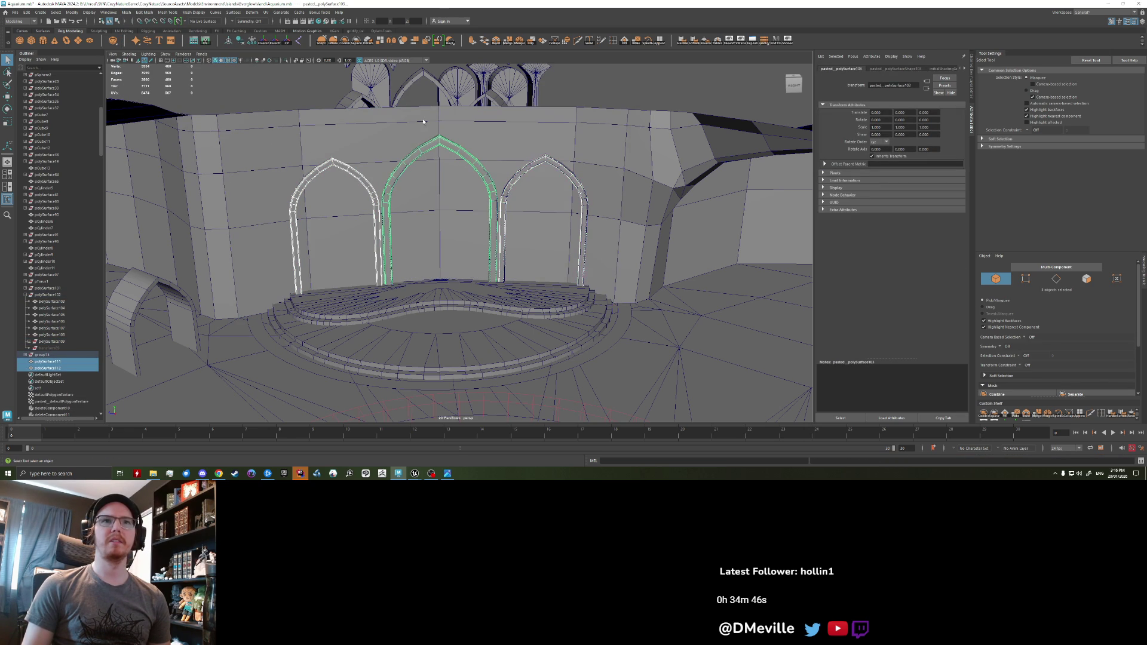
key(ctrl+a)
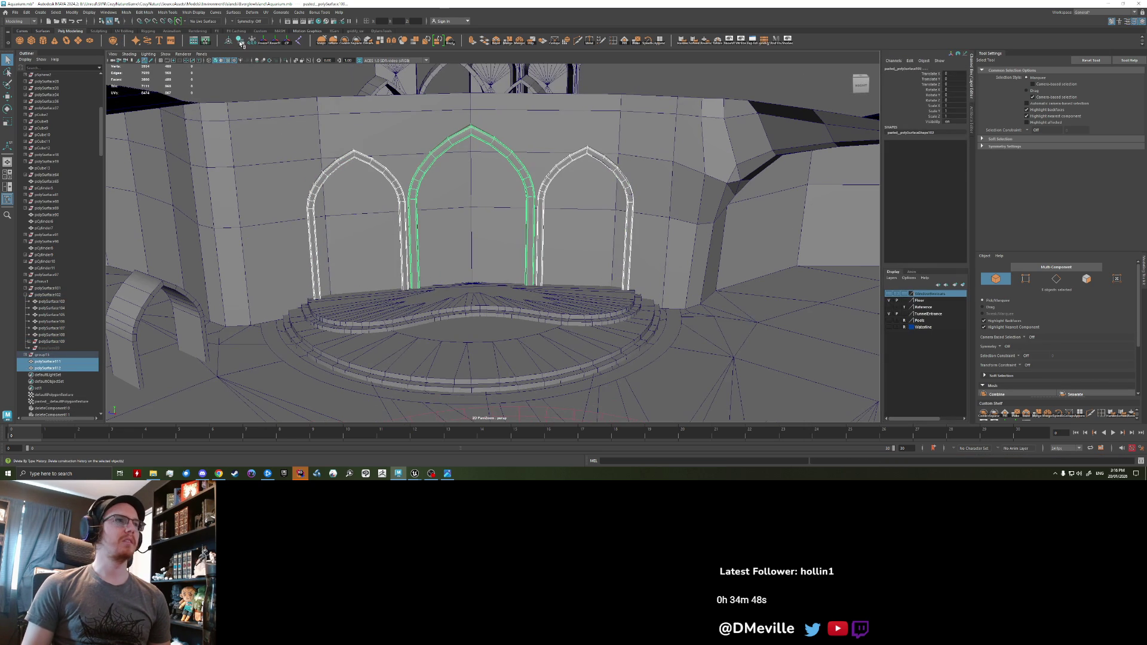
click(241, 43)
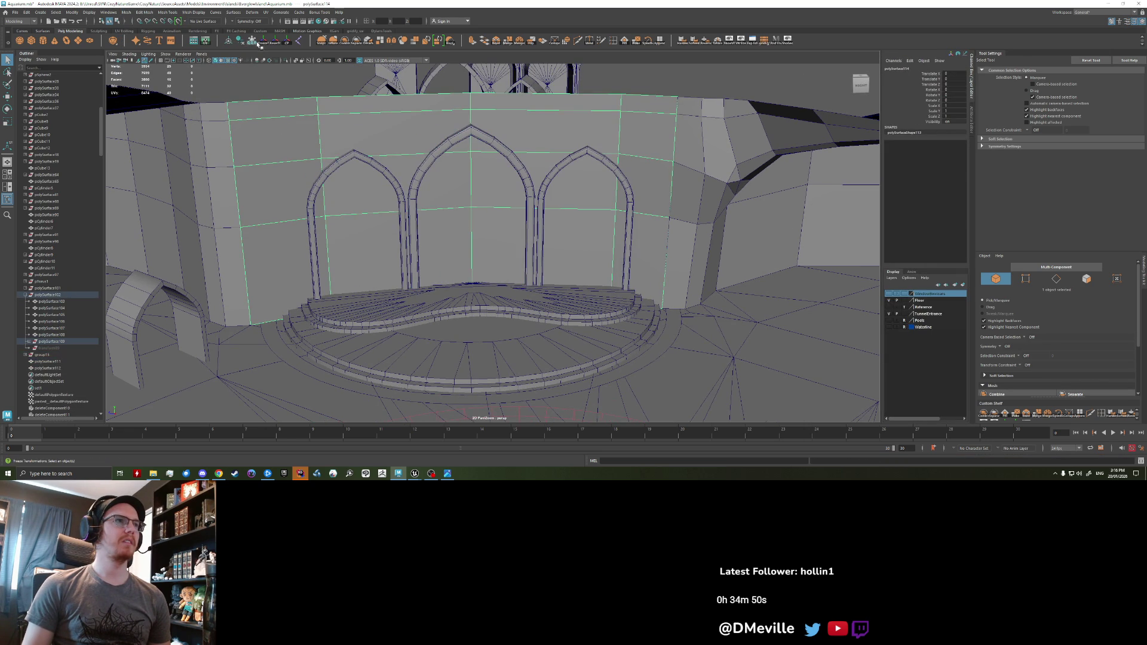
shift+click(322, 175)
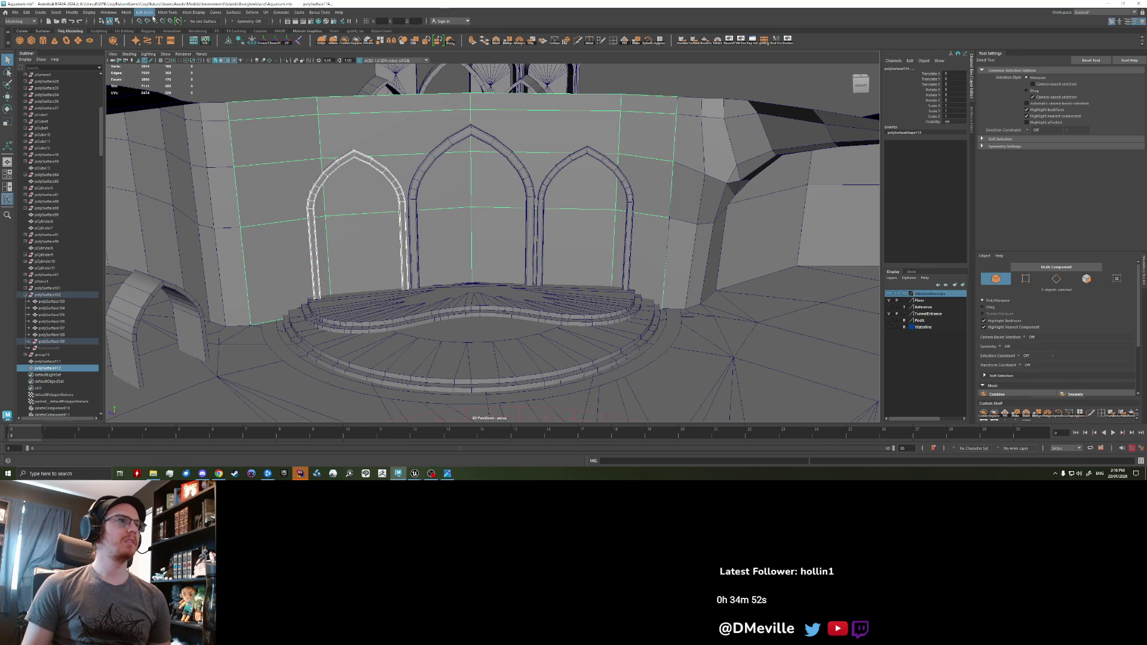
click(126, 12)
mouse_move(138, 31)
click(217, 46)
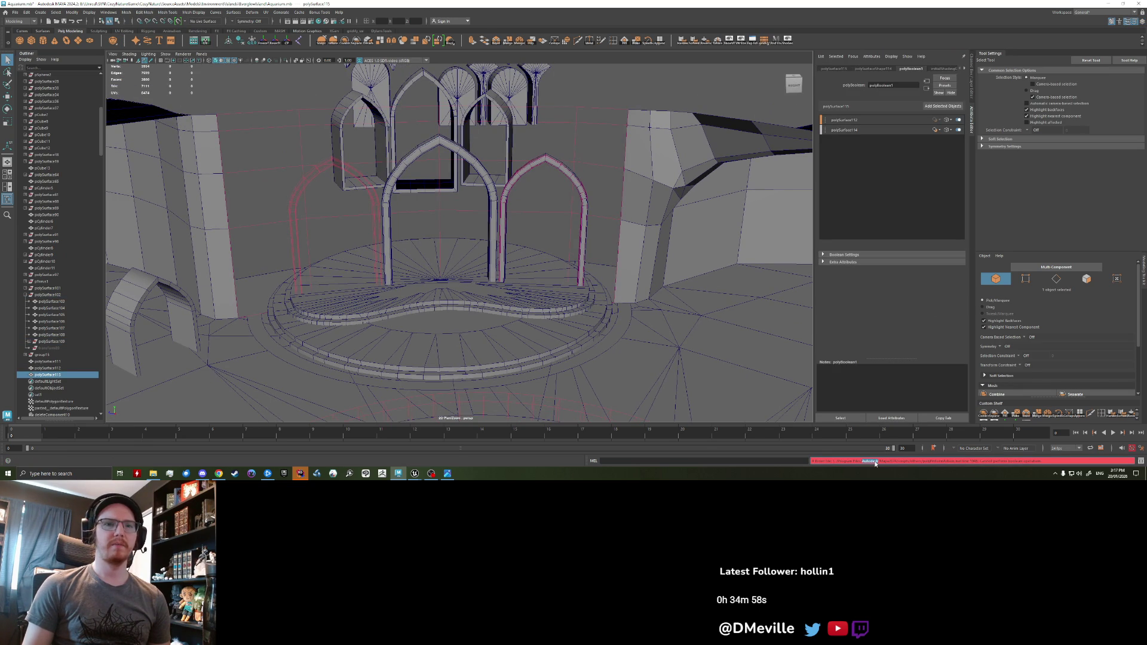
click(1141, 461)
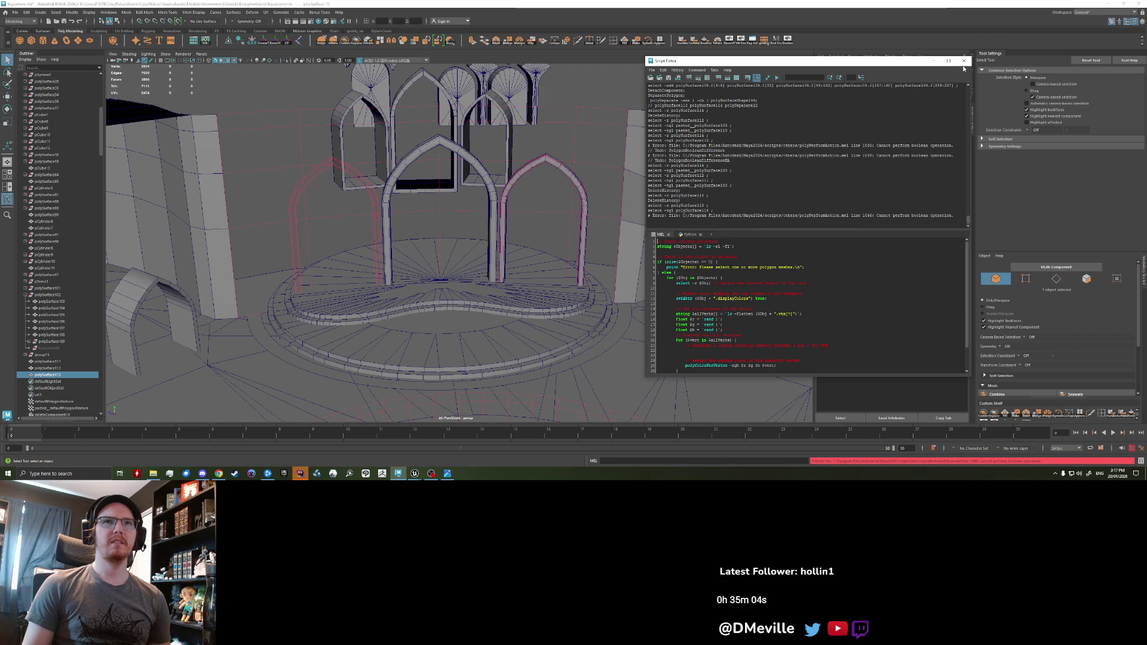
click(687, 189)
key(ctrl+z)
key(f)
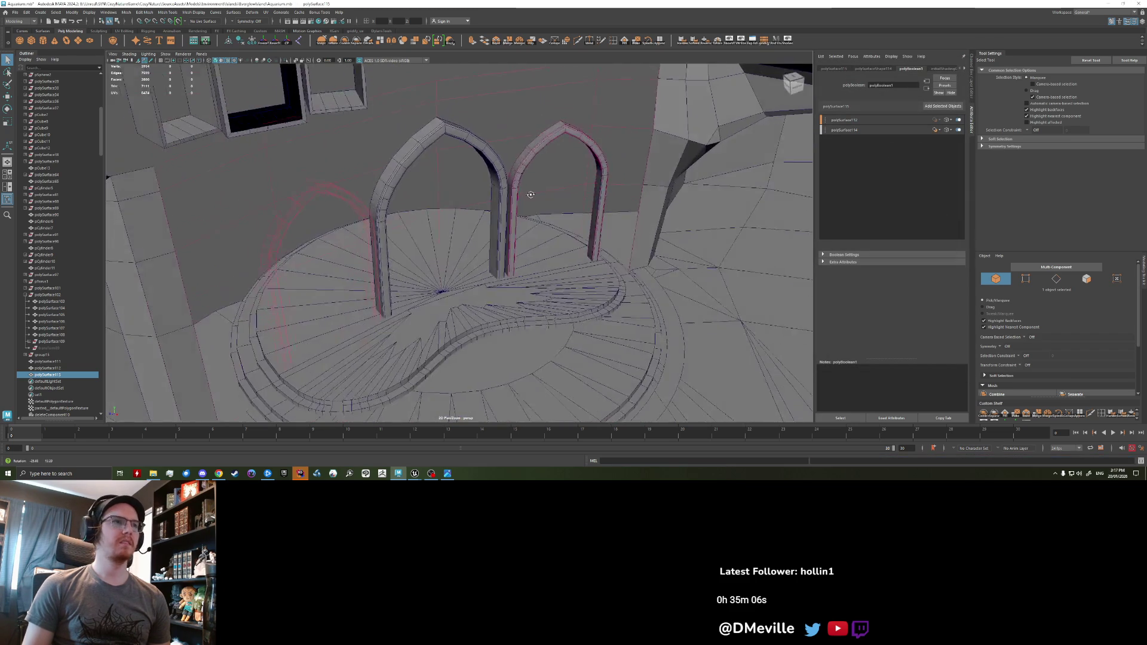
- Select the middle arch and wall and apply Booleans > Difference (B - A)
shift+click(532, 203)
alt+drag(532, 204, 470, 214)
right_click(419, 242)
mouse_move(418, 242)
alt+mouse_down()
mouse_move(430, 247)
mouse_move(443, 173)
alt+mouse_up()
click(444, 165)
shift+click(479, 149)
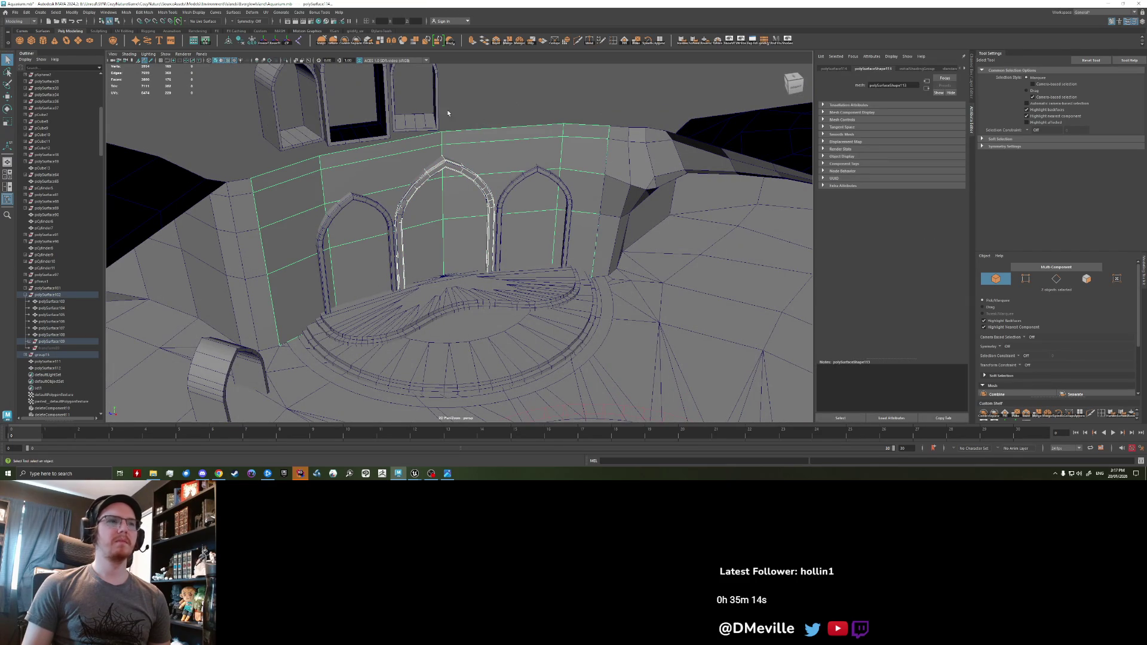
click(126, 12)
mouse_move(149, 31)
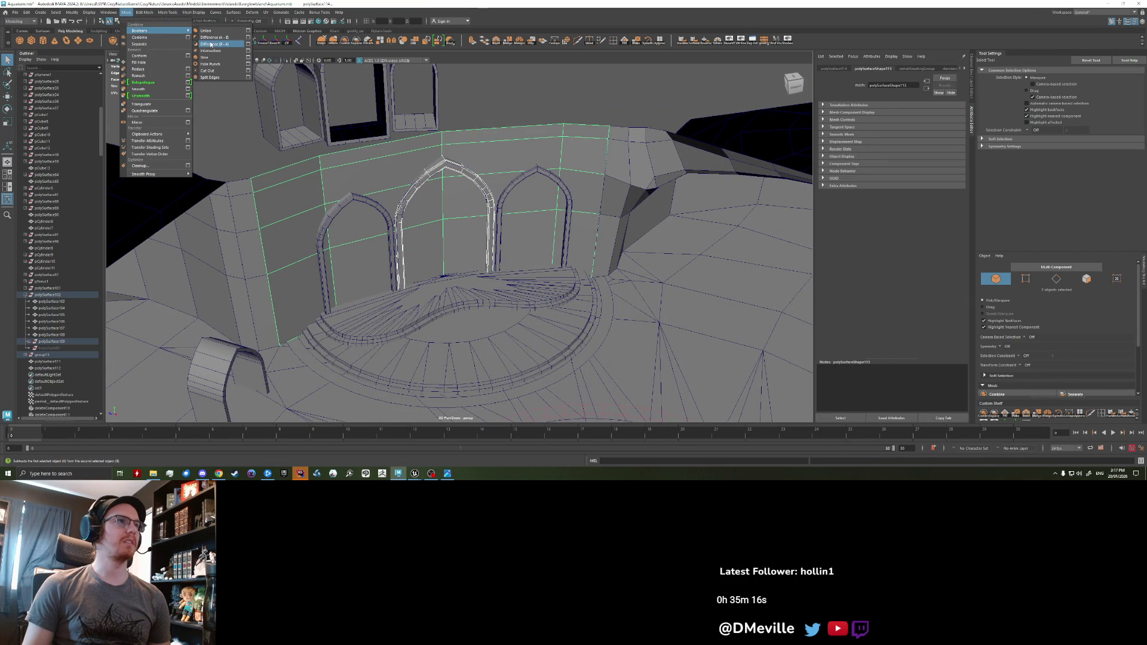
click(211, 44)
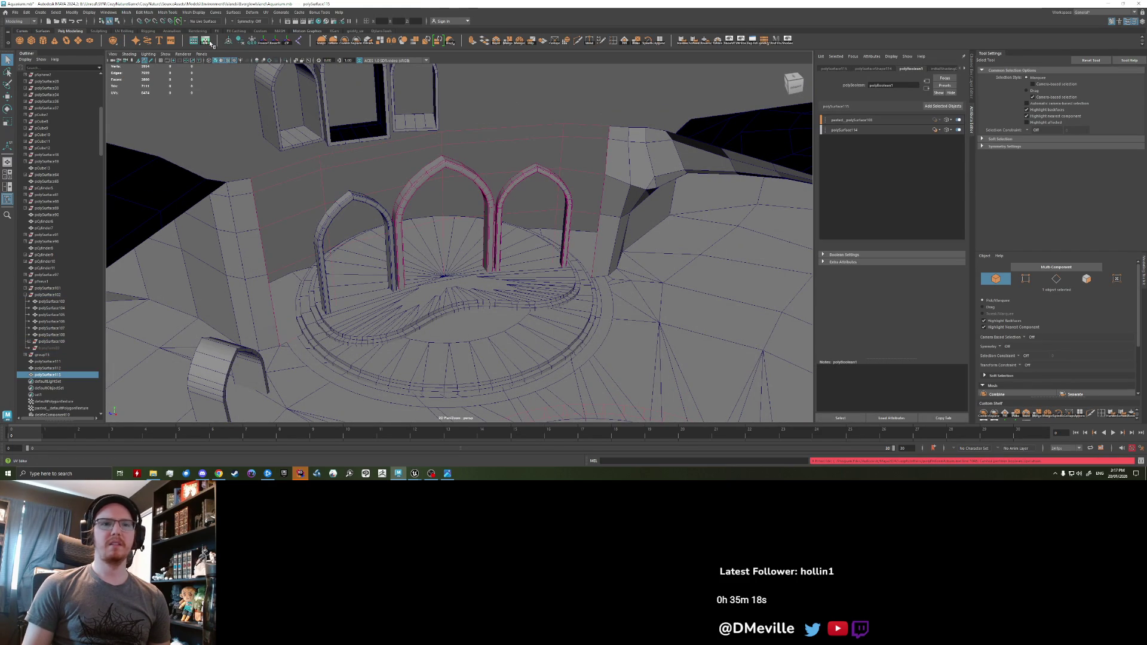
- Find and delete the pasted duplicate middle arch
click(511, 110)
scroll(486, 125, up, 4)
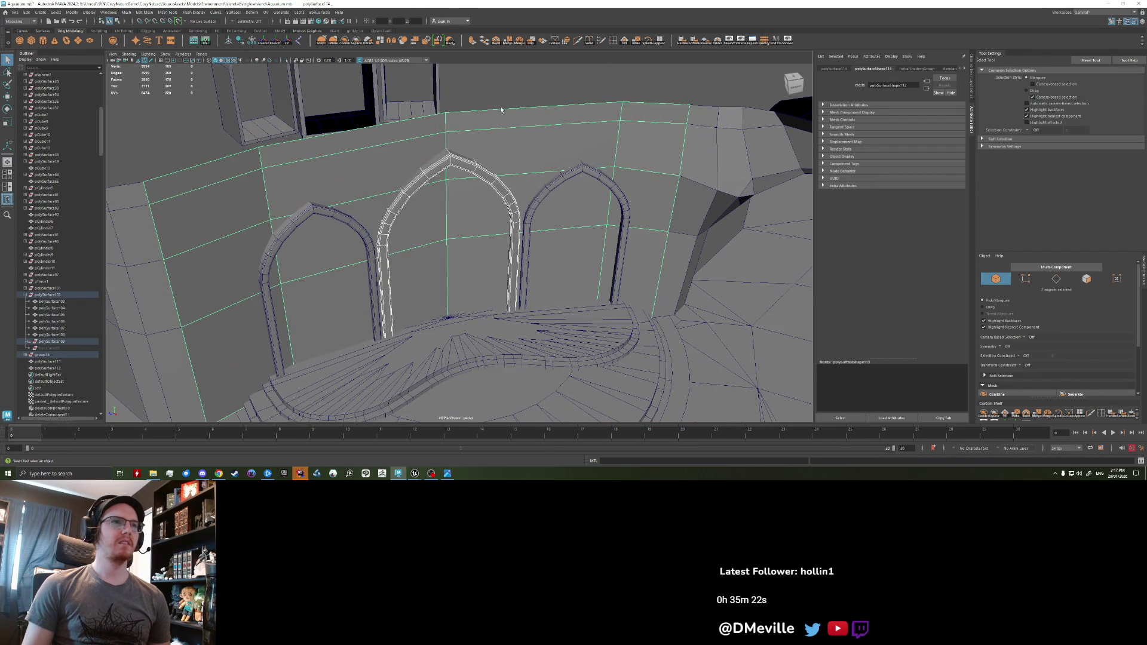
click(580, 179)
click(421, 173)
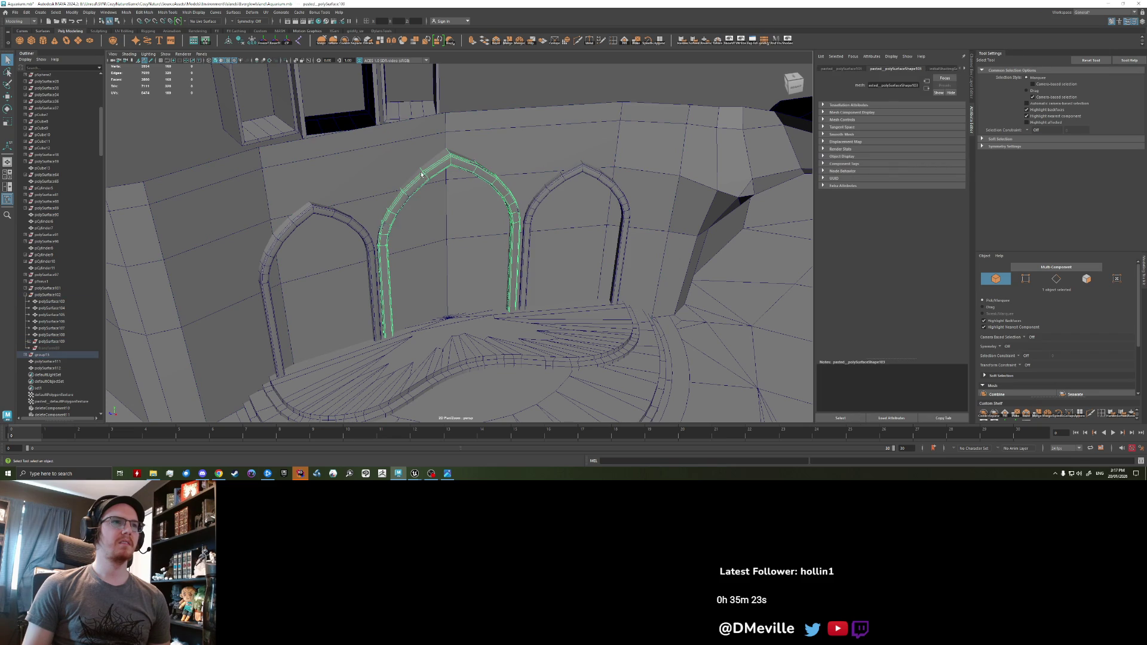
click(356, 232)
click(544, 200)
click(487, 181)
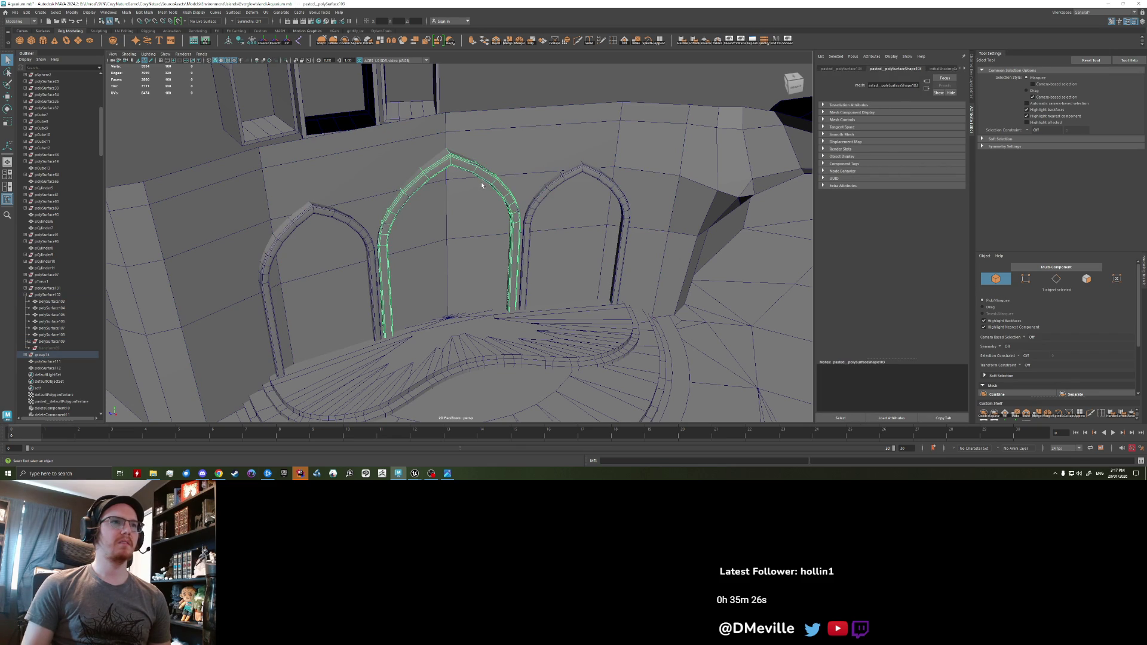
key(Delete)
- Select the right, middle and left arches and combine them into one mesh
click(484, 169)
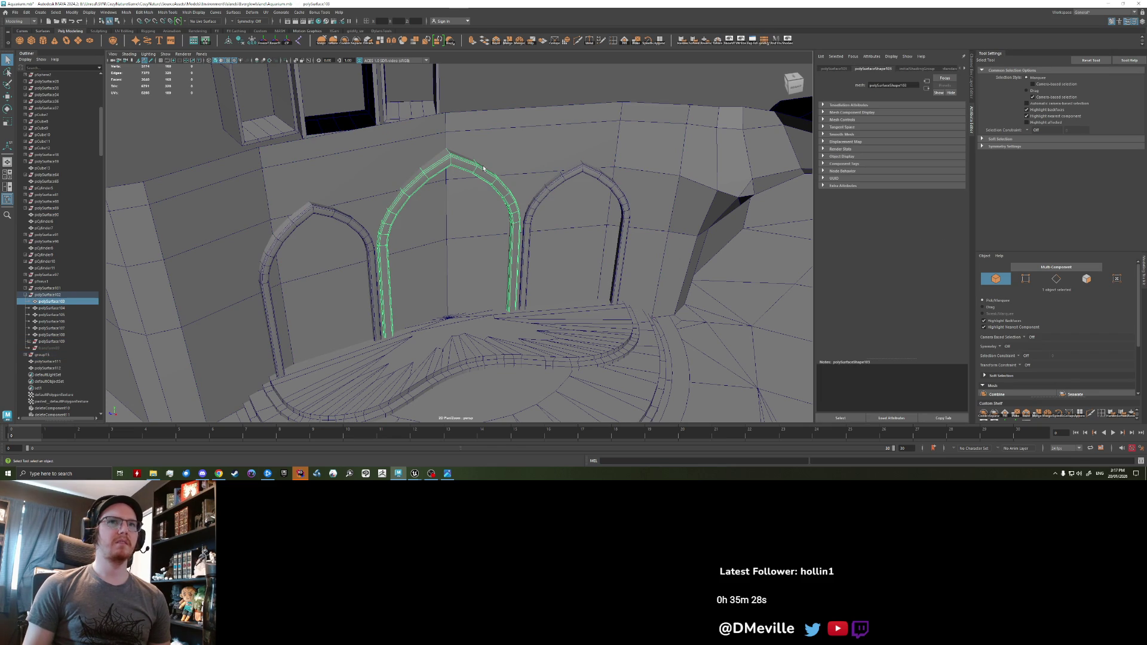
click(500, 163)
click(509, 194)
shift+click(535, 206)
click(535, 207)
shift+click(478, 173)
shift+click(313, 213)
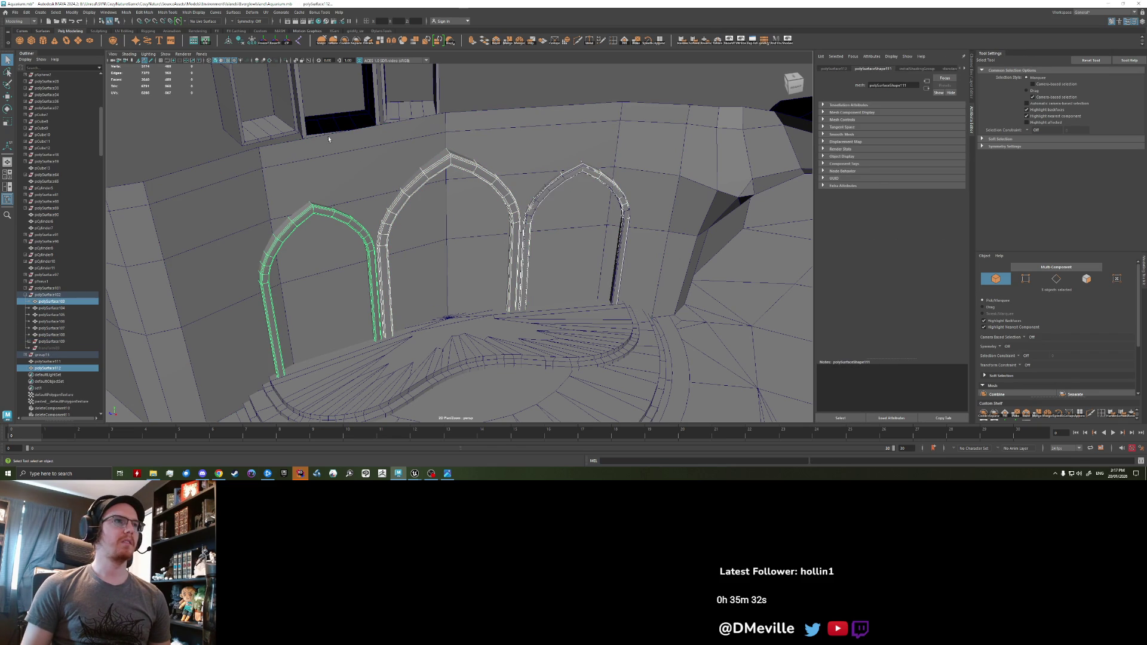
click(345, 41)
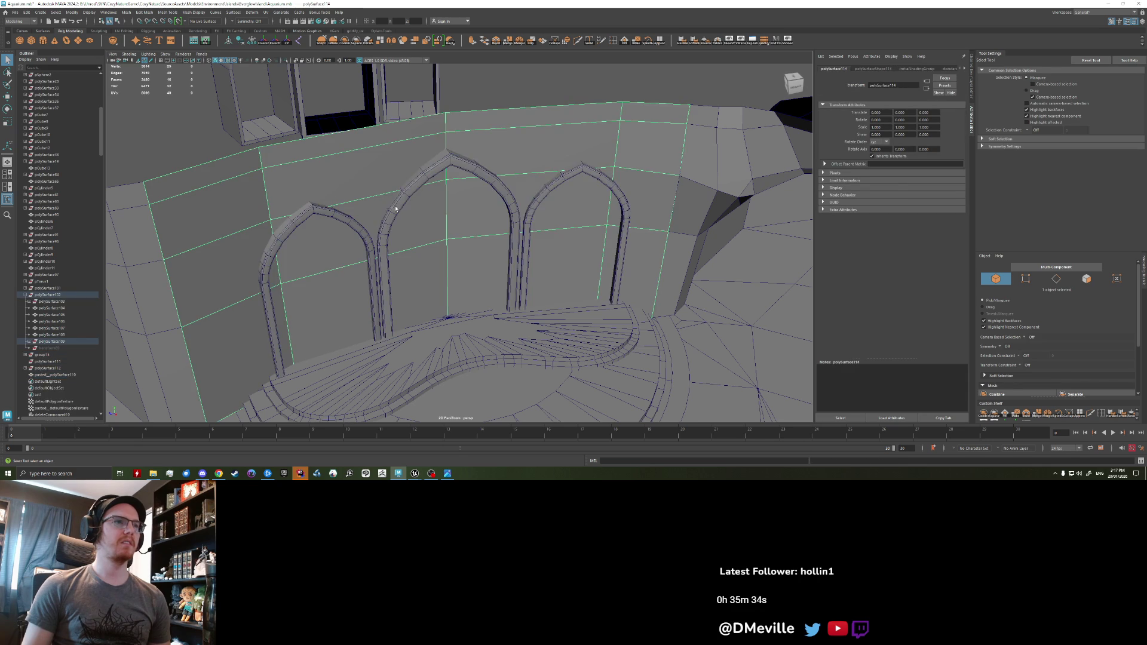
- Try a boolean cut of the arches out of the wall, then undo it
click(126, 12)
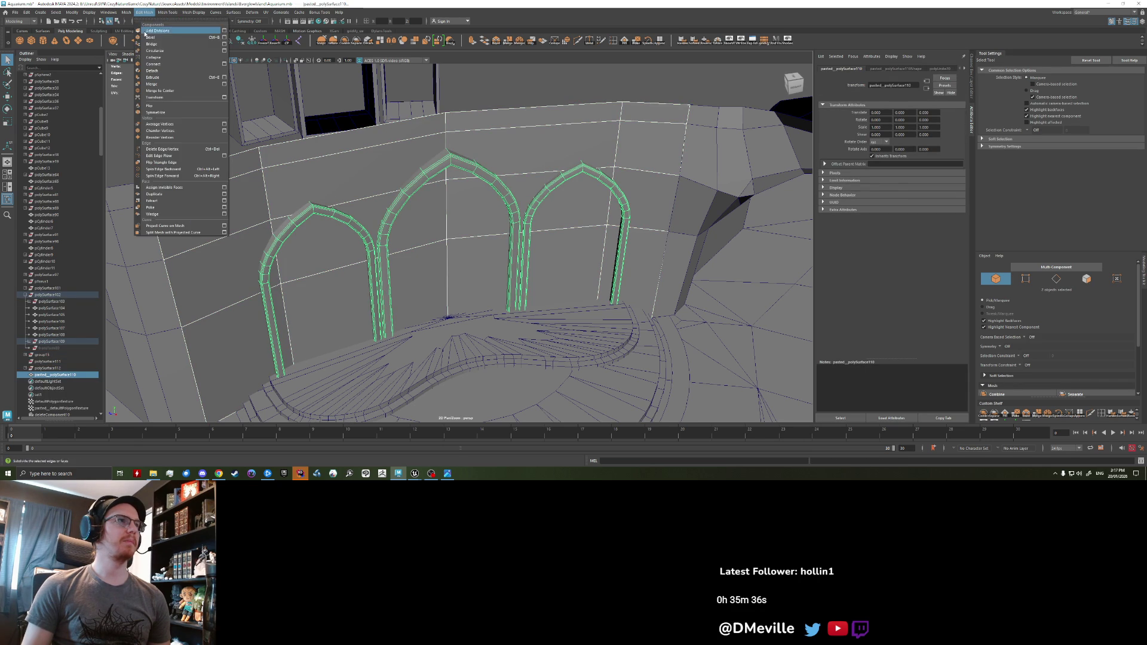
click(126, 12)
click(126, 12)
click(214, 37)
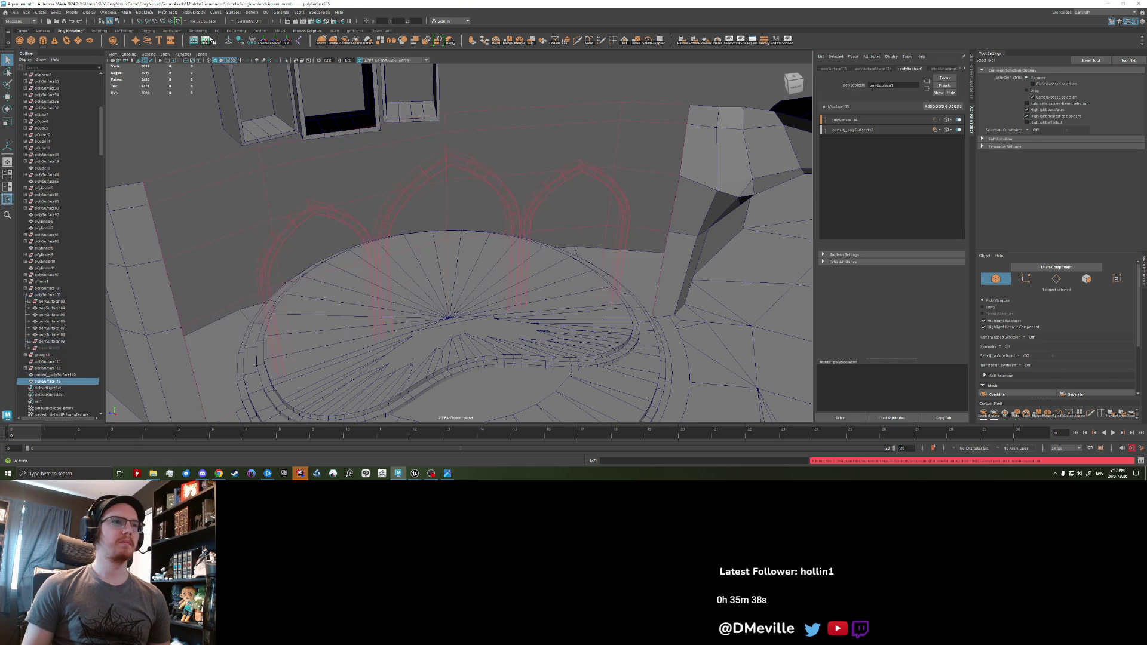
click(166, 12)
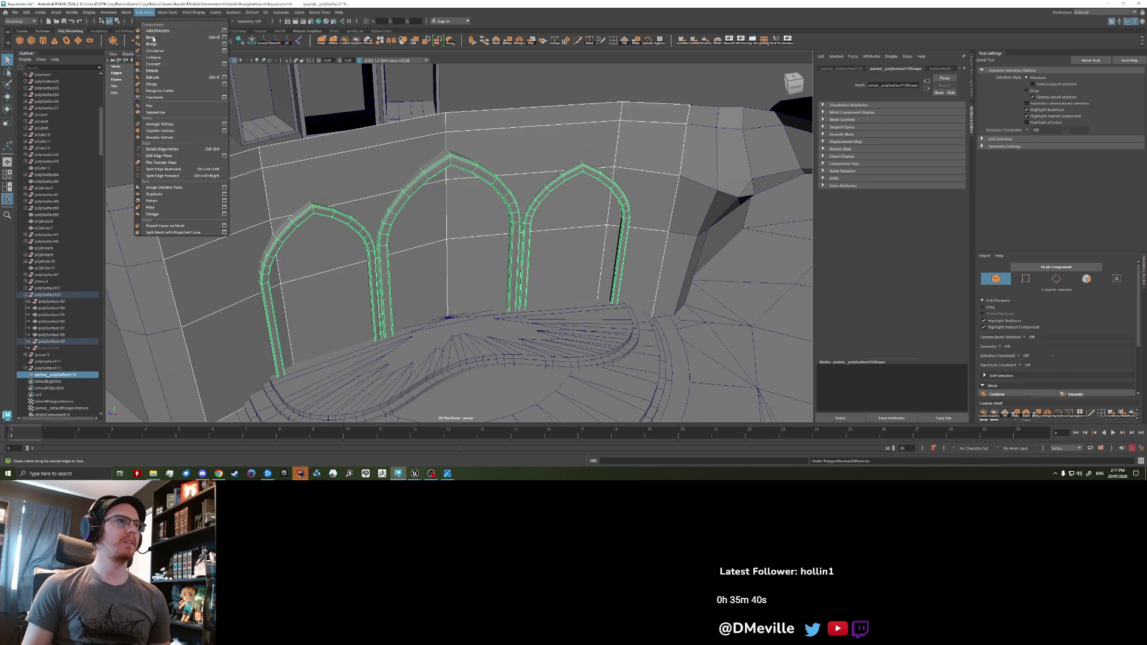
click(214, 37)
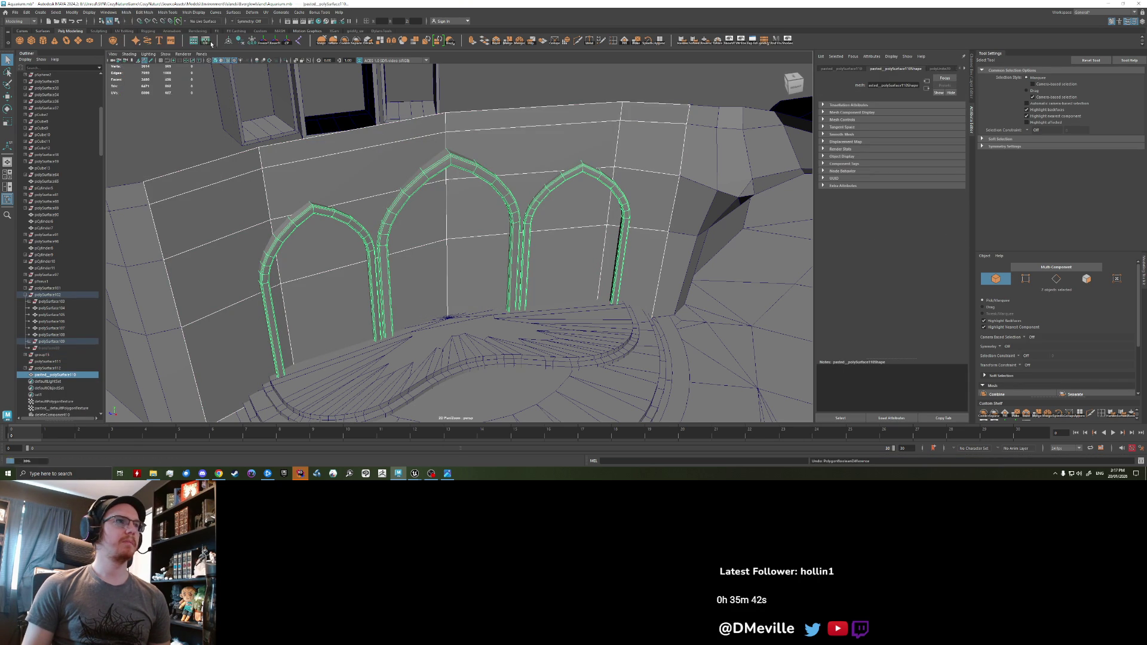
key(ctrl+z)
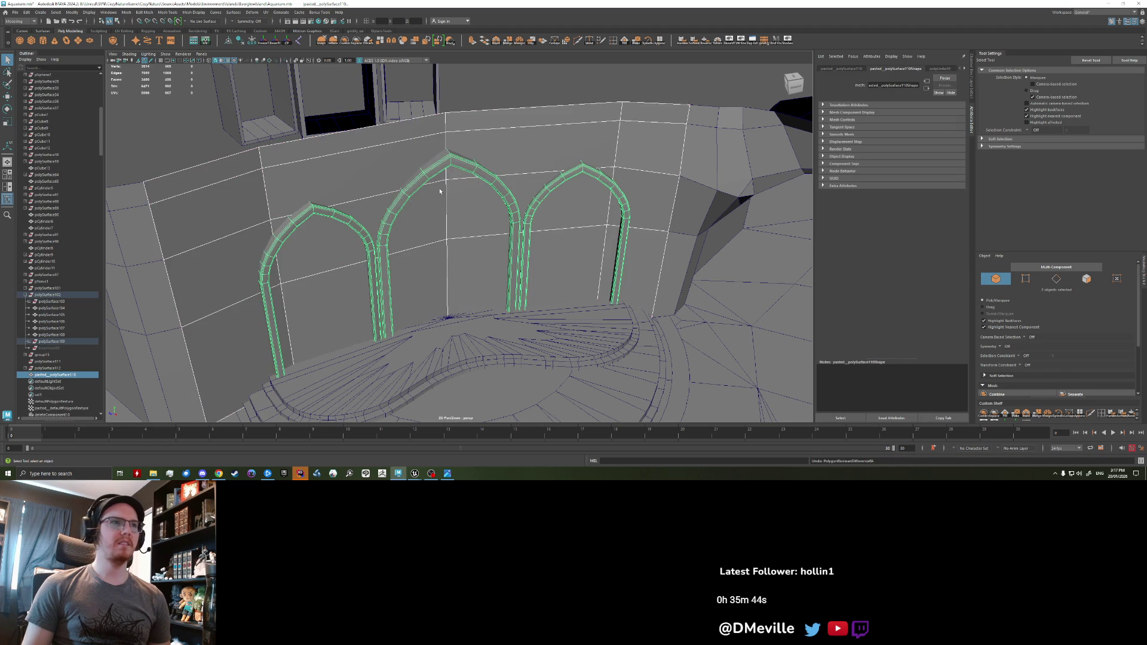
- Select the middle arch's faces and extract them into a separate object
alt+drag(513, 171, 416, 195)
right_click(416, 194)
right_drag(416, 195, 415, 212)
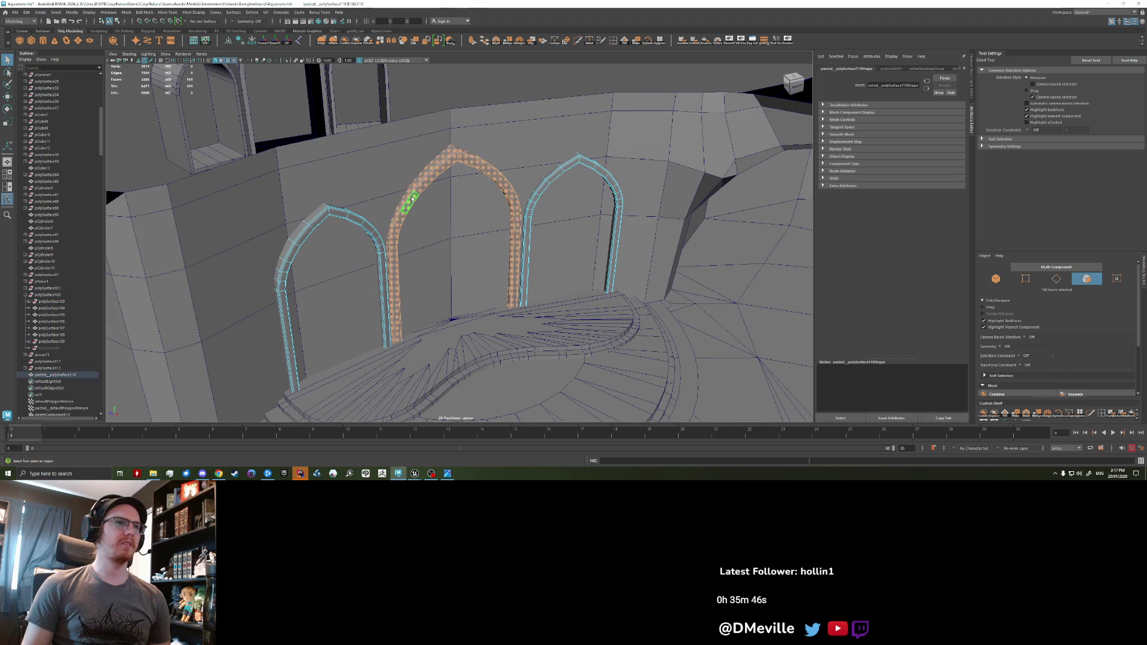
click(352, 46)
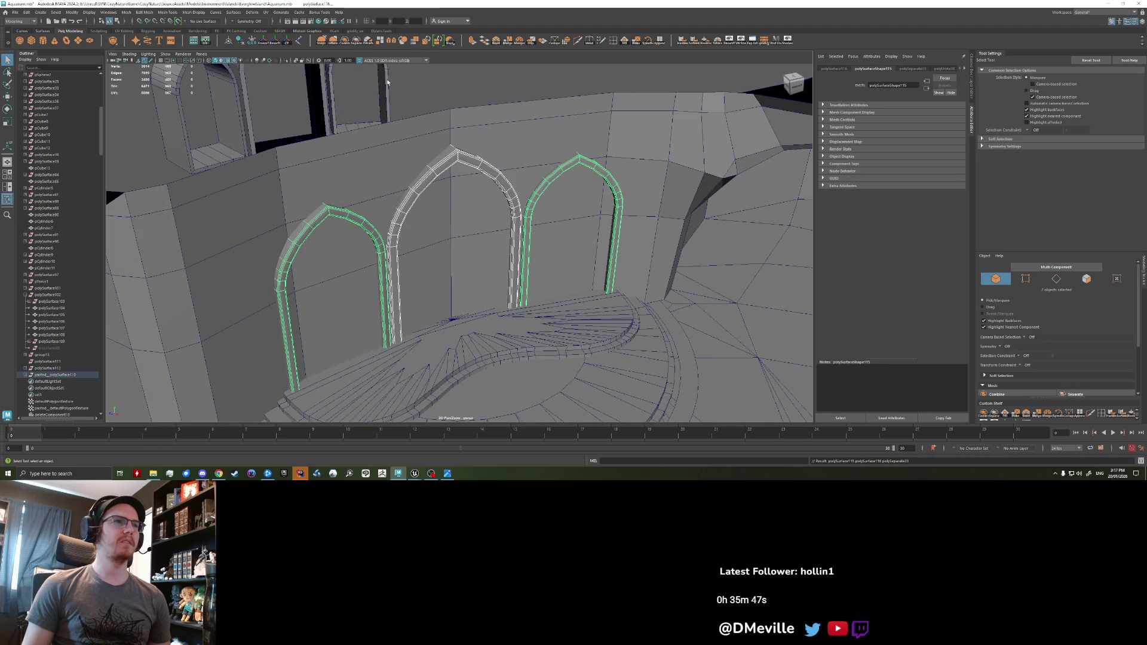
- Ungroup the middle arch piece and wall polySurface109, then save the scene with Ctrl+S
click(419, 155)
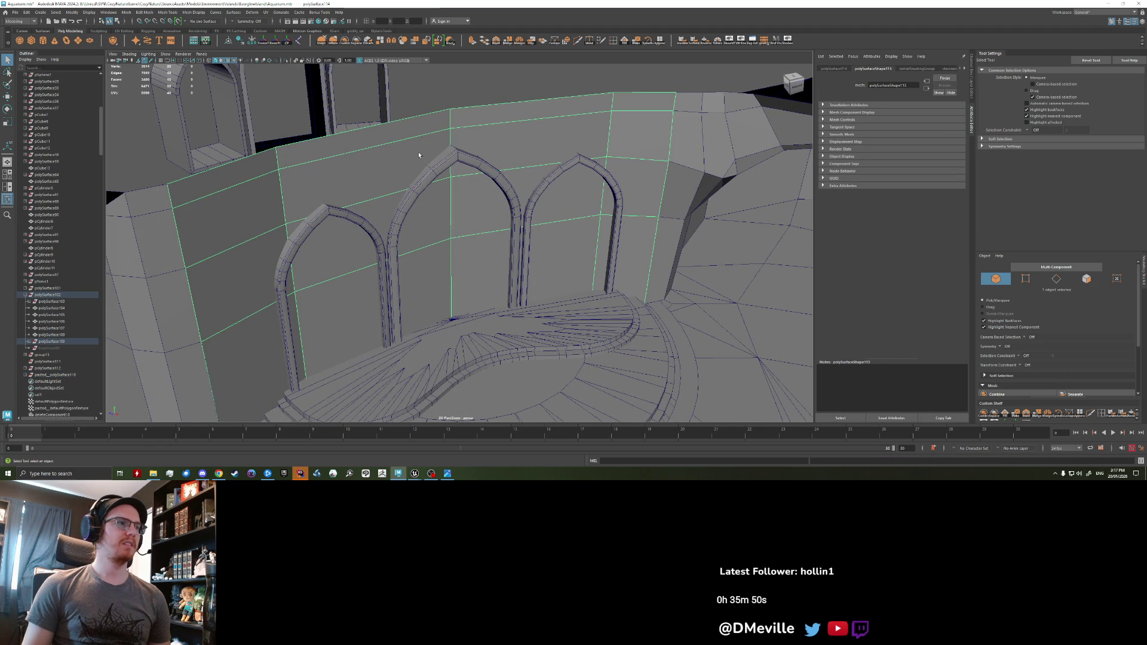
click(52, 342)
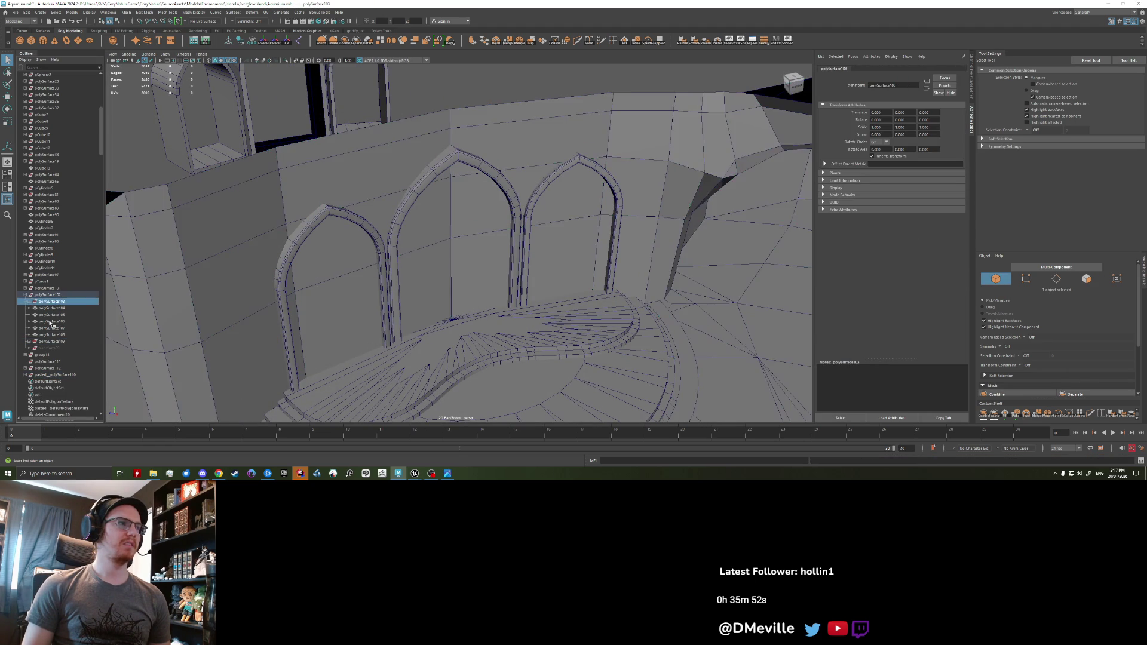
click(279, 257)
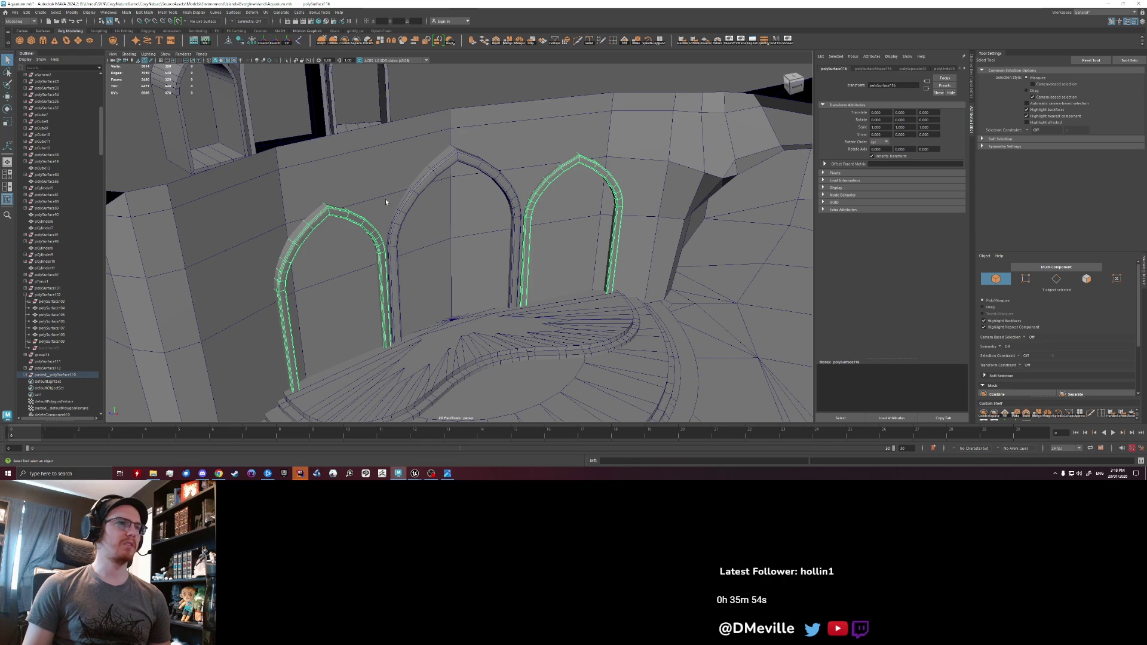
click(392, 239)
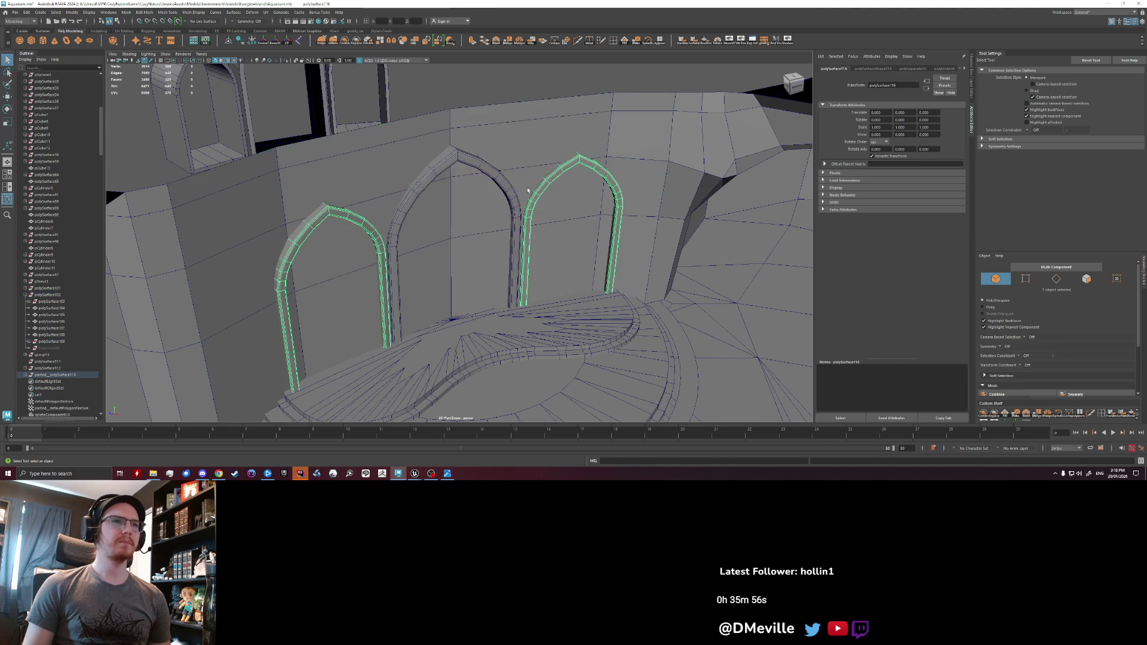
shift+click(369, 157)
click(88, 12)
mouse_move(144, 13)
mouse_move(27, 13)
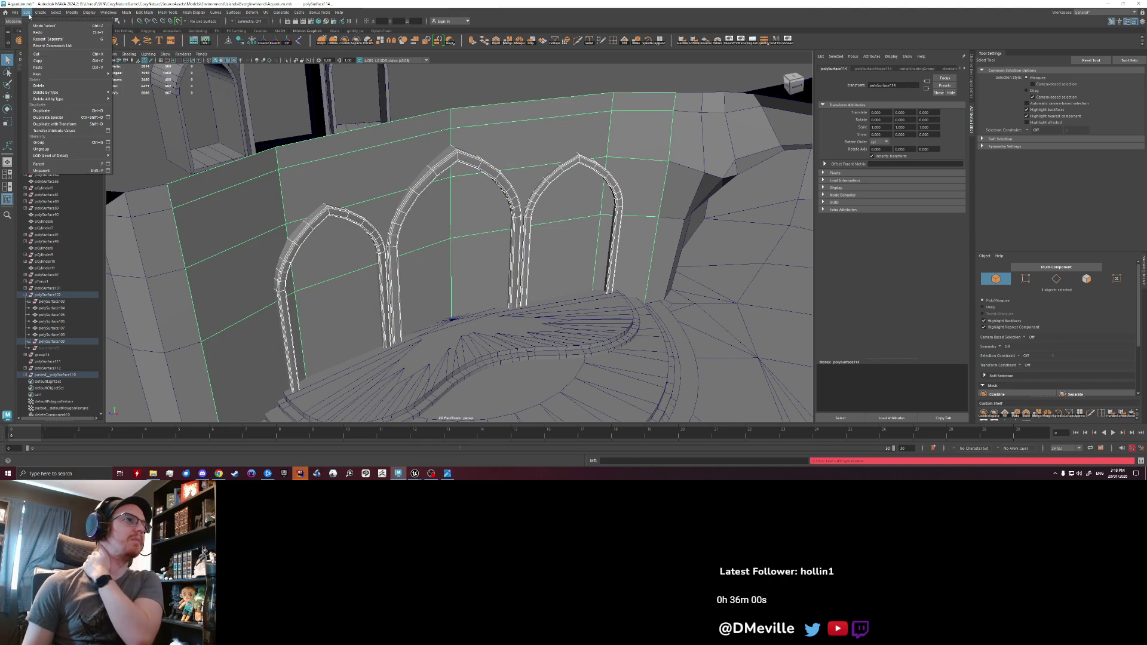
click(57, 150)
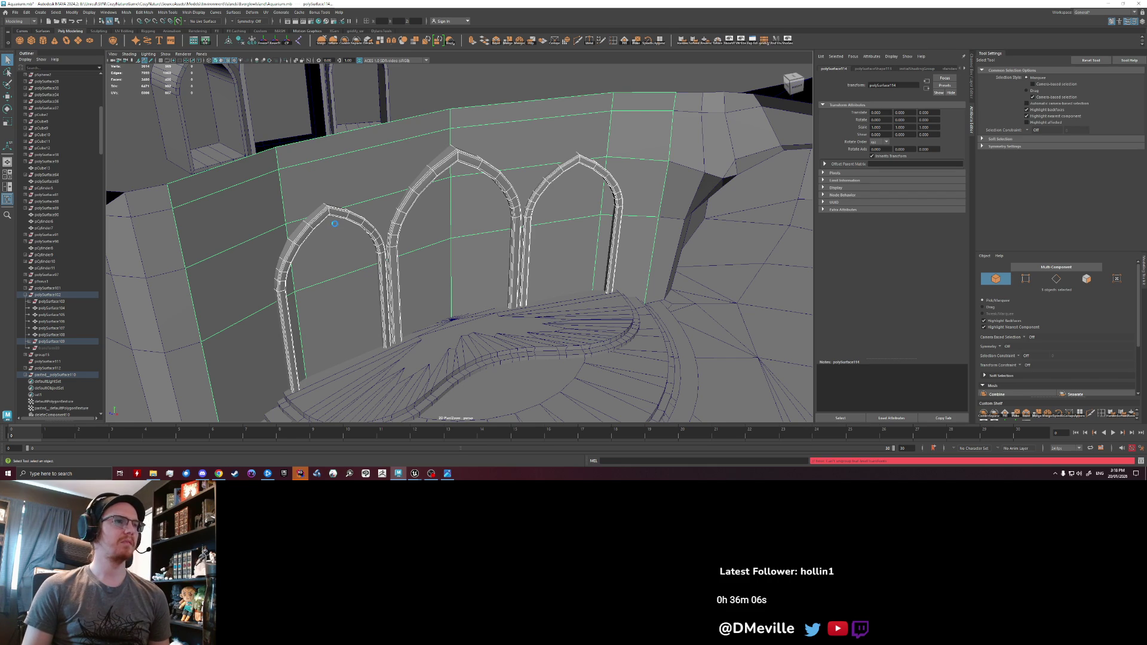
key(ctrl+s)
click(66, 295)
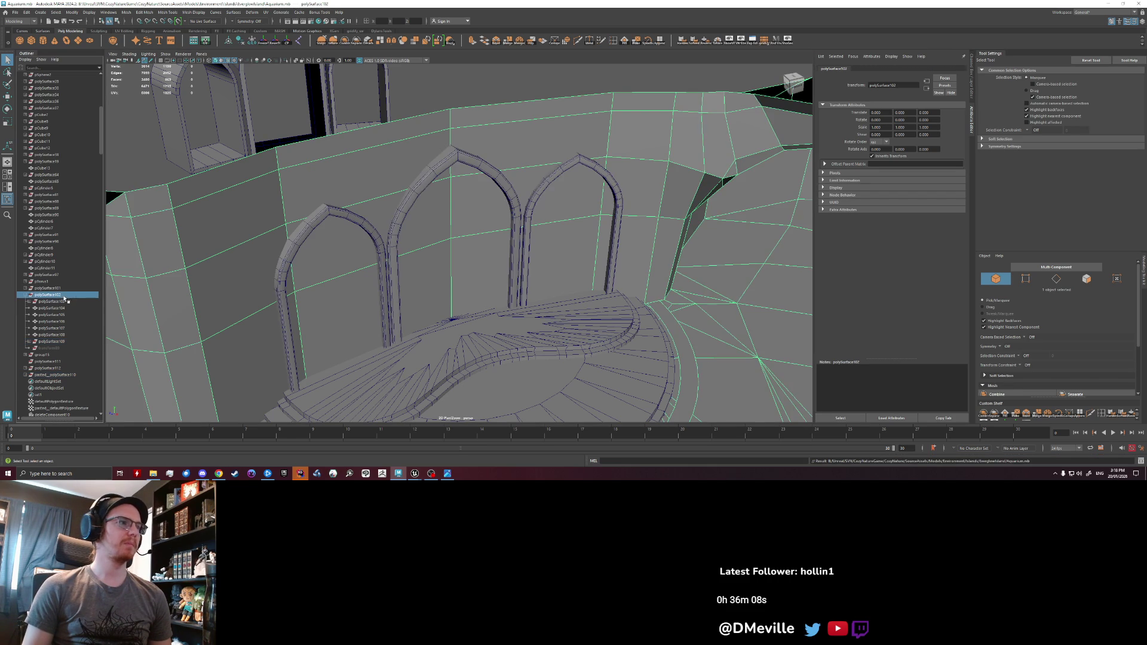
- Expand pastedpolySurface110 and select wall polySurface114 together with the middle arch
click(294, 245)
shift+click(472, 160)
shift+click(597, 173)
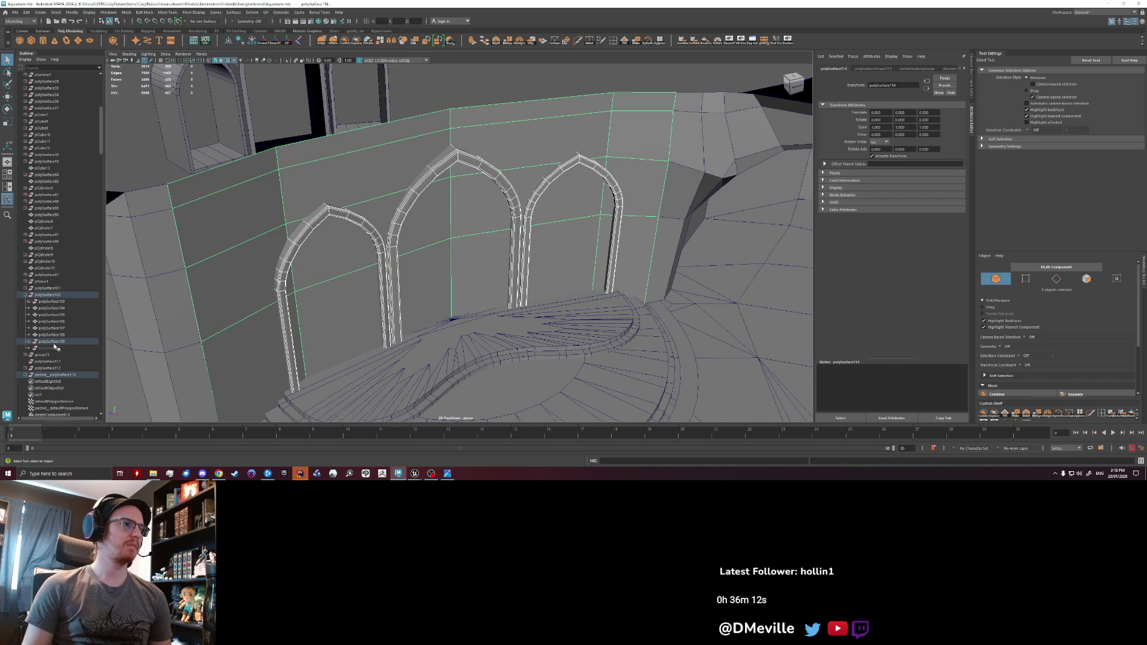
click(26, 375)
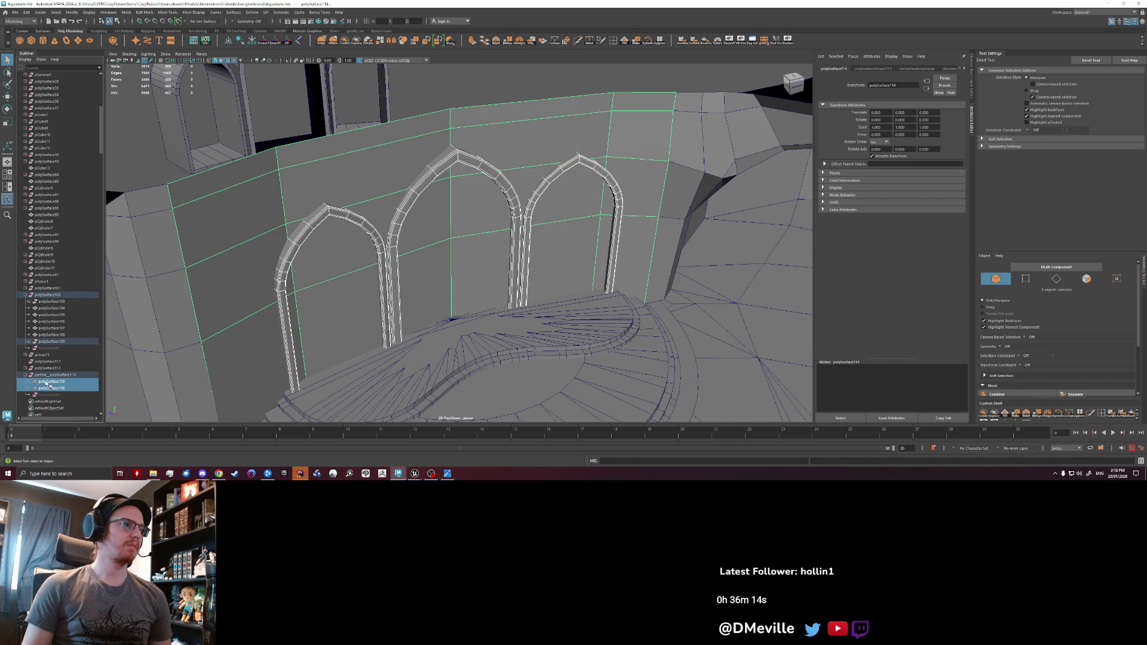
click(55, 302)
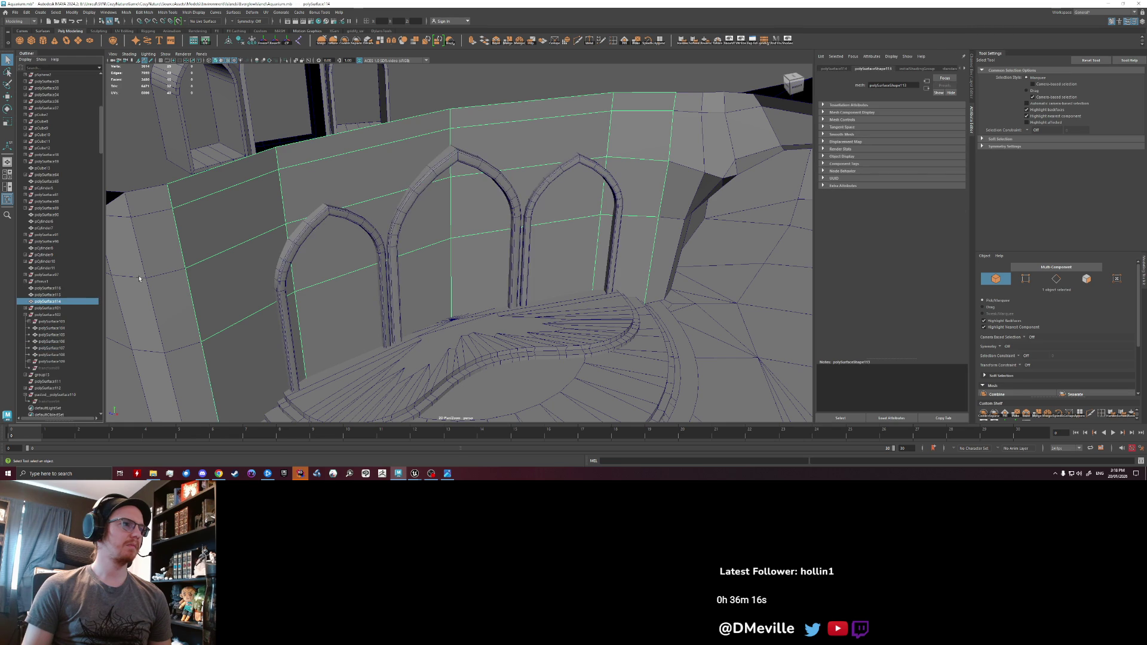
shift+click(425, 175)
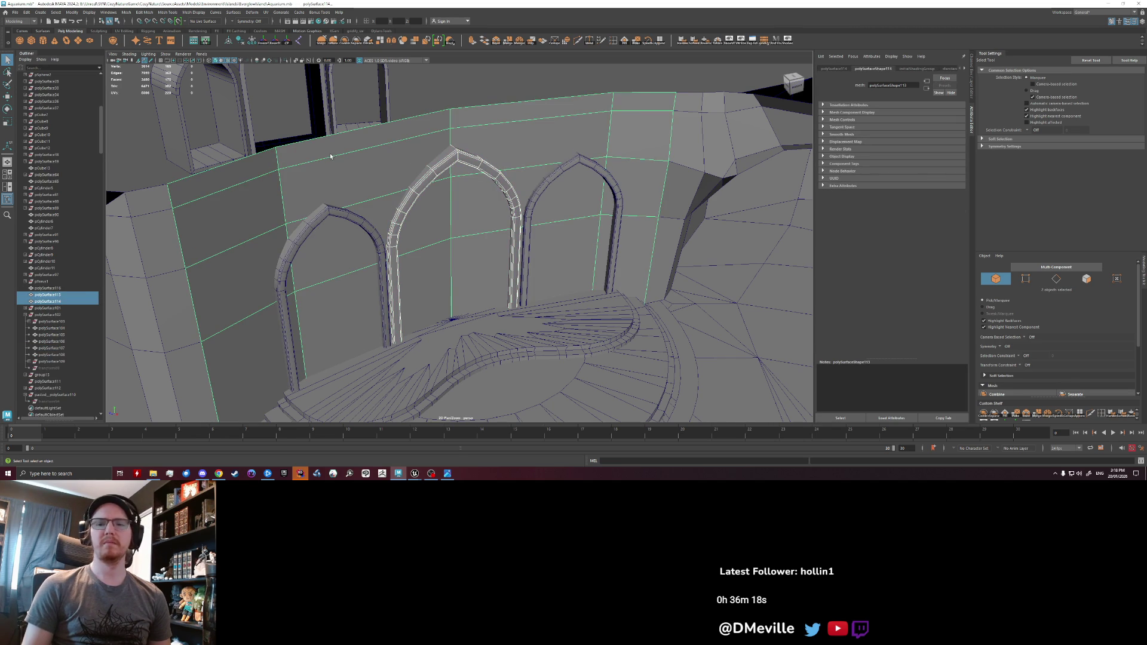
- Cut the middle arch out of the wall with Booleans > Difference, reapplying it once
click(84, 12)
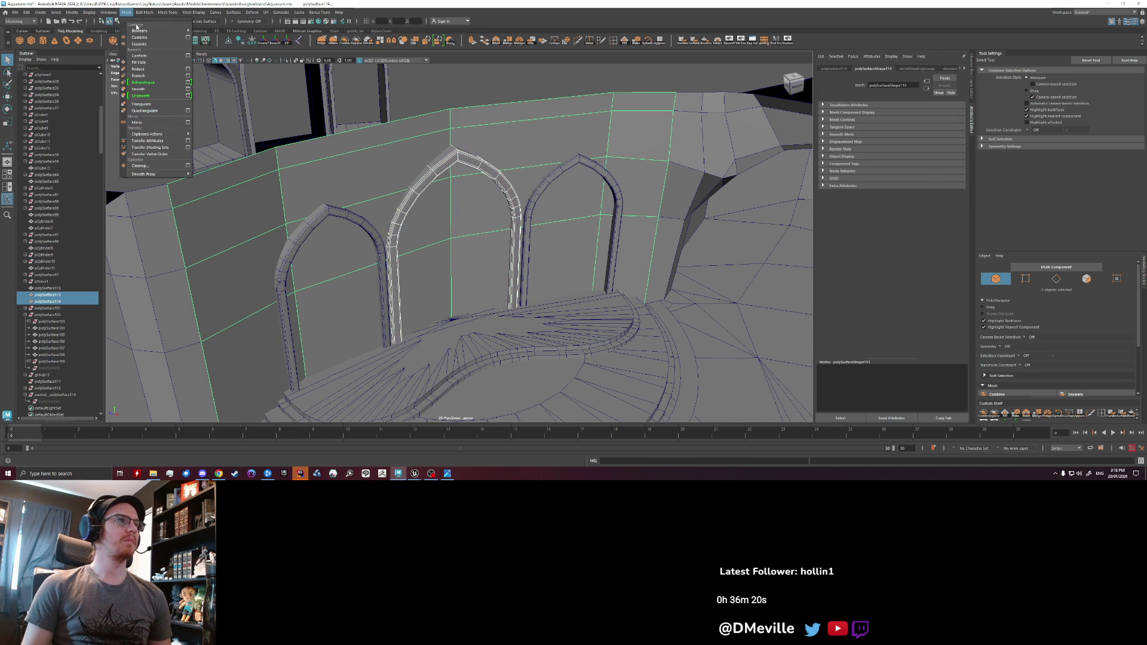
mouse_move(167, 31)
click(219, 44)
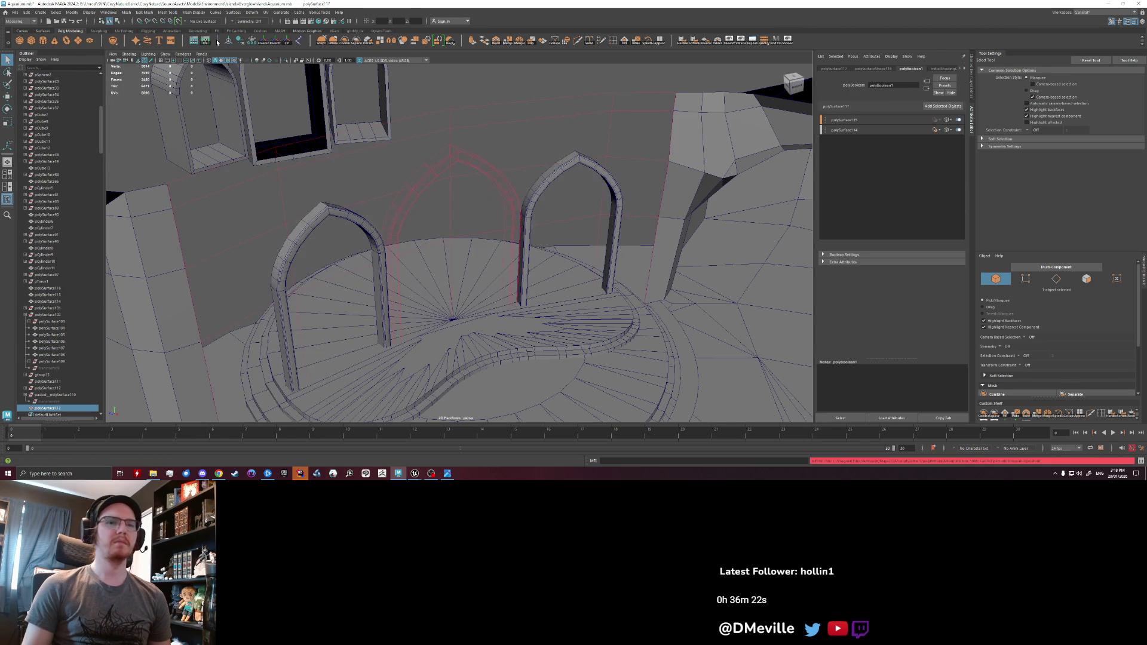
key(ctrl+z)
click(126, 12)
mouse_move(167, 31)
click(205, 40)
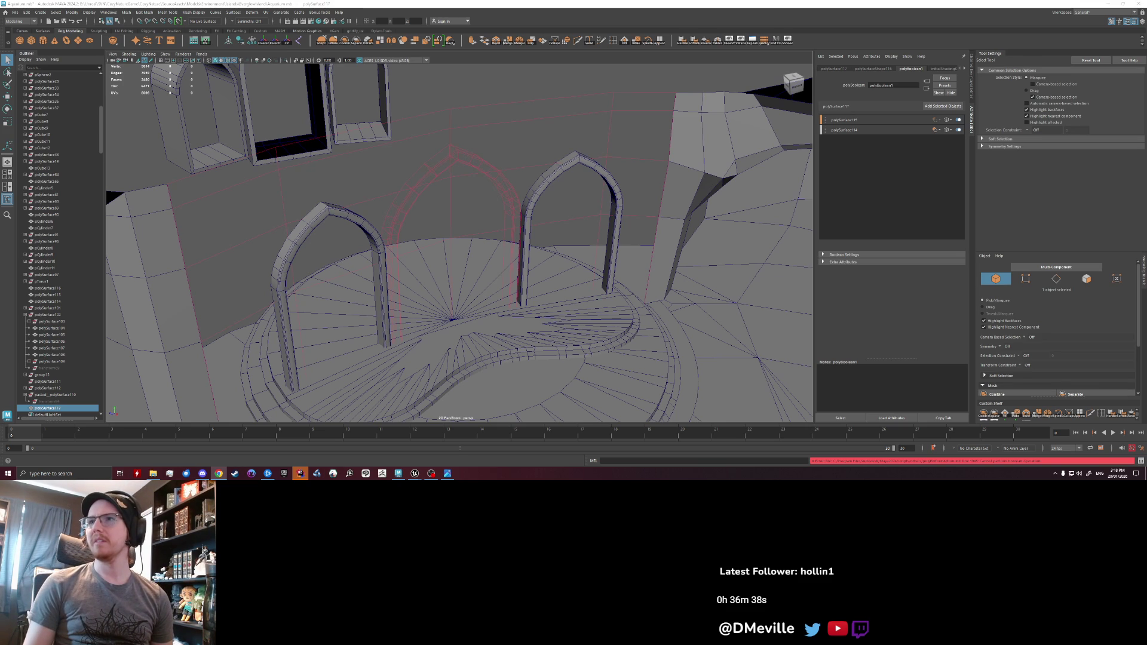
- Move the middle arch left, off the wall, so it sits beside the window blocks
scroll(523, 273, up, 3)
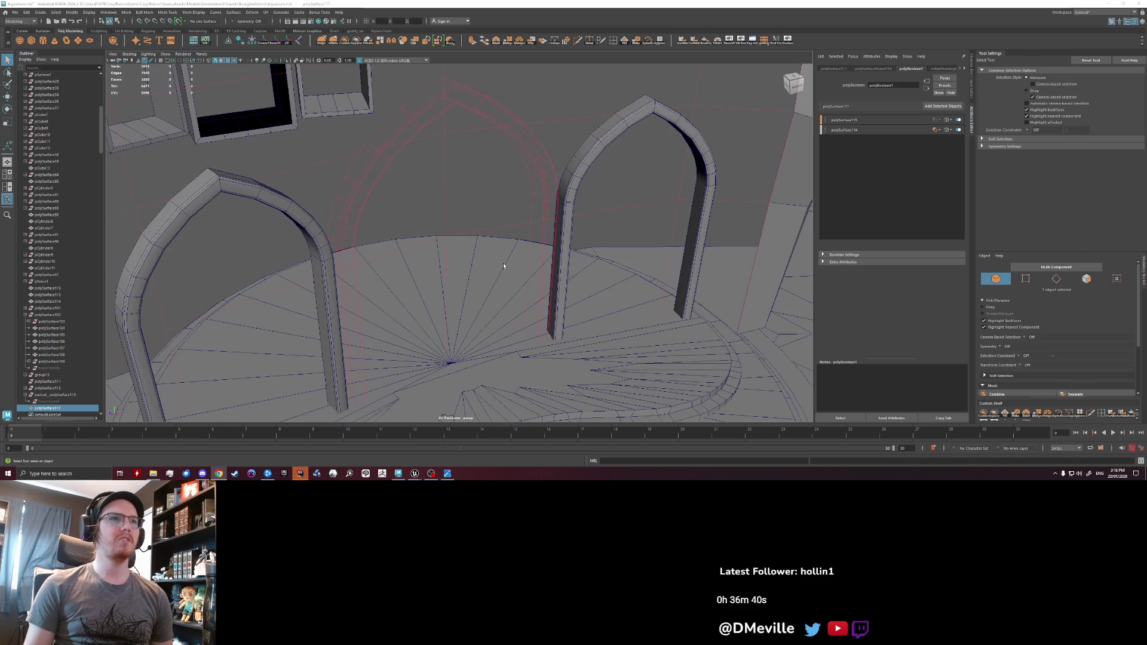
mouse_move(479, 261)
alt+mouse_down()
mouse_move(342, 258)
mouse_move(536, 252)
alt+mouse_up()
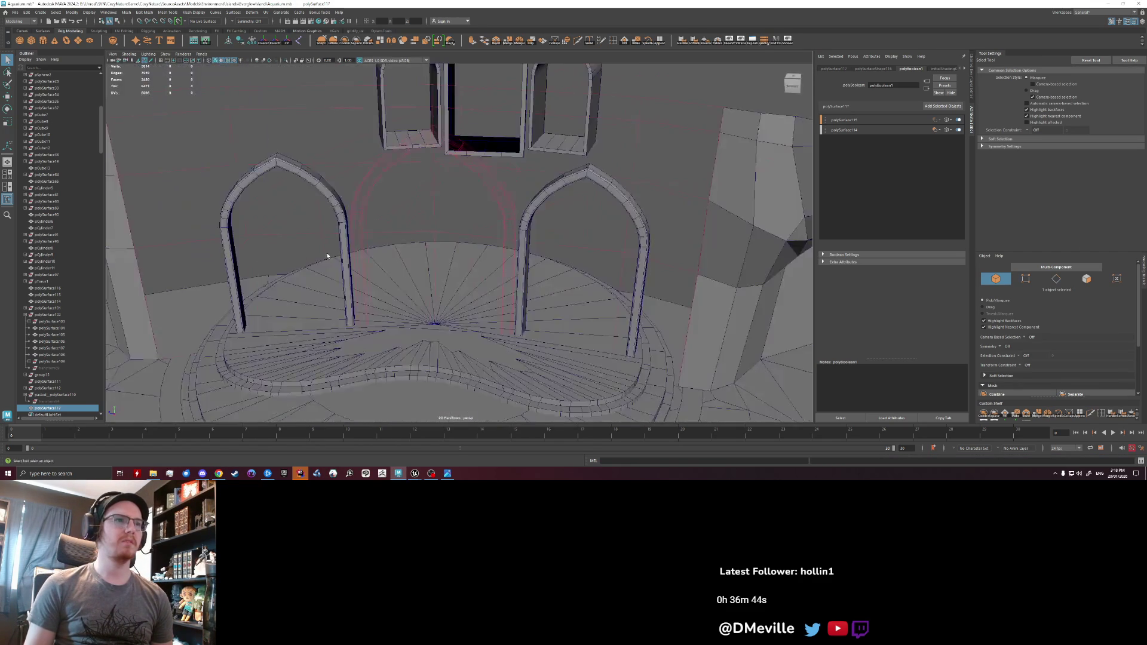
scroll(536, 252, up, 5)
scroll(469, 276, down, 5)
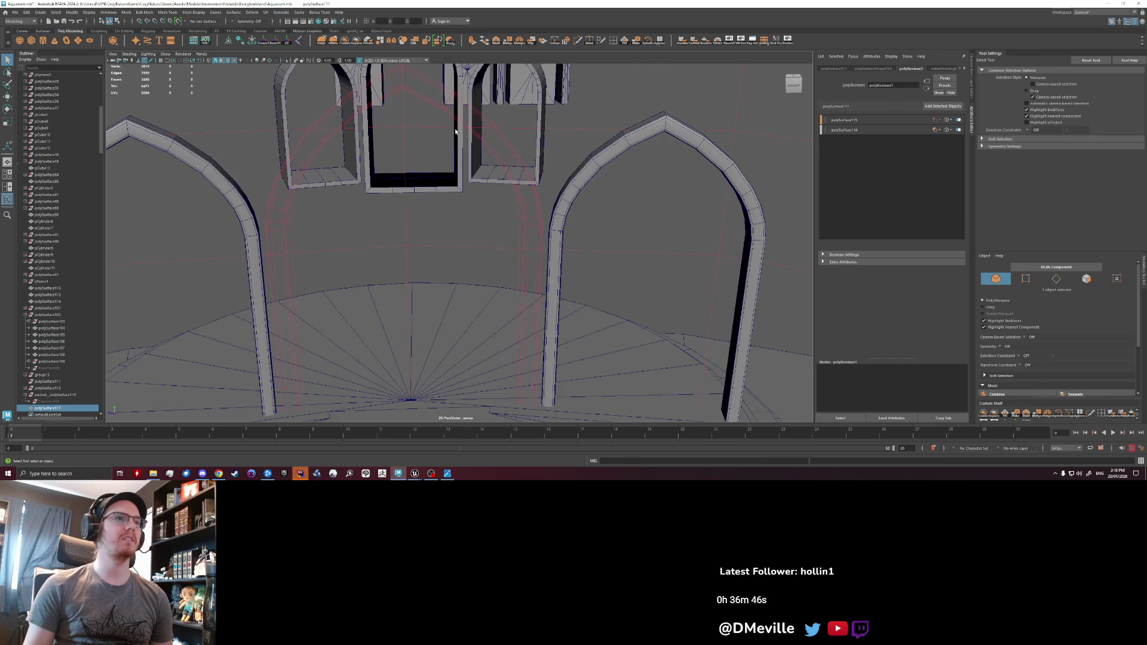
click(465, 195)
alt+drag(465, 195, 440, 209)
click(432, 174)
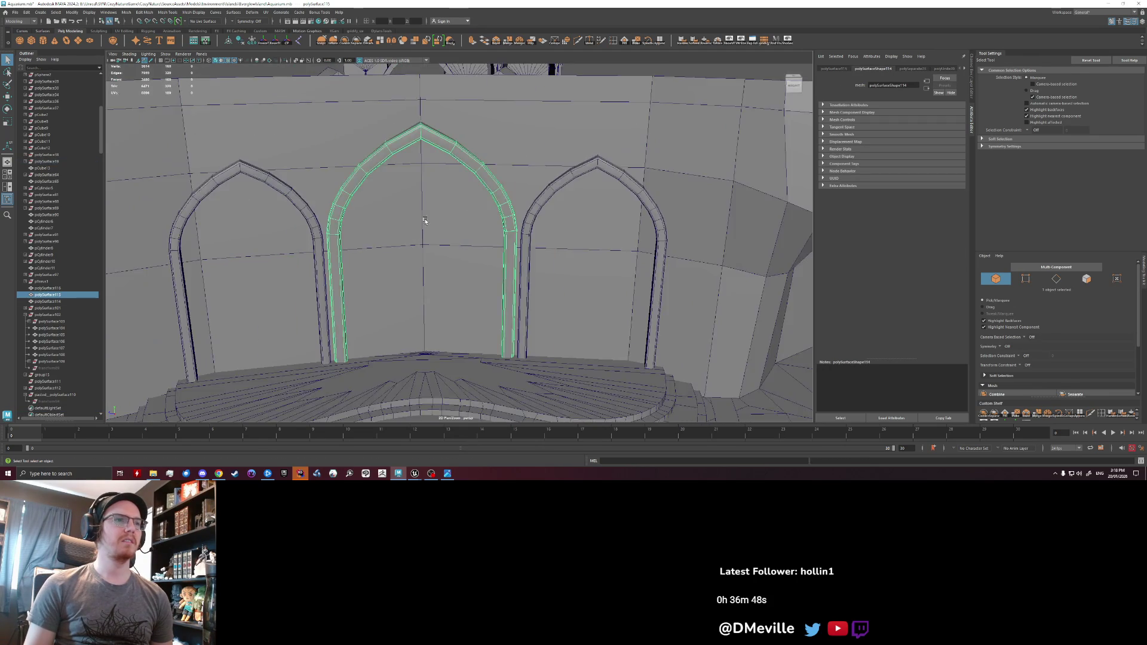
key(w)
alt+drag(393, 267, 529, 257)
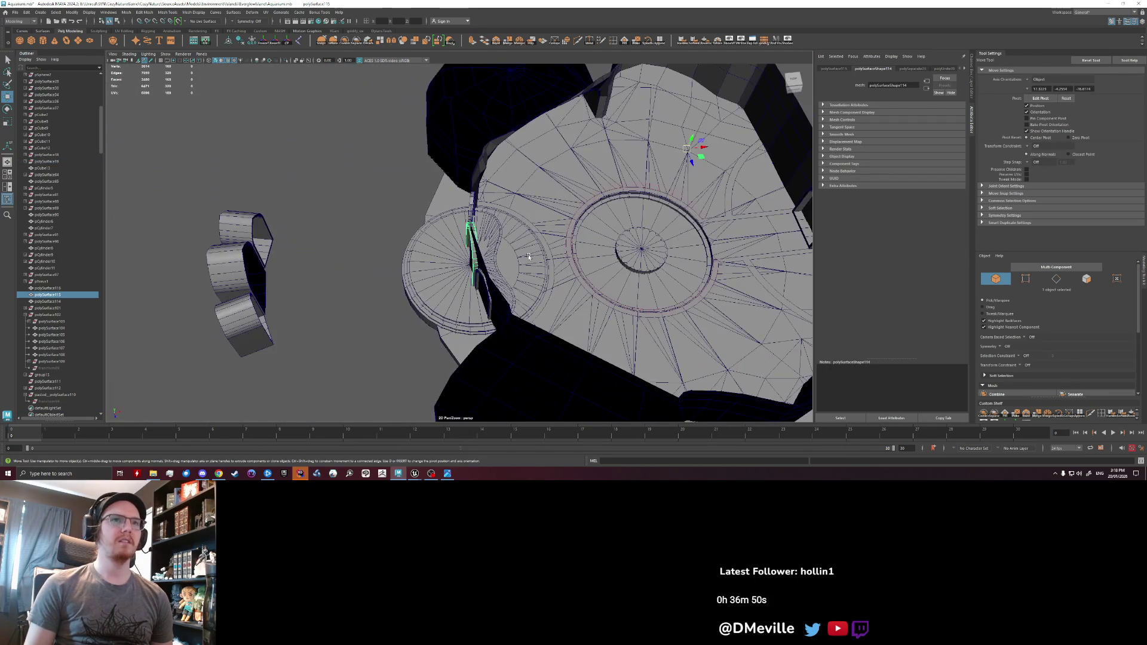
mouse_move(705, 157)
mouse_down()
mouse_move(515, 178)
mouse_move(307, 285)
mouse_up()
- Select a strip of faces on the moved arch, delete it, then undo the deletion
mouse_move(307, 285)
alt+right_down()
mouse_move(383, 248)
mouse_move(468, 261)
alt+right_up()
mouse_move(468, 261)
alt+mouse_down()
mouse_move(555, 277)
mouse_move(453, 301)
mouse_move(394, 299)
mouse_move(415, 245)
mouse_move(358, 222)
alt+mouse_up()
right_drag(358, 222, 361, 209)
click(361, 209)
mouse_move(419, 249)
alt+mouse_down()
mouse_move(501, 210)
mouse_move(410, 237)
mouse_move(410, 248)
mouse_move(436, 140)
alt+mouse_up()
key(Delete)
key(ctrl+z)
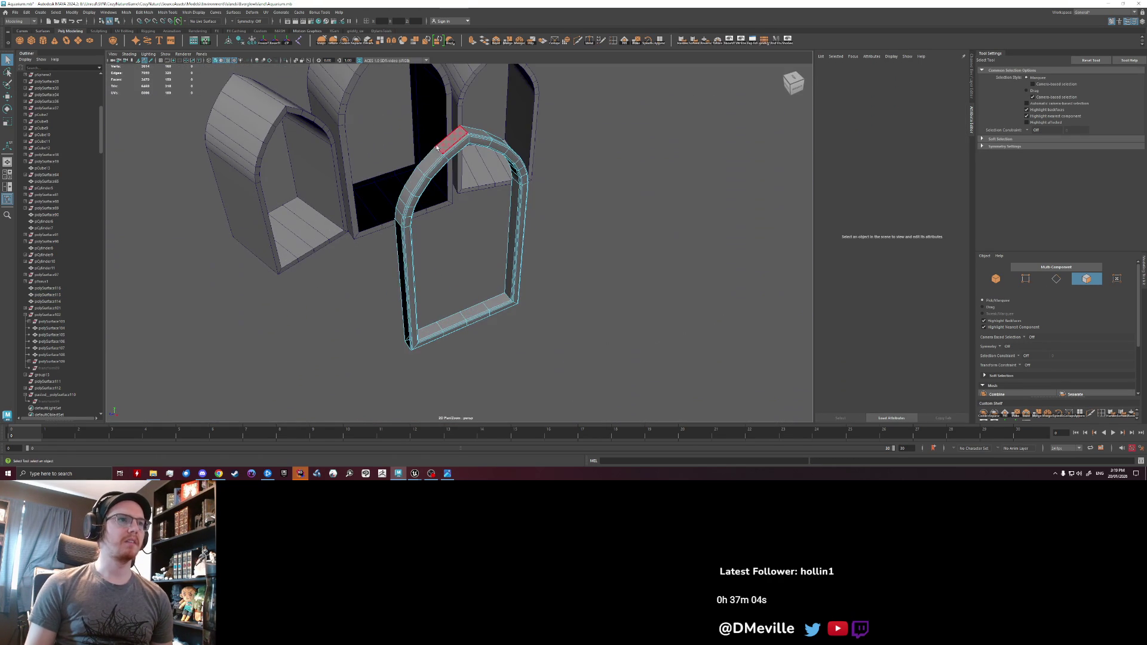
- Restore the deleted face strip and run Mesh > Cleanup on all the arch's faces
key(ctrl+z)
double_click(433, 160)
key(space)
click(367, 172)
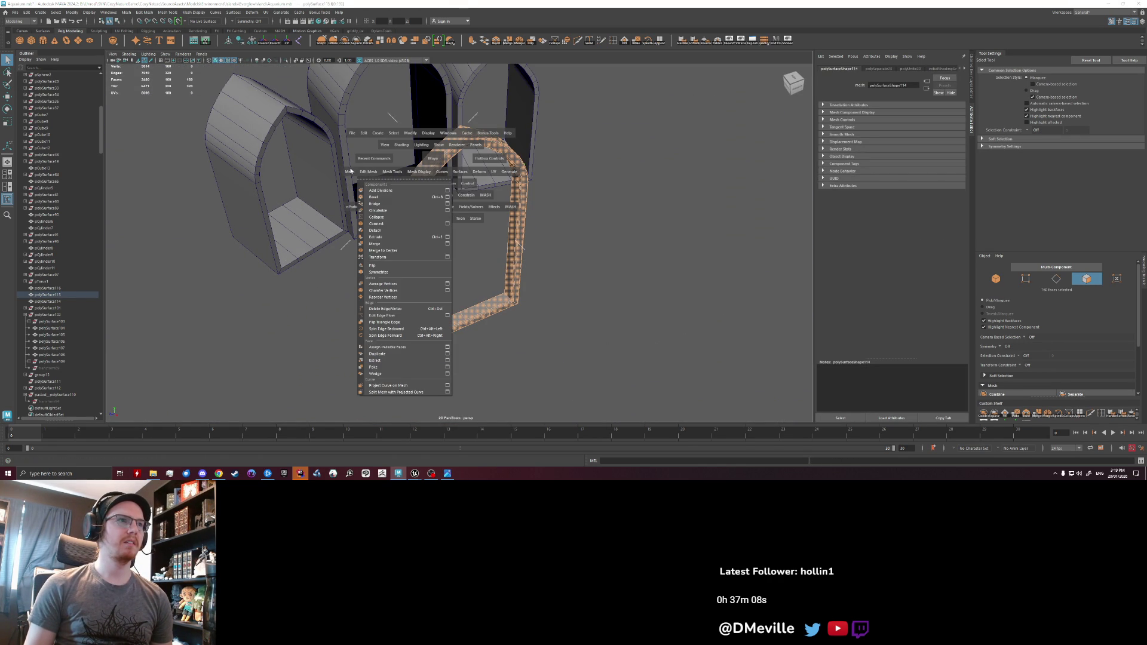
click(350, 172)
click(370, 327)
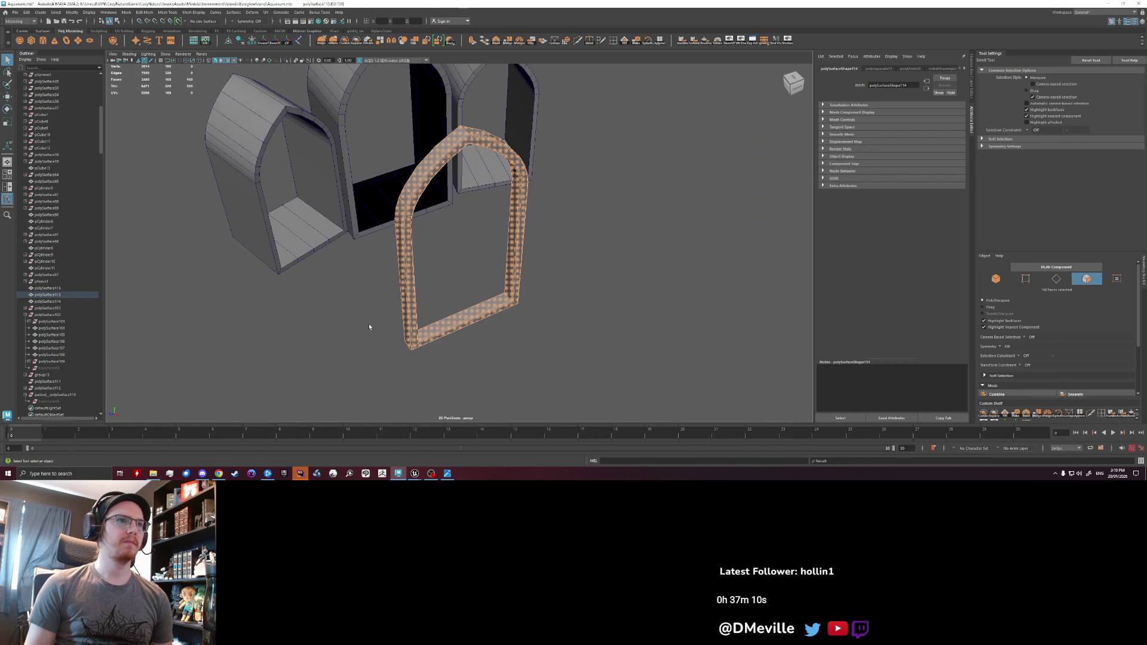
- Clear the selection, turn to face the wall, and return to whole-object selection
click(386, 253)
scroll(386, 253, down, 5)
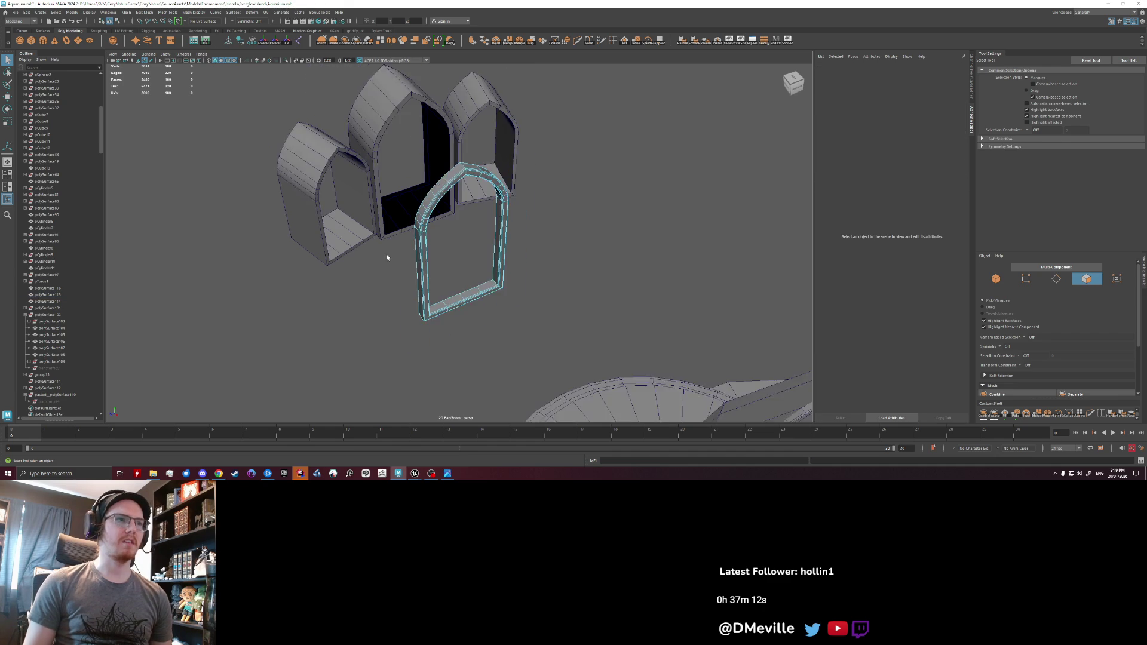
alt+drag(403, 279, 448, 245)
click(448, 245)
scroll(449, 245, up, 3)
scroll(472, 206, down, 3)
key(F8)
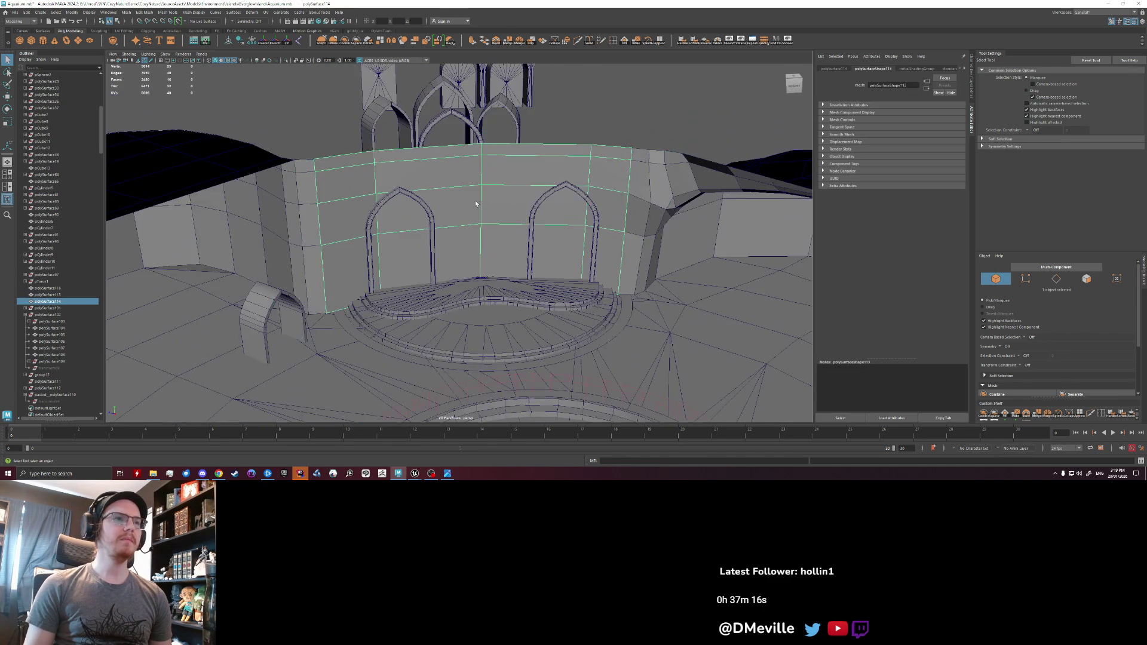
- Delete an upper wall face as a test, then undo back to the earlier selection
key(w)
right_drag(471, 224, 465, 227)
click(424, 257)
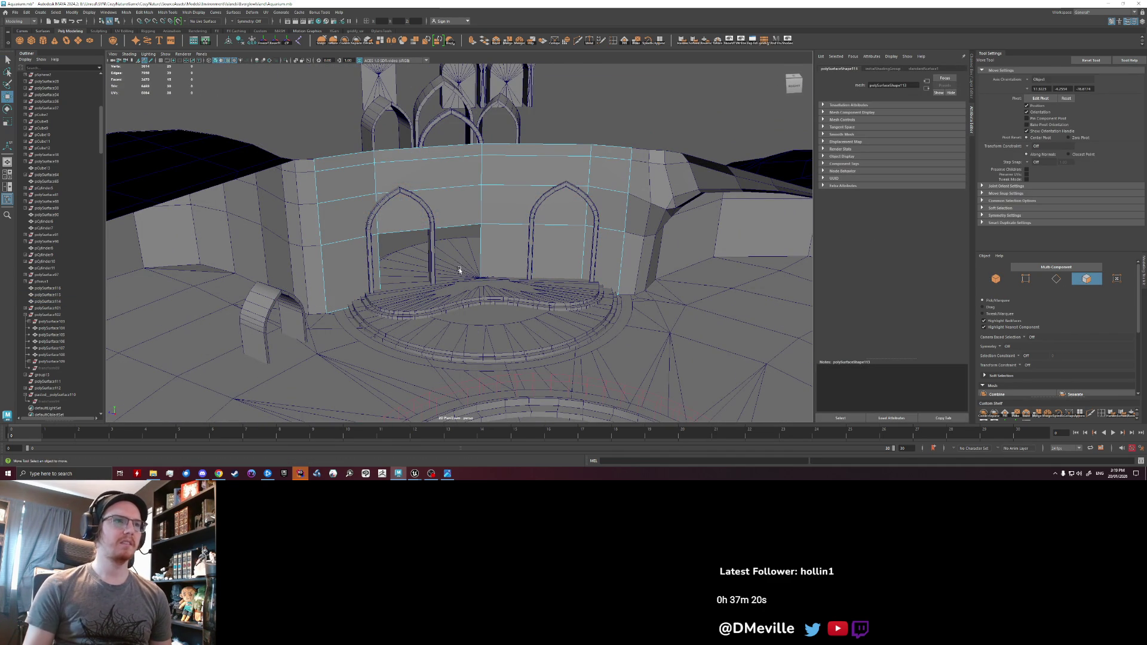
click(459, 191)
key(Delete)
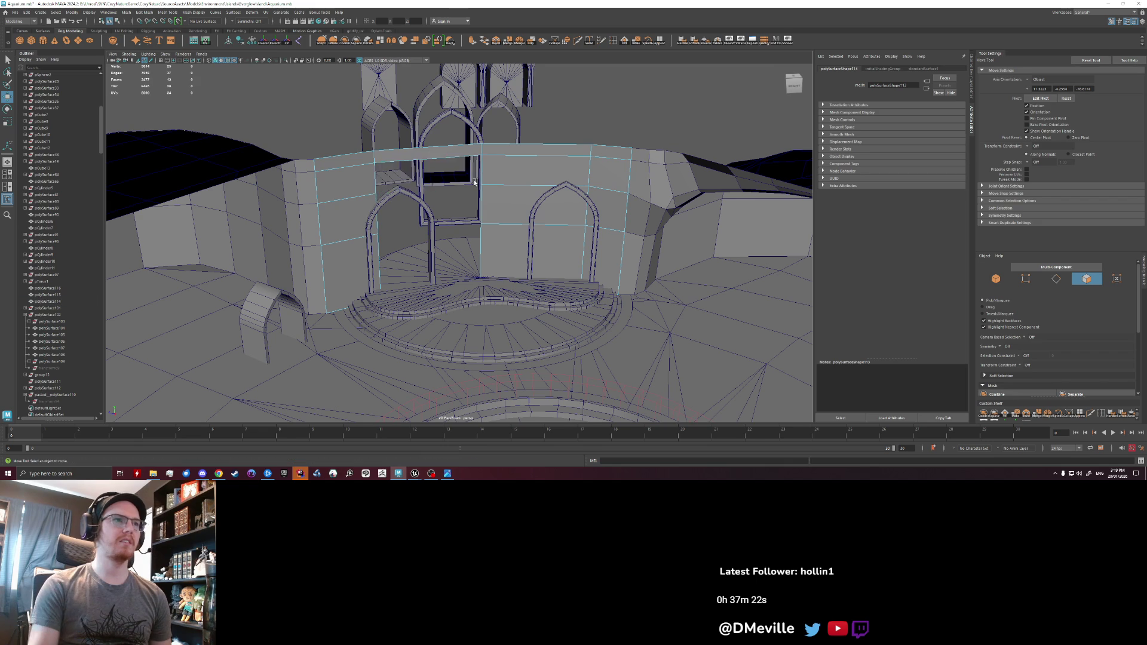
key(ctrl+z)
key(F8)
key(f)
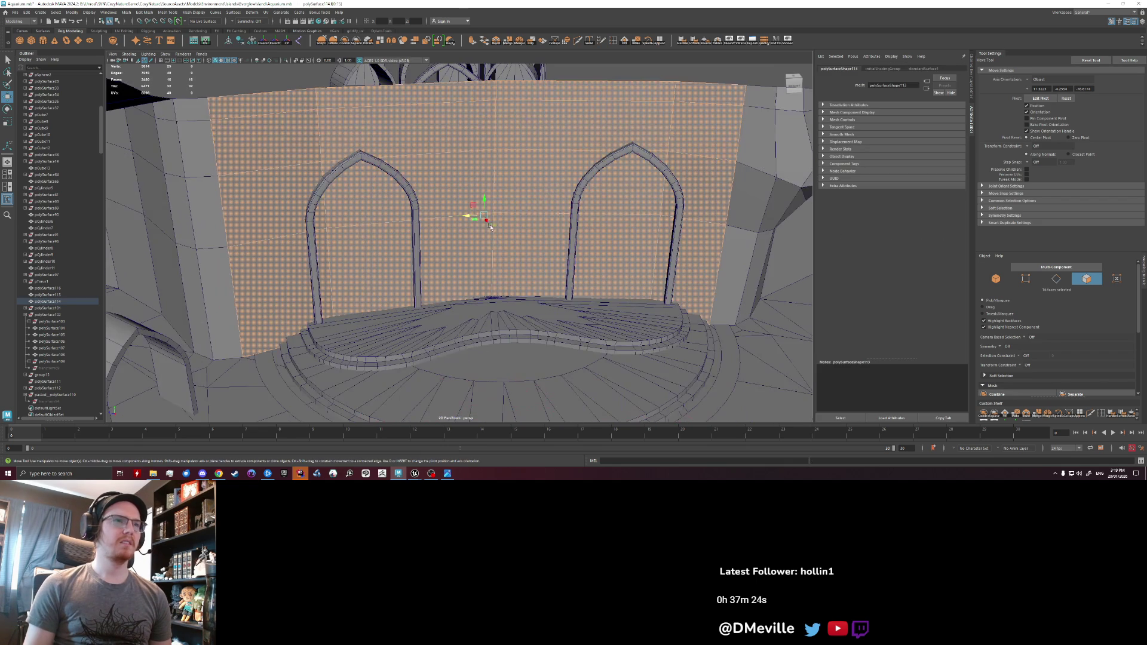
key(ctrl+z)
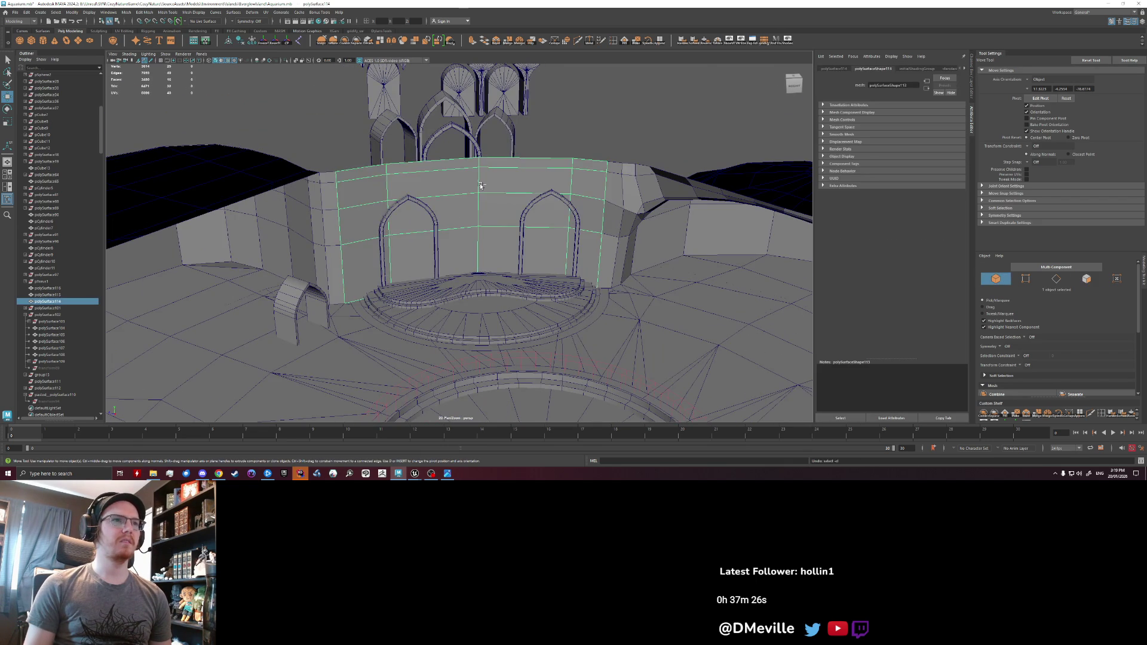
key(F11)
key(ctrl+z)
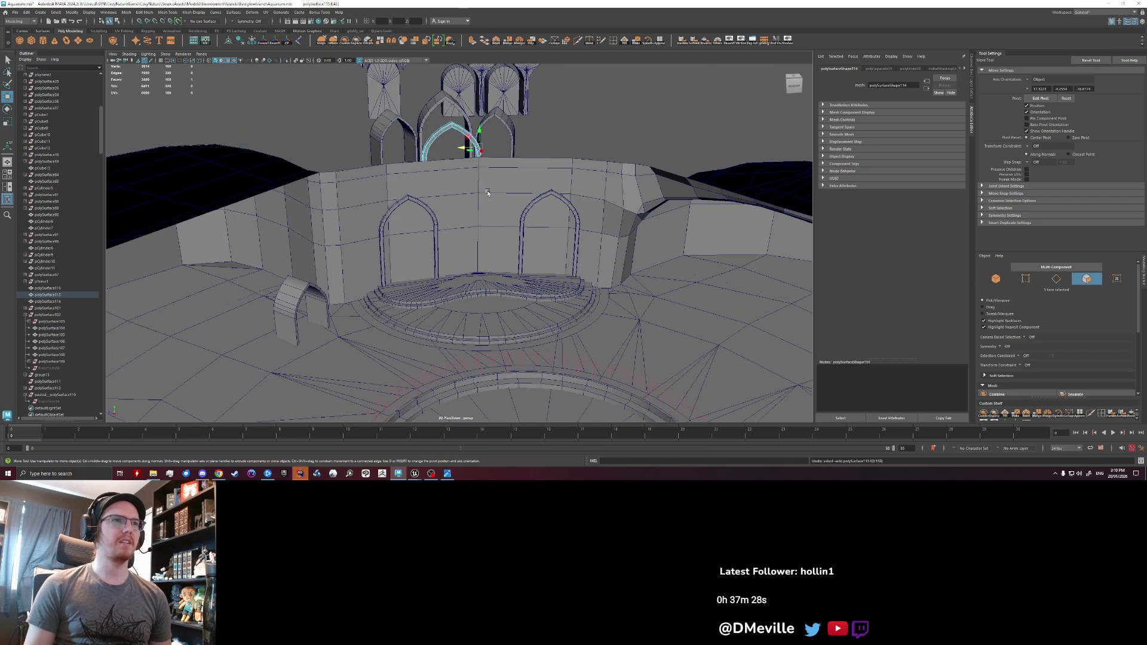
key(ctrl+z)
key(ctrl+z)
key(ctrl+z)
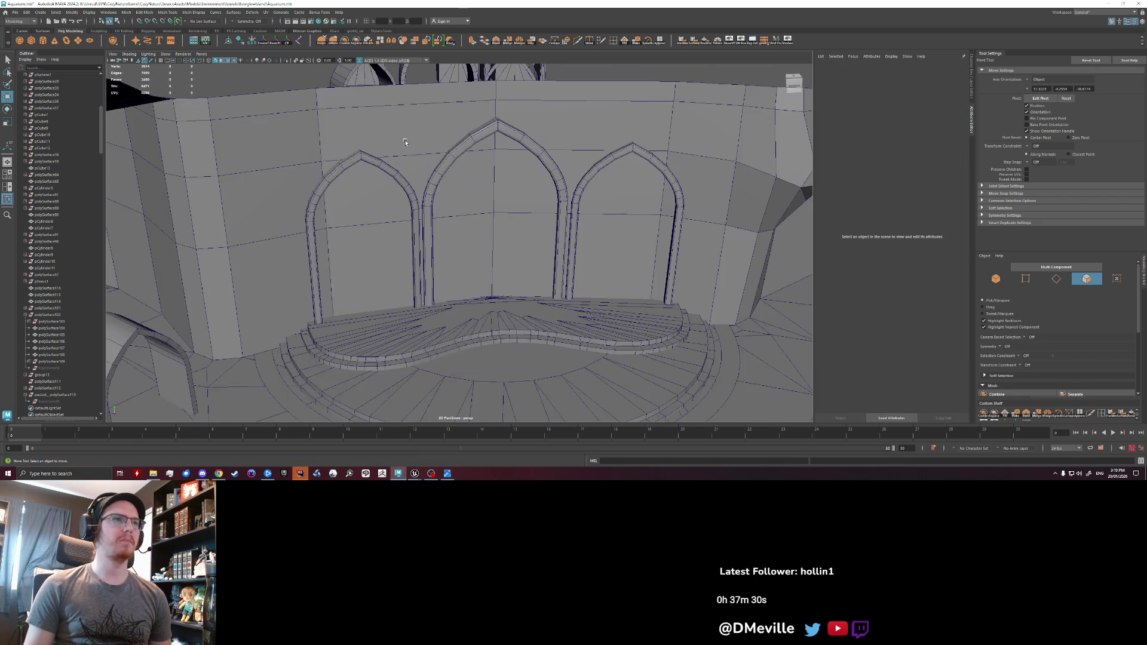
- Create a polygon cube, scale it into a large box and move it over the wall's centre
click(33, 42)
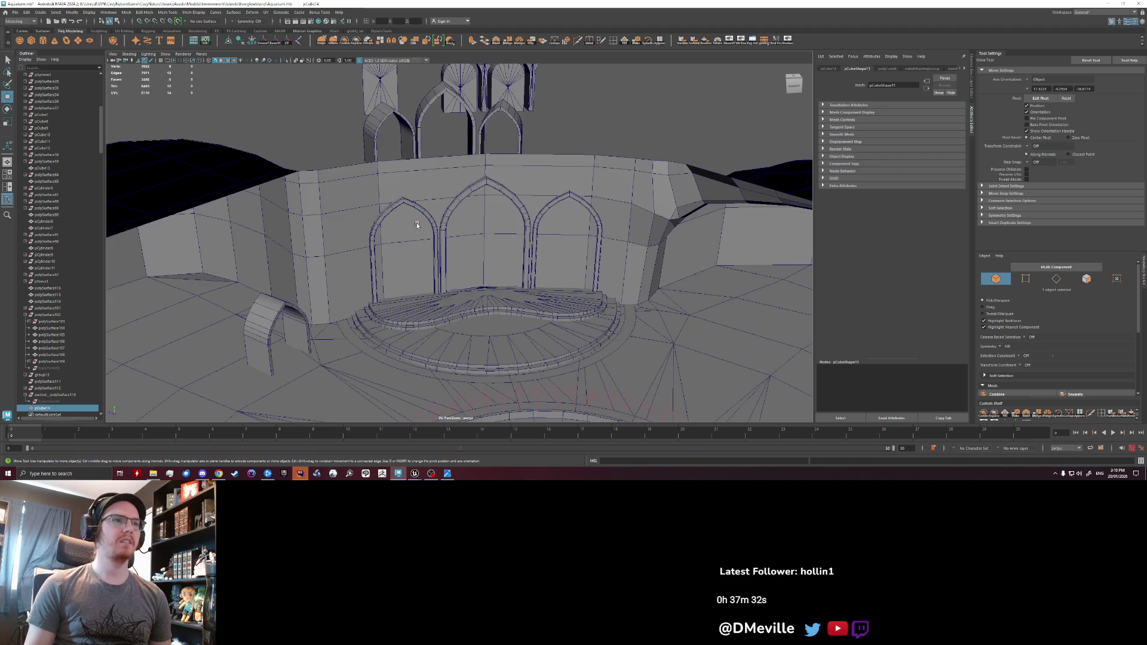
scroll(517, 274, down, 6)
key(r)
mouse_move(521, 140)
mouse_down()
mouse_move(751, 146)
mouse_move(597, 140)
mouse_up()
key(w)
mouse_move(532, 153)
mouse_down()
mouse_move(532, 330)
mouse_move(462, 187)
mouse_move(456, 205)
mouse_up()
scroll(356, 149, up, 3)
shift+click(355, 150)
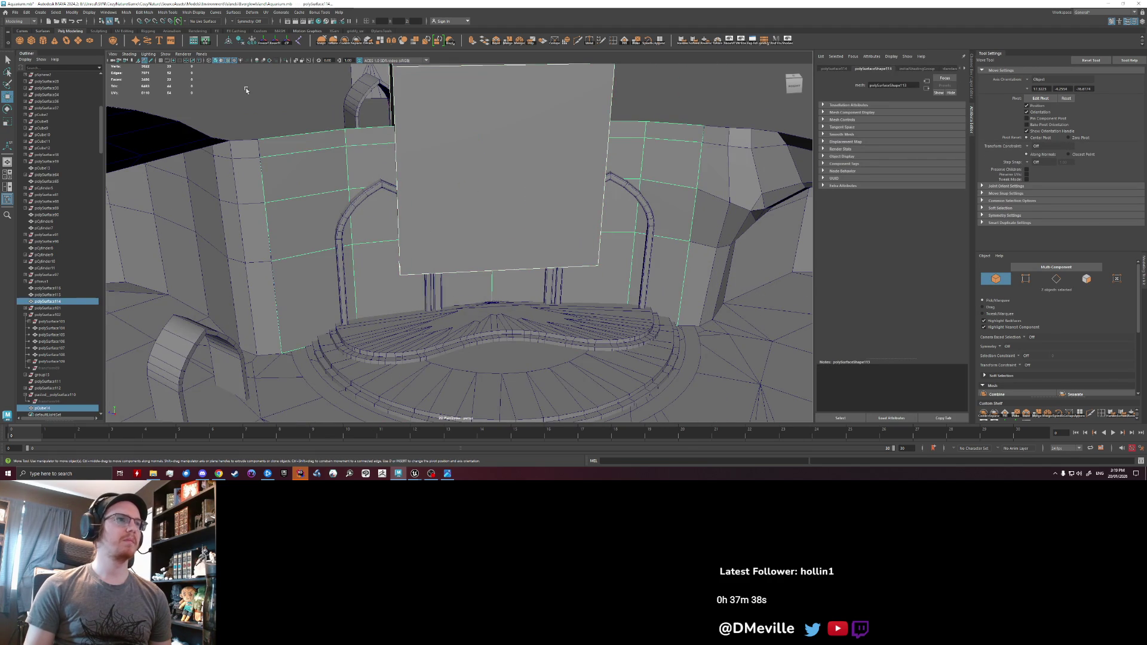
- Apply a Mesh > Booleans > Difference between the cube and the wall, then undo it
click(108, 12)
mouse_move(88, 12)
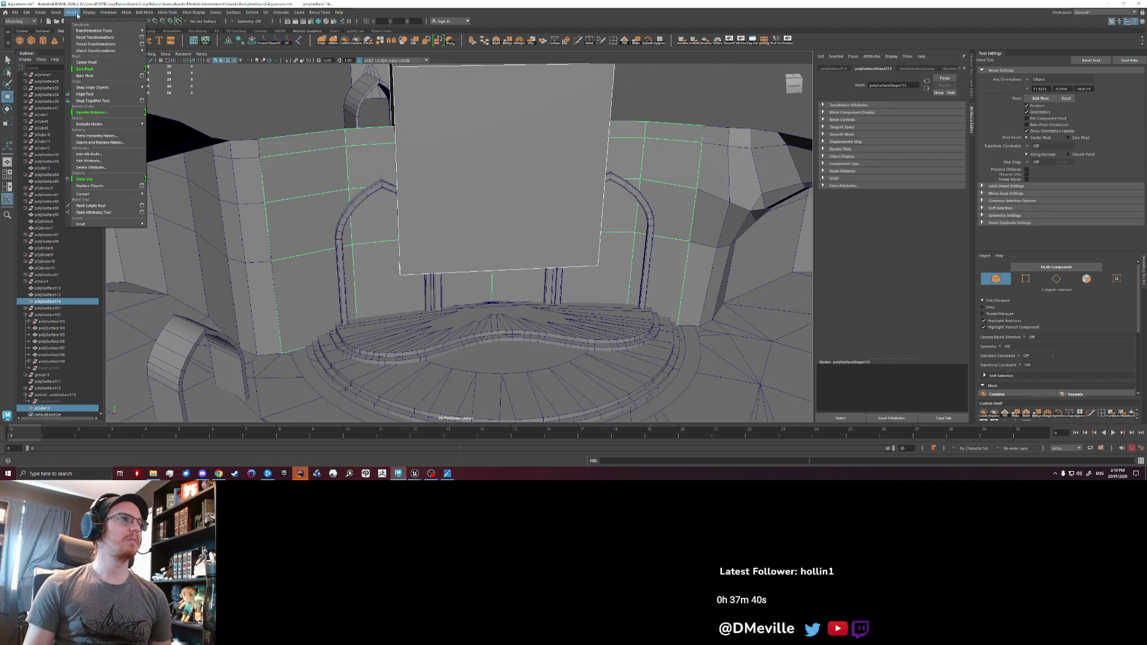
click(126, 12)
mouse_move(156, 30)
click(217, 37)
alt+drag(316, 155, 268, 158)
key(ctrl+z)
click(151, 12)
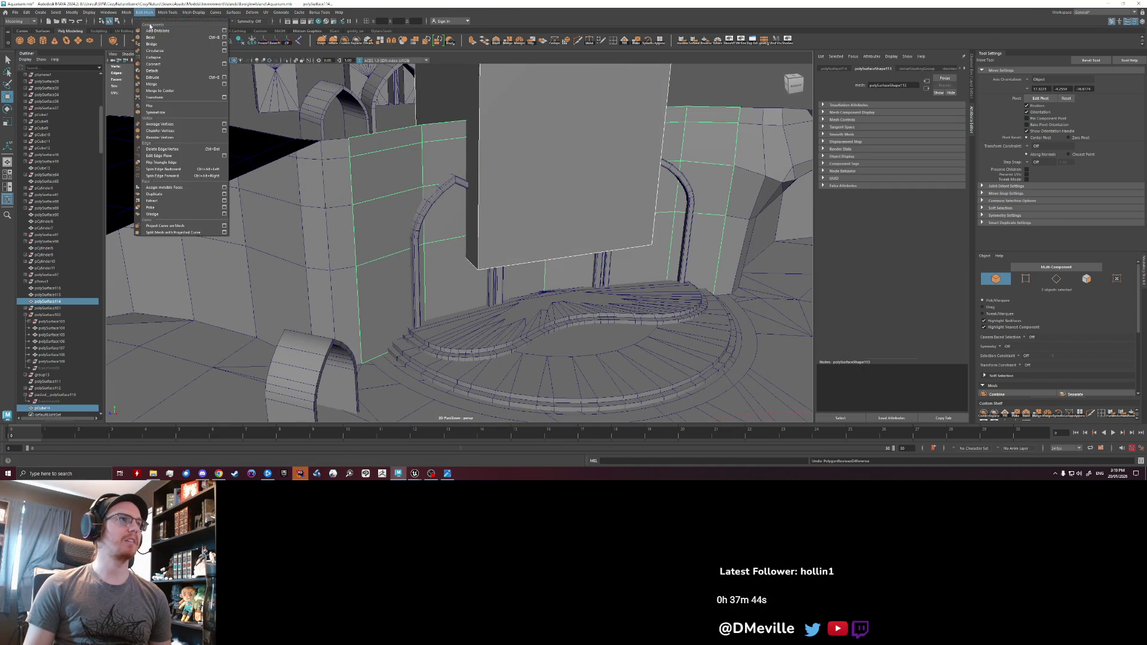
mouse_move(126, 12)
mouse_move(156, 30)
click(216, 39)
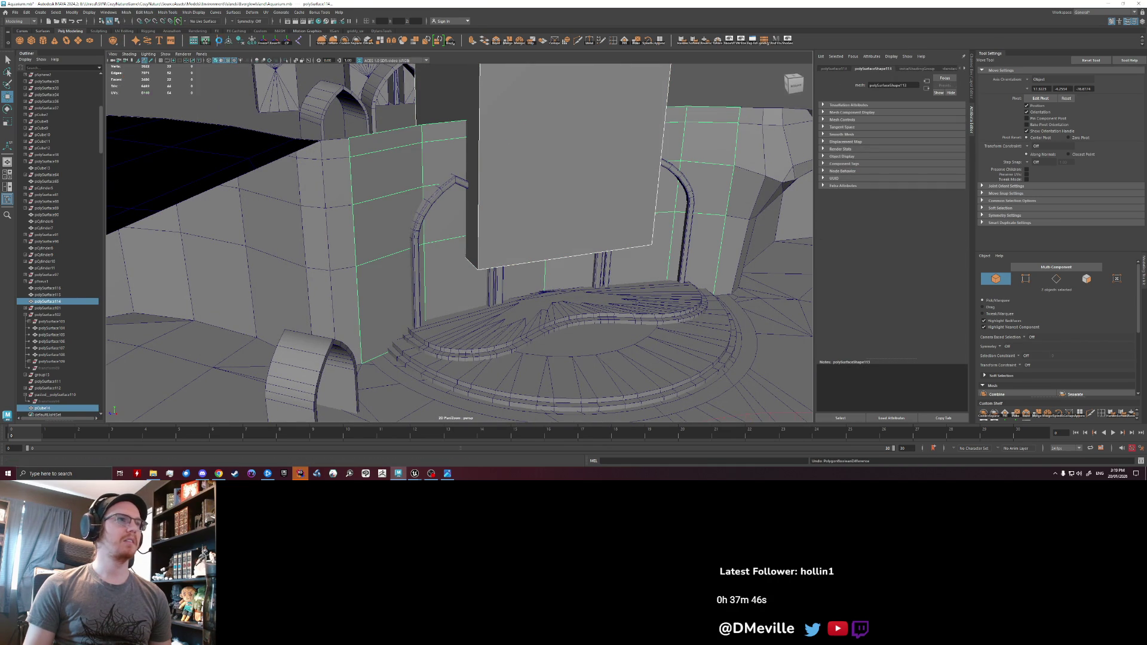
alt+drag(498, 170, 466, 203)
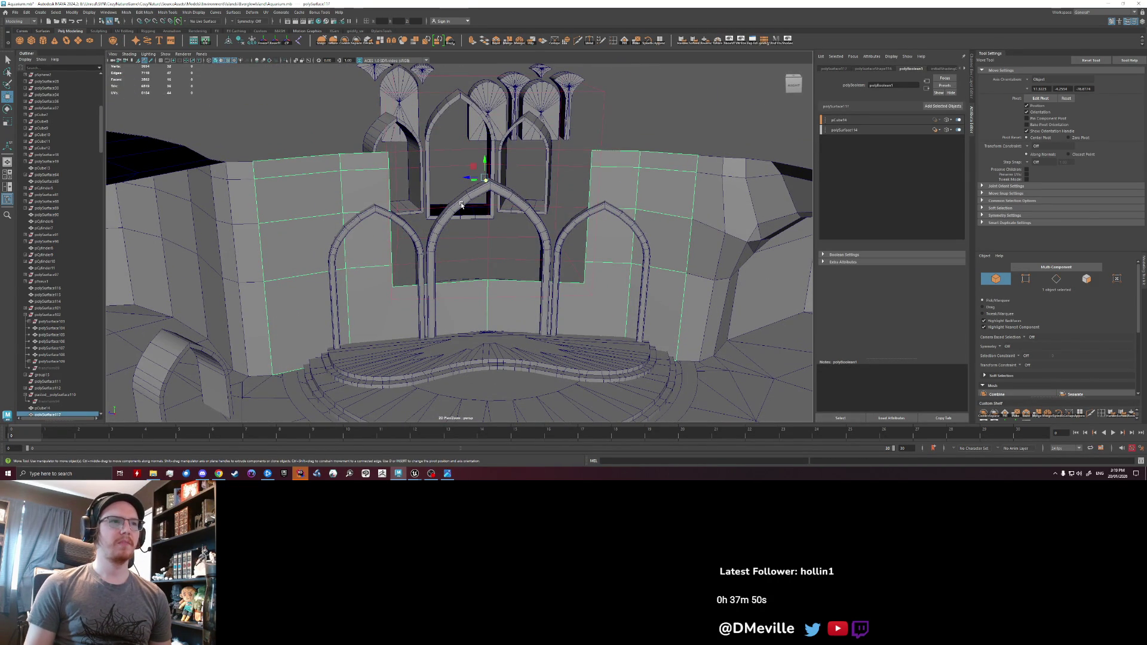
key(ctrl+z)
- Move the cutter cube behind the arches, then select the middle arch and the cube together
click(514, 148)
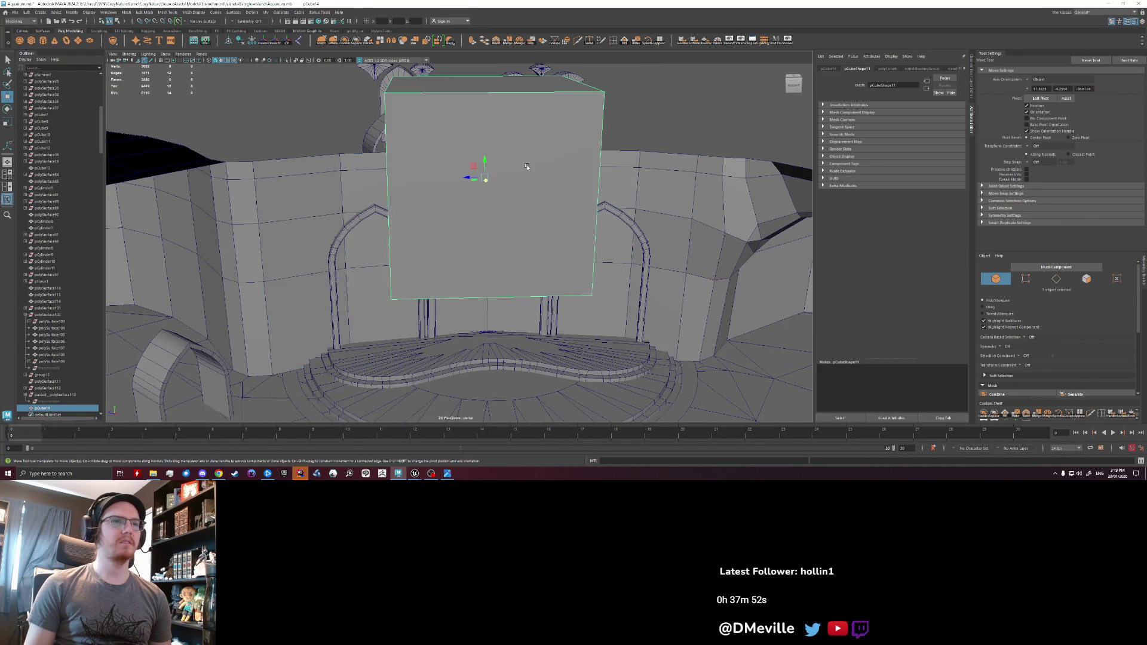
alt+drag(410, 223, 516, 269)
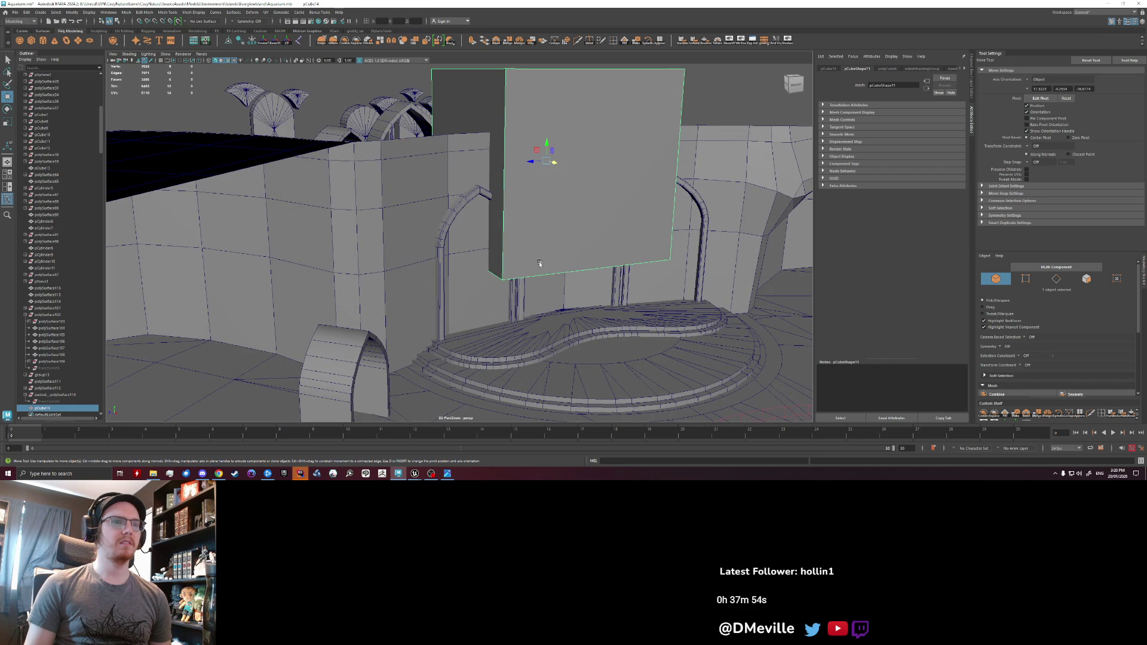
click(520, 285)
key(r)
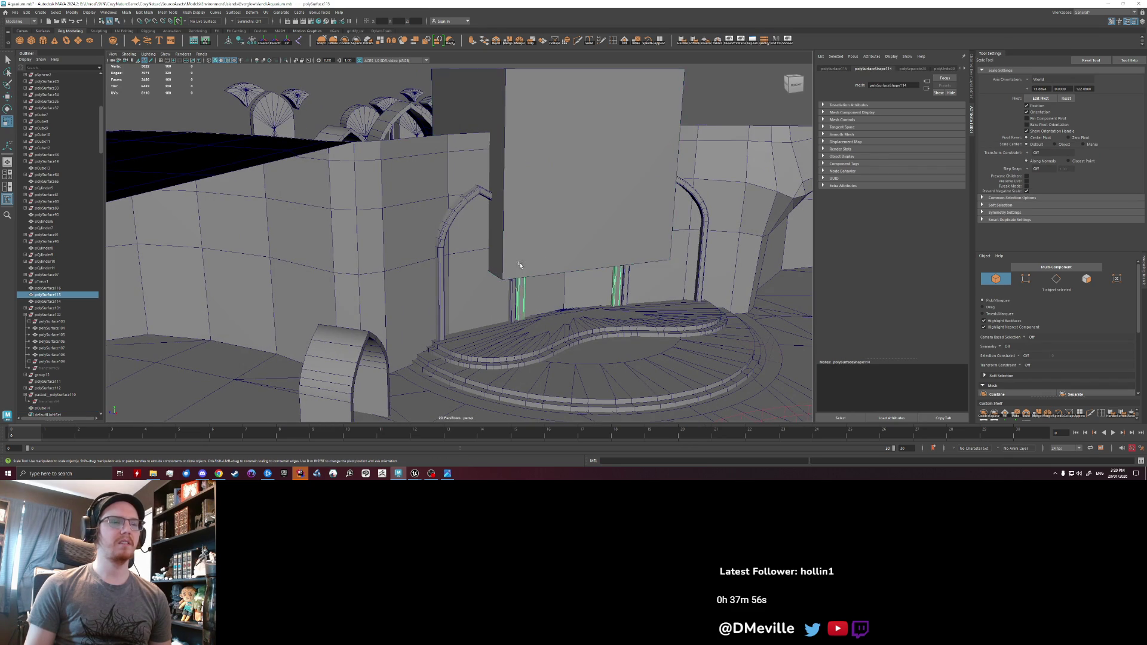
click(536, 227)
key(w)
drag(543, 177, 528, 170)
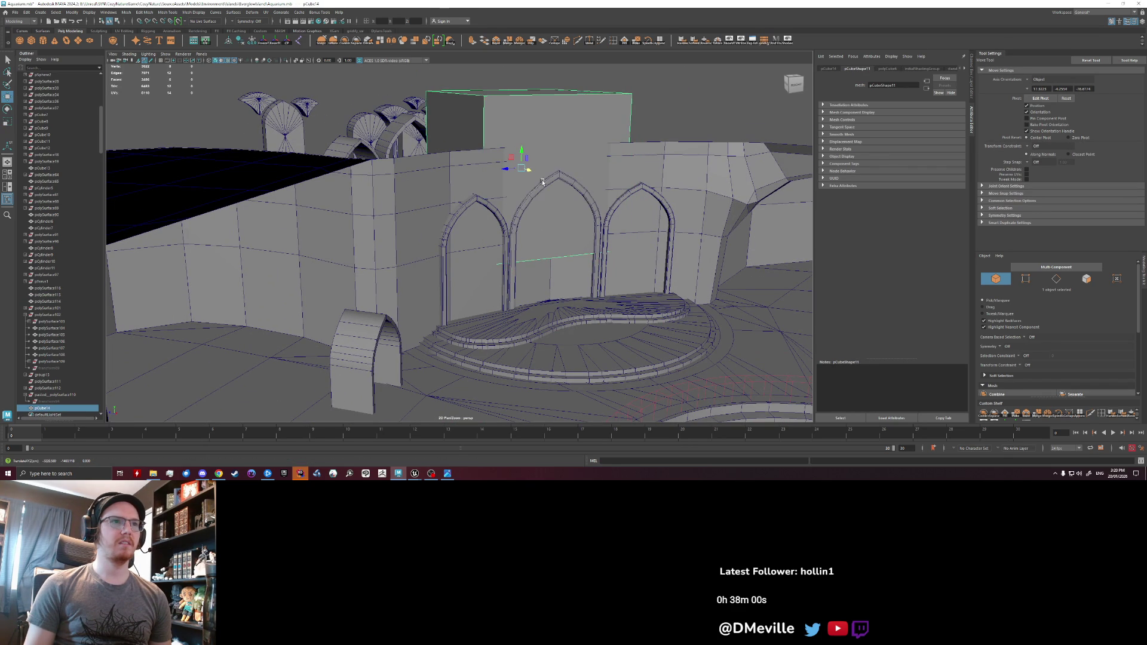
click(537, 187)
shift+click(528, 169)
click(126, 12)
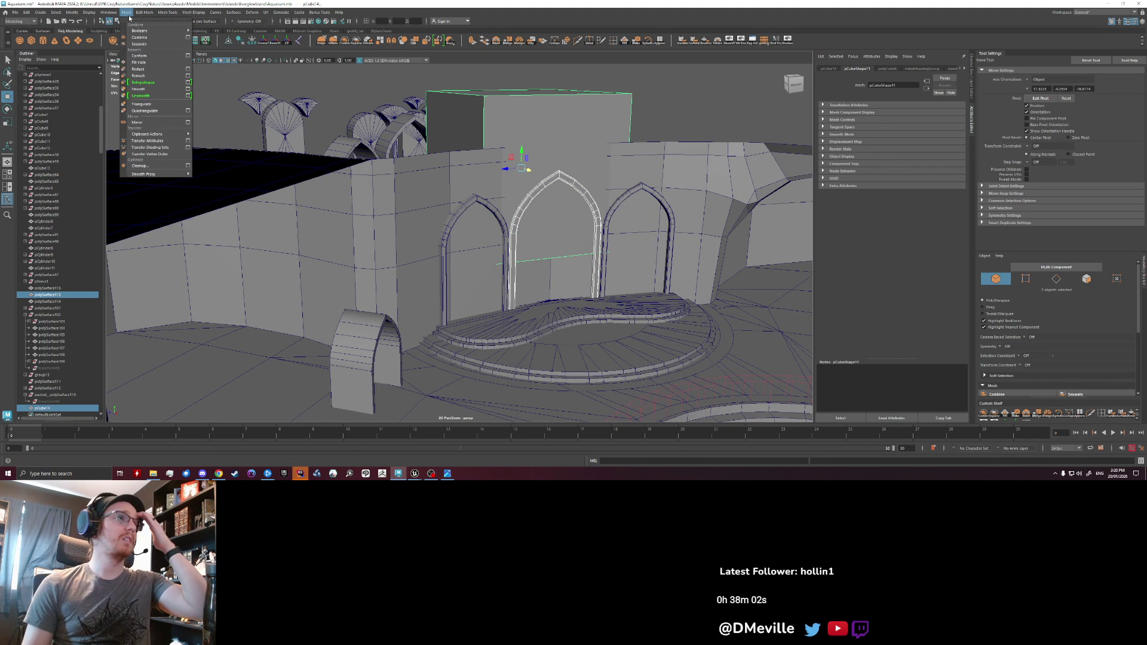
- Apply Difference to the arch and cube, then select the middle arch together with the wall
mouse_move(155, 33)
click(216, 44)
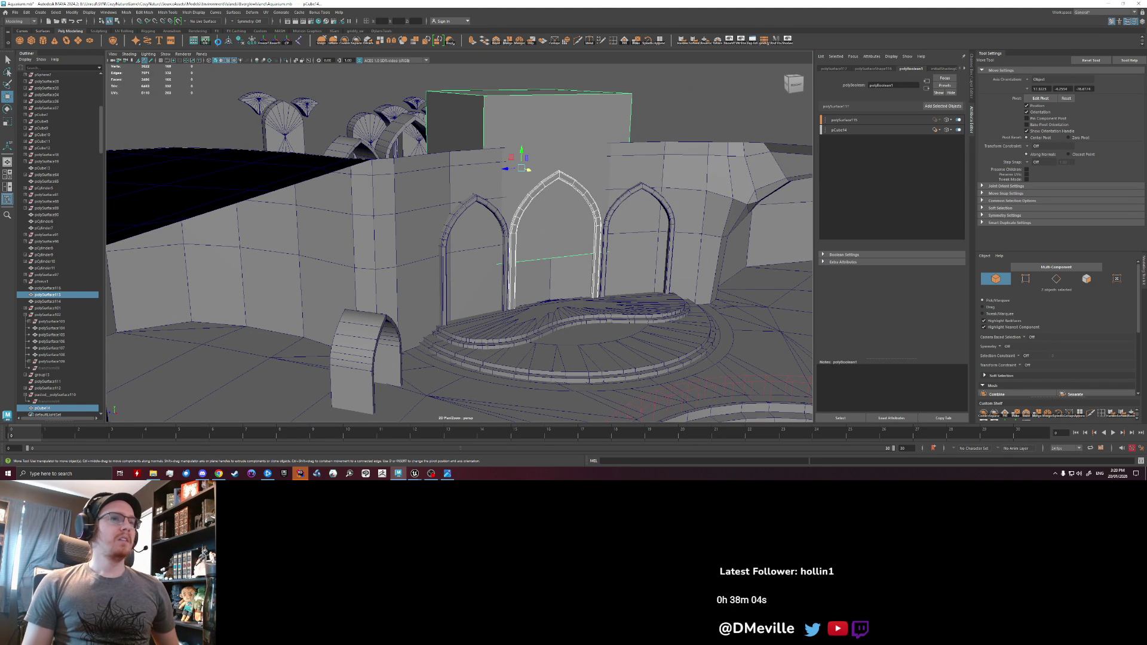
mouse_move(344, 120)
alt+mouse_down()
mouse_move(383, 108)
mouse_move(379, 95)
alt+mouse_up()
scroll(419, 179, up, 5)
alt+drag(454, 197, 487, 205)
scroll(488, 205, down, 6)
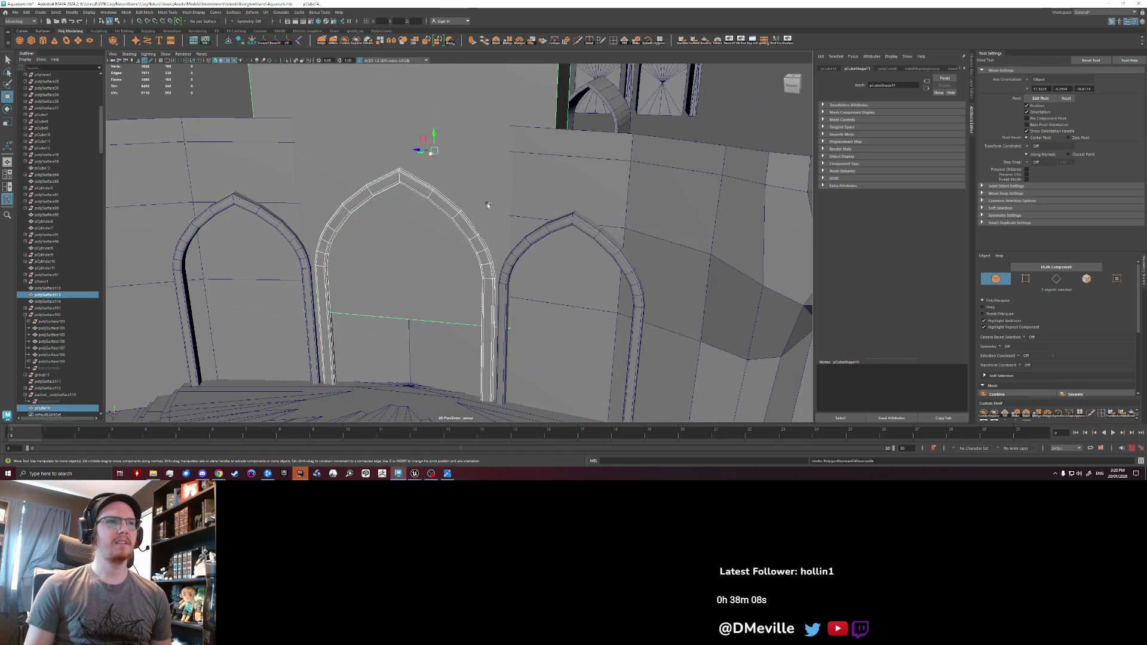
click(485, 198)
click(484, 166)
scroll(484, 165, up, 2)
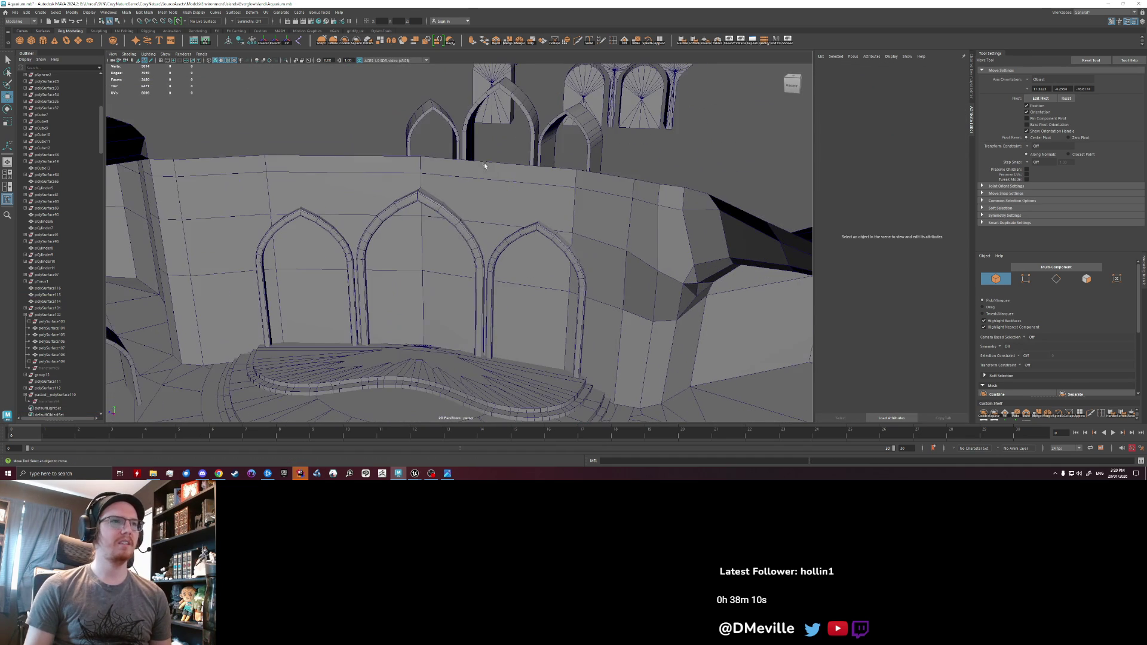
click(434, 207)
shift+click(469, 187)
mouse_move(469, 187)
alt+mouse_down()
mouse_move(404, 225)
mouse_move(420, 238)
mouse_move(492, 141)
mouse_move(384, 217)
mouse_move(425, 223)
mouse_move(558, 192)
mouse_move(361, 195)
mouse_move(367, 171)
mouse_move(325, 156)
mouse_move(415, 118)
mouse_move(417, 95)
mouse_move(370, 56)
mouse_move(463, 225)
mouse_move(330, 153)
mouse_move(387, 167)
mouse_move(239, 233)
mouse_move(478, 233)
mouse_move(447, 242)
alt+mouse_up()
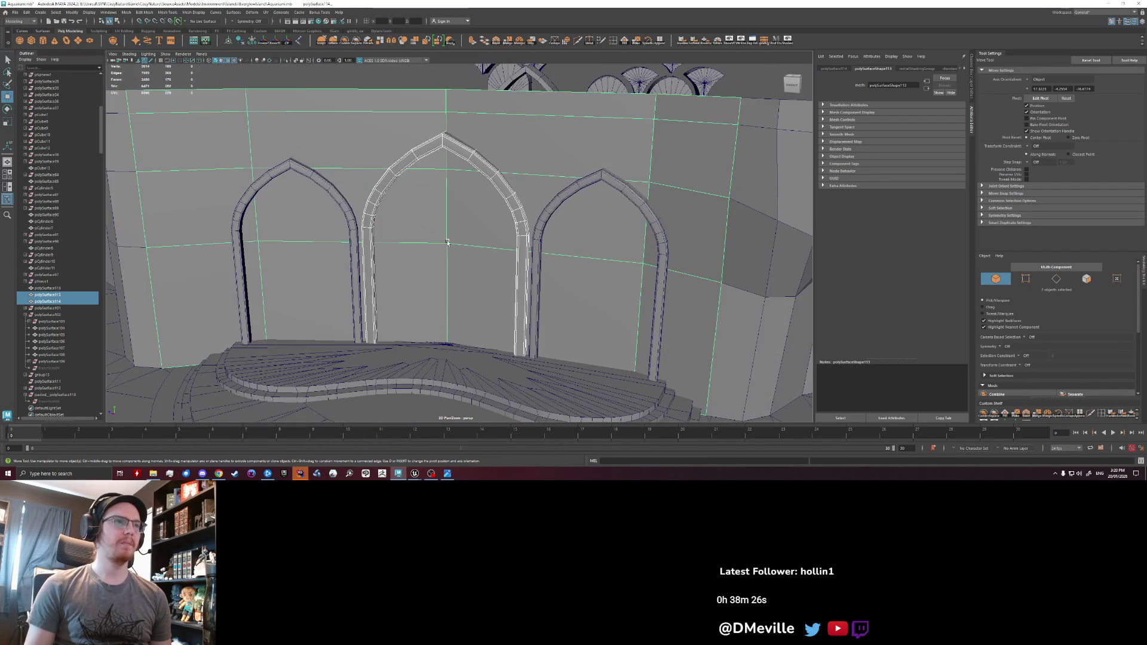
- Run a boolean Difference on arch and wall with the arch reordered above the wall, then open Save As
click(177, 21)
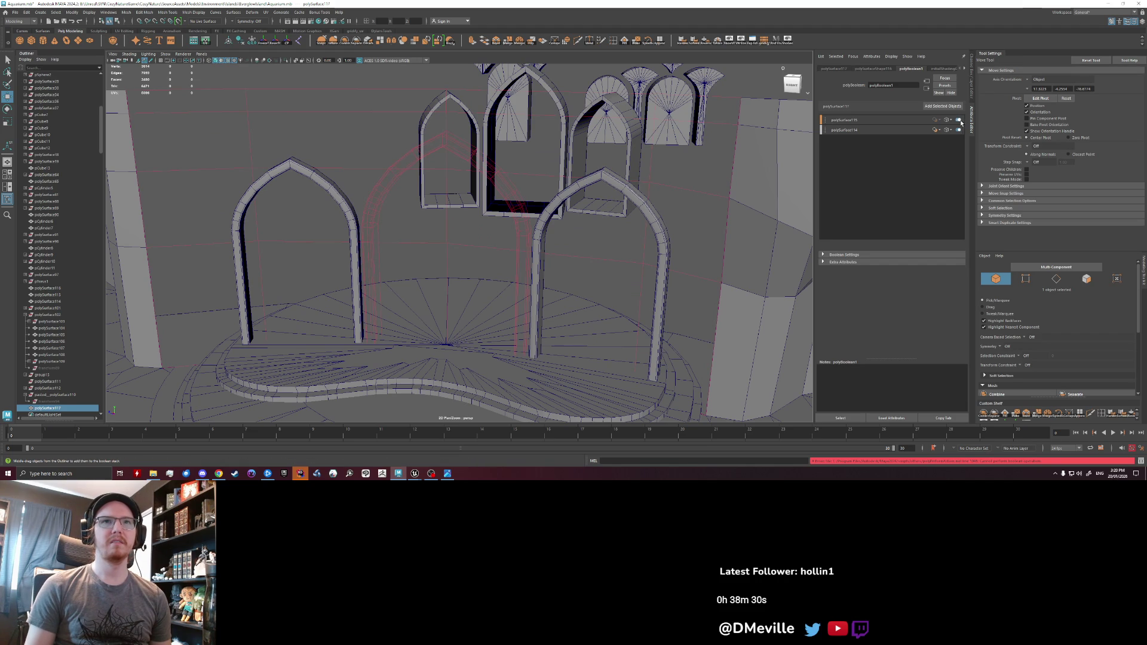
mouse_move(937, 122)
mouse_down()
mouse_move(886, 132)
mouse_move(849, 119)
mouse_up()
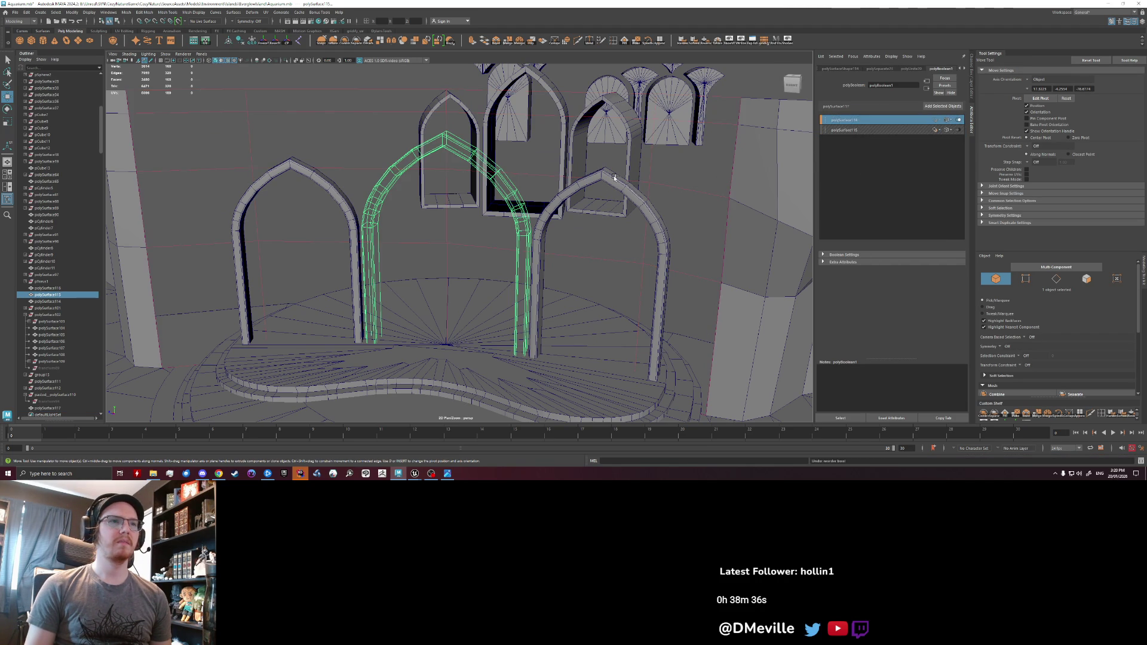
alt+drag(657, 179, 614, 177)
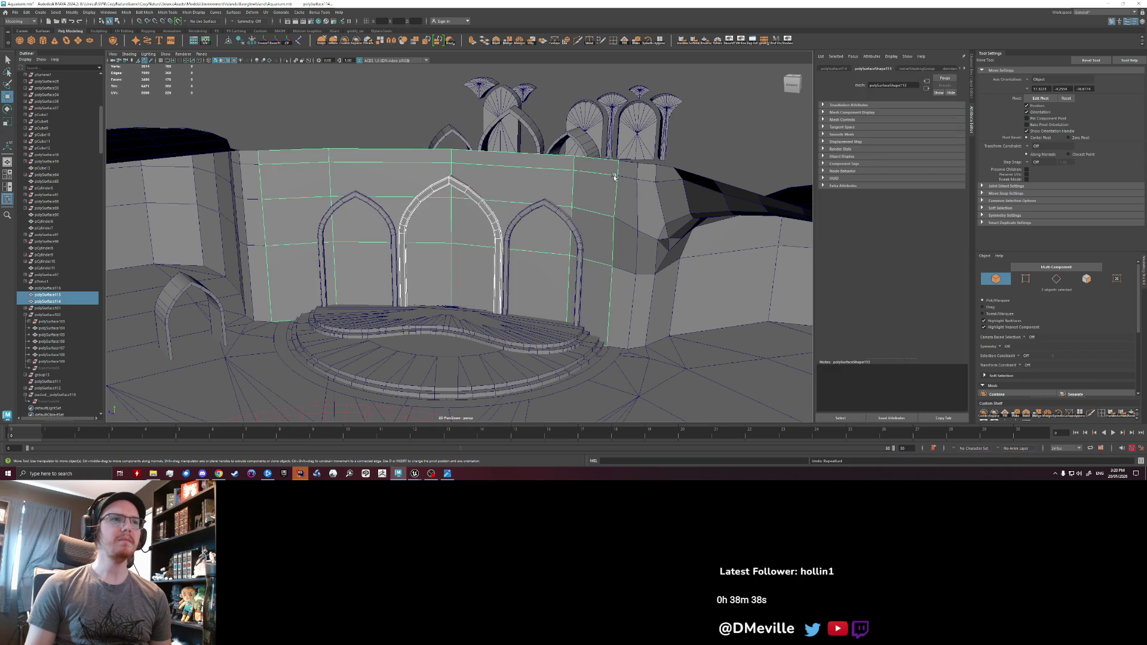
key(ctrl+shift+s)
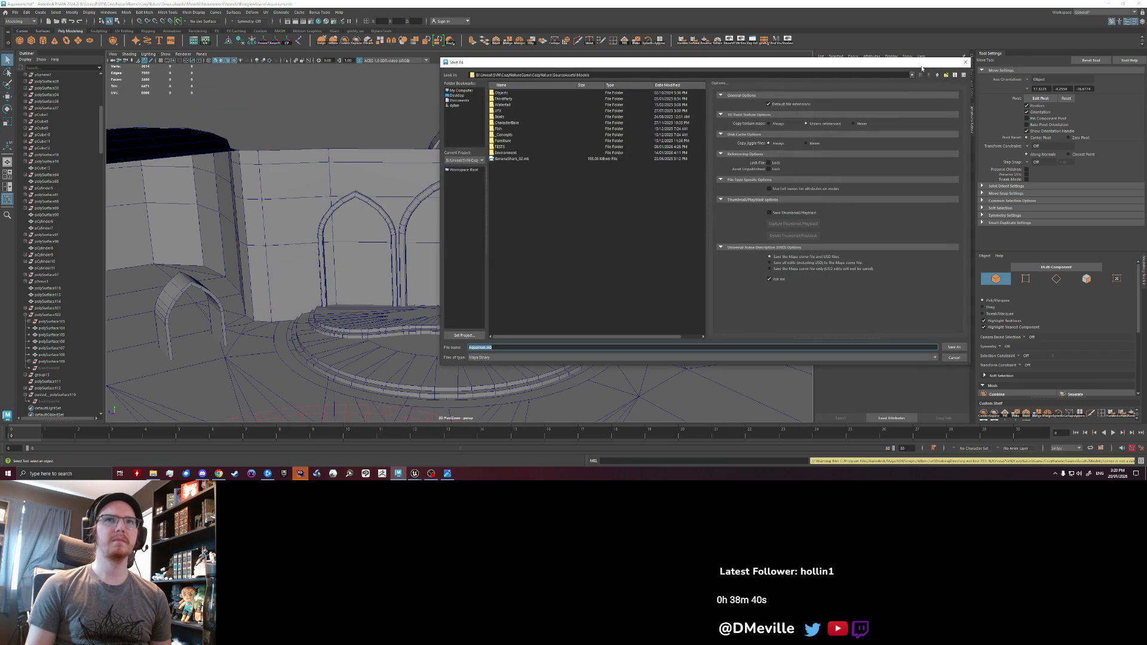
- Dismiss the Save As dialog and zoom back in on the arched wall
key(Escape)
key(w)
scroll(426, 248, up, 4)
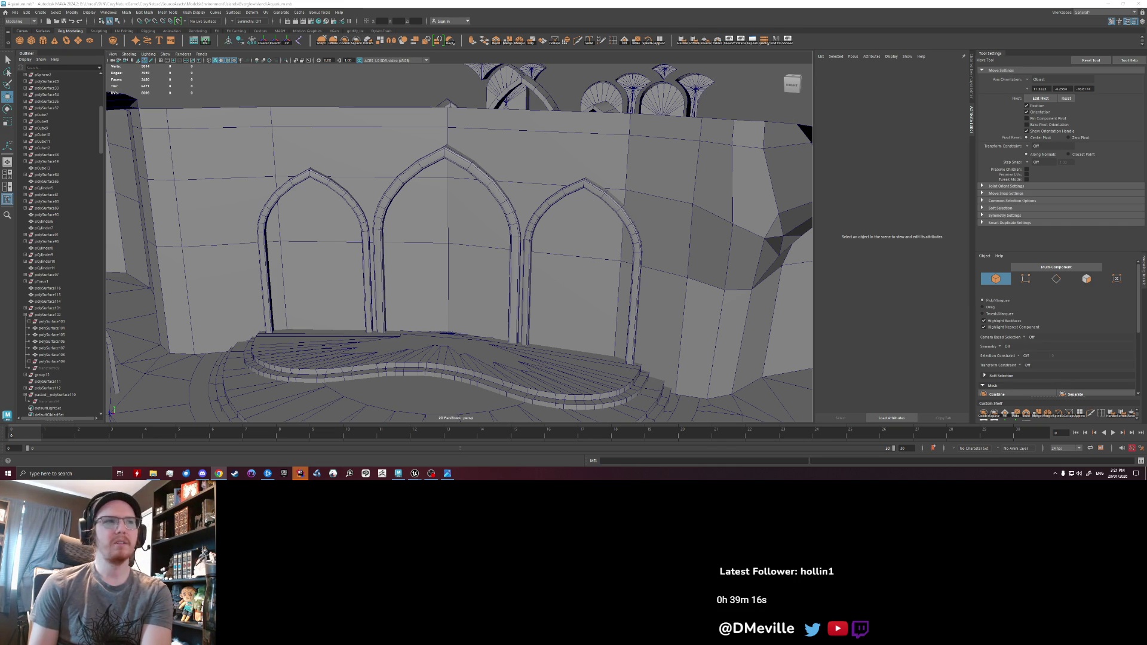
- Frame the middle arch and orbit to a frontal view of the three arches
click(515, 268)
key(f)
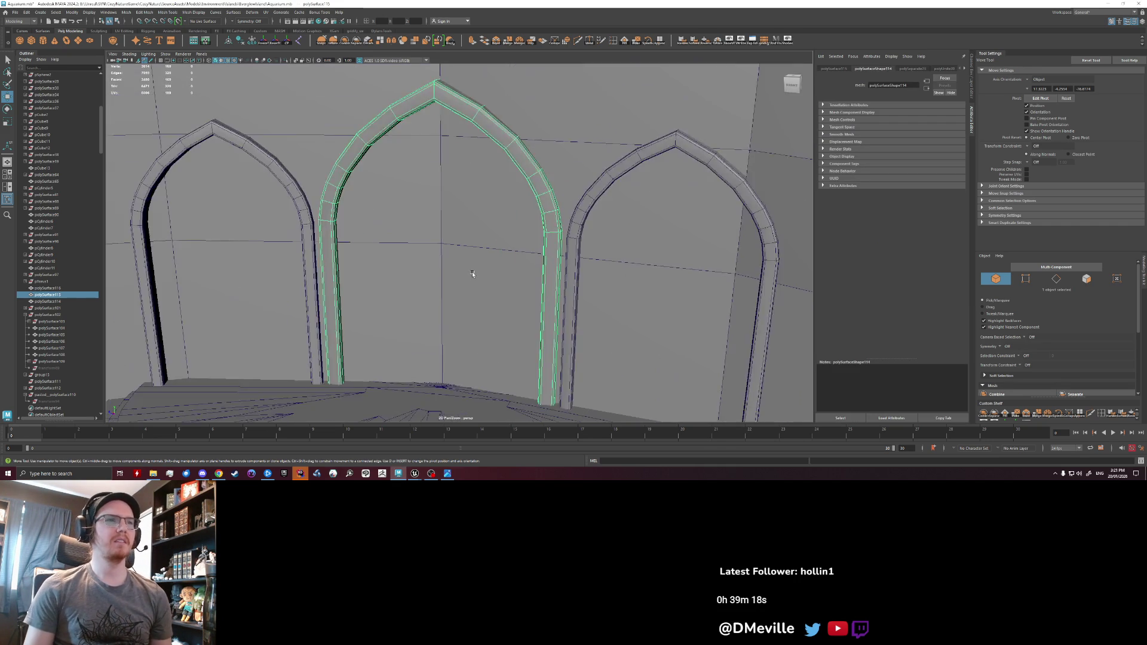
scroll(453, 280, down, 5)
mouse_move(518, 243)
alt+mouse_down()
mouse_move(397, 256)
mouse_move(439, 256)
mouse_move(418, 255)
mouse_move(485, 208)
alt+mouse_up()
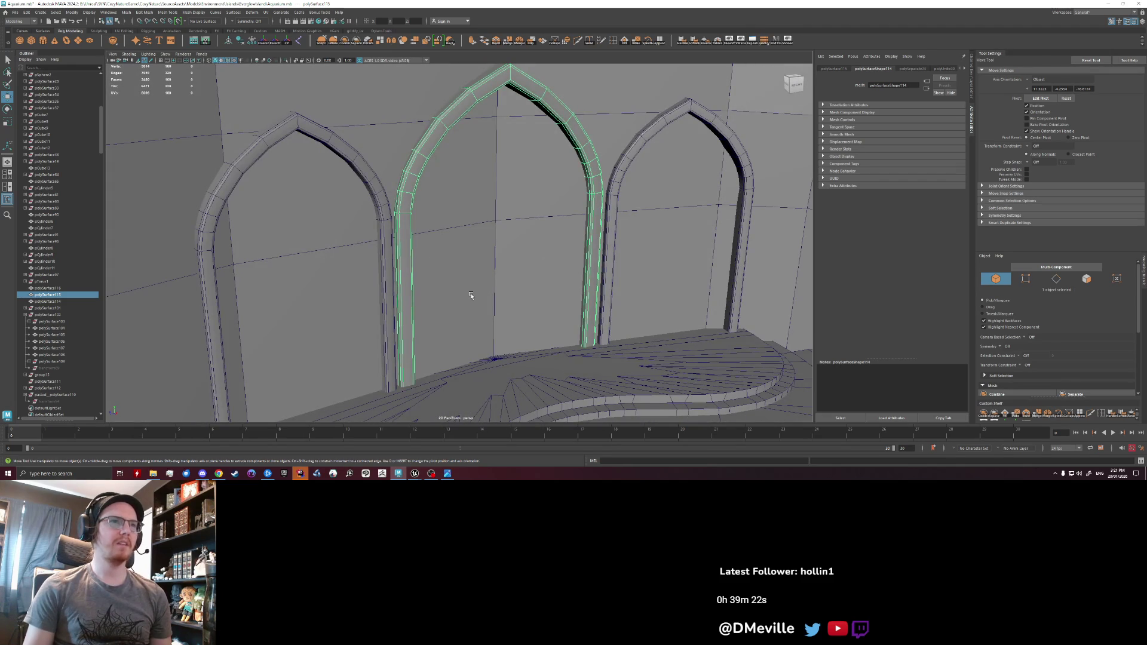
alt+drag(471, 295, 464, 278)
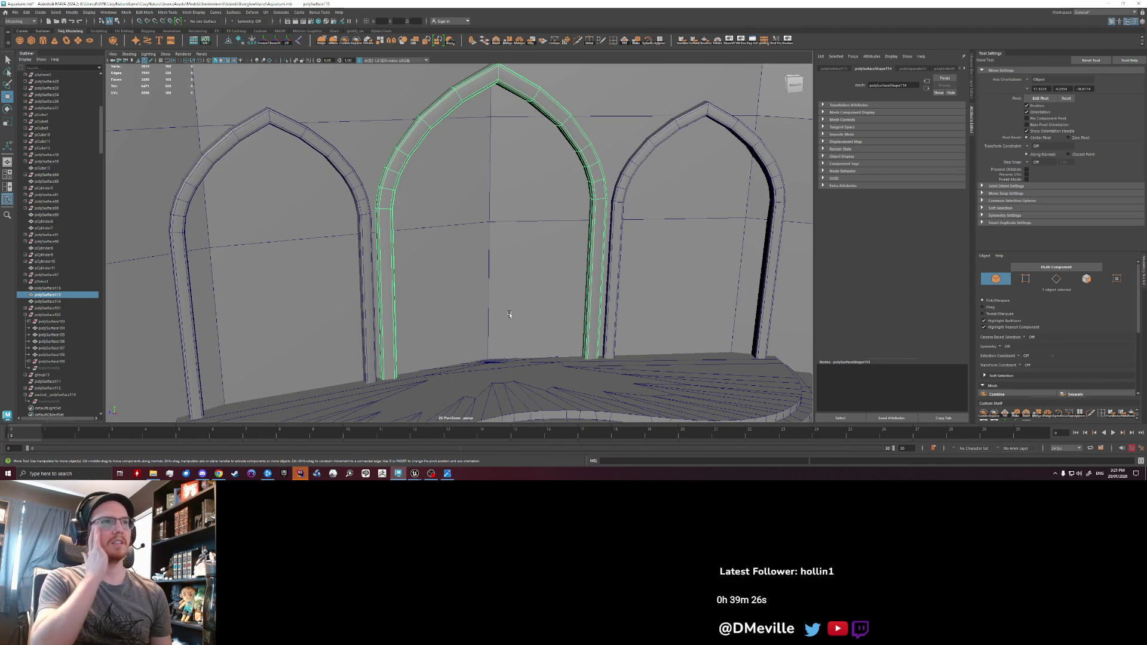
scroll(509, 313, down, 10)
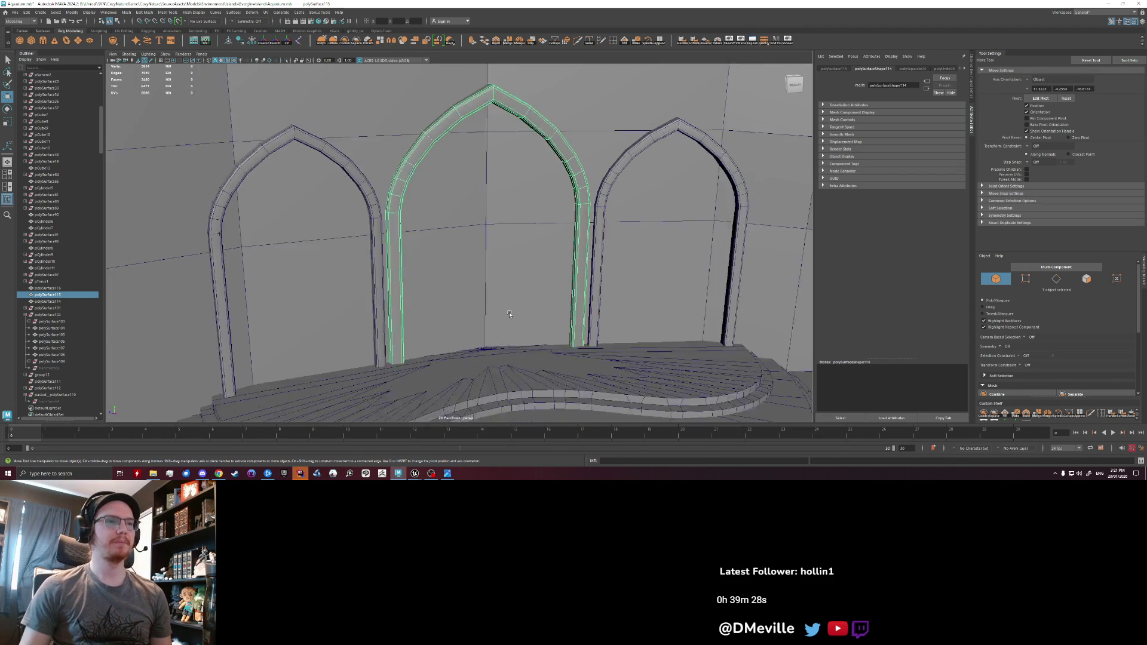
- Select the two outer arches, then drag-select the wall faces around the left arch
click(451, 275)
alt+drag(478, 274, 454, 275)
mouse_move(500, 273)
alt+mouse_down()
mouse_move(448, 277)
mouse_move(544, 234)
alt+mouse_up()
click(555, 203)
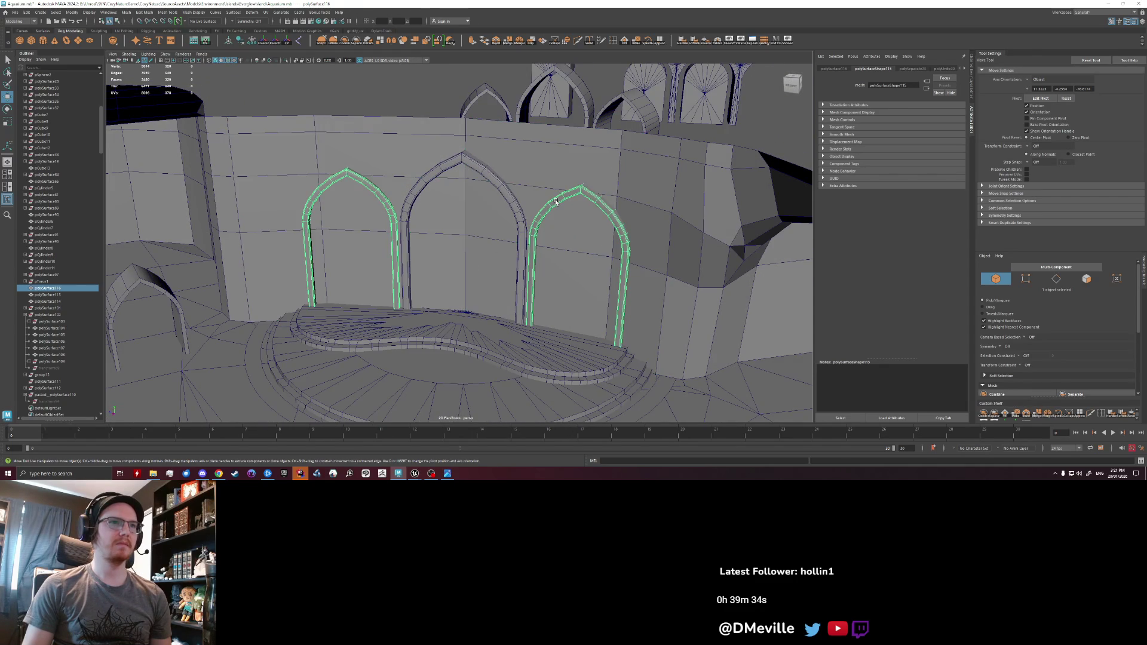
scroll(502, 233, up, 5)
scroll(413, 207, up, 2)
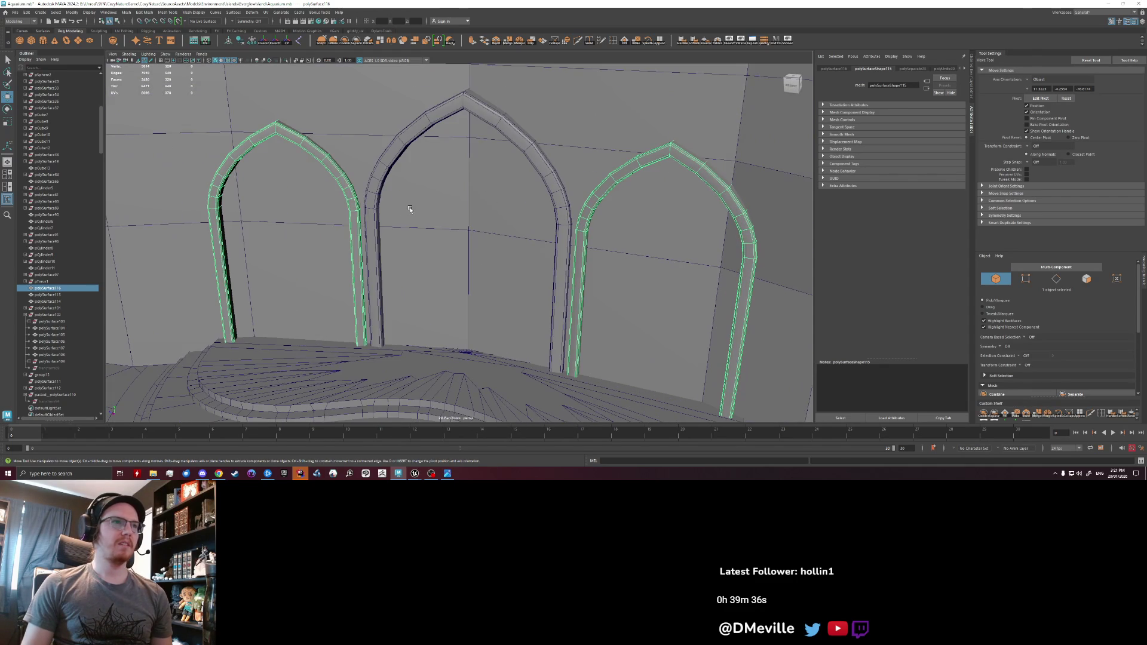
right_drag(384, 217, 377, 227)
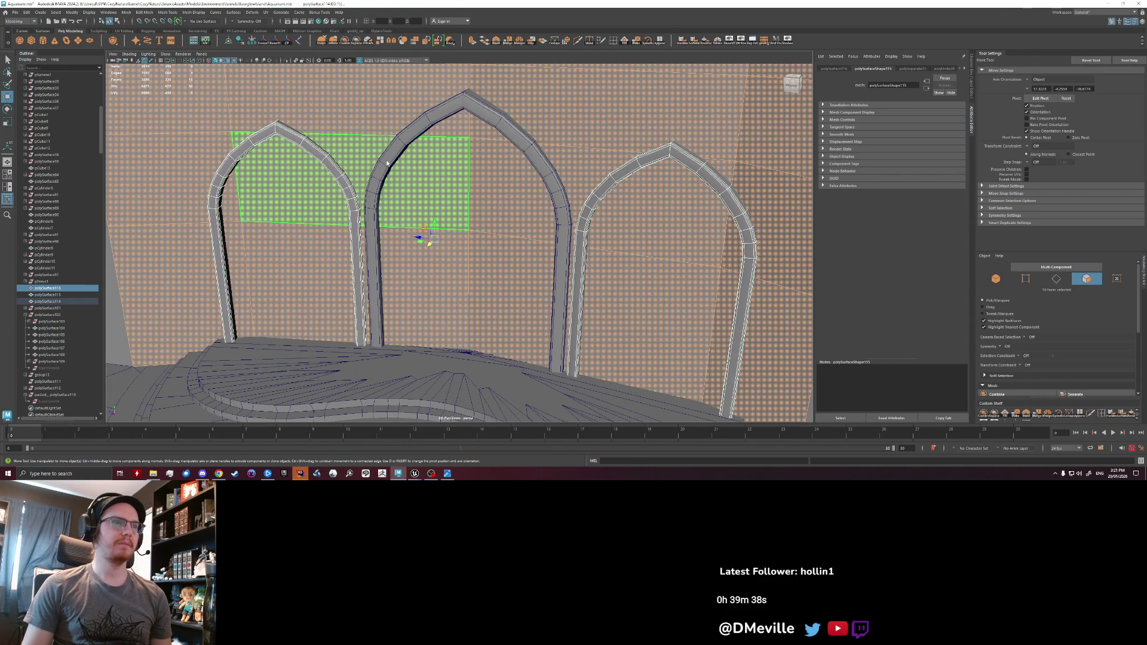
- Duplicate the middle arch with Ctrl+D and move the copy out of the wall to the right
key(F8)
scroll(425, 179, down, 5)
click(471, 241)
alt+drag(471, 240, 455, 265)
key(ctrl+d)
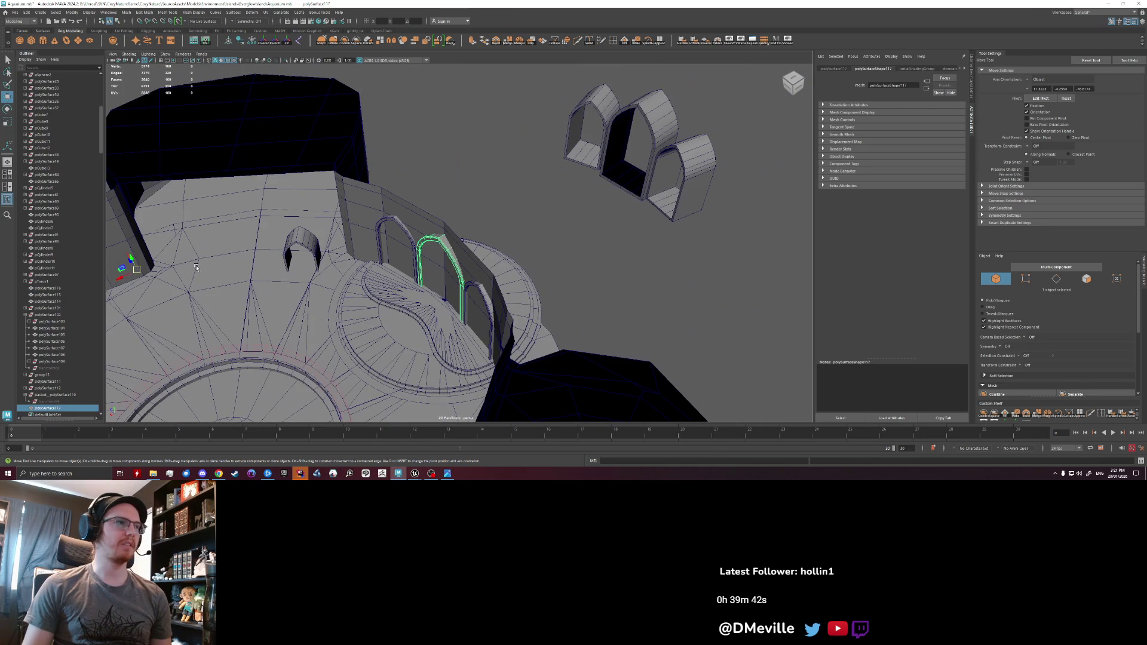
mouse_move(119, 276)
mouse_down()
mouse_move(302, 179)
mouse_move(342, 246)
mouse_move(388, 243)
mouse_up()
right_drag(384, 242, 386, 257)
- Delete the inner ring of faces on the duplicate arch
click(386, 241)
double_click(386, 240)
key(q)
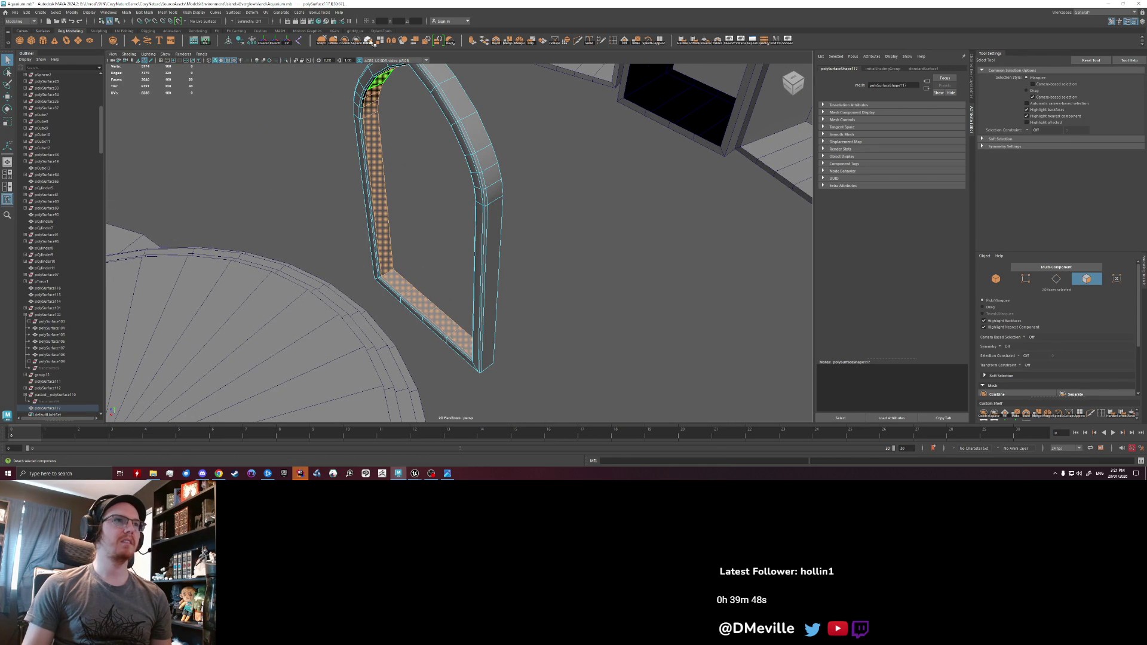
key(Delete)
key(F8)
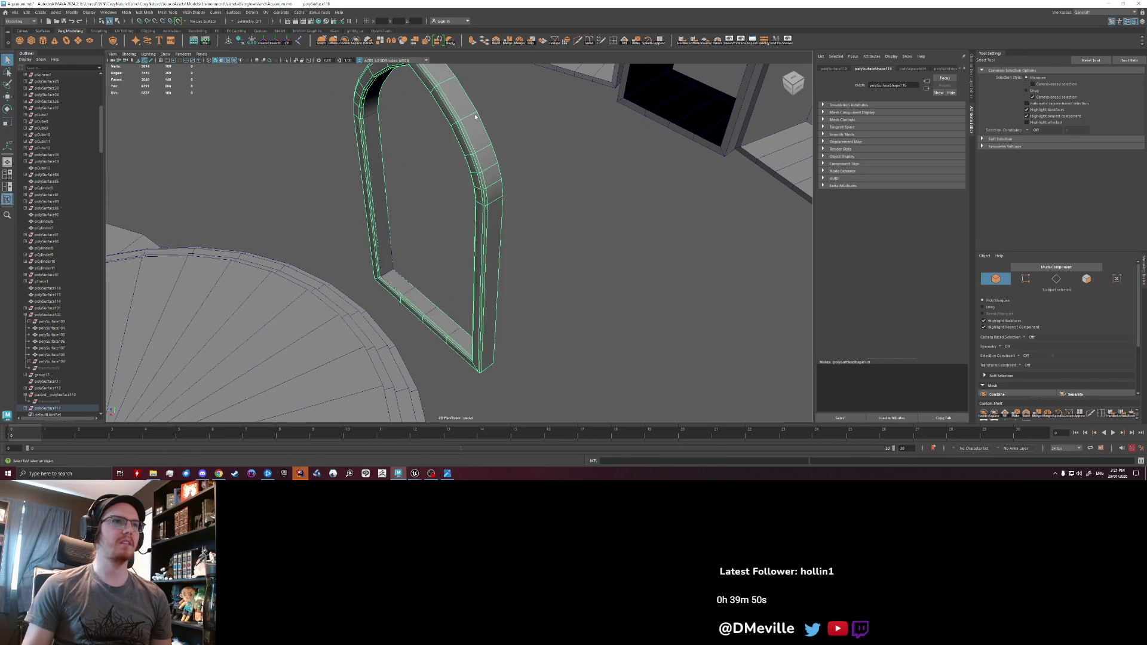
click(475, 115)
click(388, 251)
- Fill Hole both open sides of the duplicate and Poke Face the cap into a triangle fan
right_drag(391, 335, 389, 299)
double_click(380, 263)
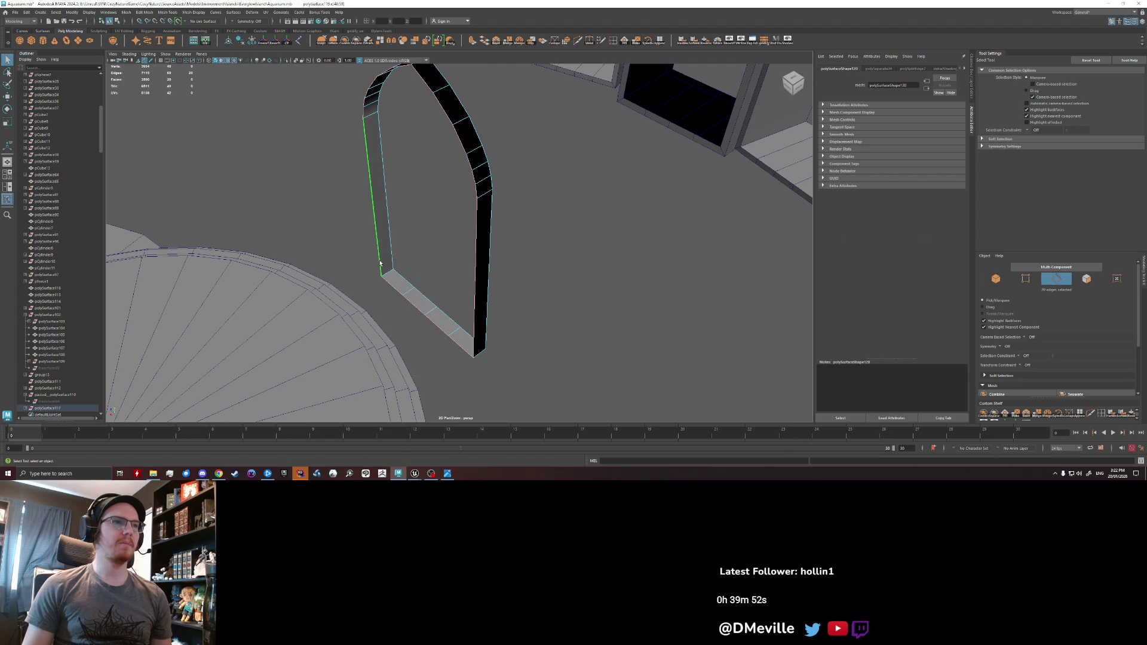
click(625, 39)
mouse_move(573, 213)
alt+mouse_down()
mouse_move(623, 264)
mouse_move(567, 249)
alt+mouse_up()
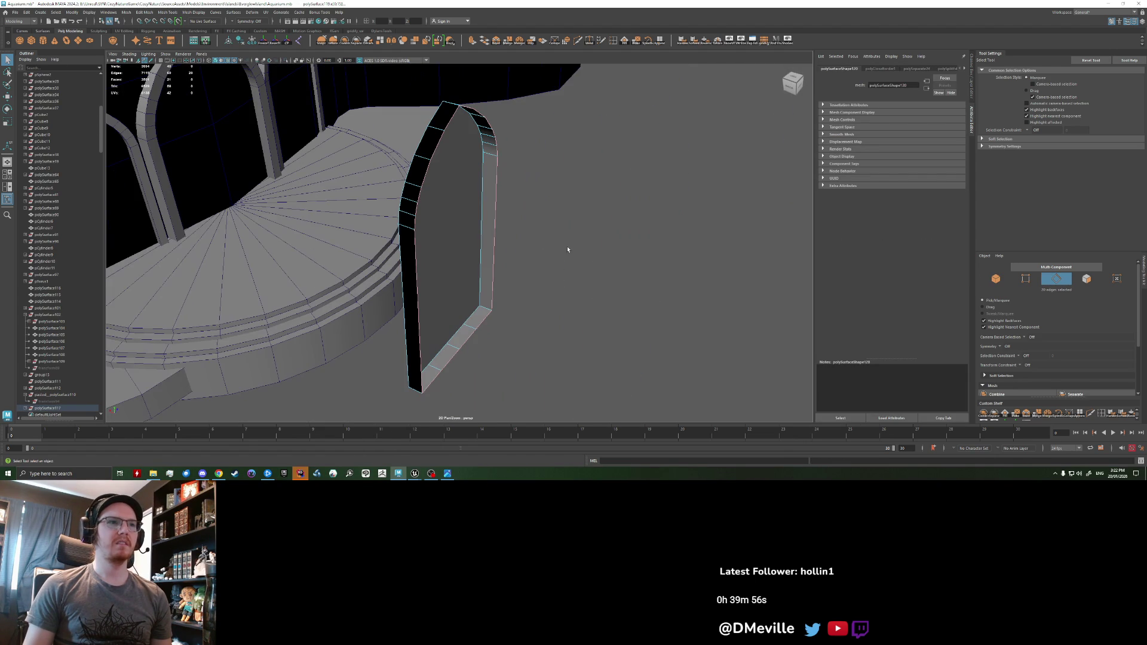
right_drag(456, 204, 411, 251)
alt+drag(411, 251, 461, 233)
click(625, 40)
click(640, 42)
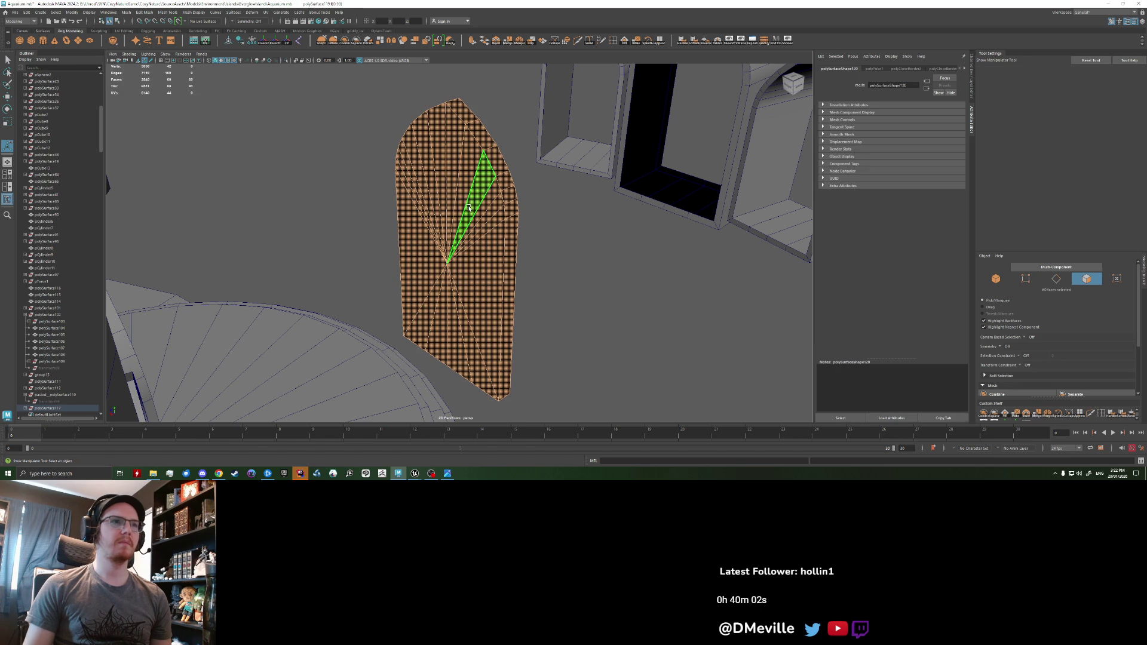
- Move the poked arch panel back inside the middle arch opening of the wall
alt+drag(574, 184, 545, 215)
right_drag(452, 220, 472, 211)
alt+drag(522, 249, 490, 239)
click(455, 251)
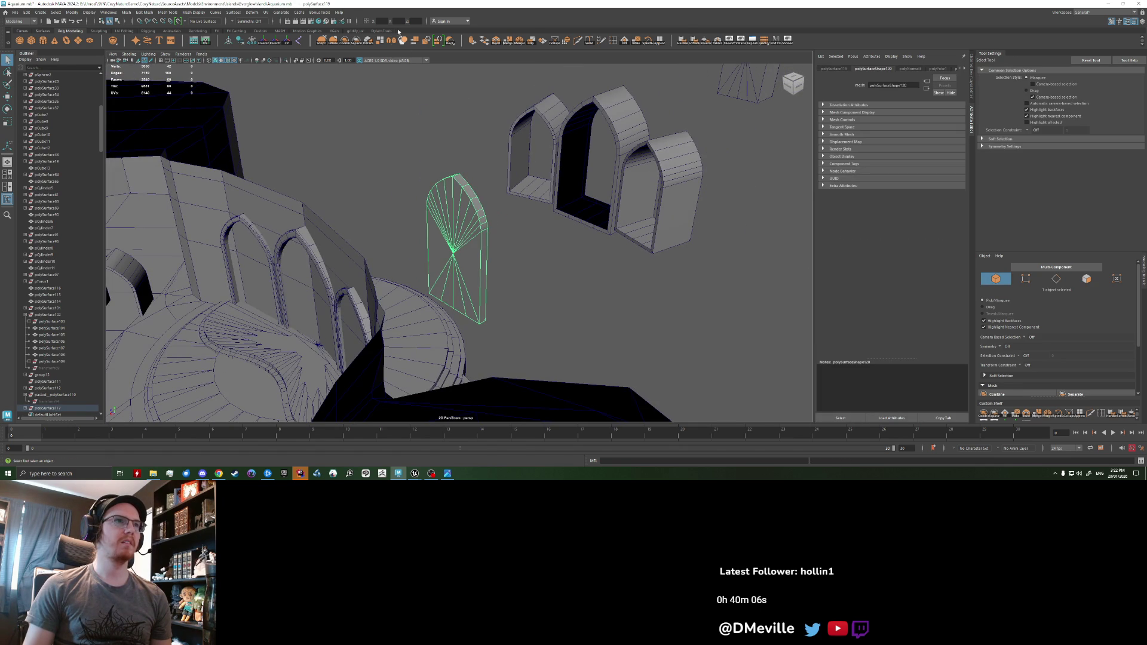
key(Return)
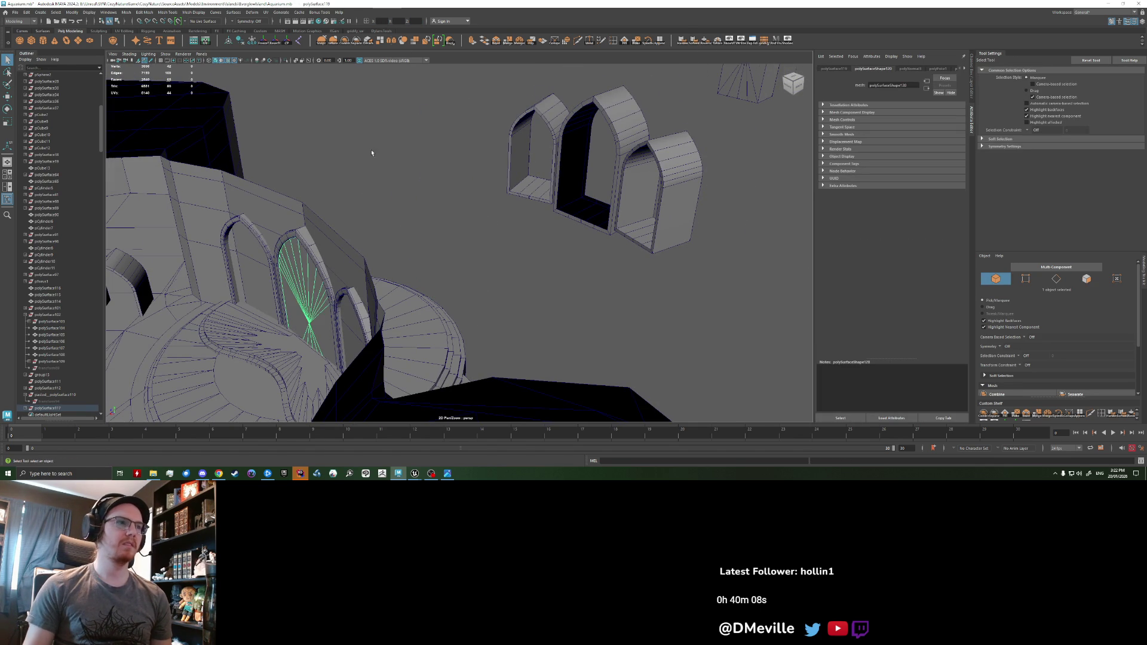
scroll(510, 182, up, 5)
mouse_move(510, 183)
alt+mouse_down()
mouse_move(345, 164)
mouse_move(403, 187)
alt+mouse_up()
click(402, 187)
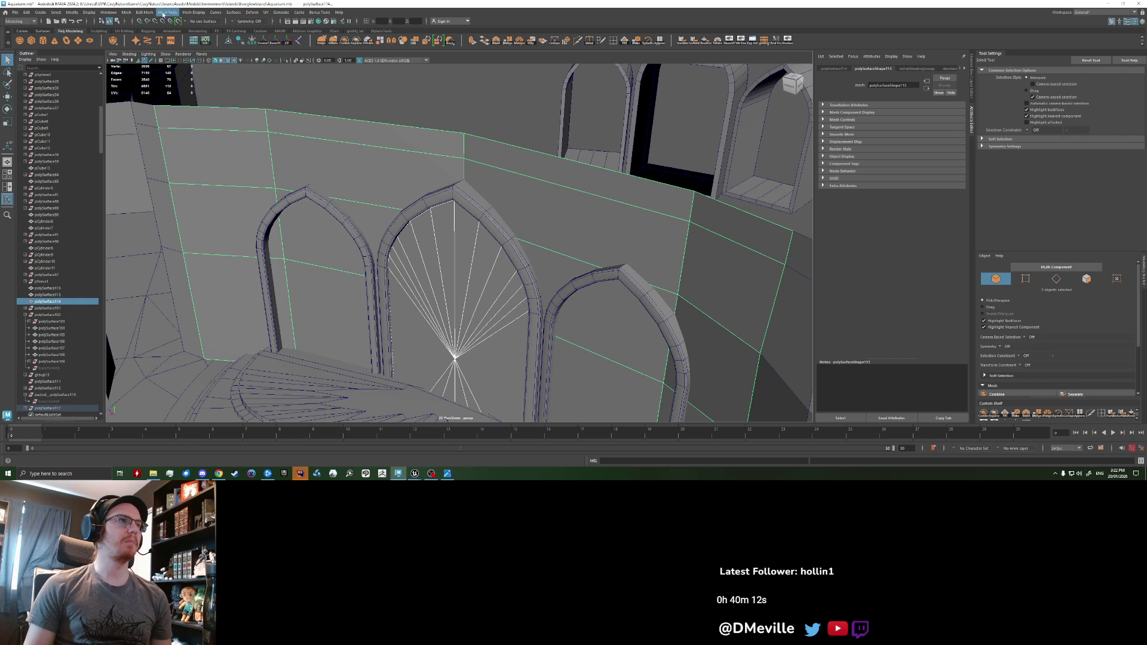
click(162, 13)
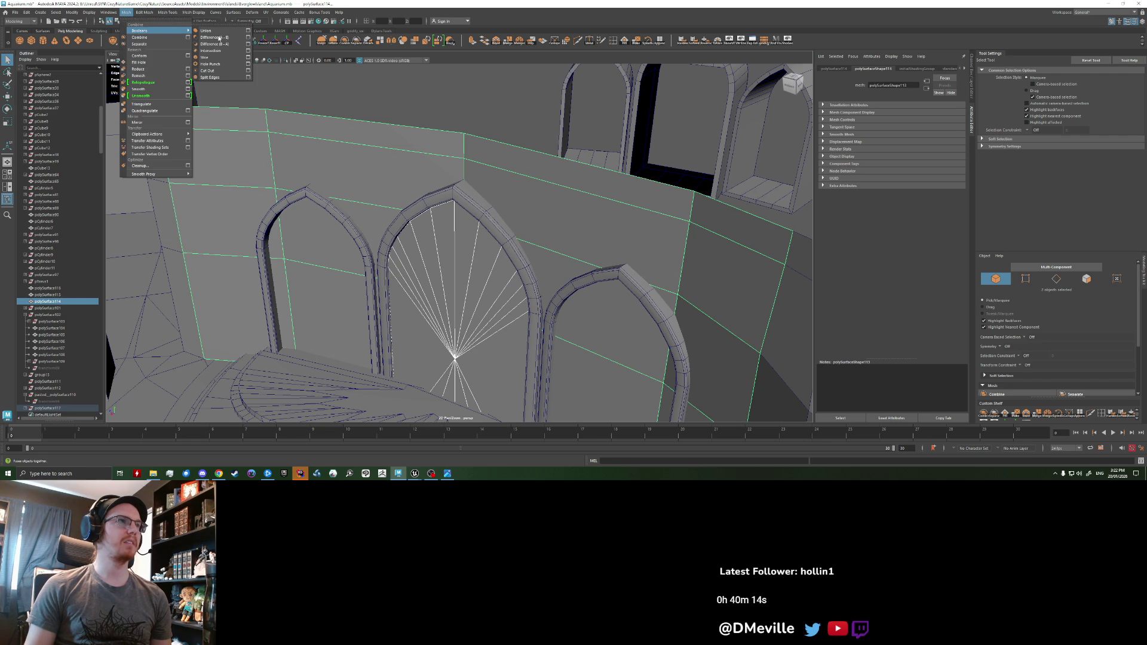
click(221, 42)
key(ctrl+z)
click(144, 12)
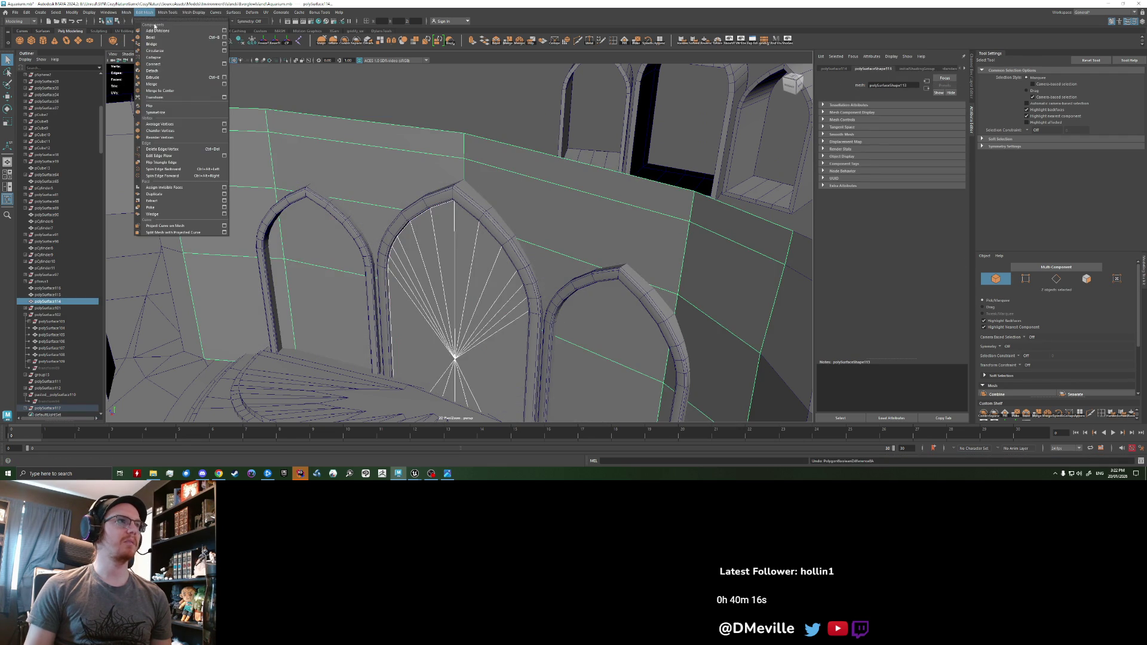
mouse_move(126, 13)
mouse_move(156, 31)
click(219, 37)
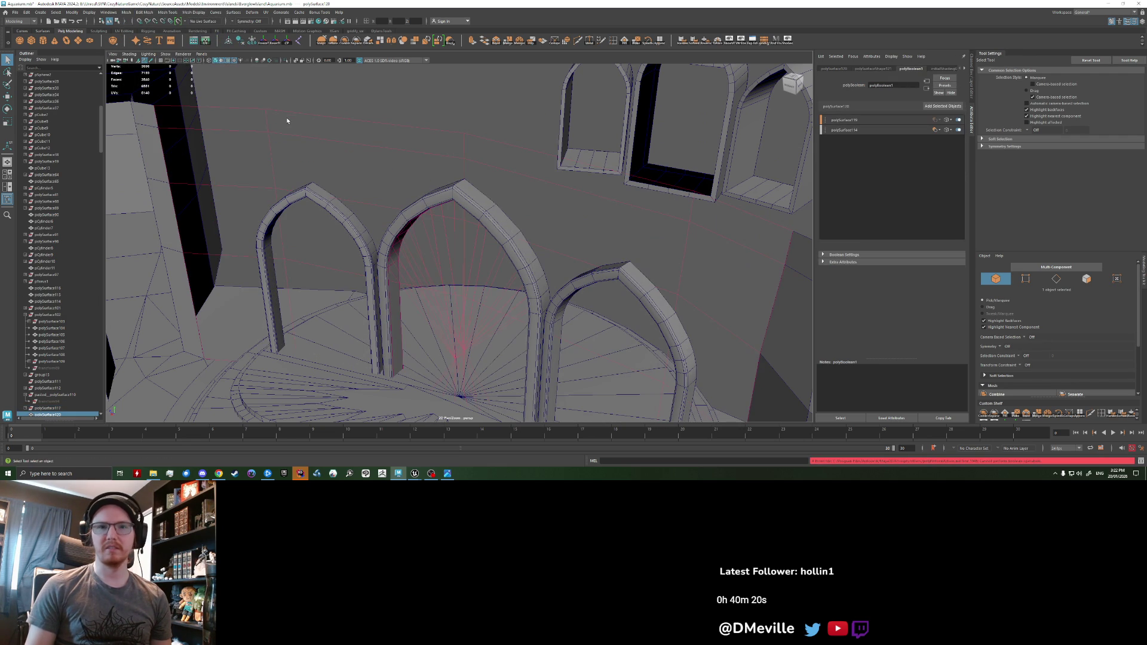
key(ctrl+z)
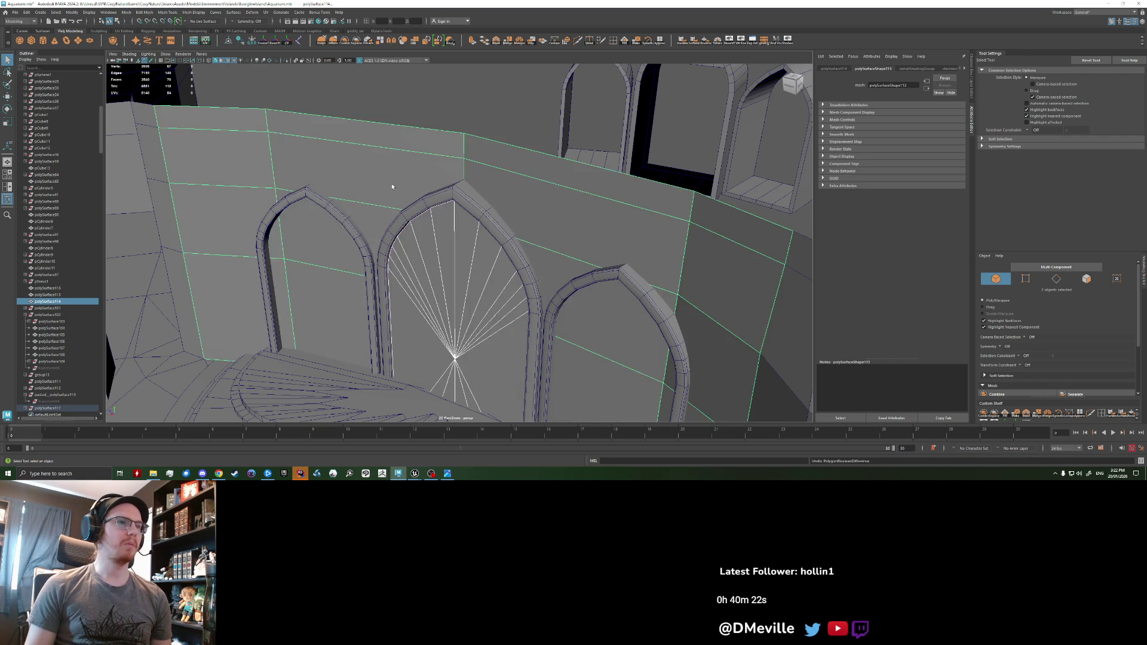
scroll(392, 187, down, 5)
click(426, 243)
- Inspect polySurface117 and its child polySurface119 in the Outliner
scroll(49, 320, down, 8)
click(26, 248)
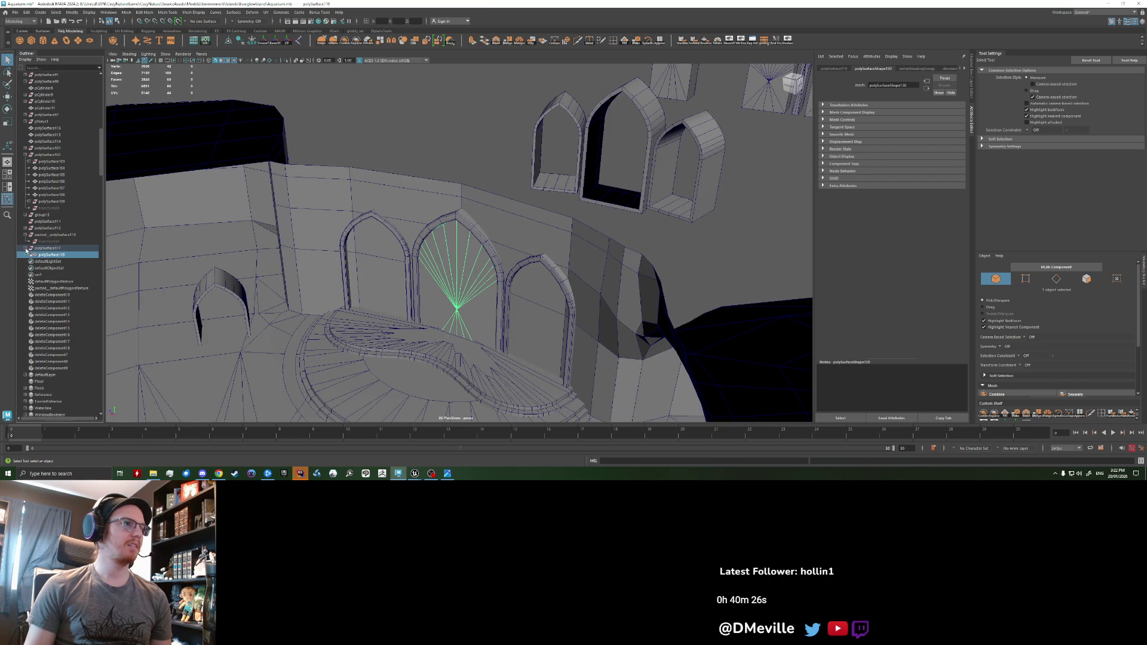
click(52, 248)
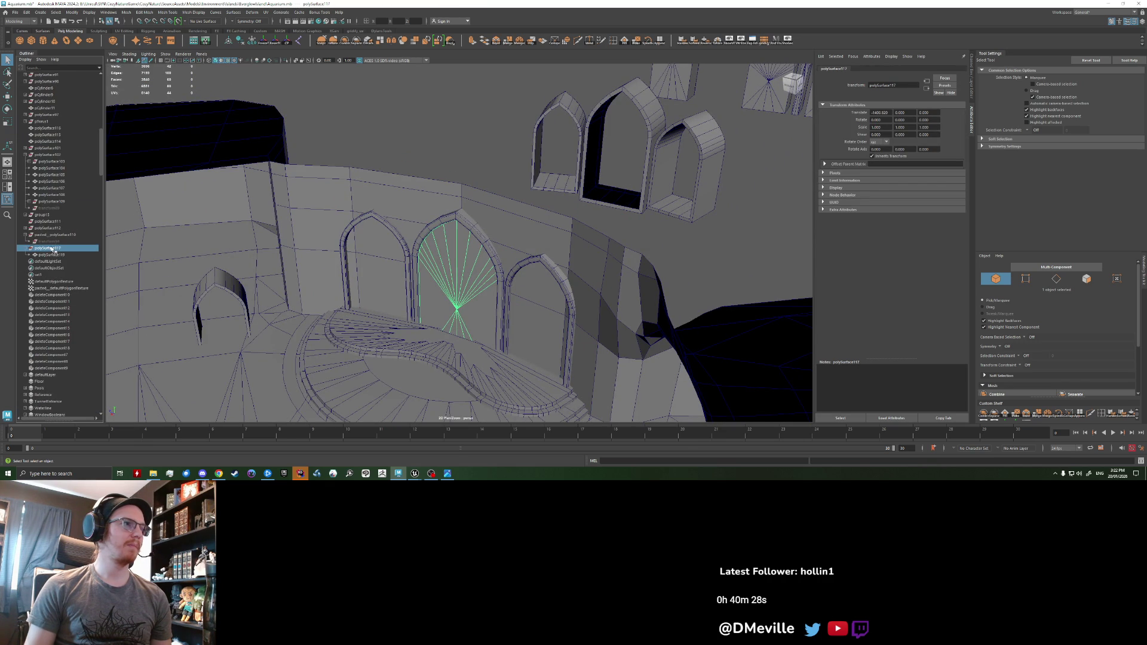
click(53, 255)
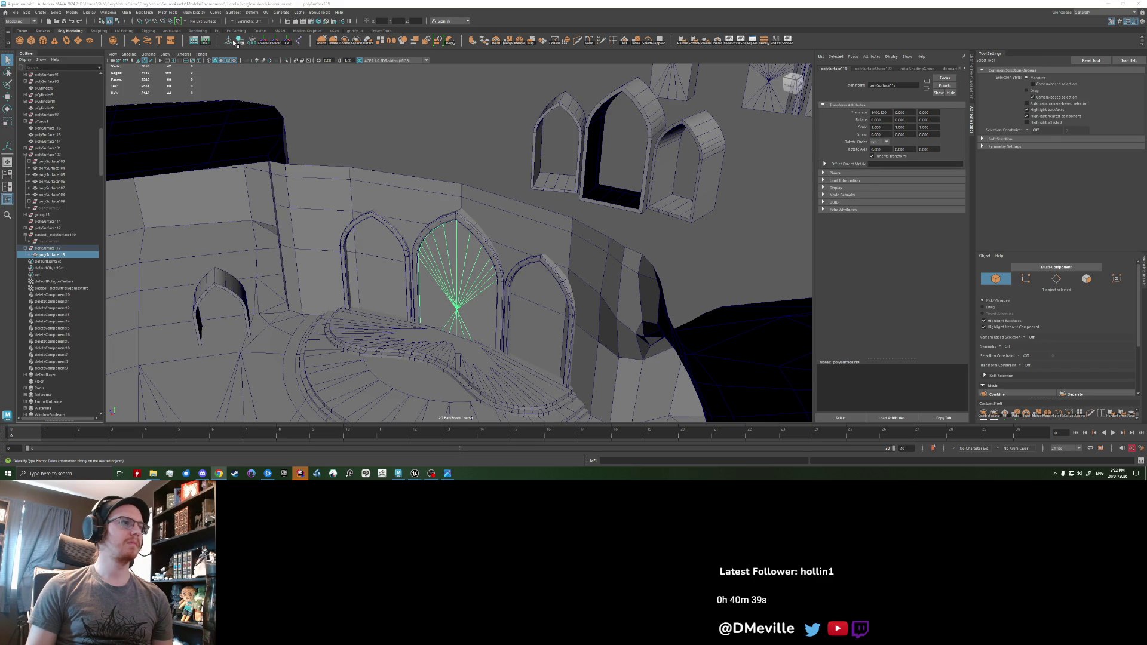
click(54, 248)
right_click(57, 250)
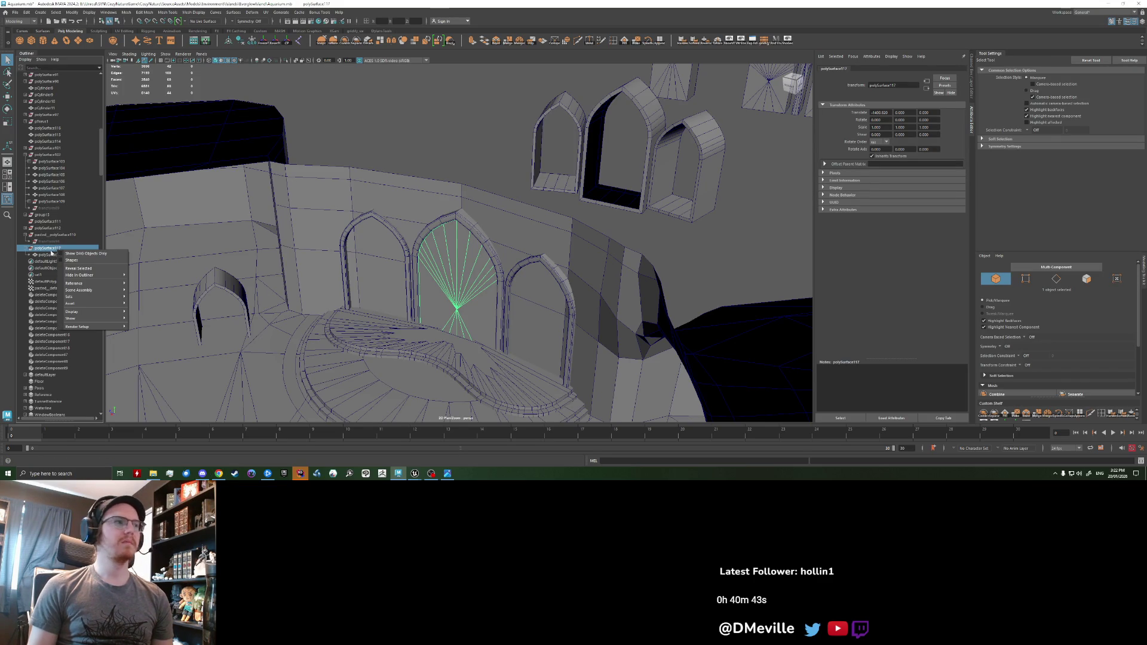
key(Escape)
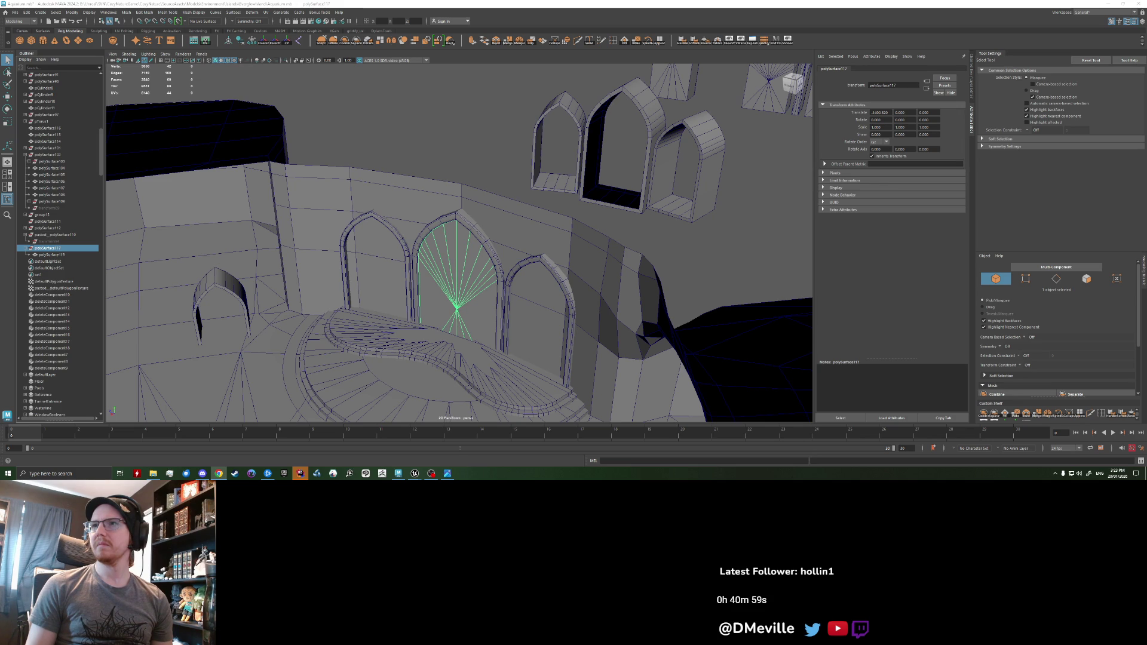
- Select polySurface119 and delete all construction history plus its non-deformer history
click(448, 285)
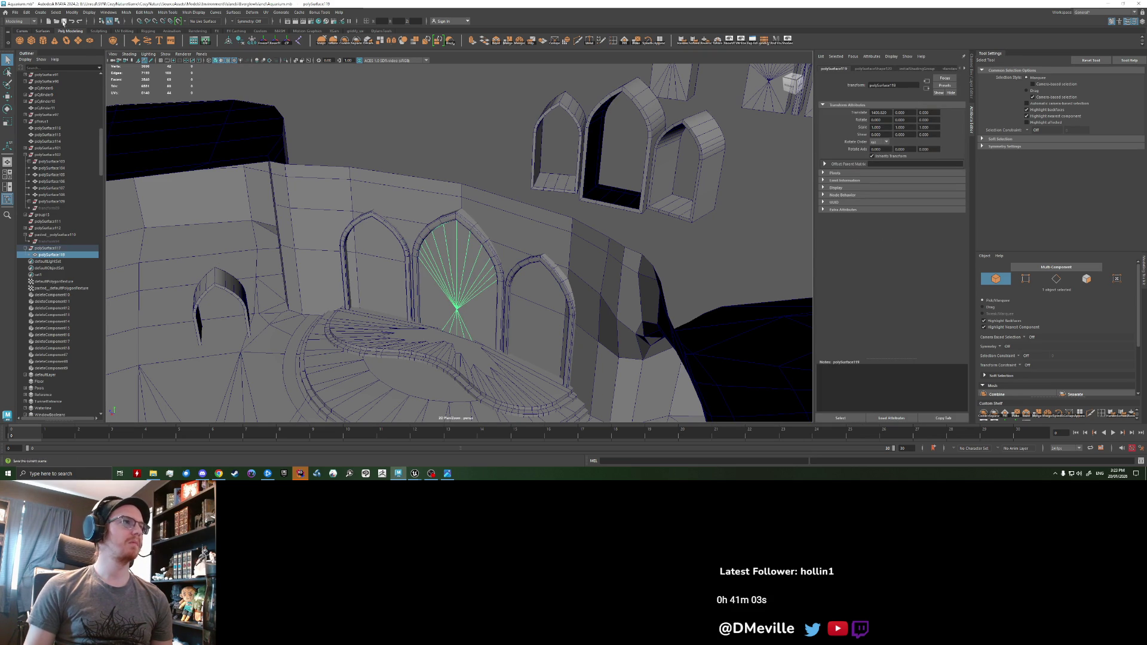
click(26, 12)
mouse_move(72, 99)
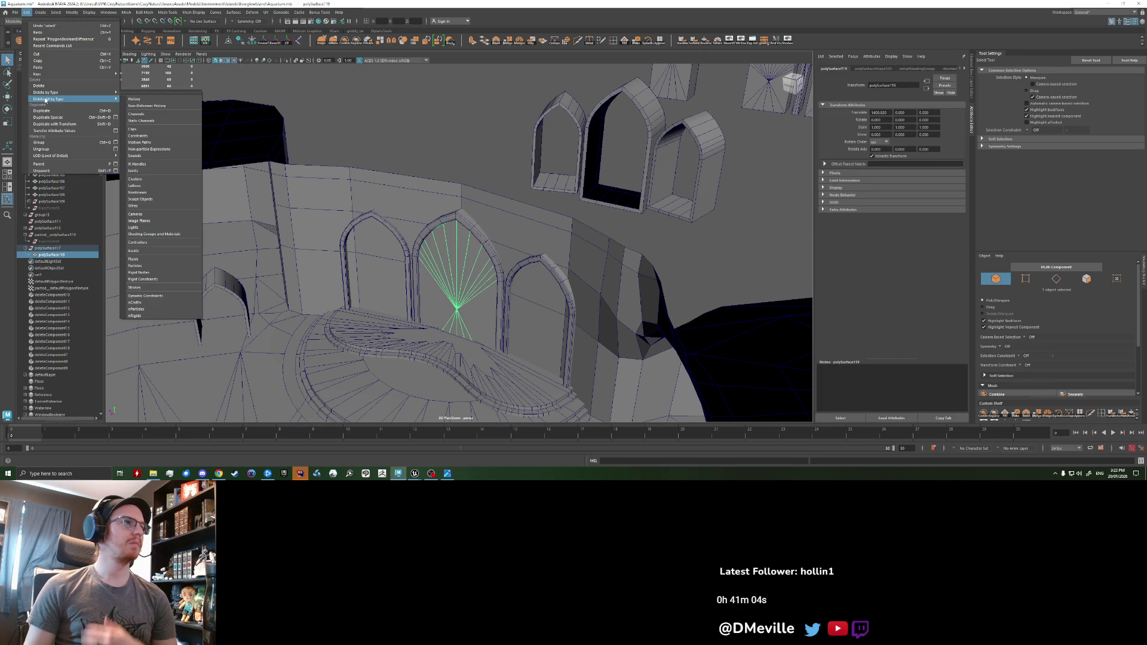
click(151, 100)
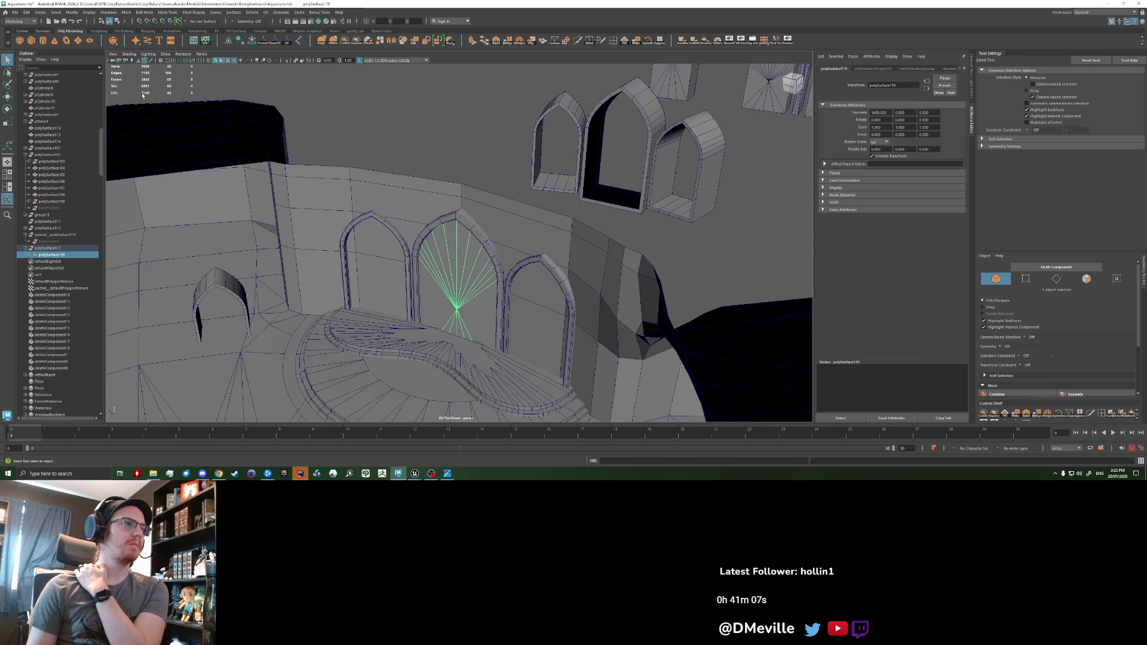
click(27, 12)
mouse_move(72, 92)
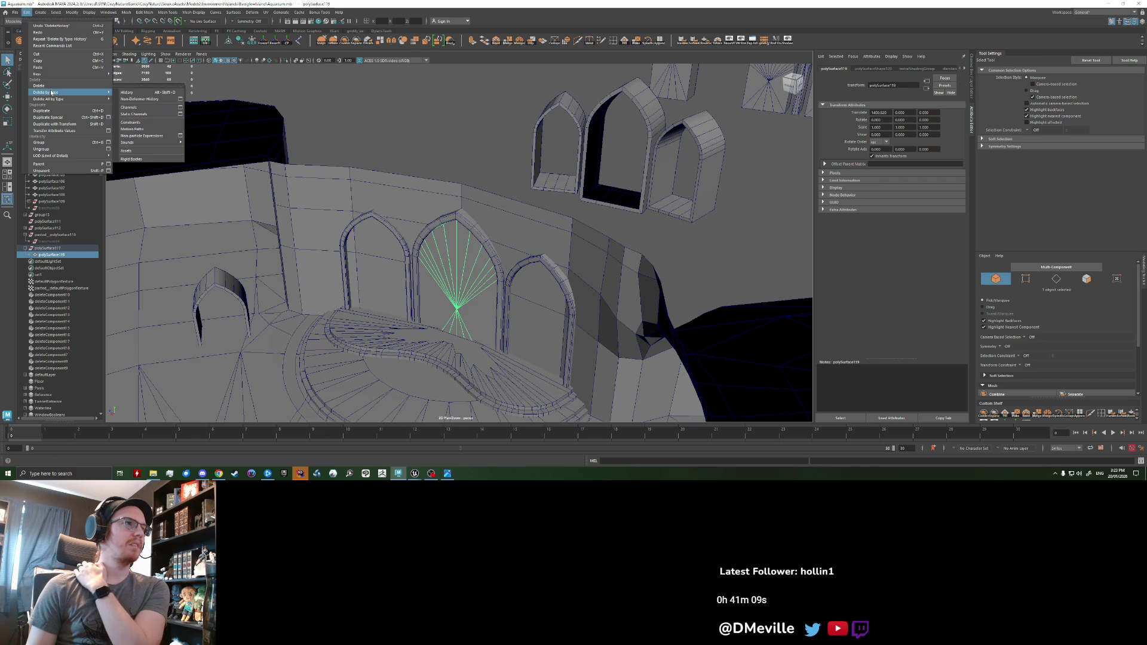
click(137, 99)
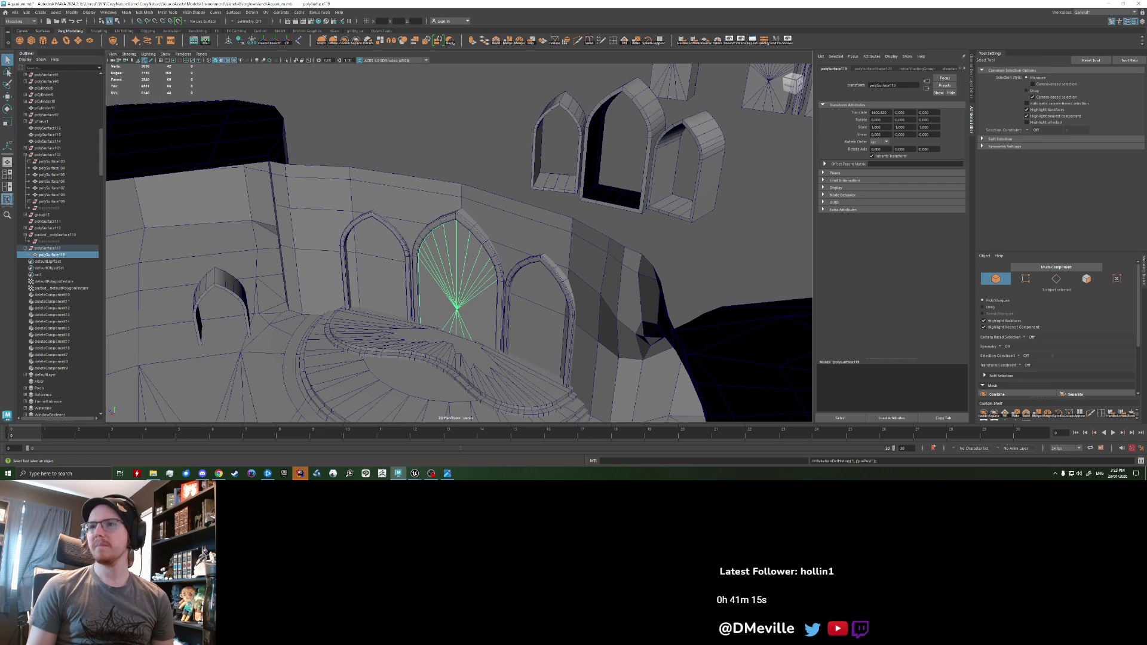
key(alt+Tab)
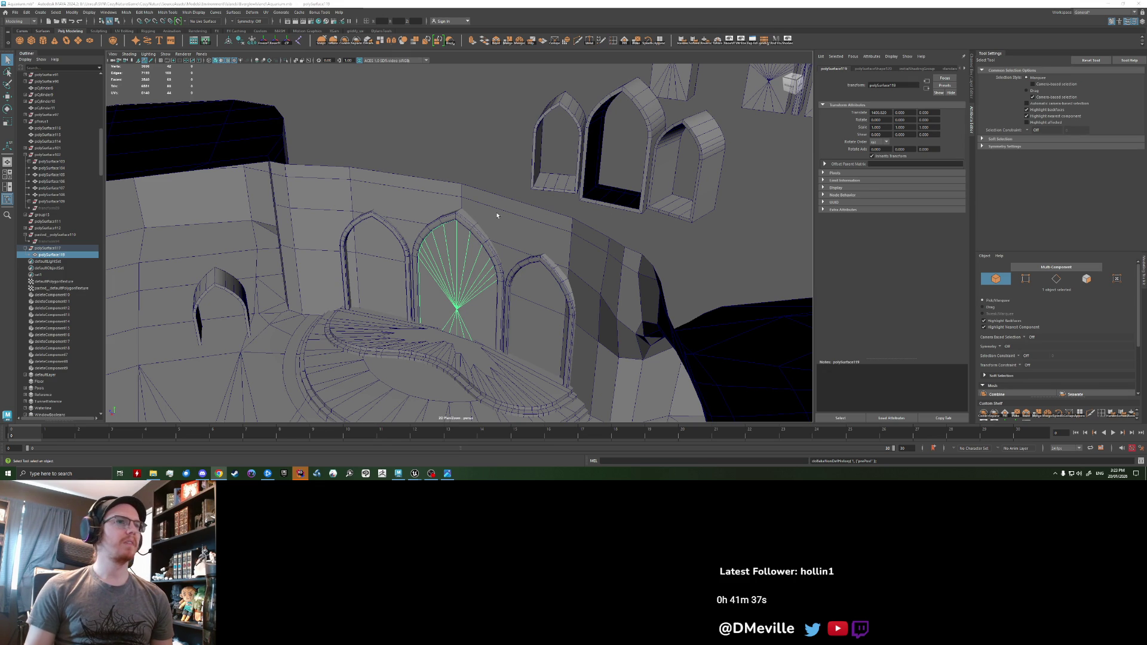
- Clear the selection, delete all scene construction history again, and select the arch fan mesh
click(353, 161)
click(26, 12)
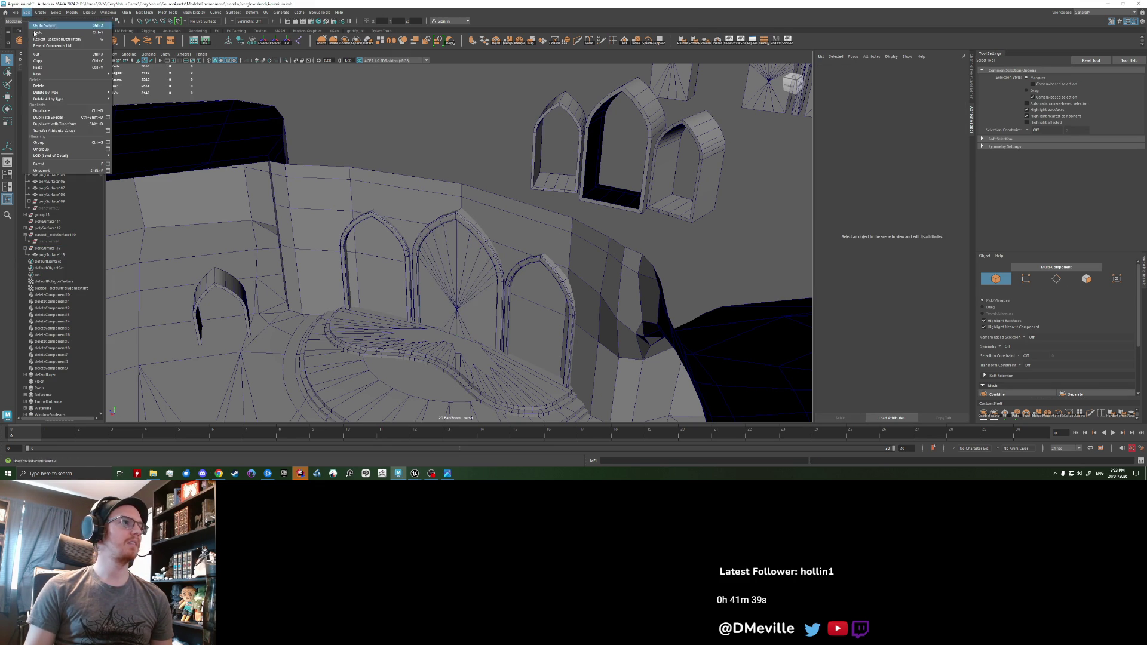
mouse_move(60, 103)
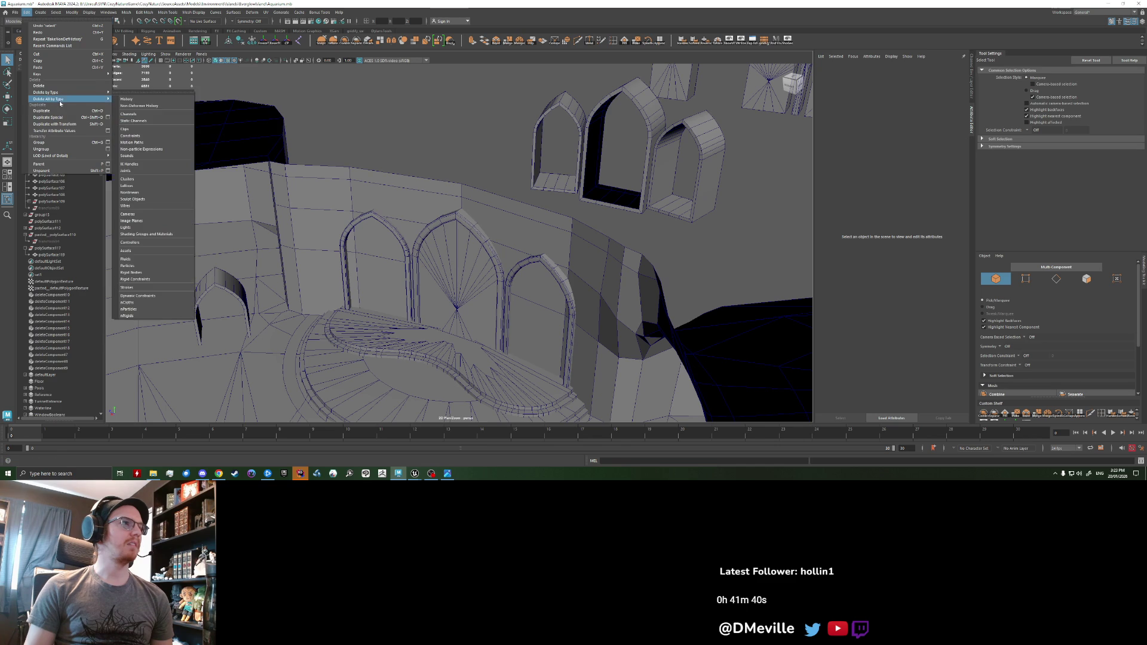
click(138, 99)
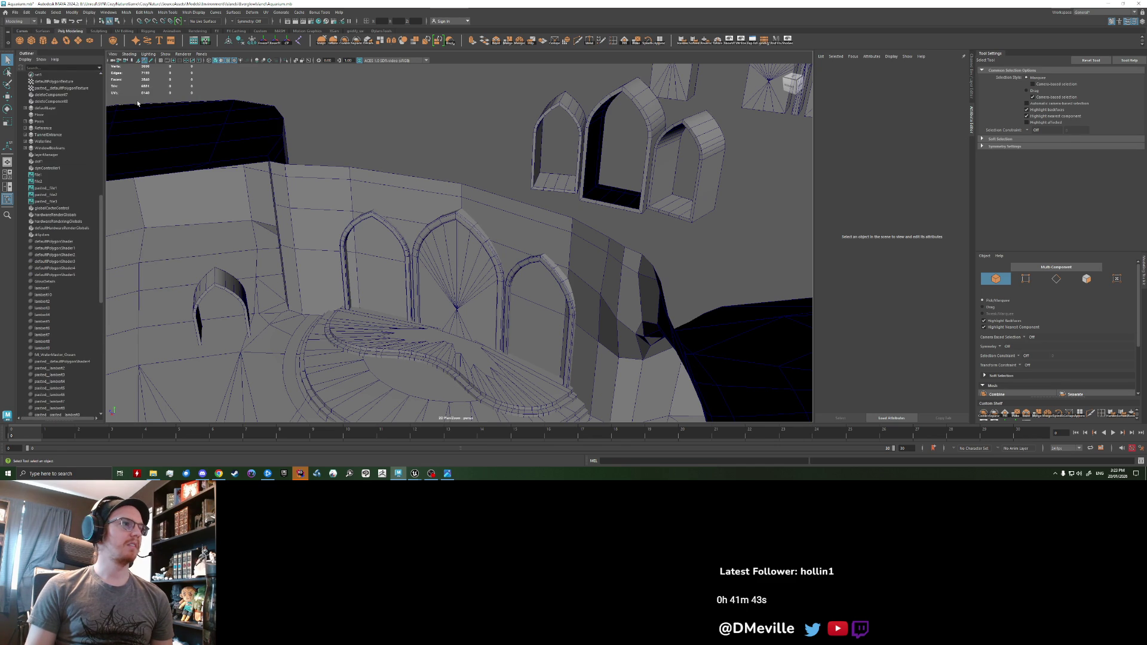
scroll(68, 199, up, 15)
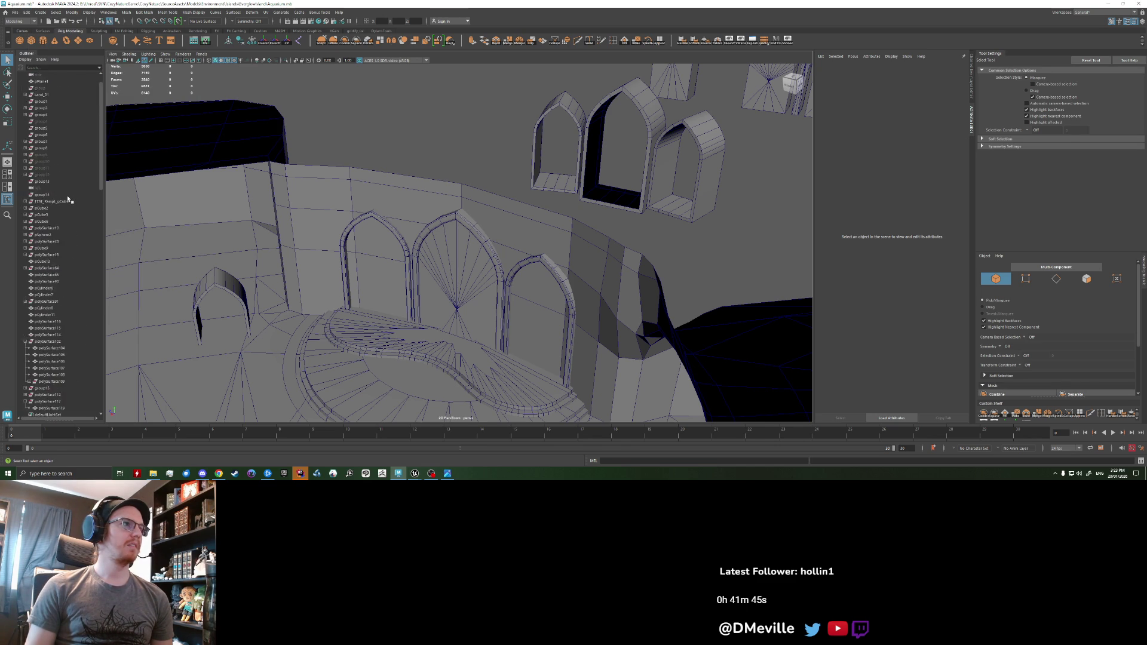
click(418, 218)
shift+click(316, 180)
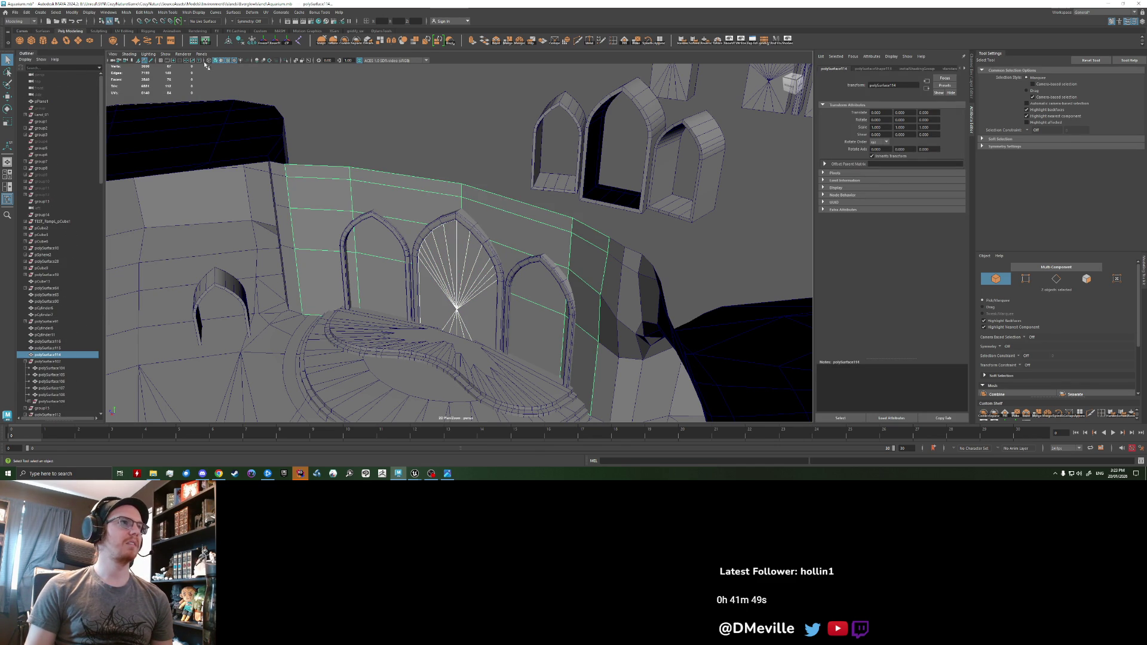
click(74, 13)
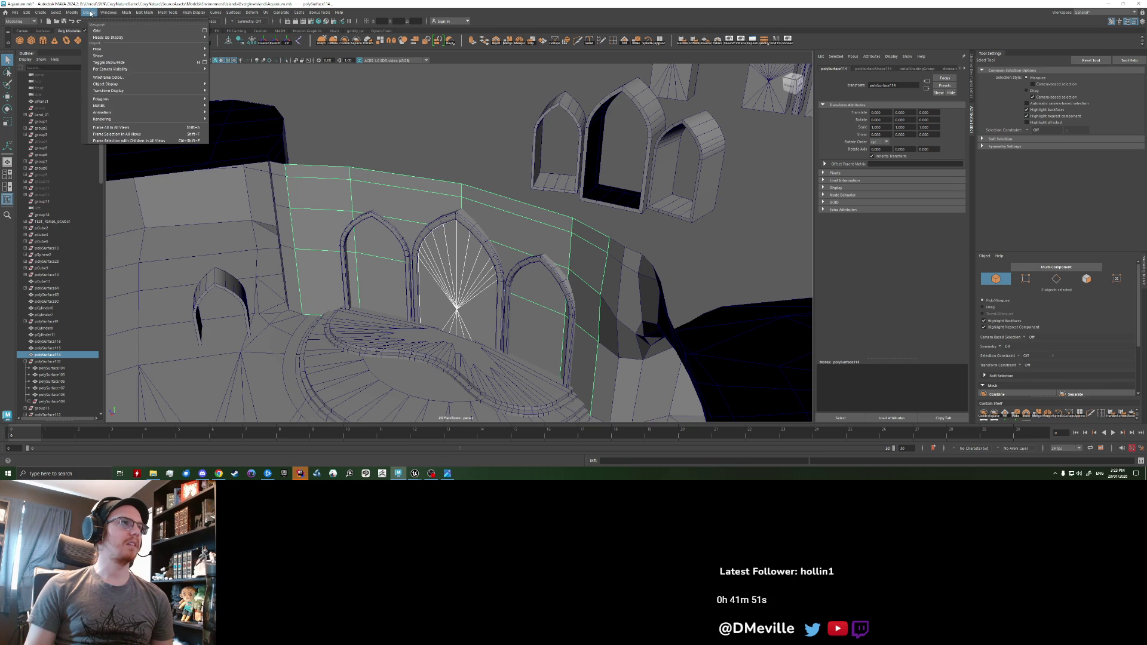
click(126, 12)
mouse_move(146, 30)
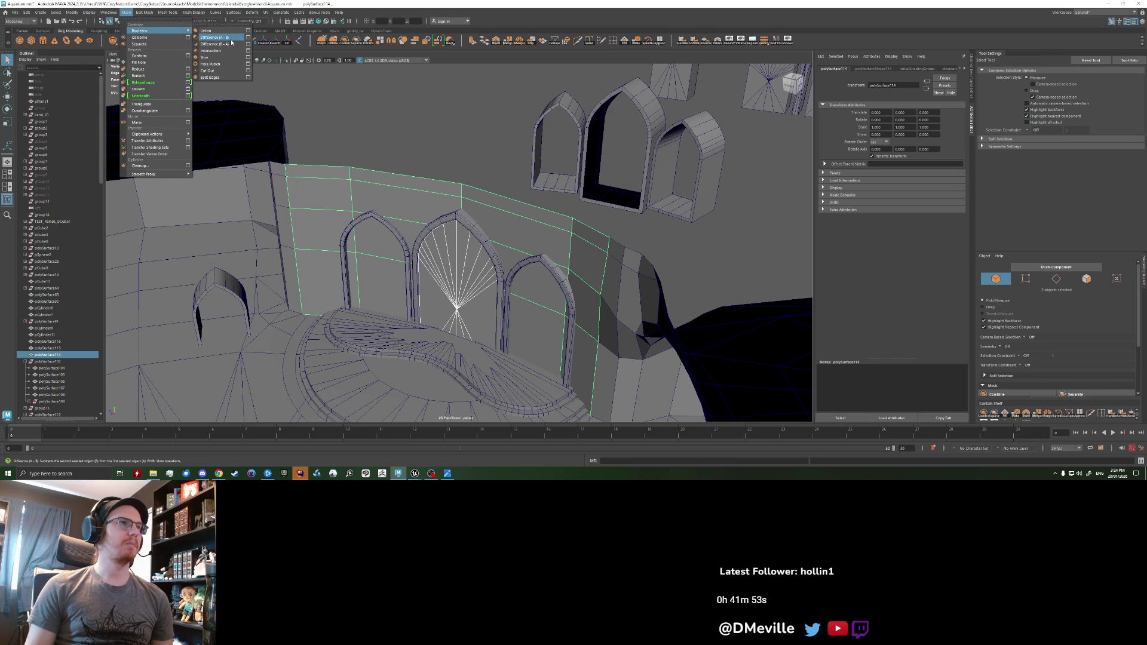
click(231, 41)
key(ctrl+z)
click(167, 12)
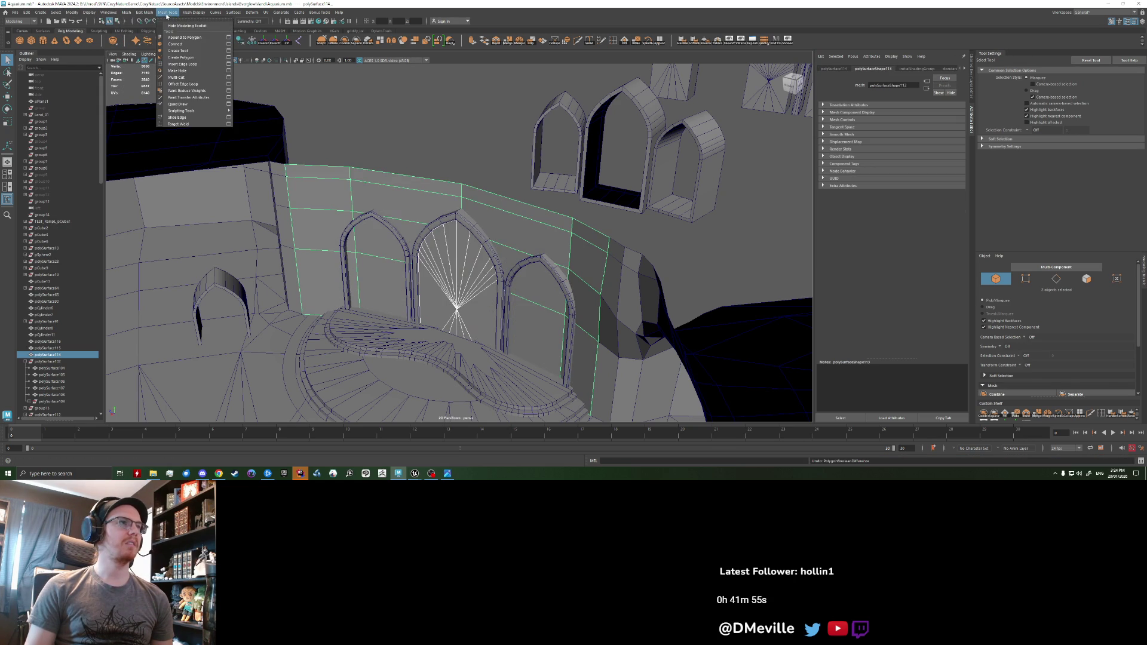
mouse_move(144, 12)
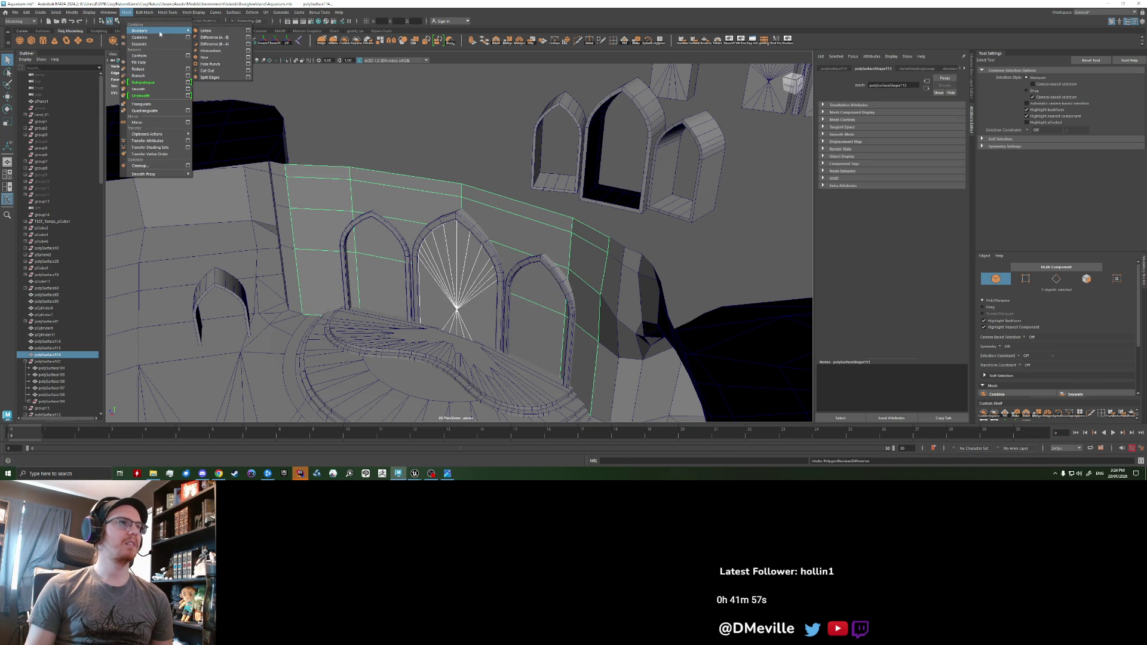
click(223, 43)
key(ctrl+z)
click(124, 12)
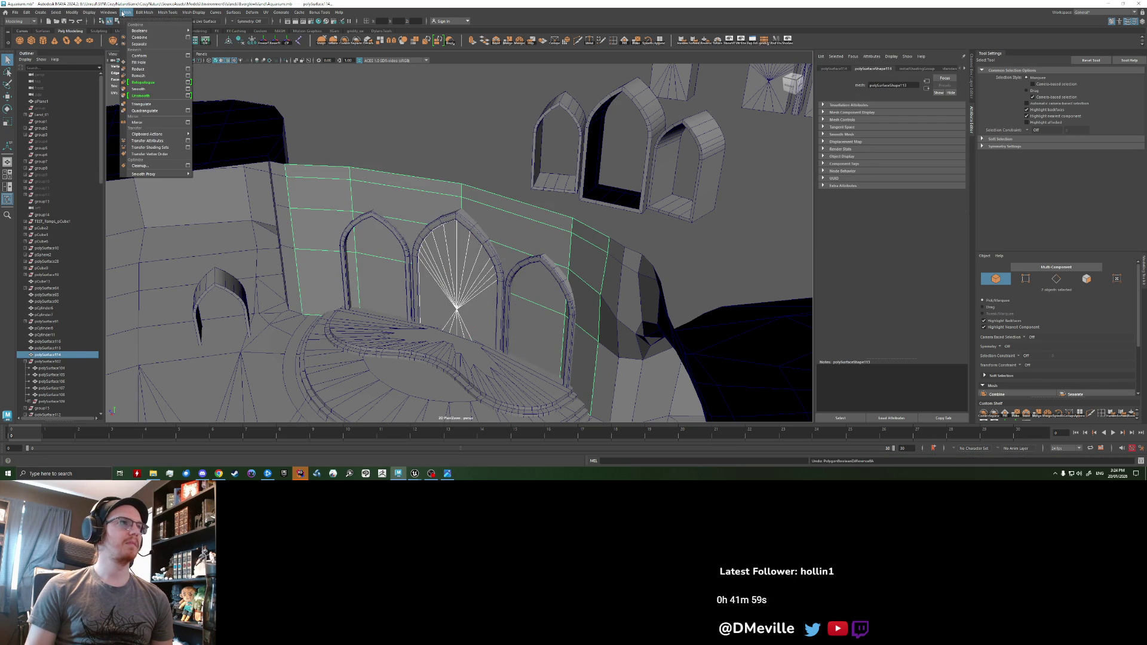
mouse_move(146, 30)
click(207, 32)
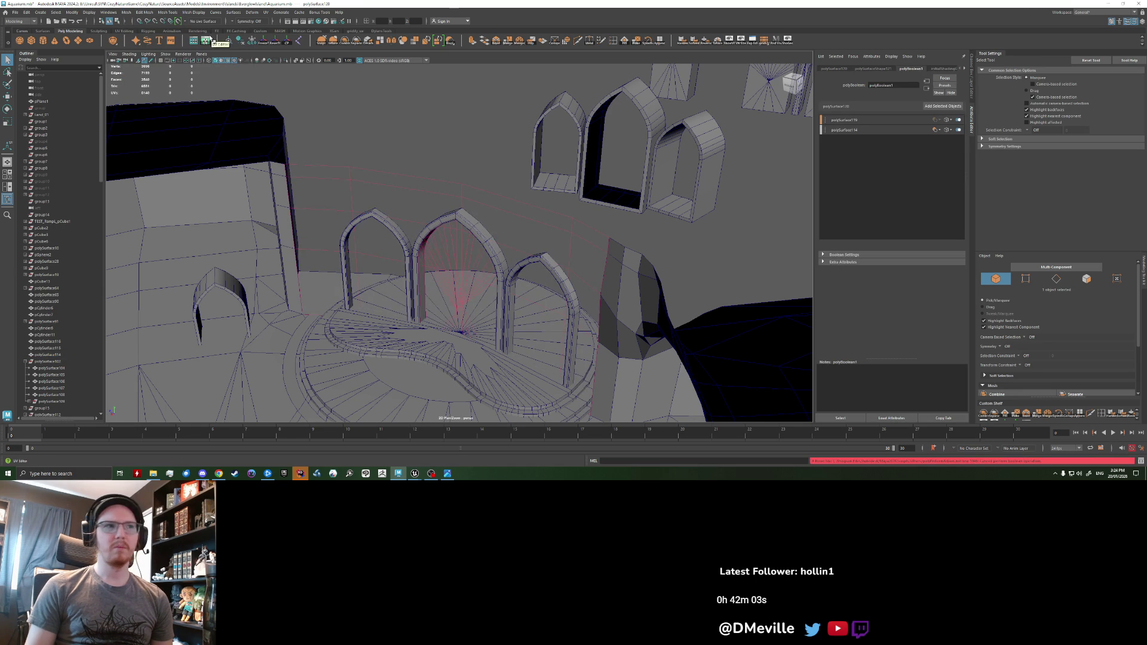
scroll(449, 257, up, 3)
alt+drag(450, 257, 437, 188)
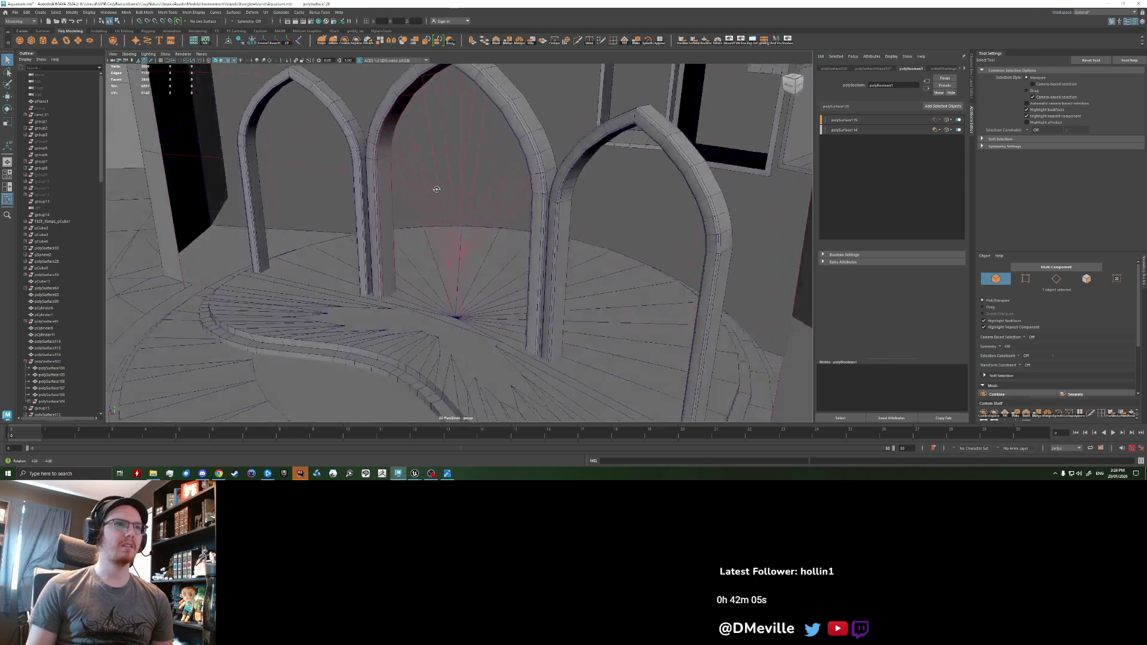
key(ctrl+z)
key(ctrl+z)
key(ctrl+z)
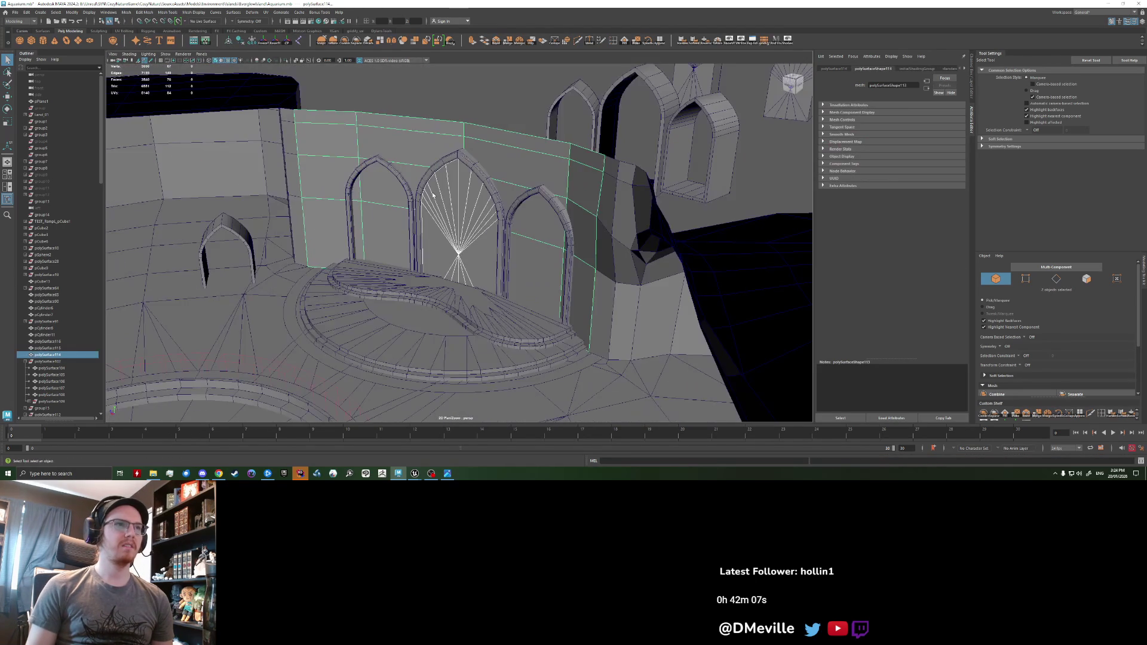
mouse_move(435, 194)
alt+mouse_down()
mouse_move(407, 208)
mouse_move(451, 224)
alt+mouse_up()
click(413, 207)
key(w)
scroll(429, 233, down, 3)
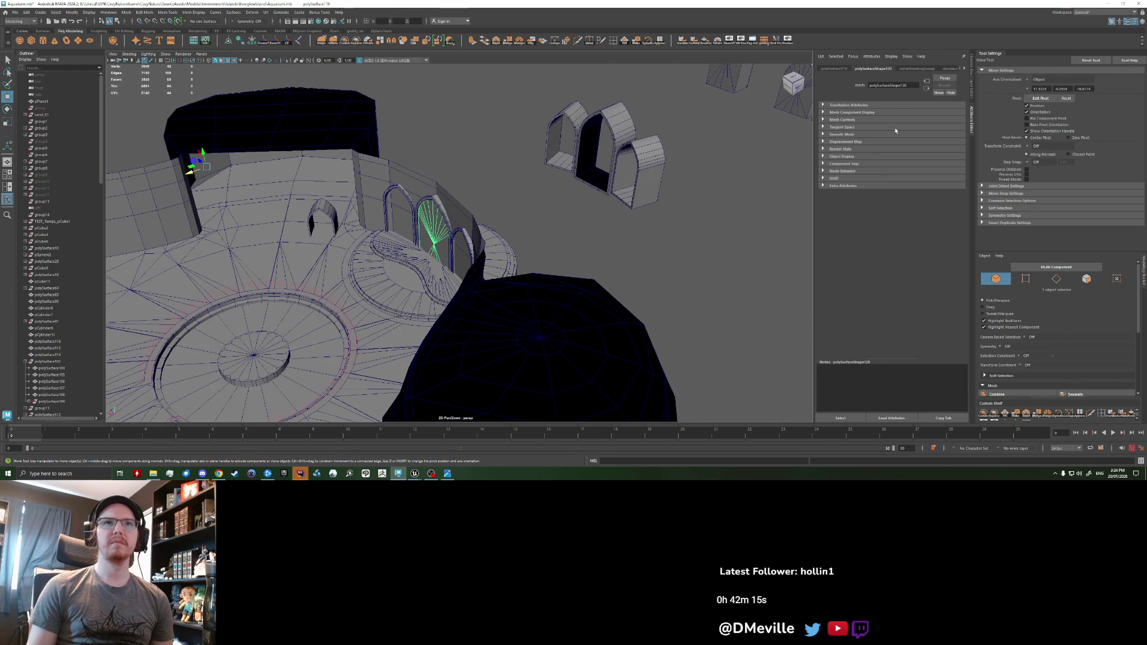
- Show the Channel Box and move the fan mesh out of the wall along X
click(972, 93)
alt+drag(497, 206, 433, 220)
scroll(431, 220, up, 3)
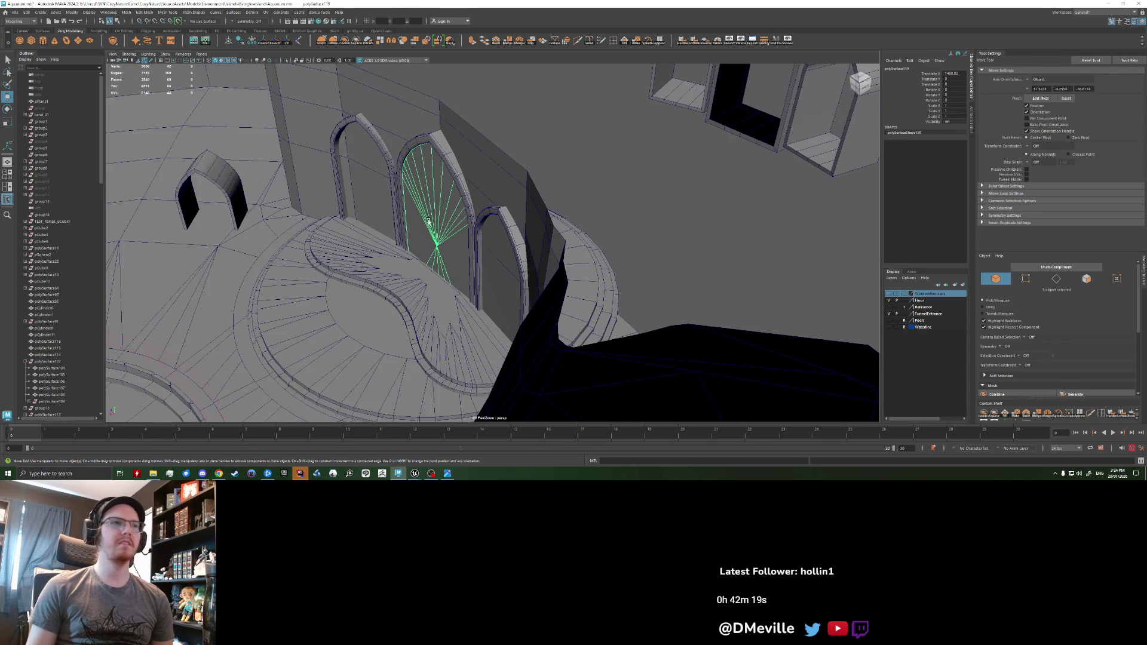
scroll(394, 206, down, 3)
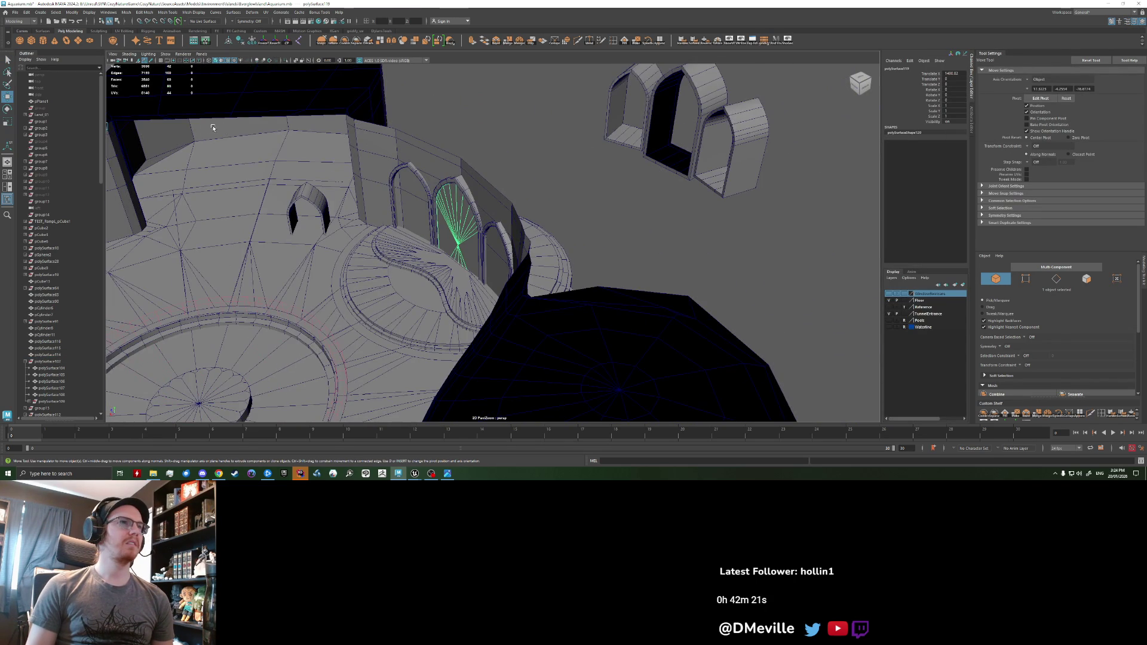
scroll(337, 195, down, 2)
drag(211, 171, 311, 149)
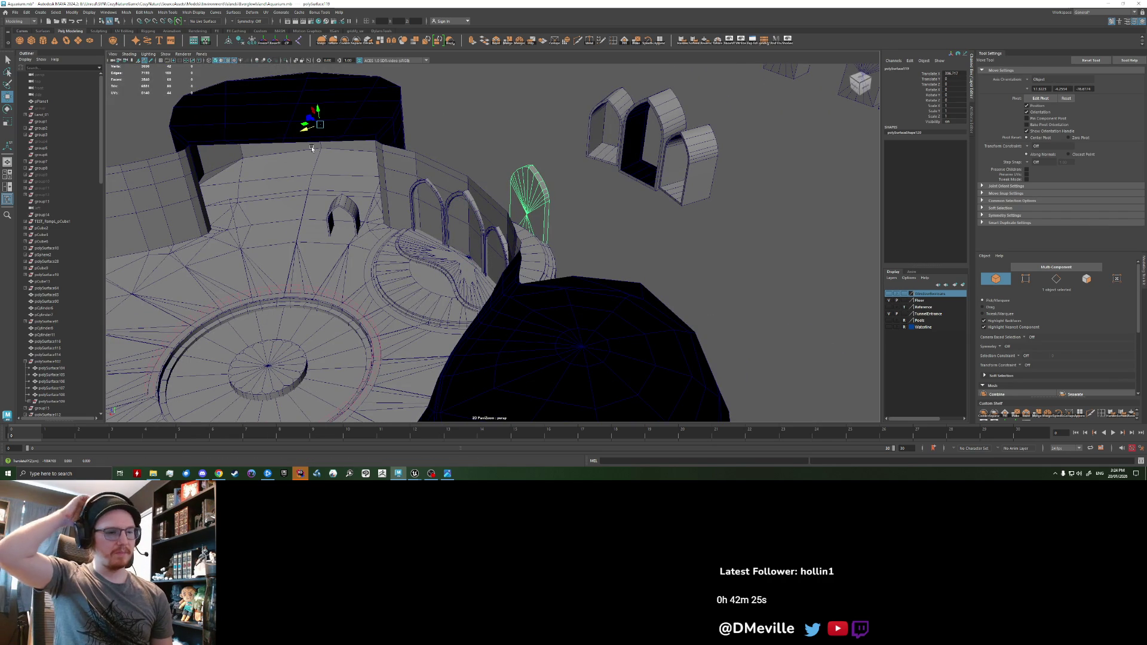
key(f)
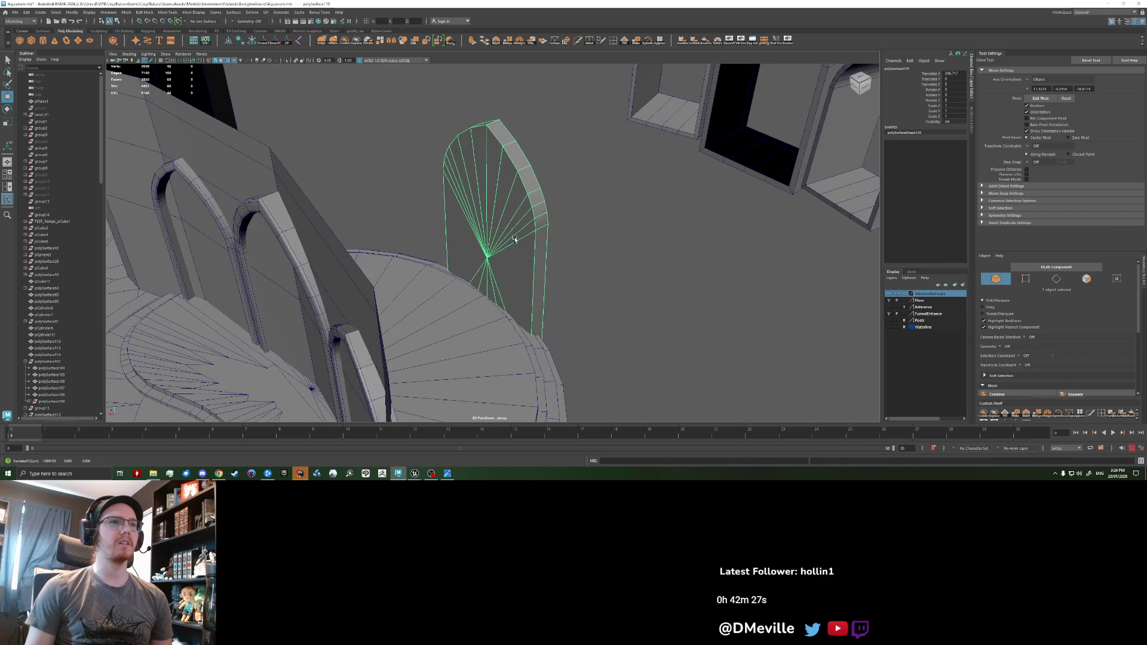
mouse_move(312, 148)
alt+mouse_down()
mouse_move(450, 232)
mouse_move(296, 206)
mouse_move(384, 210)
alt+mouse_up()
- Parent polySurface119 under polySurface117 in the Outliner
click(333, 205)
click(509, 201)
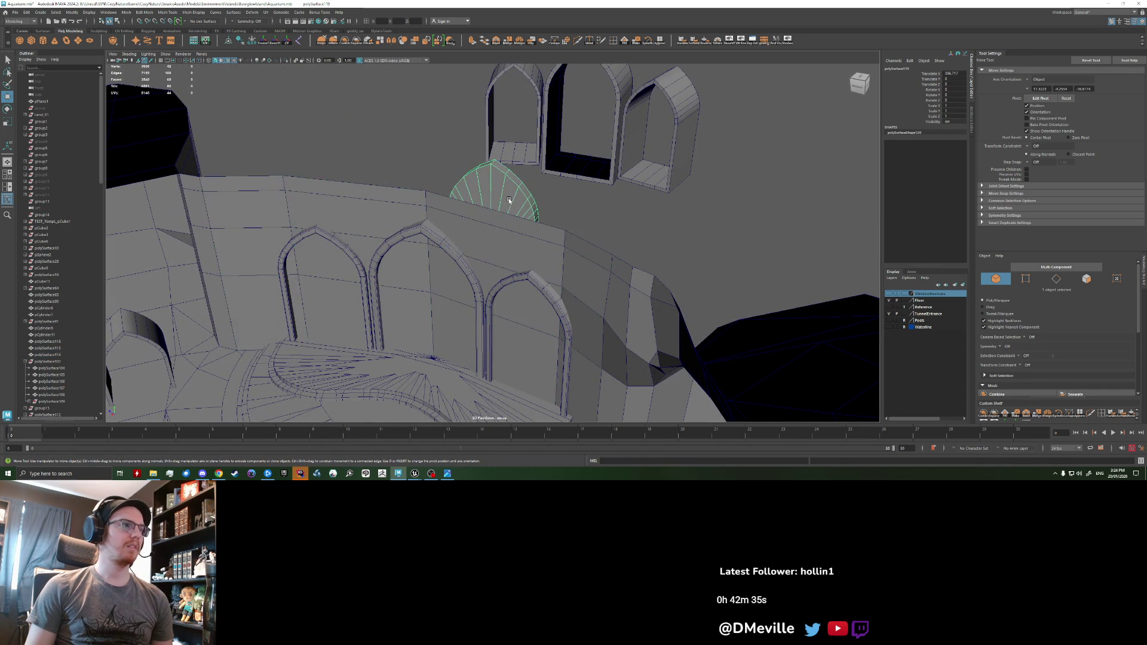
scroll(117, 211, up, 3)
scroll(103, 269, down, 5)
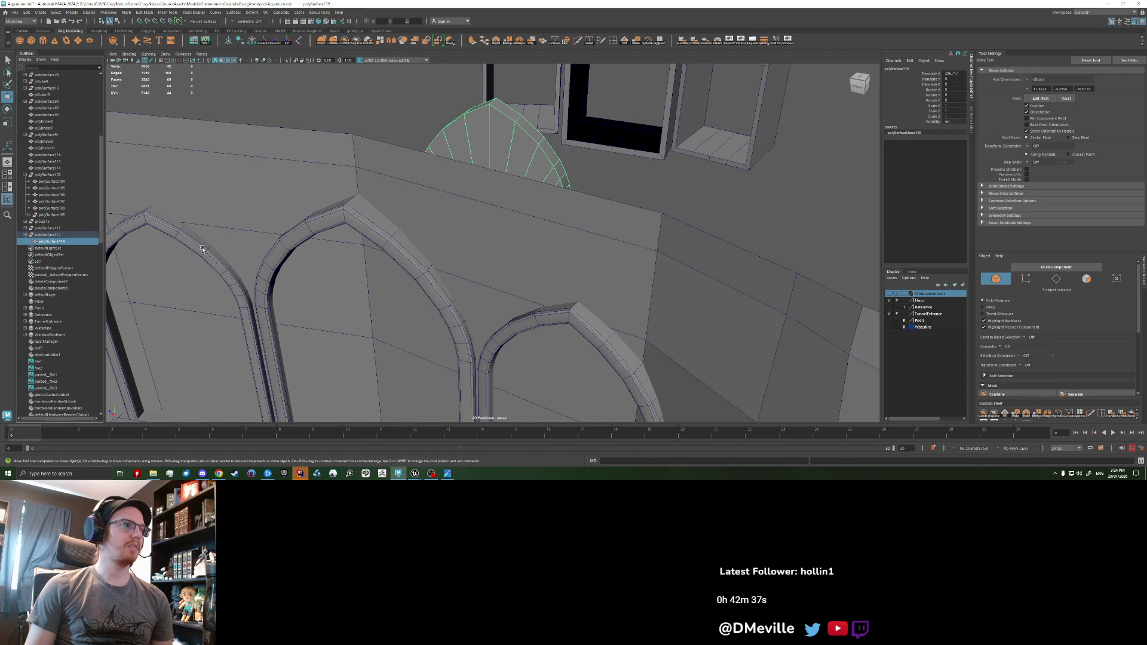
mouse_move(311, 233)
alt+mouse_down()
mouse_move(340, 239)
mouse_move(201, 253)
alt+mouse_up()
click(60, 236)
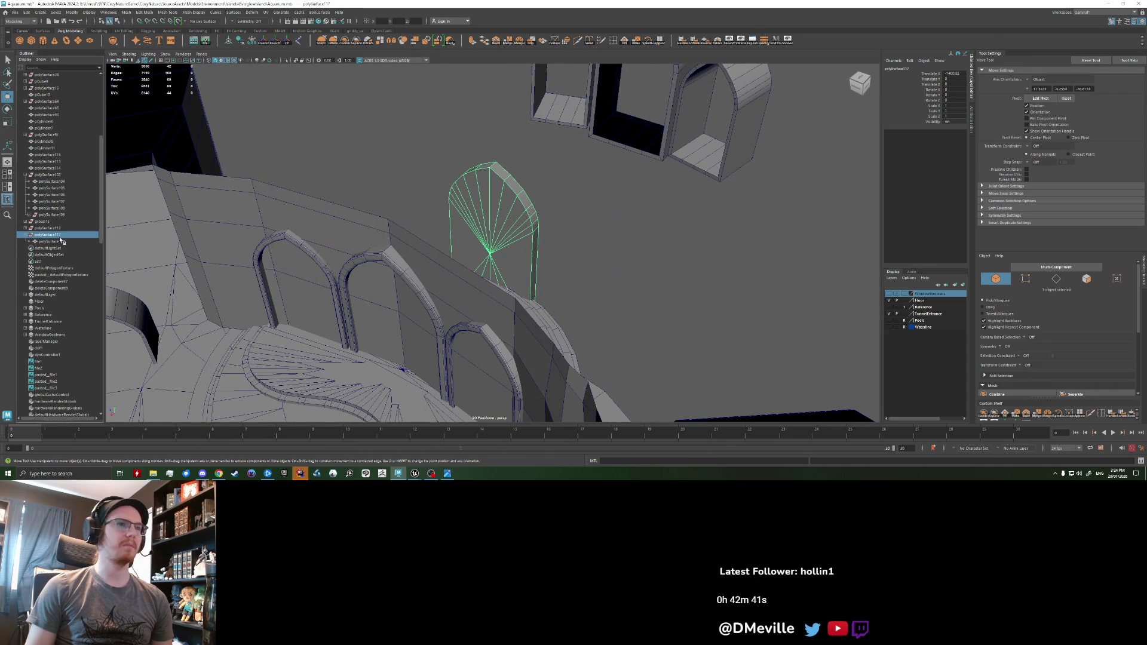
click(63, 242)
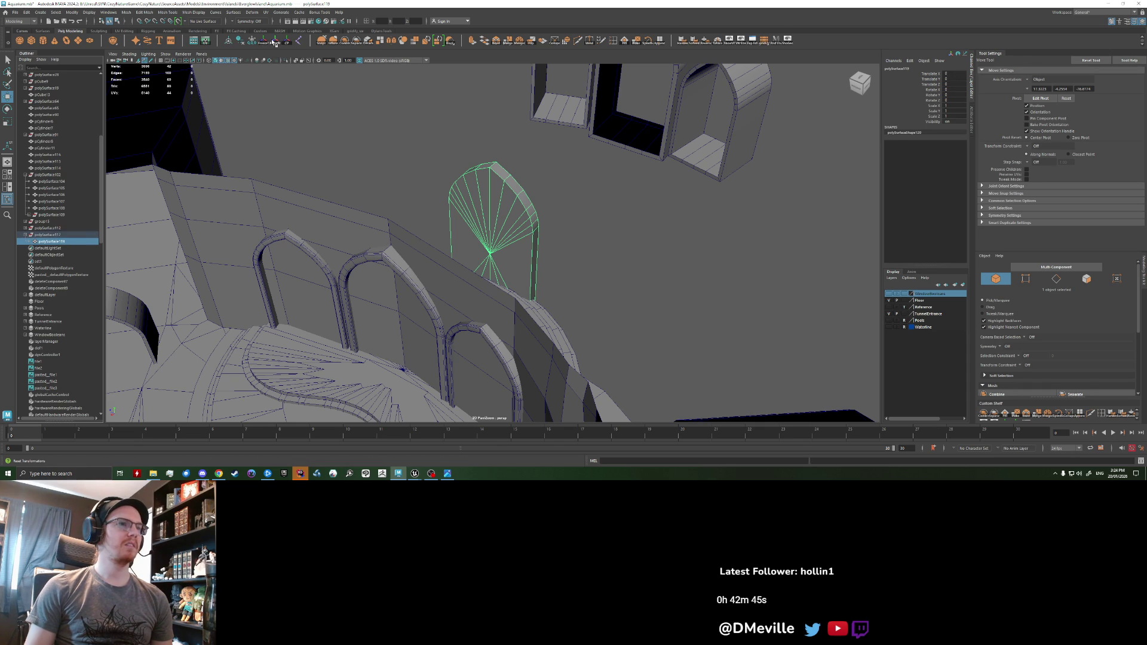
drag(55, 243, 53, 240)
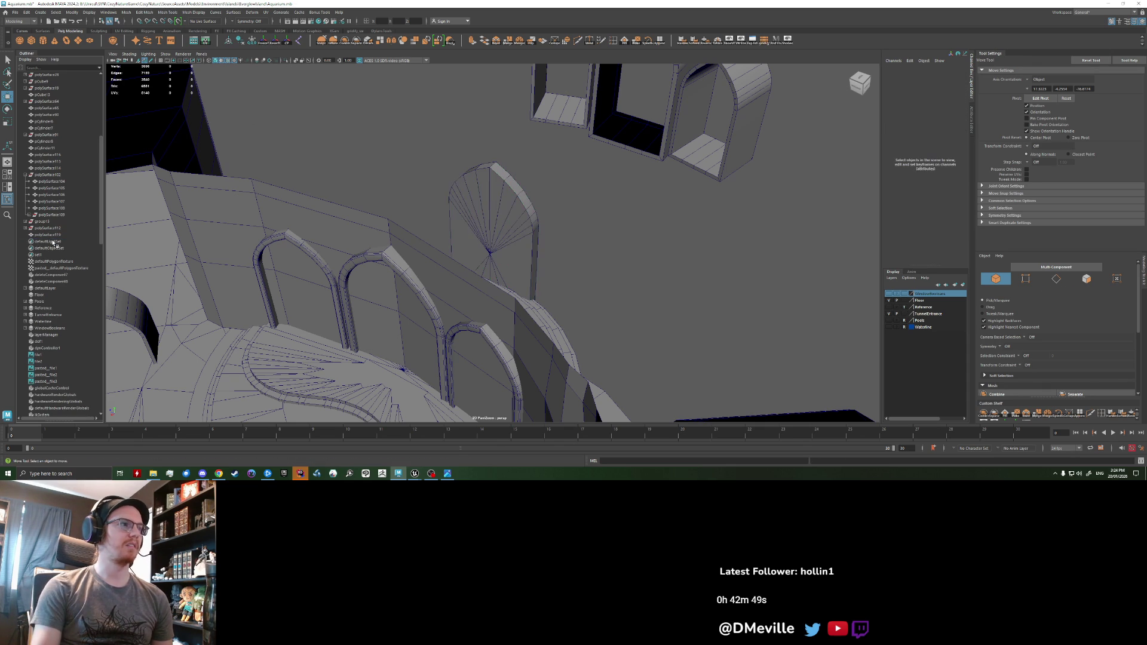
- Move polySurface119 into the middle archway and add the wall to the selection
click(52, 241)
alt+drag(454, 256, 474, 263)
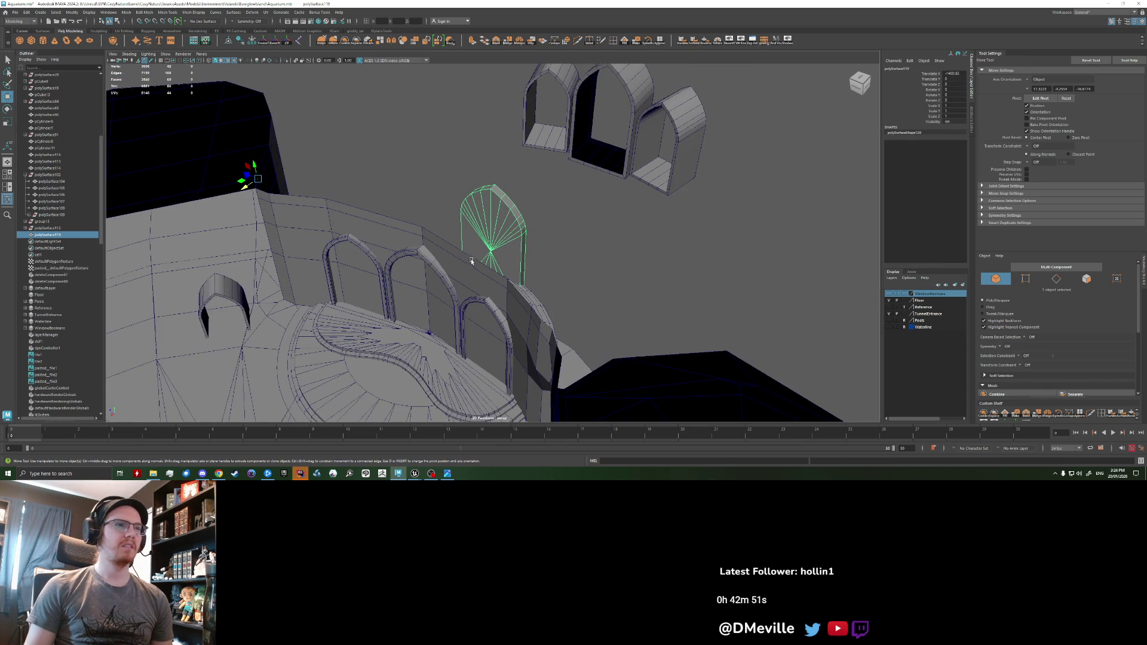
drag(223, 198, 358, 297)
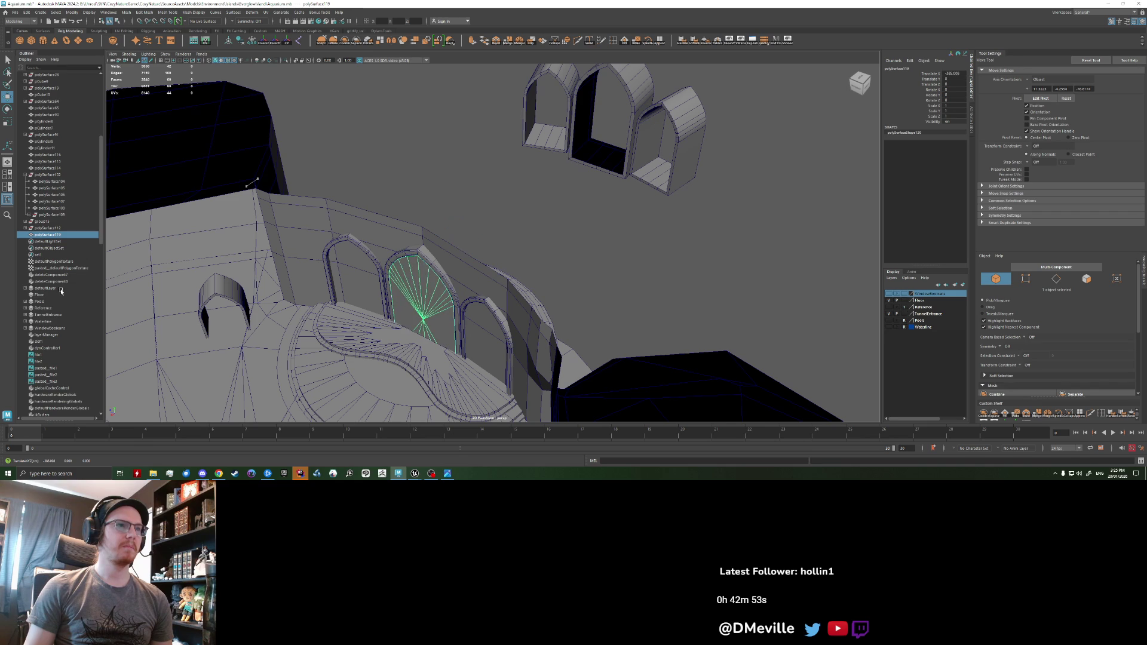
shift+click(357, 297)
- Try Boolean Difference on the fan and wall twice, undoing each result
key(f)
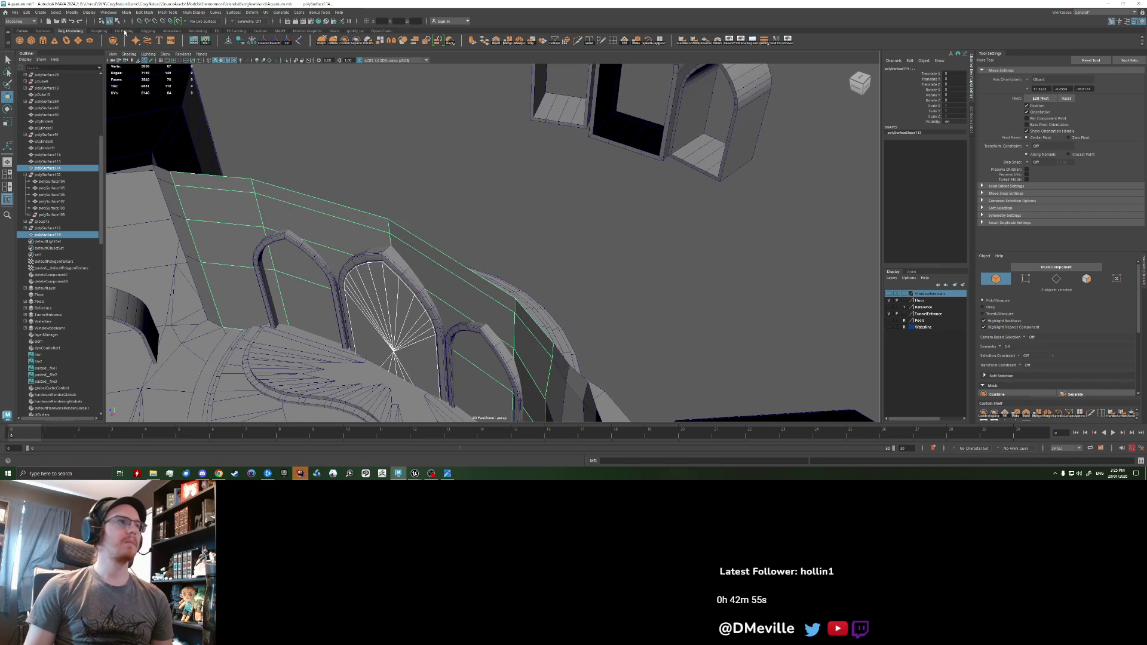
mouse_move(126, 12)
mouse_move(161, 30)
click(221, 44)
key(ctrl+z)
click(169, 12)
mouse_move(144, 12)
mouse_move(161, 30)
click(219, 40)
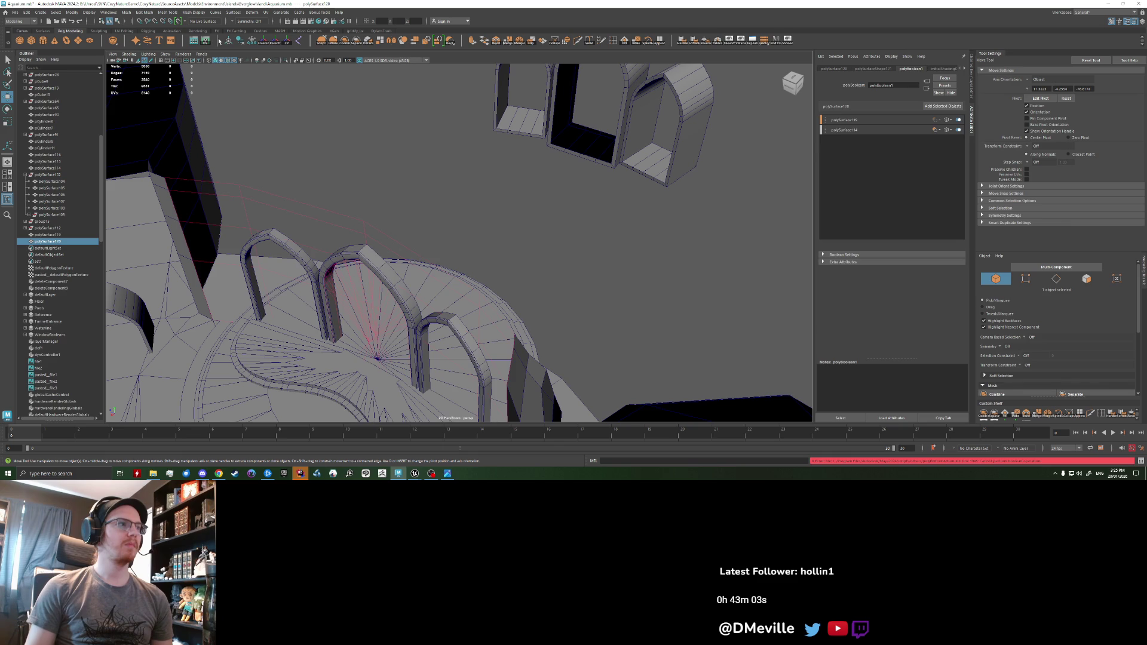
key(ctrl+z)
- Select the middle arch trim, save the scene, and switch to the script log
mouse_move(317, 186)
alt+mouse_down()
mouse_move(391, 261)
mouse_move(492, 166)
alt+mouse_up()
click(416, 184)
alt+drag(418, 184, 414, 184)
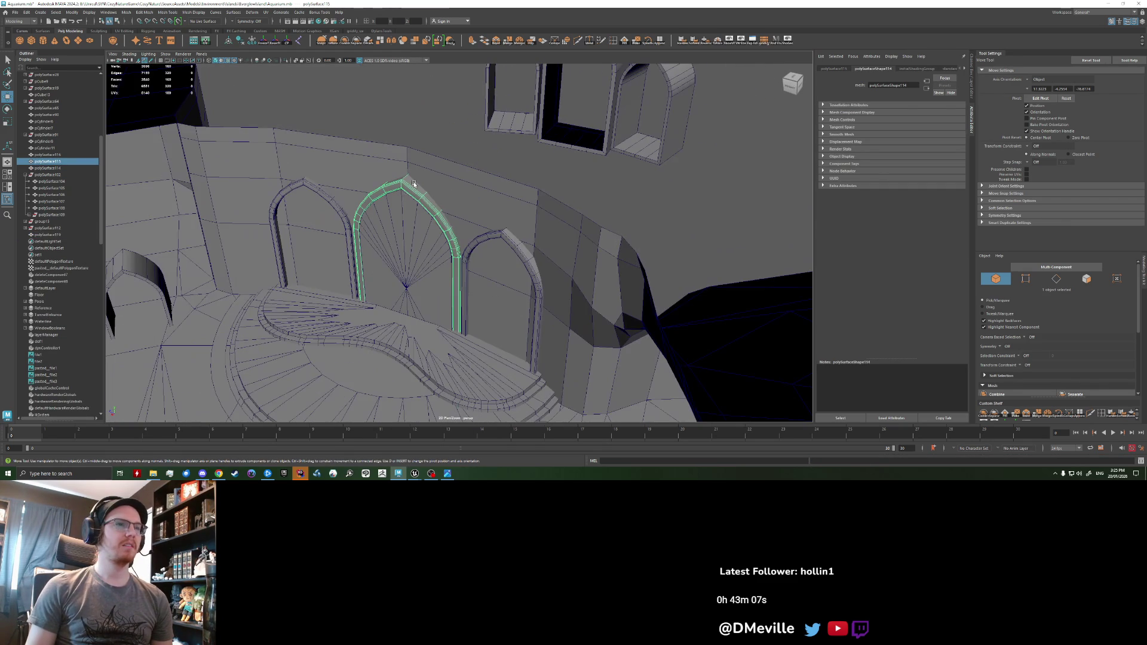
key(ctrl+s)
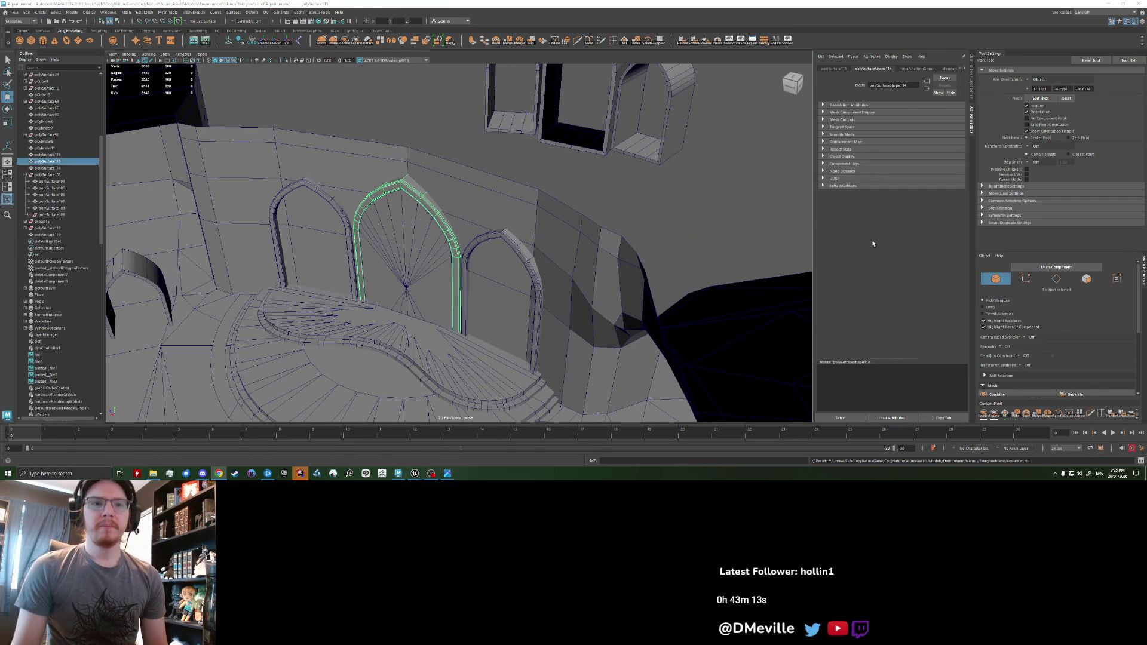
key(alt+Tab)
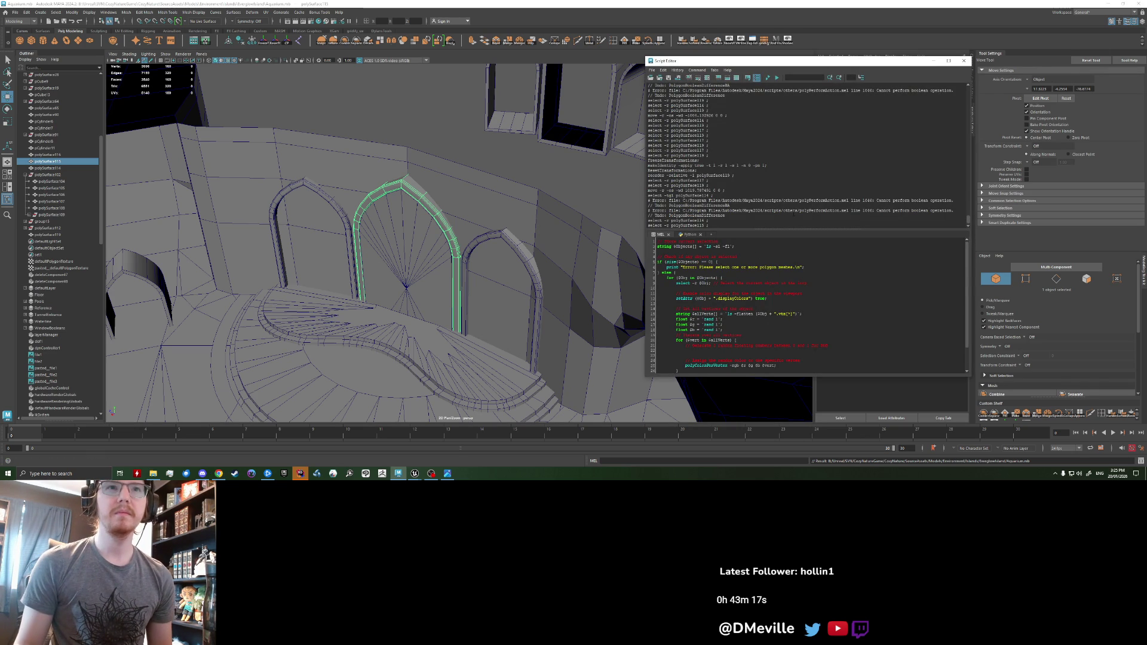
- Read the boolean error message, save the scene, and select the fan and wall meshes
triple_click(820, 210)
click(820, 210)
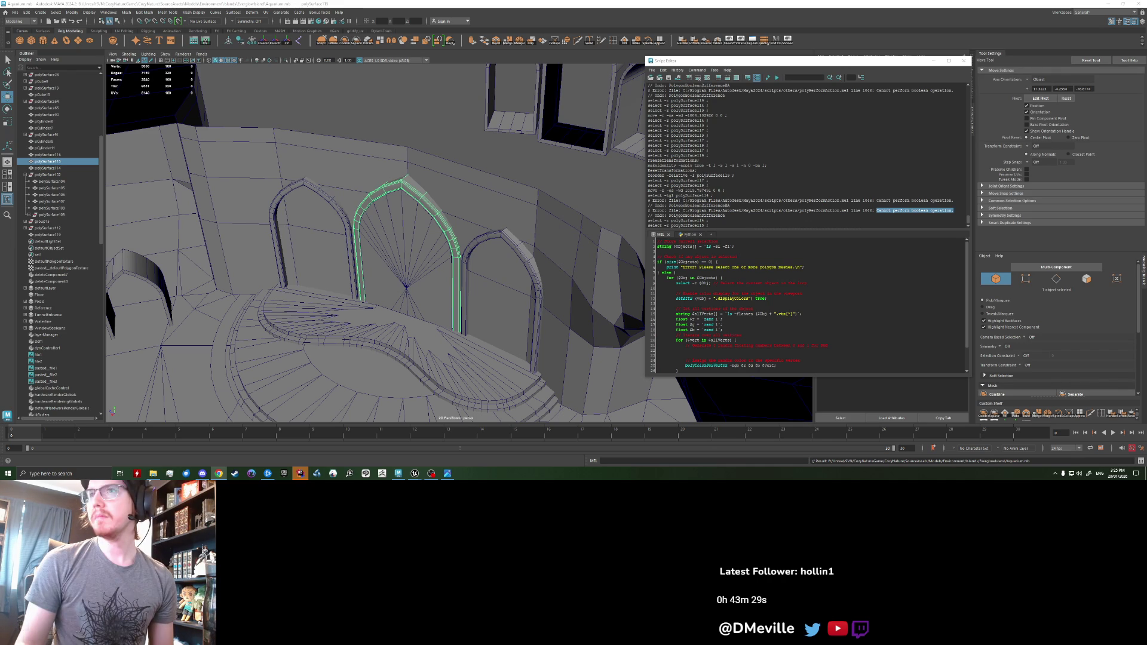
key(ctrl+s)
click(377, 202)
shift+click(457, 178)
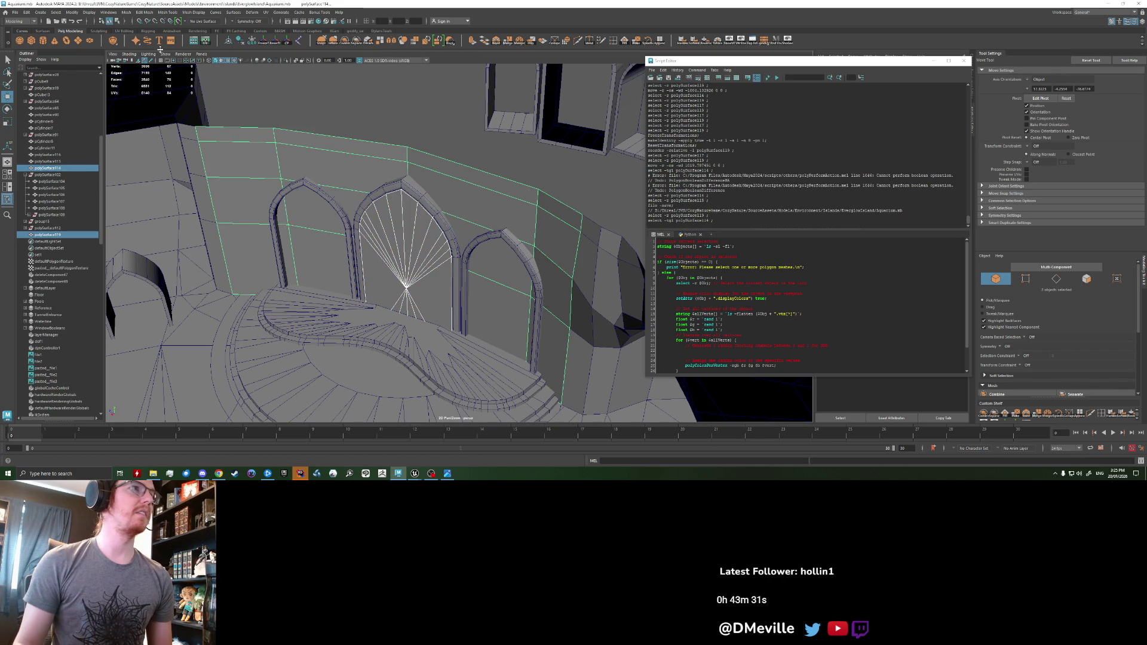
- Try Boolean Union and then Intersection on the fan and wall, undoing both, then close the Script Editor
click(126, 12)
mouse_move(150, 30)
click(216, 30)
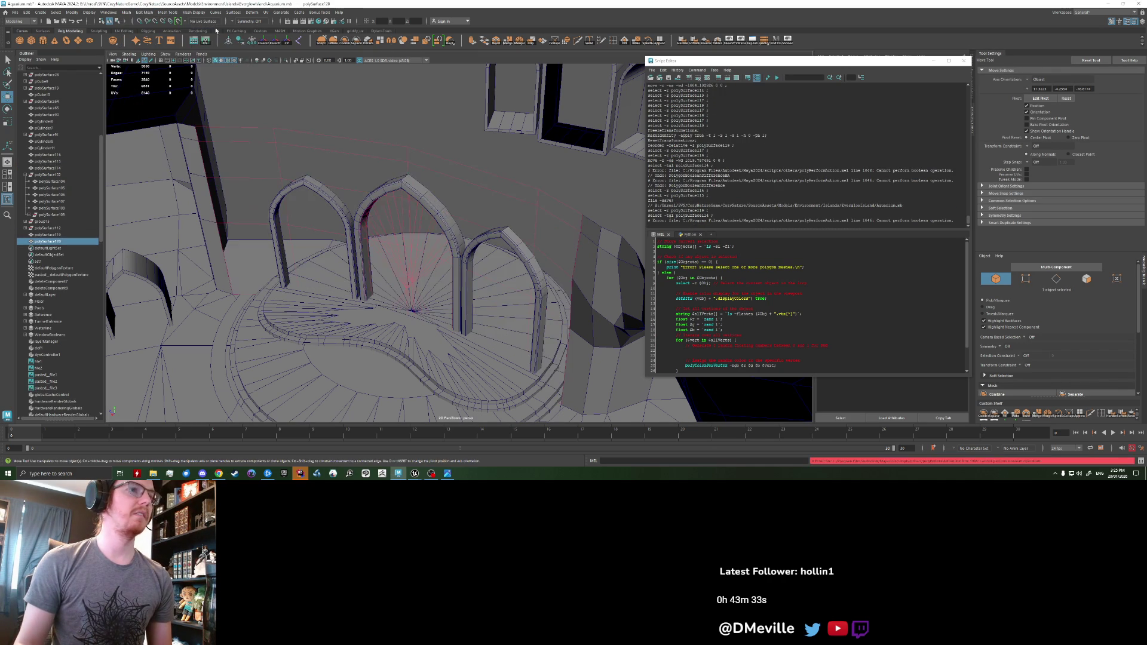
key(ctrl+z)
click(144, 11)
mouse_move(138, 31)
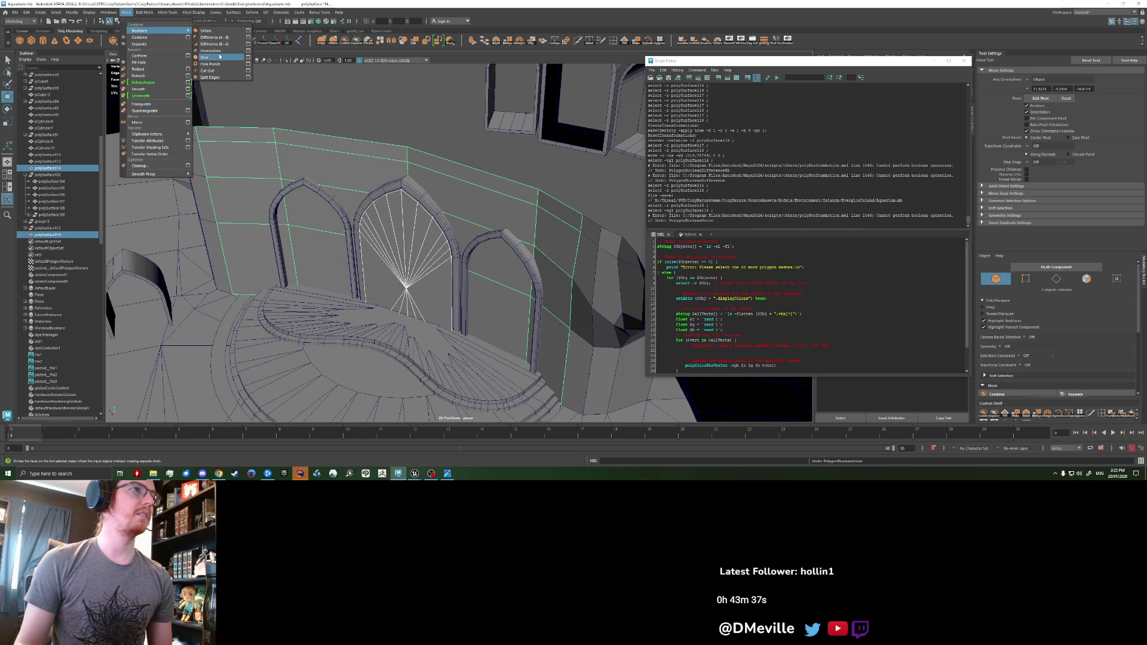
click(215, 50)
key(ctrl+z)
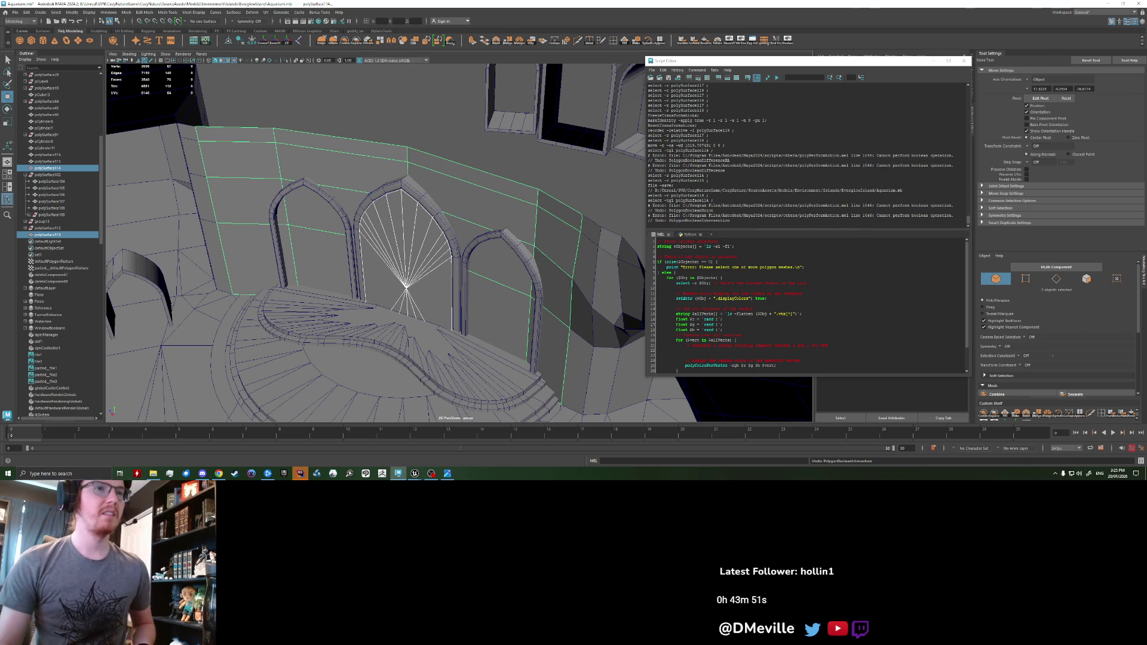
click(964, 60)
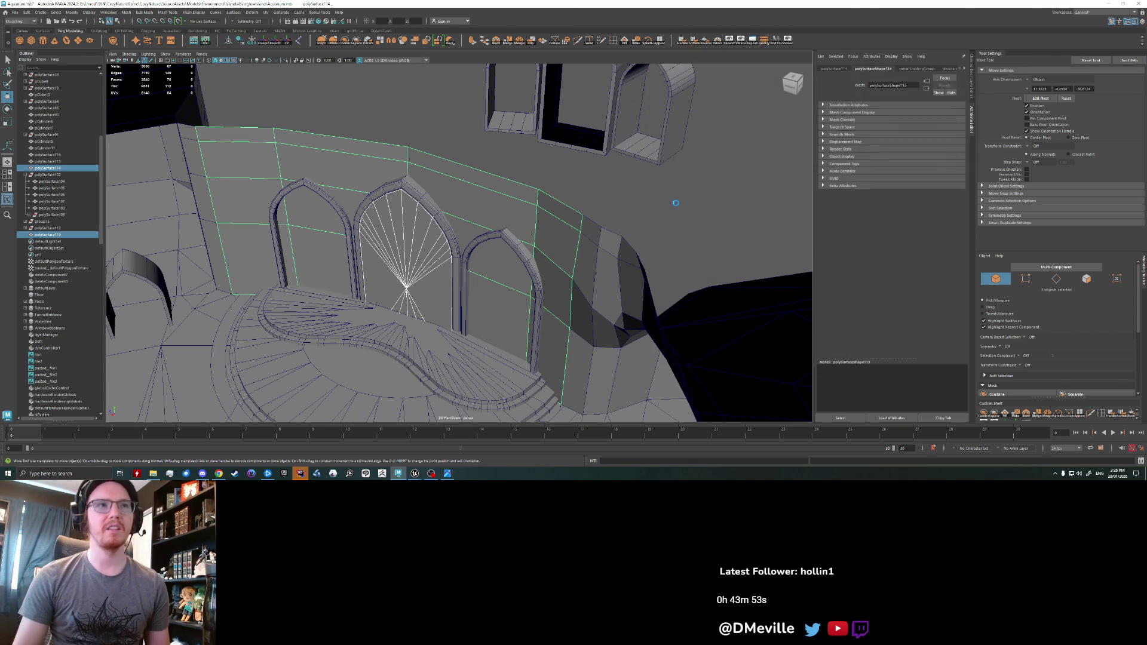
- Select the fan cutter and scale its door faces outward into a bulge
click(671, 197)
scroll(662, 223, up, 3)
click(355, 260)
mouse_move(354, 260)
alt+mouse_down()
mouse_move(512, 249)
mouse_move(446, 250)
mouse_move(525, 313)
mouse_move(478, 286)
mouse_move(509, 290)
mouse_move(483, 277)
alt+mouse_up()
key(r)
mouse_move(318, 243)
alt+mouse_down()
mouse_move(217, 228)
mouse_move(239, 215)
mouse_move(401, 313)
alt+mouse_up()
right_drag(401, 313, 401, 322)
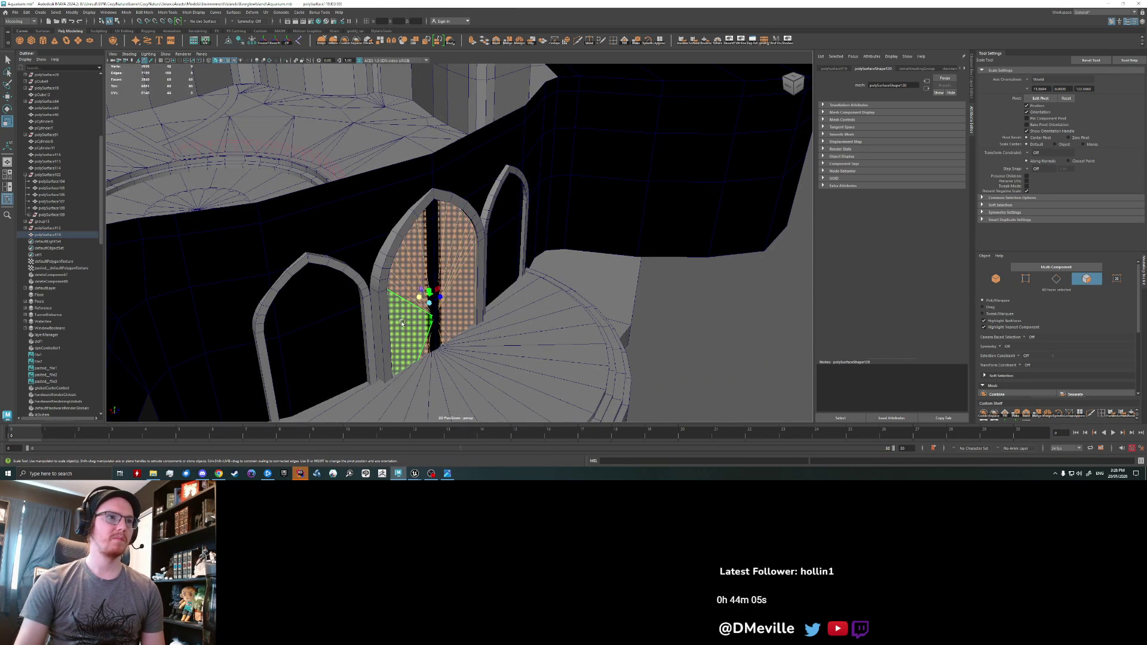
mouse_move(425, 290)
mouse_down()
mouse_move(397, 289)
mouse_move(322, 248)
mouse_move(330, 261)
mouse_move(525, 281)
mouse_up()
right_drag(535, 224, 609, 236)
- Subtract the cutter from the curved wall with Boolean Difference, undoing and redoing once
shift+click(608, 242)
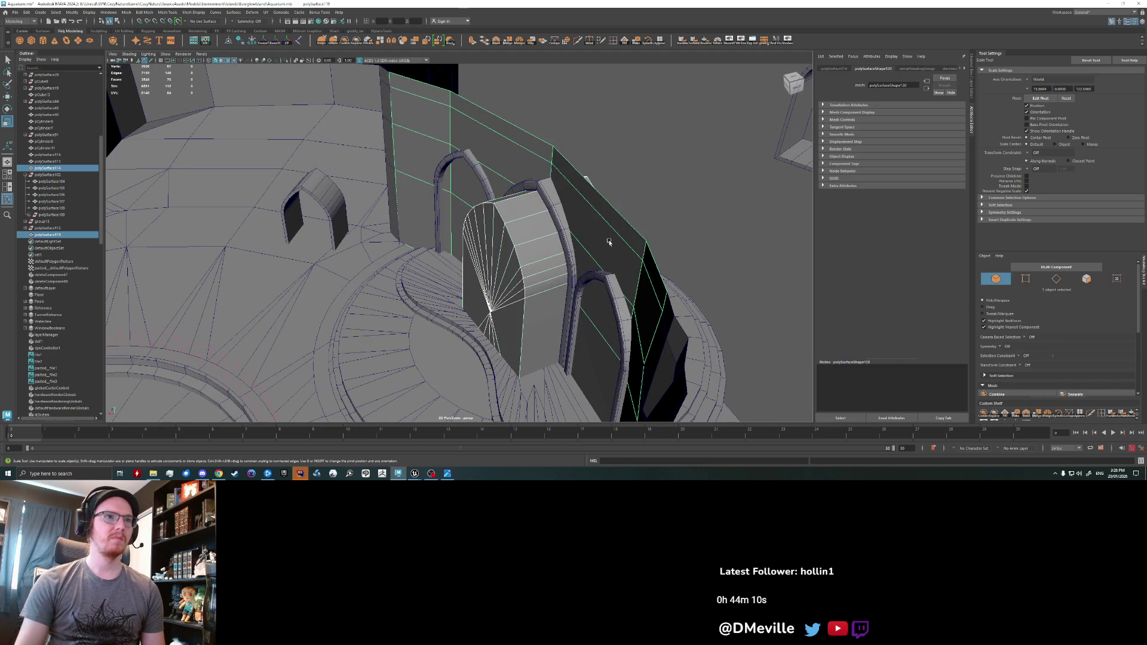
click(128, 13)
mouse_move(132, 31)
click(209, 38)
key(ctrl+z)
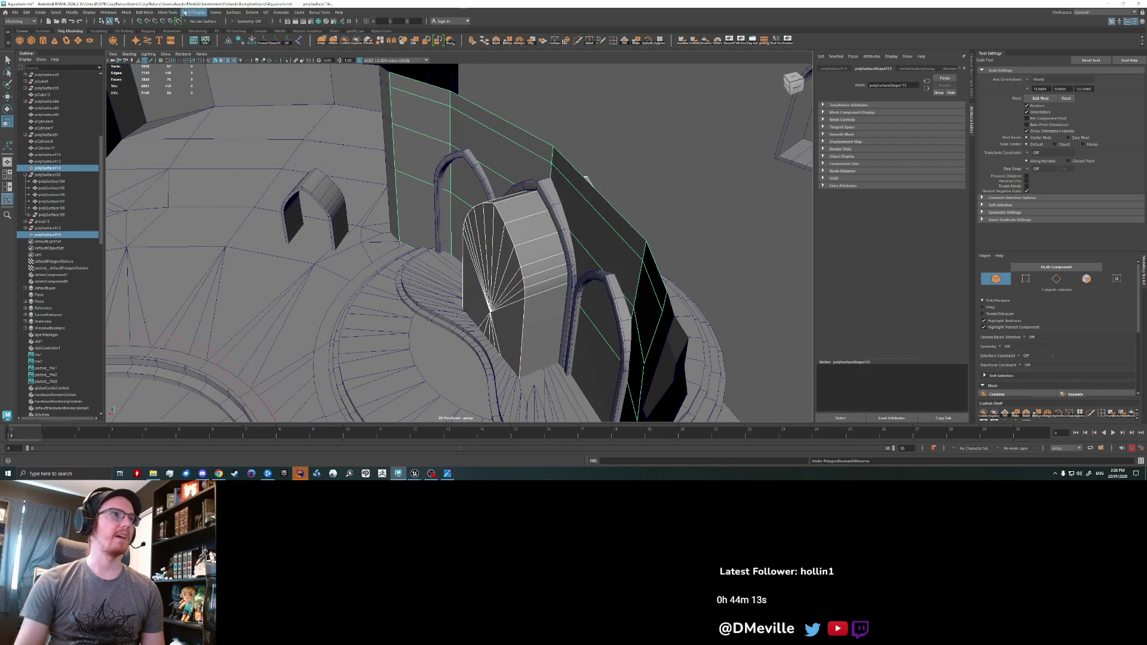
click(147, 12)
mouse_move(127, 12)
mouse_move(137, 31)
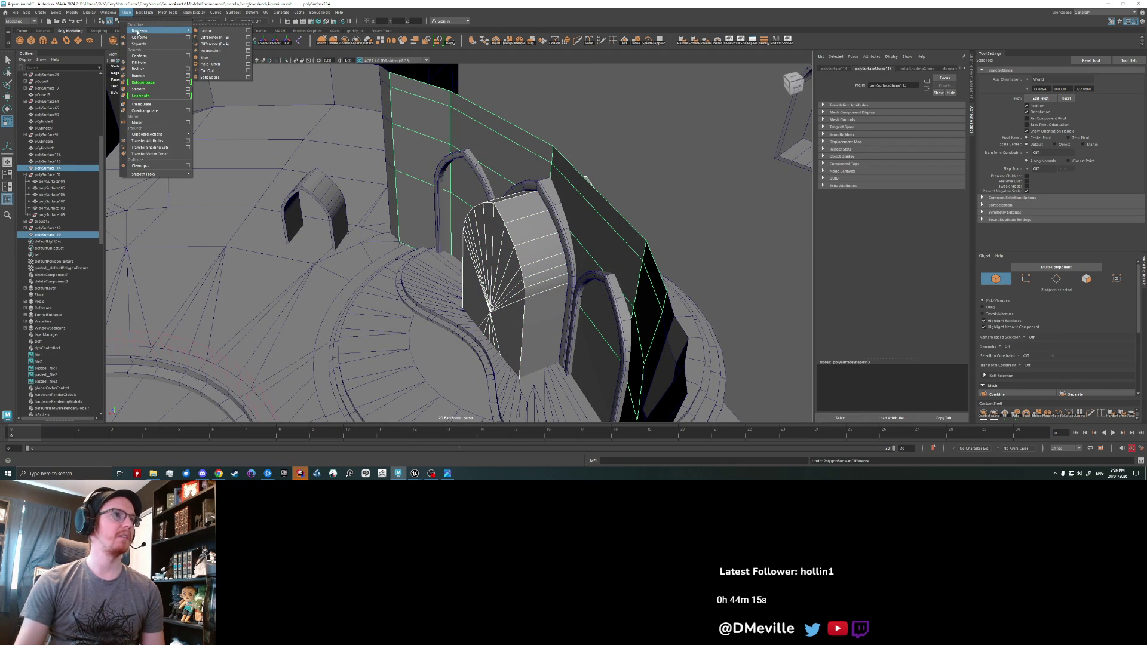
click(209, 38)
mouse_move(418, 209)
alt+mouse_down()
mouse_move(457, 189)
mouse_move(621, 307)
alt+mouse_up()
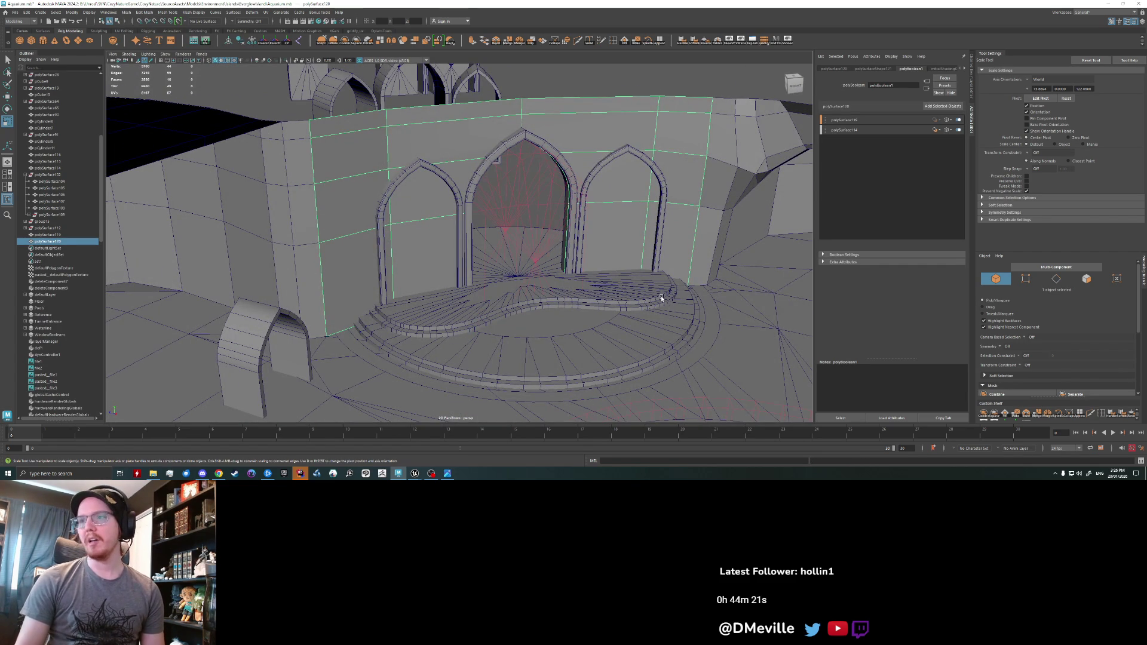
- Orbit around the room to face the three arches of the curved wall
mouse_move(661, 232)
alt+mouse_down()
mouse_move(532, 299)
mouse_move(536, 310)
mouse_move(487, 298)
mouse_move(250, 82)
mouse_move(353, 114)
mouse_move(530, 267)
alt+mouse_up()
click(529, 287)
scroll(526, 265, up, 3)
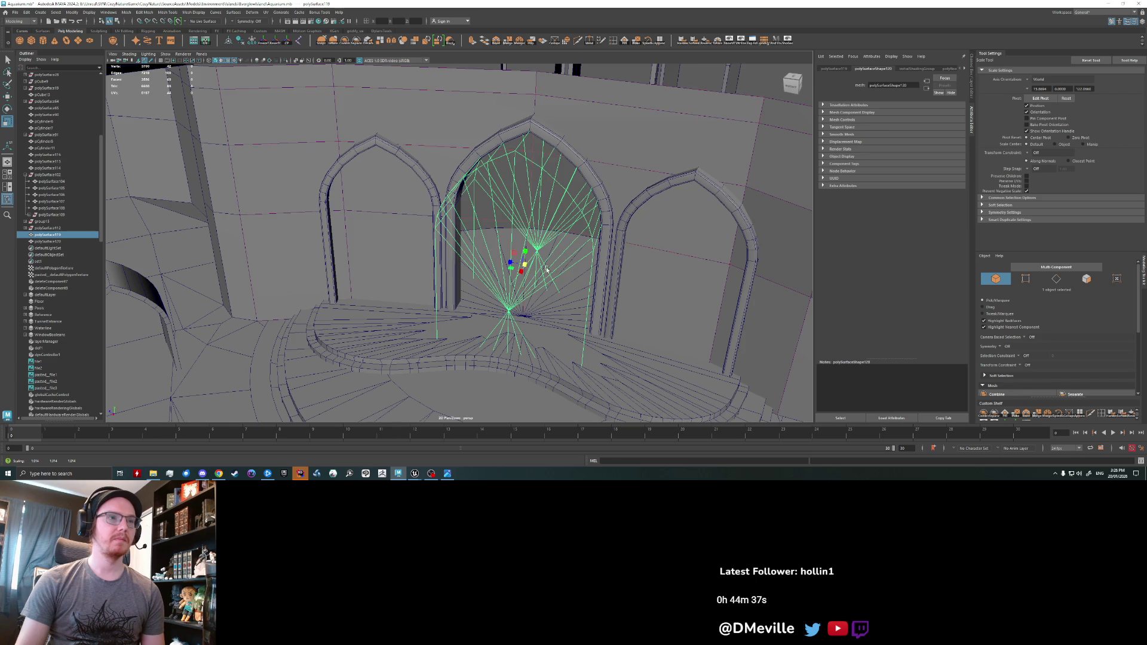
scroll(525, 257, down, 5)
mouse_move(583, 249)
alt+mouse_down()
mouse_move(520, 259)
mouse_move(566, 256)
alt+mouse_up()
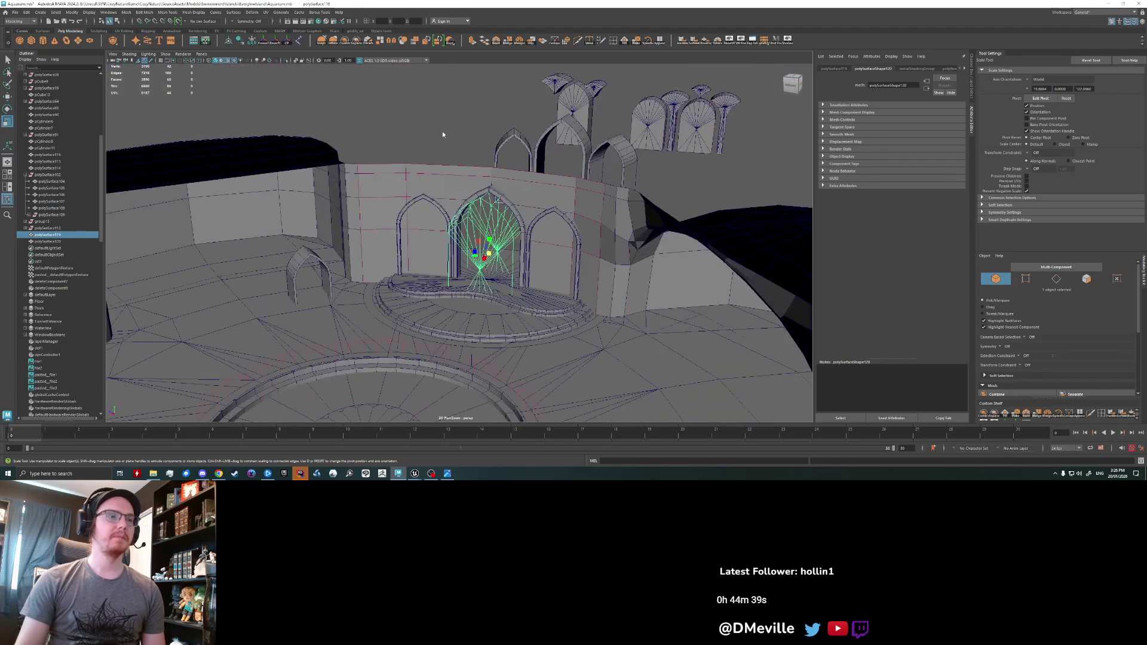
click(442, 134)
mouse_move(442, 134)
alt+mouse_down()
mouse_move(453, 254)
mouse_move(467, 275)
mouse_move(418, 335)
mouse_move(358, 281)
mouse_move(292, 270)
alt+mouse_up()
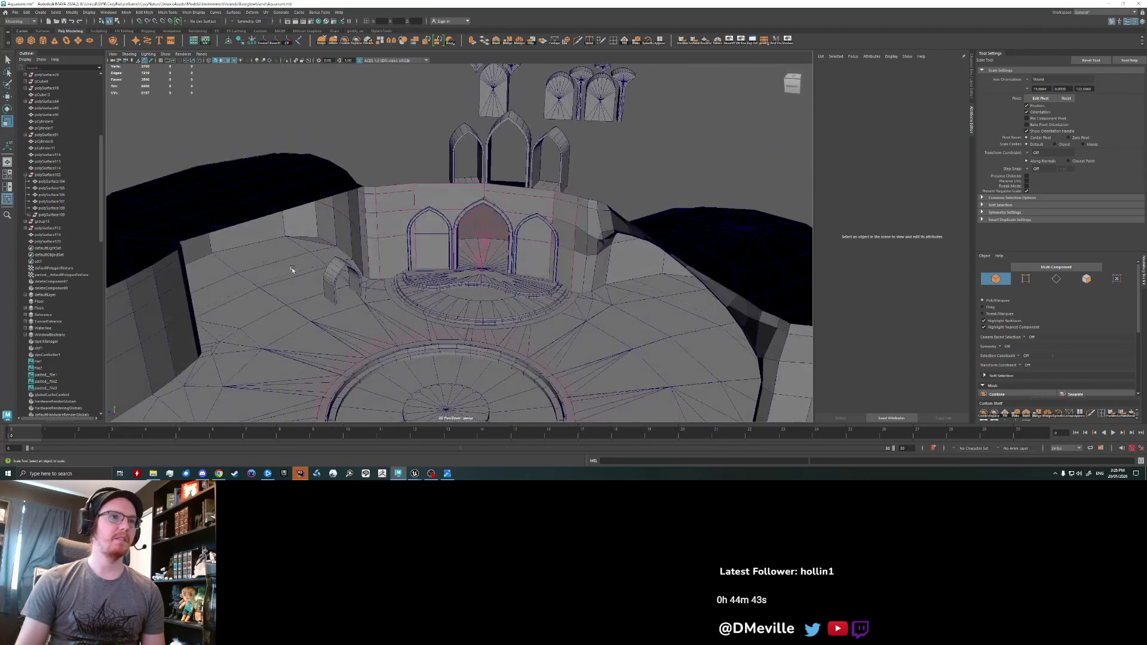
scroll(568, 279, up, 5)
mouse_move(568, 279)
alt+mouse_down()
mouse_move(525, 264)
mouse_move(511, 299)
alt+mouse_up()
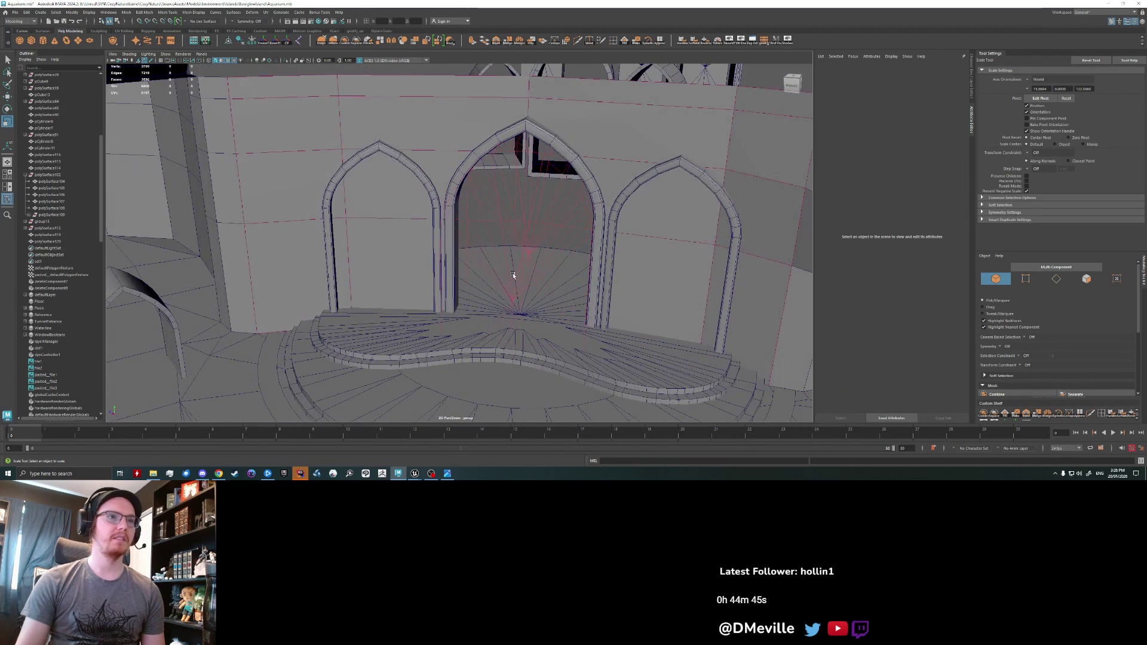
- Duplicate the middle fan cutter into the right arch, then duplicate it again for the left
click(513, 275)
scroll(513, 275, down, 3)
key(w)
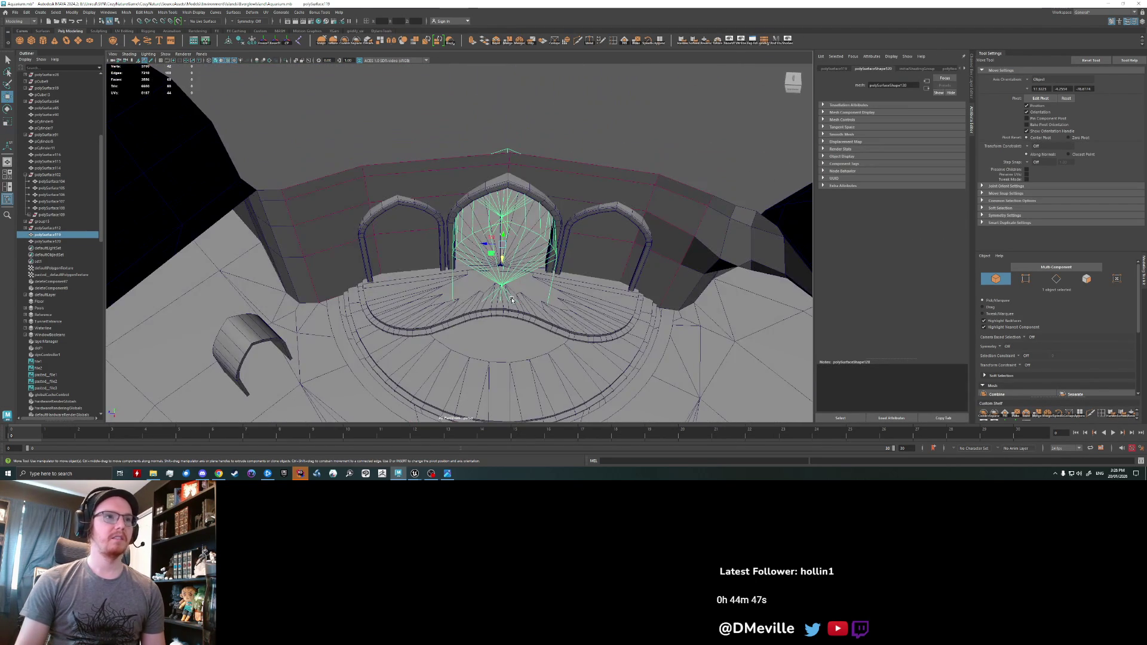
key(ctrl+d)
mouse_move(487, 245)
mouse_down()
mouse_move(580, 247)
mouse_move(328, 254)
mouse_move(345, 254)
mouse_up()
key(ctrl+d)
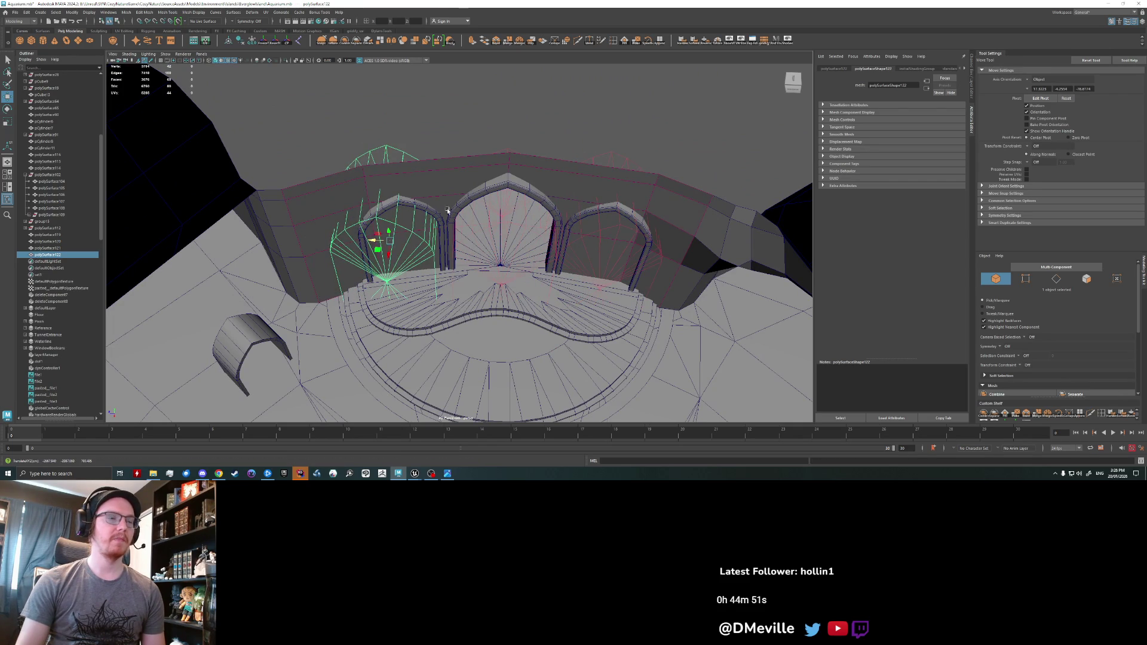
- Inspect the cut wall's polyBoolean1 attributes in the Channel Box, then select the right-arch copy
click(442, 191)
key(f)
click(971, 83)
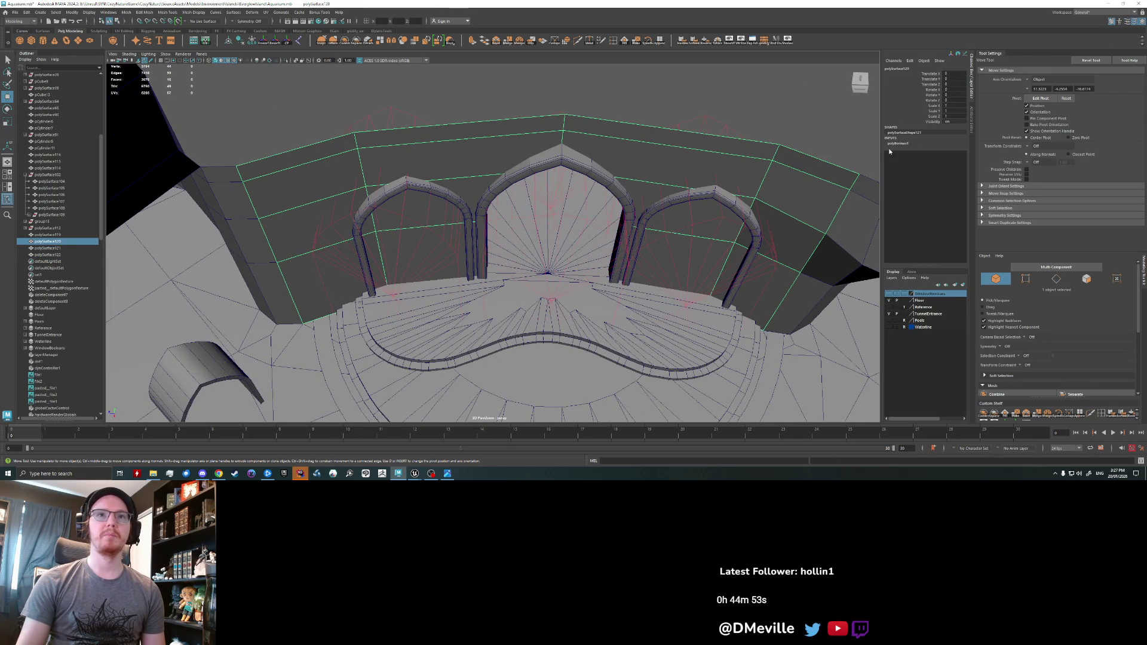
click(913, 143)
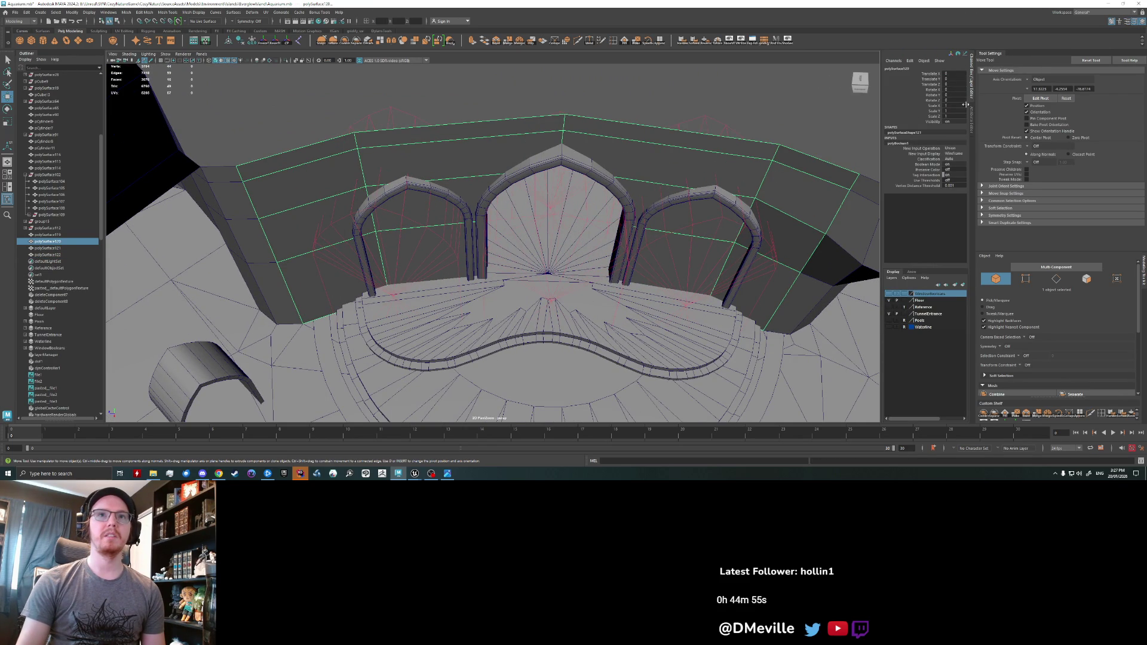
click(974, 119)
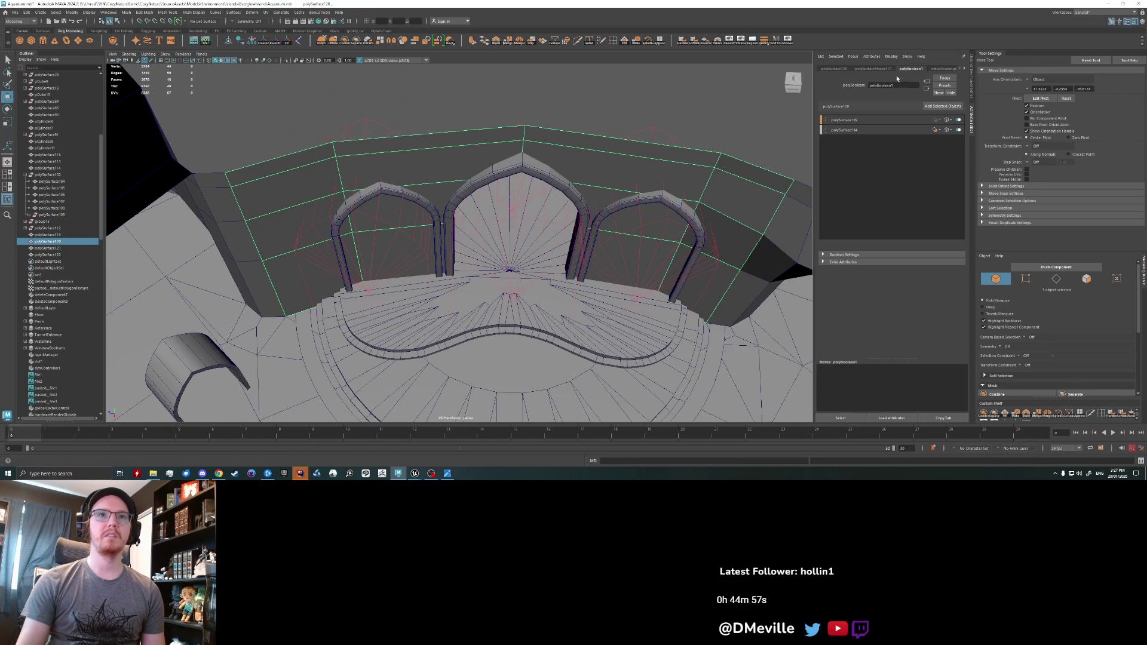
alt+drag(594, 263, 686, 235)
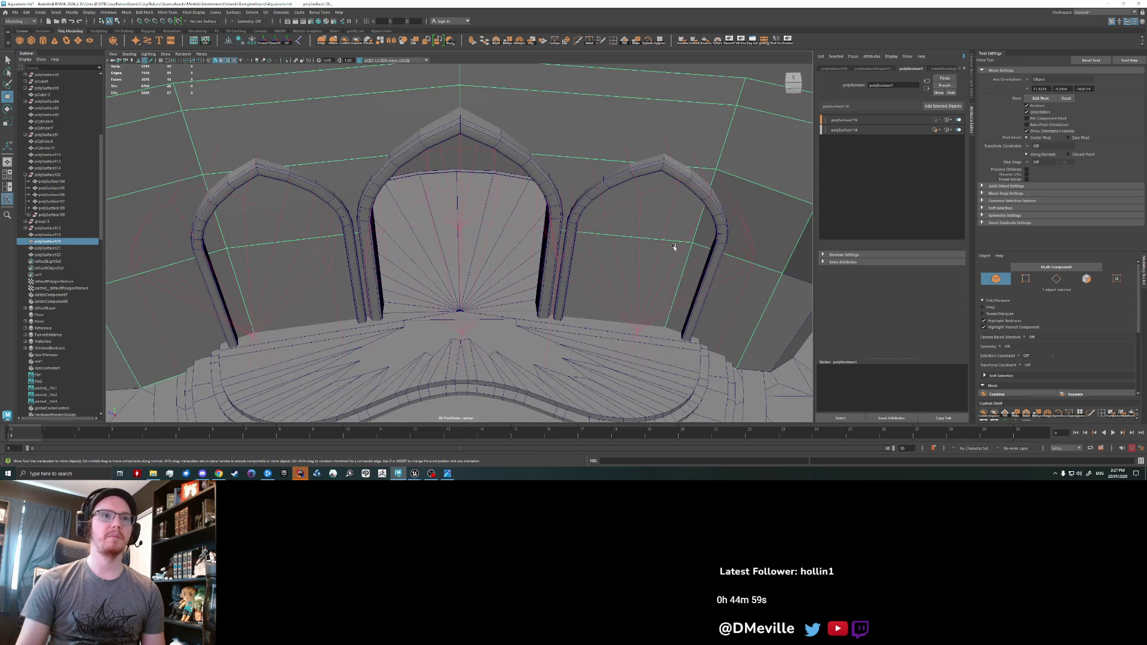
click(652, 272)
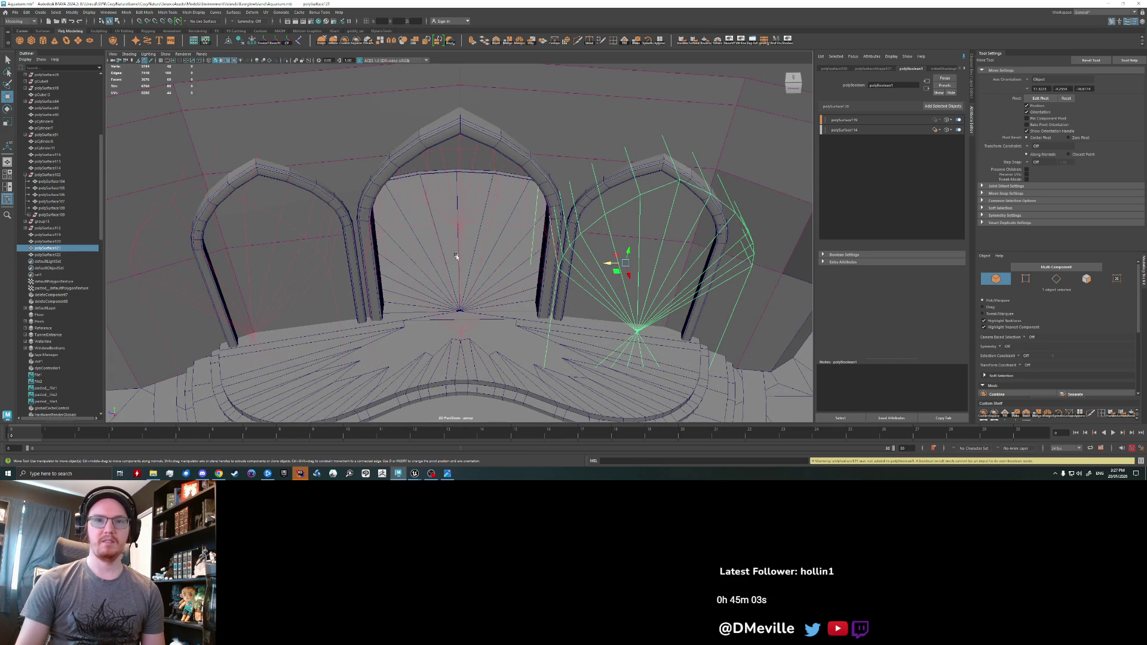
- Undo the old copies and duplicate the centre cutter into the right arch, then again for the left
key(ctrl+z)
key(ctrl+z)
key(ctrl+z)
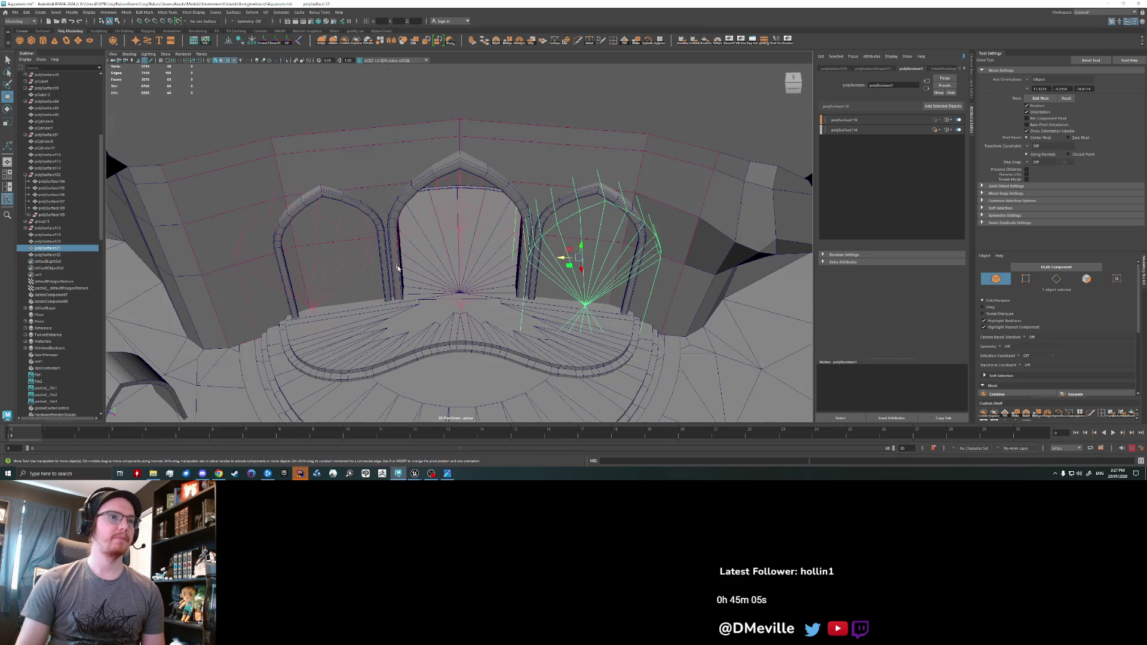
key(ctrl+z)
key(ctrl+z)
key(ctrl+z)
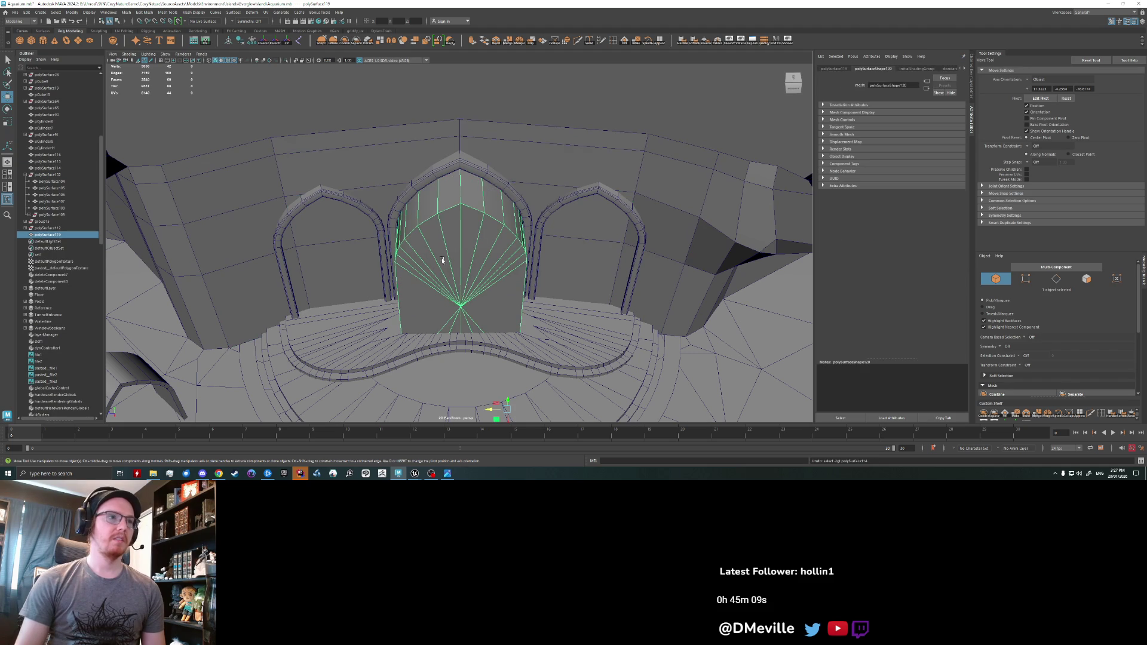
key(ctrl+d)
middle_drag(482, 341, 544, 341)
mouse_move(544, 341)
alt+mouse_down()
mouse_move(679, 361)
mouse_move(409, 285)
mouse_move(254, 289)
alt+mouse_up()
key(ctrl+d)
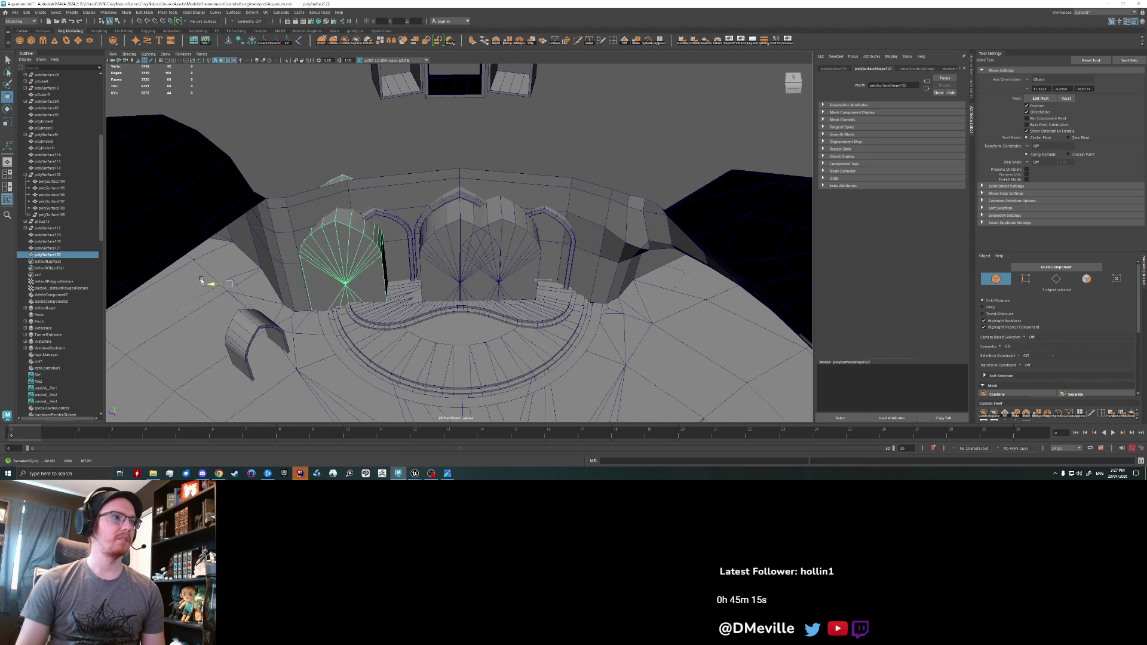
- Try shifting the centre and right cutters, then undo back to the wall and cutter selection
scroll(254, 289, up, 3)
click(431, 257)
drag(461, 311, 398, 312)
click(526, 257)
drag(594, 300, 733, 304)
click(487, 245)
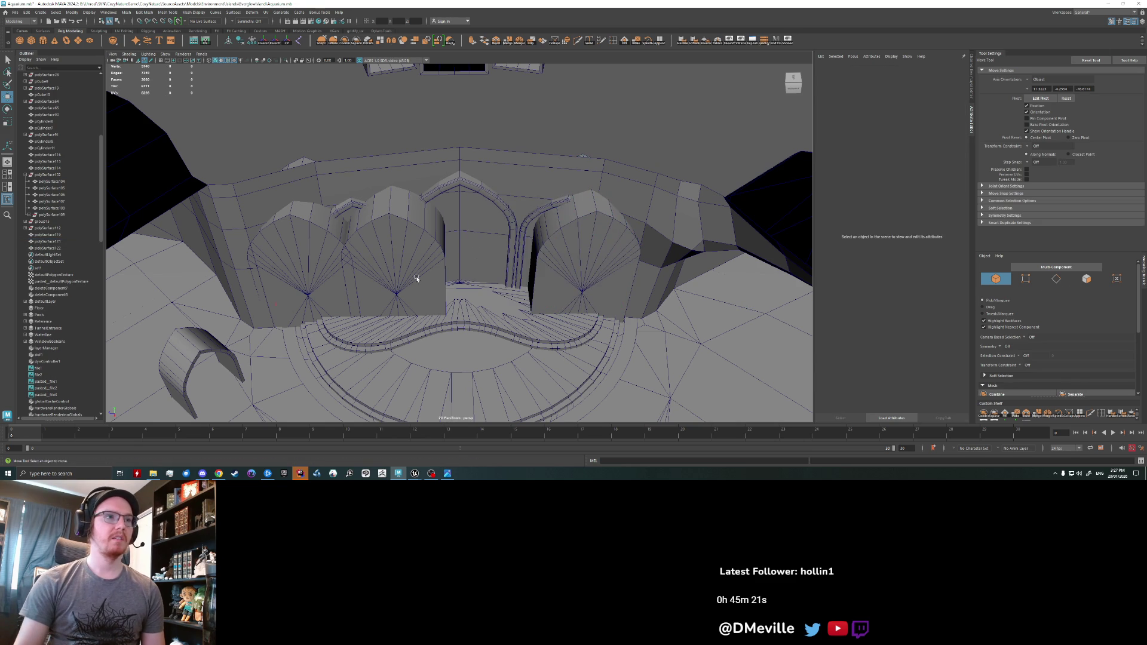
key(ctrl+z)
key(ctrl+z)
key(ctrl+z)
key(ctrl+z)
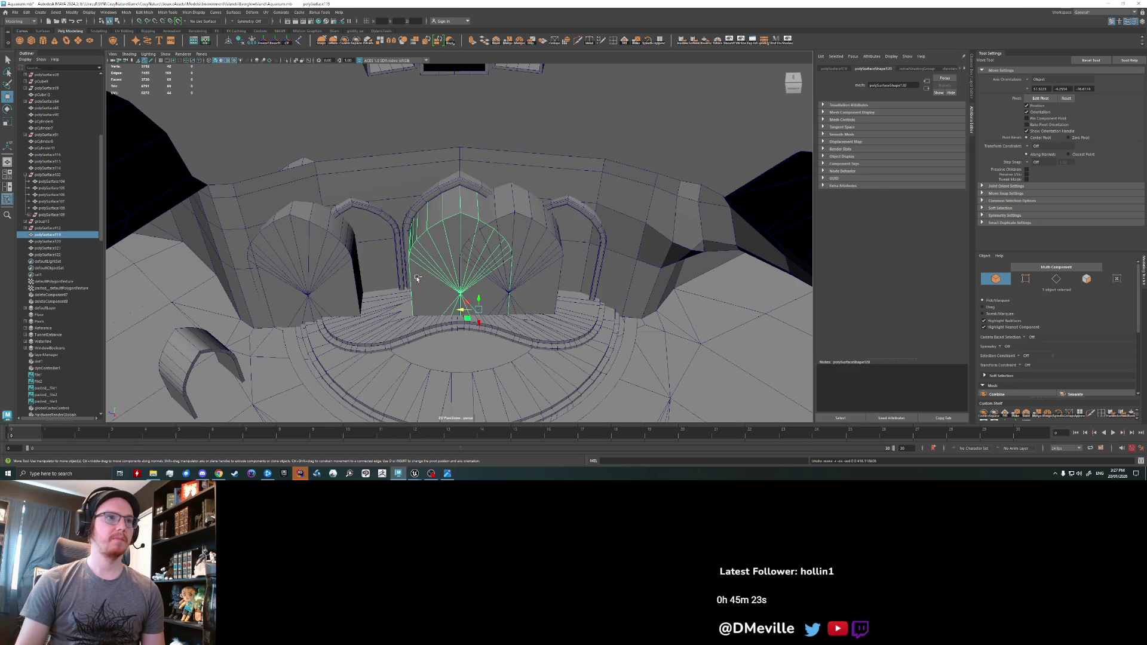
key(ctrl+z)
key(ctrl+z)
key(ctrl+z)
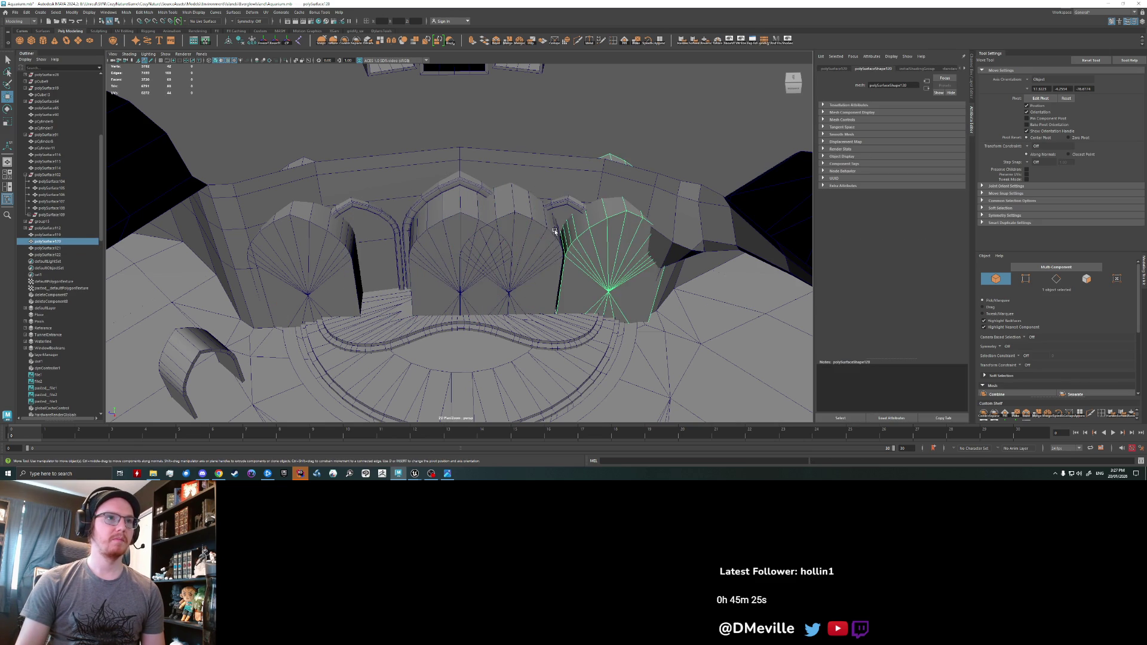
key(ctrl+z)
key(ctrl+z)
key(ctrl+z)
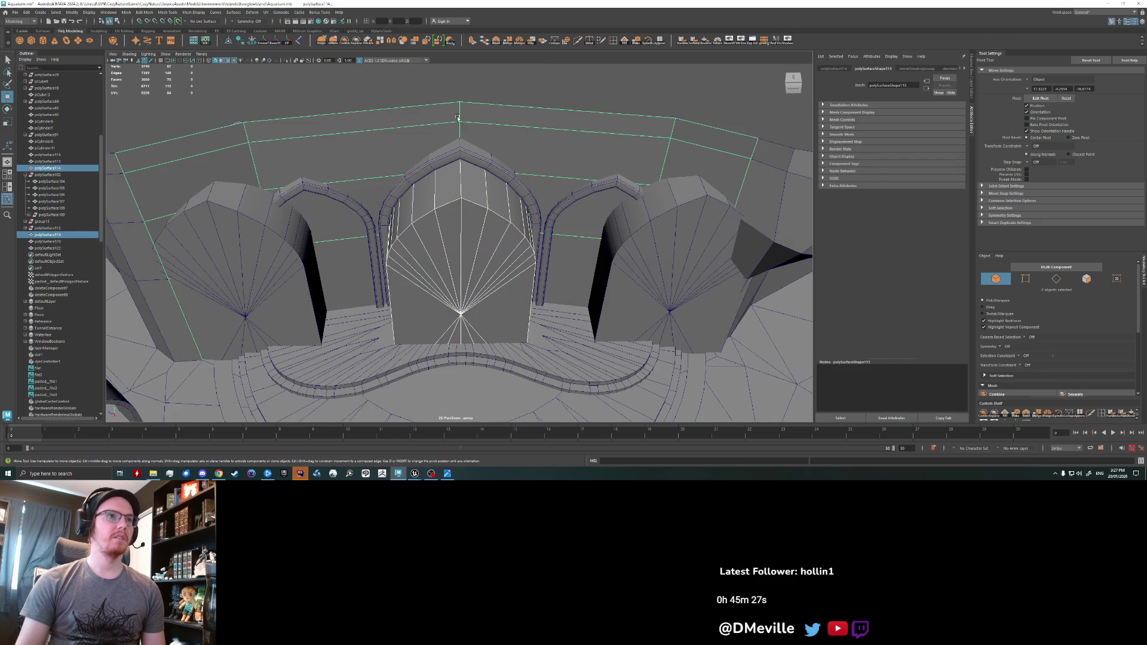
- Subtract the cutter from the wall with Boolean Difference, then try adding the side cutters to polyBoolean1
click(108, 12)
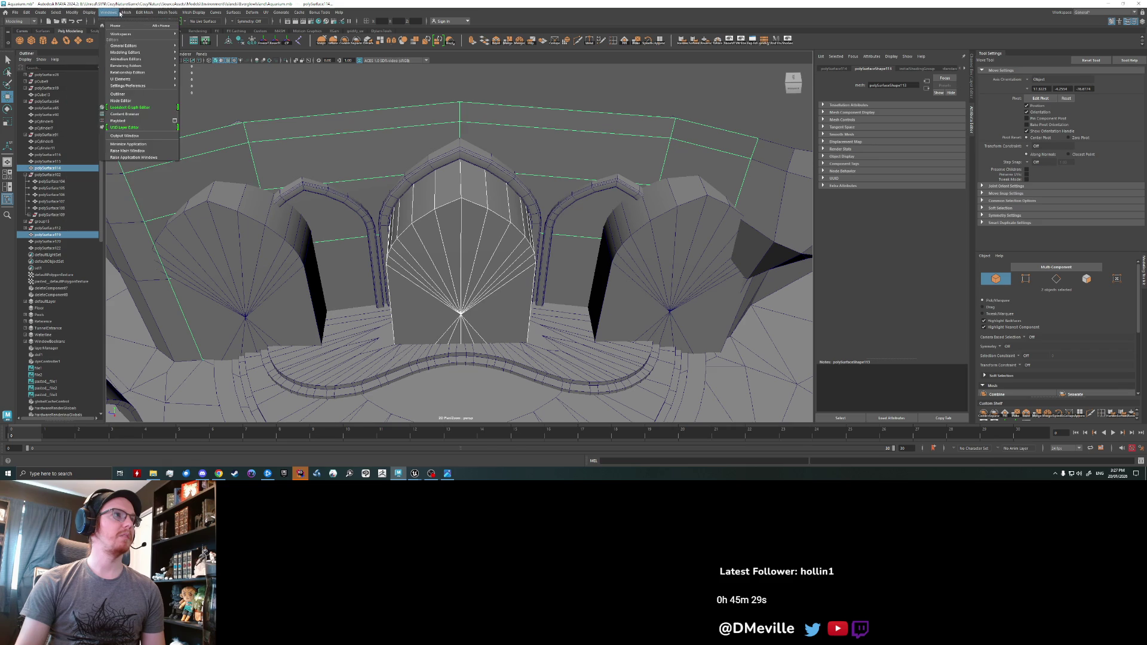
mouse_move(145, 31)
click(216, 44)
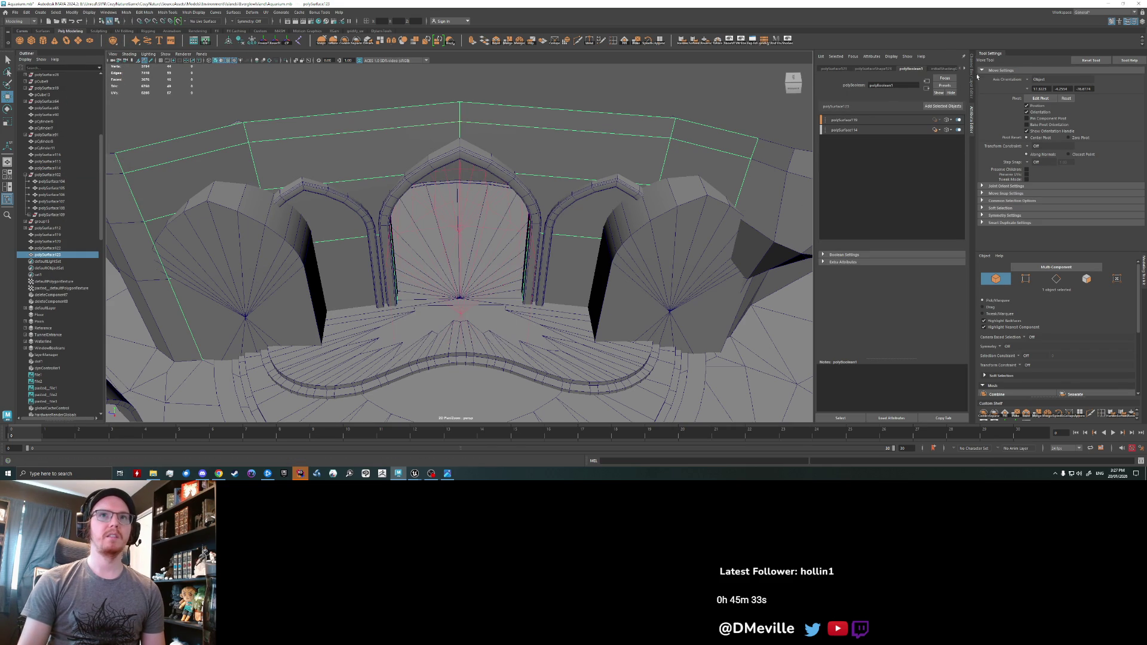
click(657, 253)
click(560, 157)
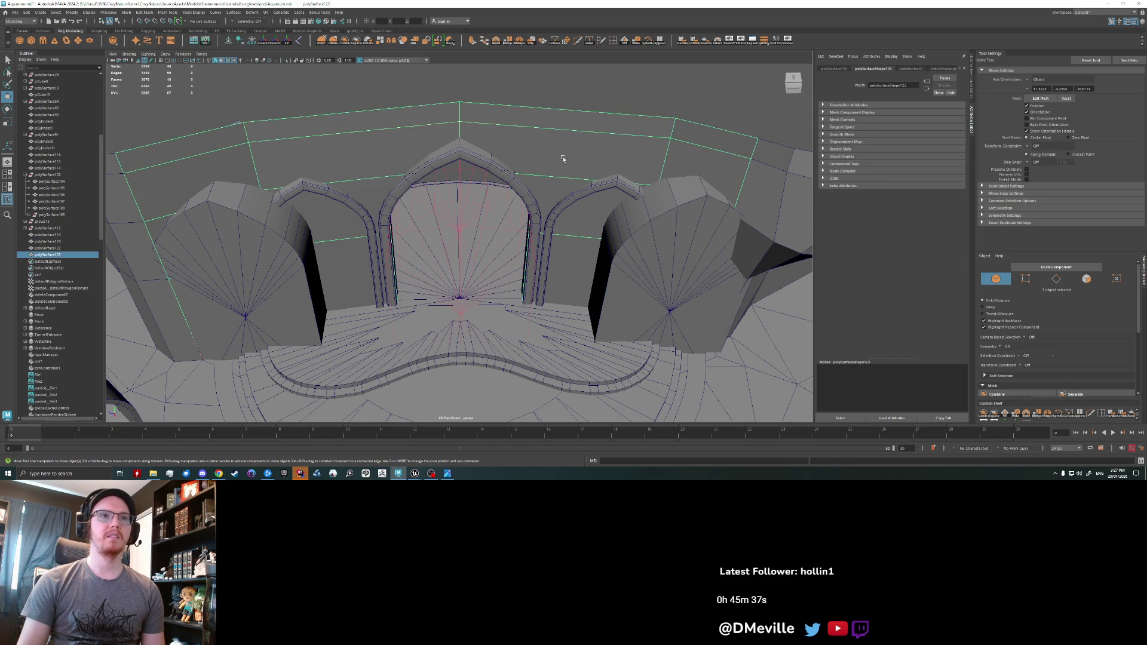
click(509, 216)
click(963, 70)
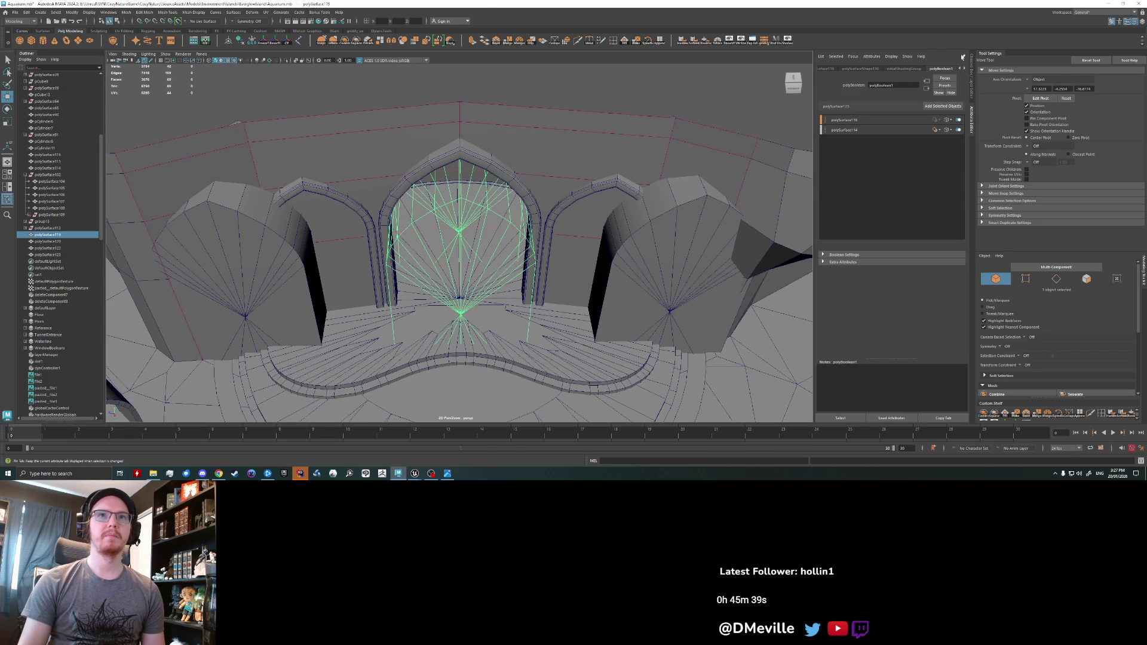
click(725, 235)
click(950, 106)
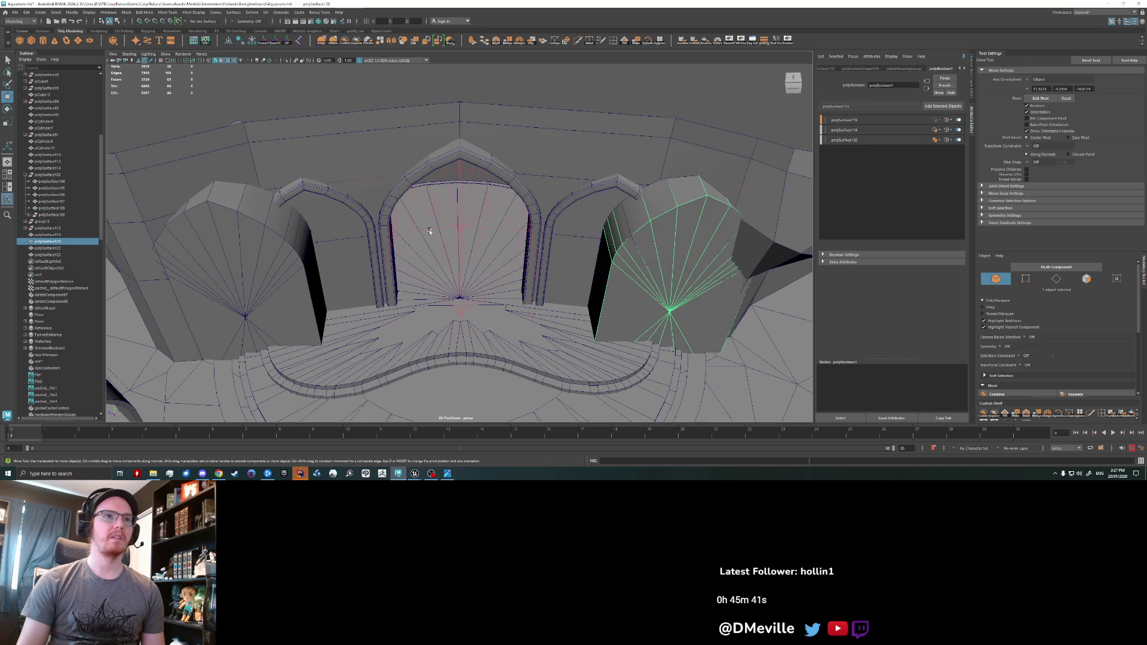
click(239, 263)
click(950, 107)
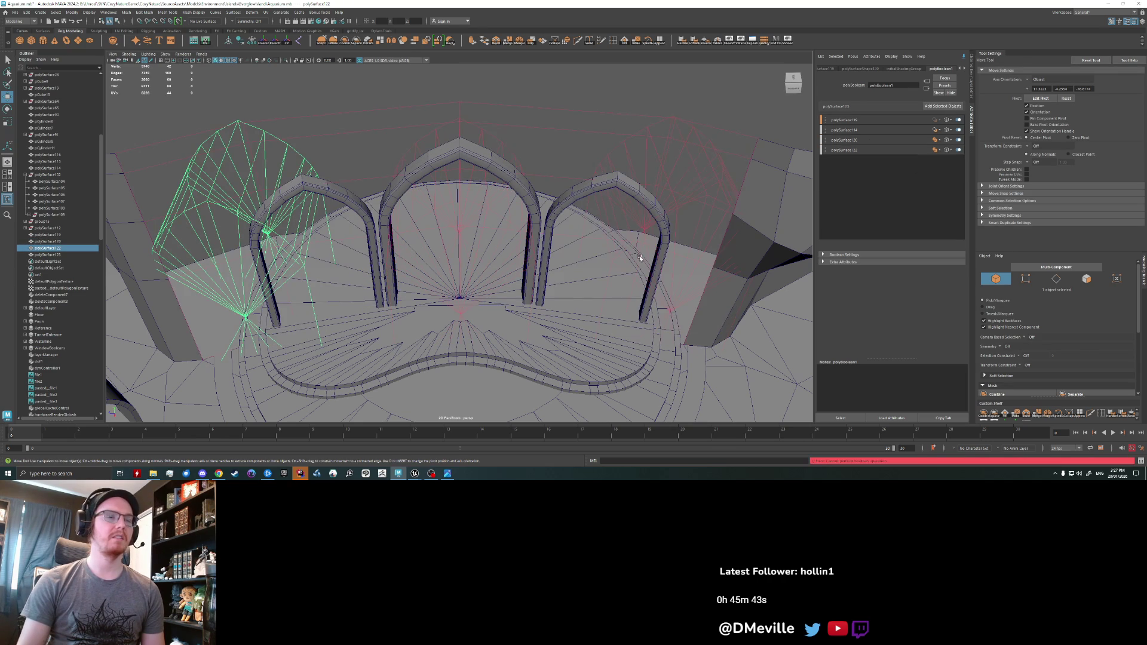
key(ctrl+z)
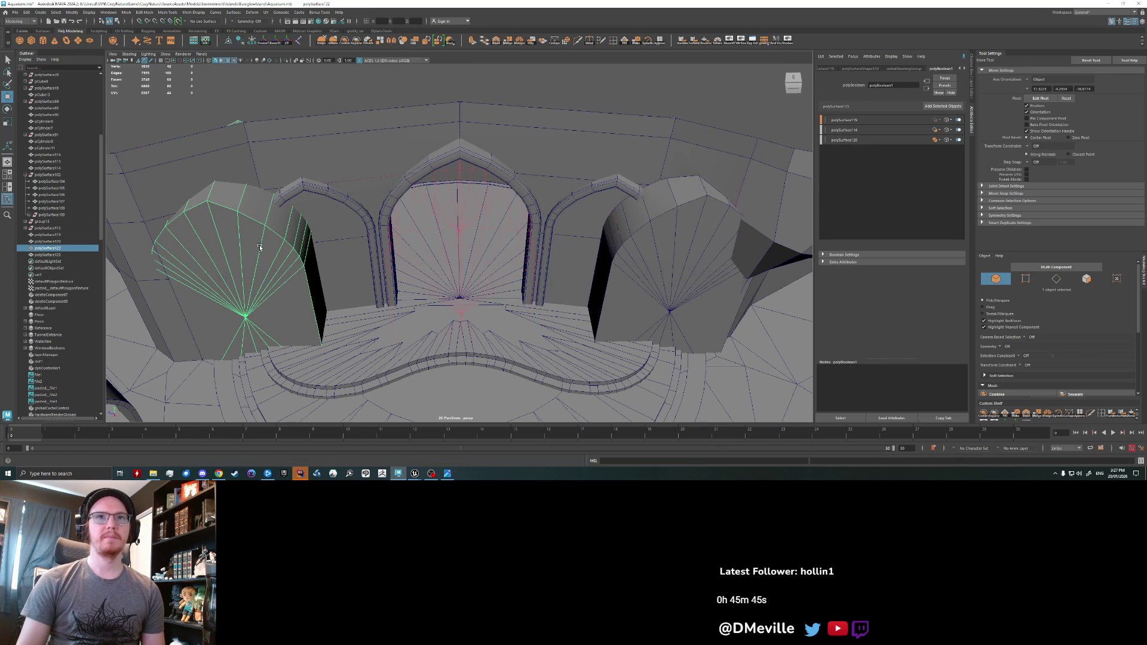
- Inspect the polySurface120 boolean input, then undo until the left arch is open again
click(638, 271)
click(654, 280)
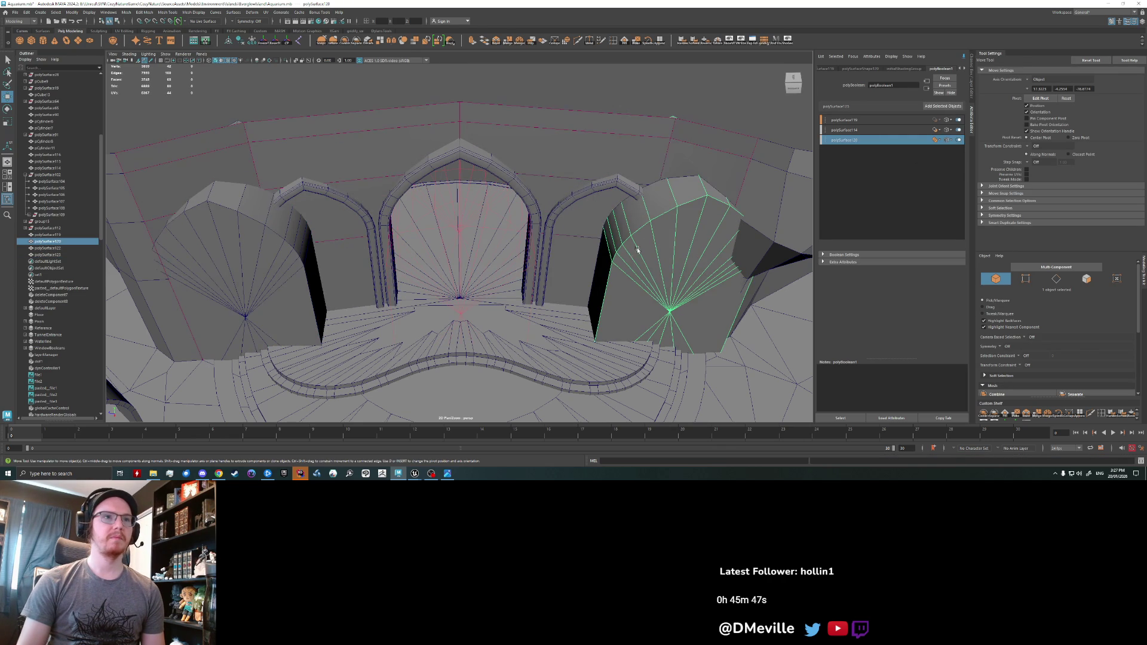
scroll(644, 297, down, 3)
key(ctrl+z)
key(ctrl+z)
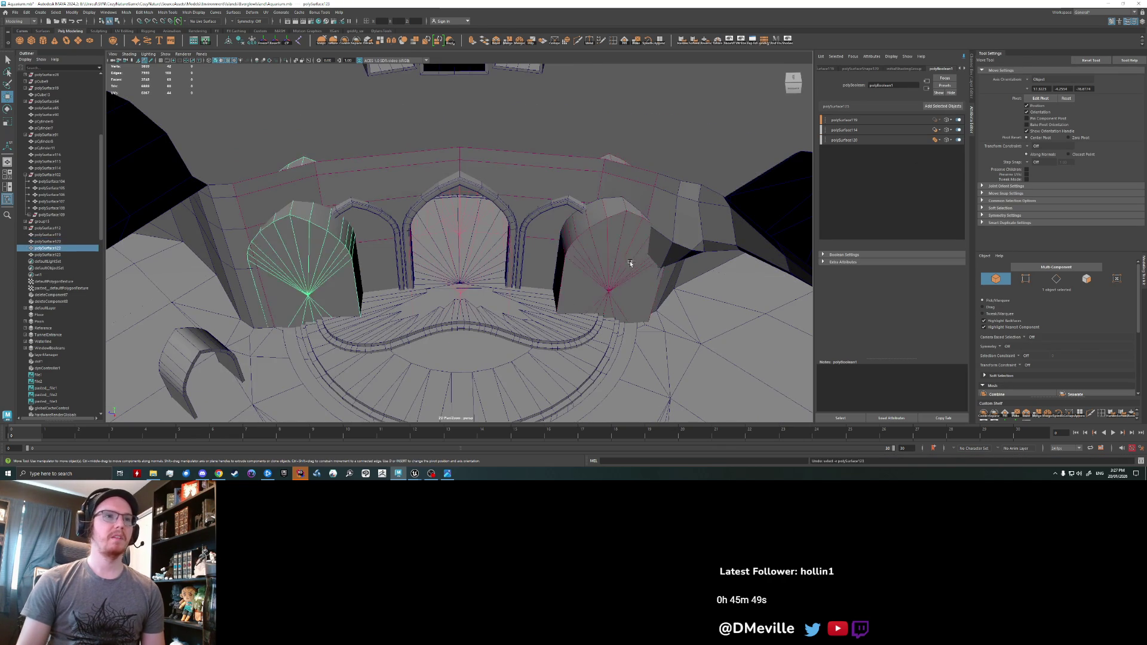
key(ctrl+z)
key(ctrl+z)
key(ctrl+z)
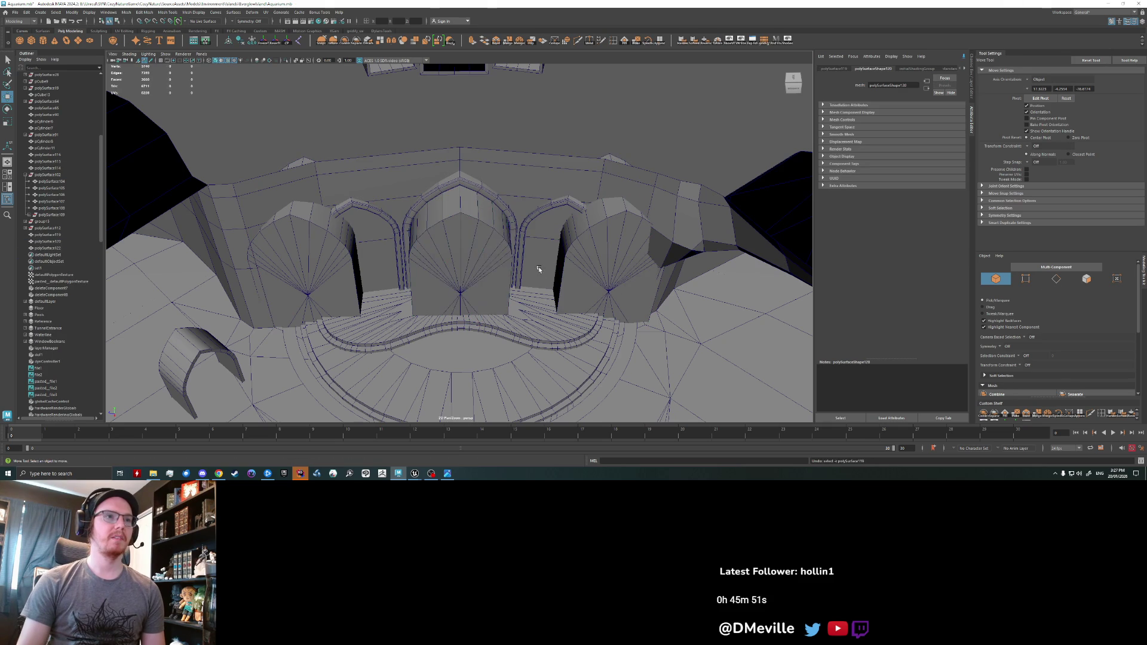
key(ctrl+z)
key(ctrl+z)
key(ctrl+z)
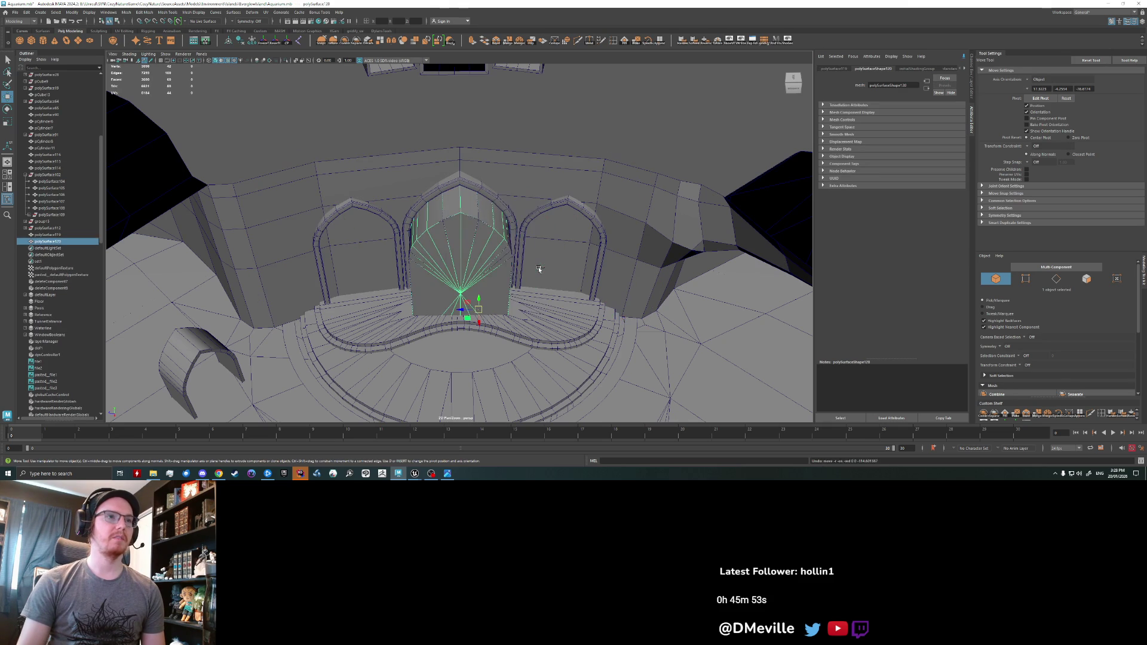
- Test-slide the central arch fan sideways, then shift it along X
click(467, 285)
drag(465, 312, 537, 311)
key(ctrl+z)
scroll(529, 289, up, 2)
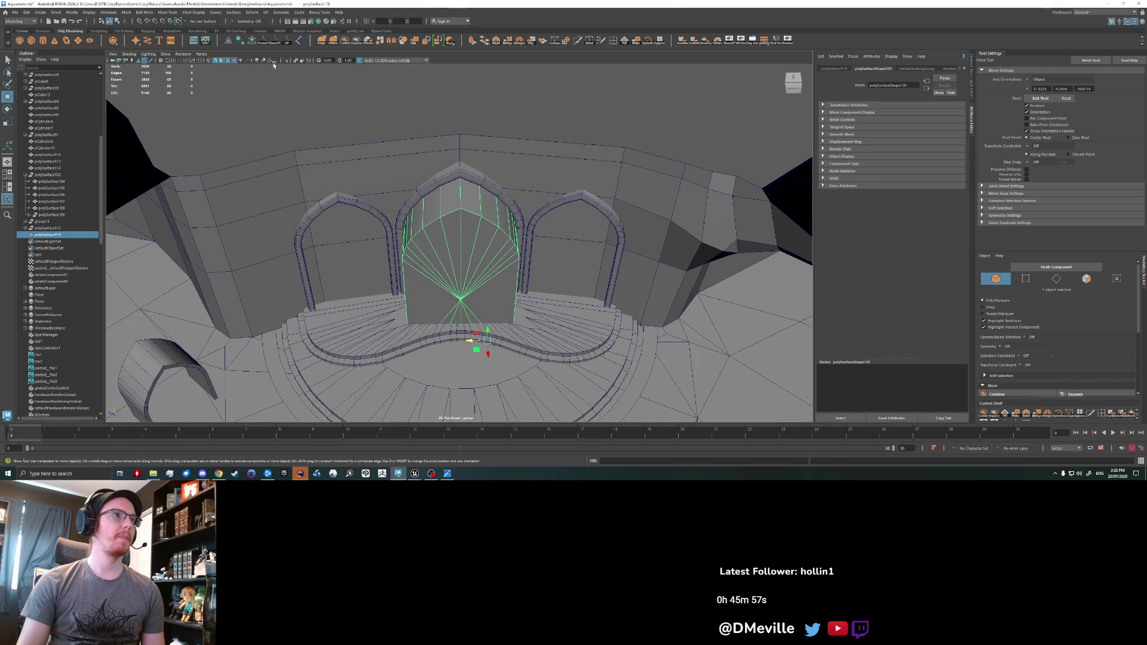
mouse_move(449, 263)
mouse_down()
mouse_move(583, 249)
mouse_move(321, 260)
mouse_up()
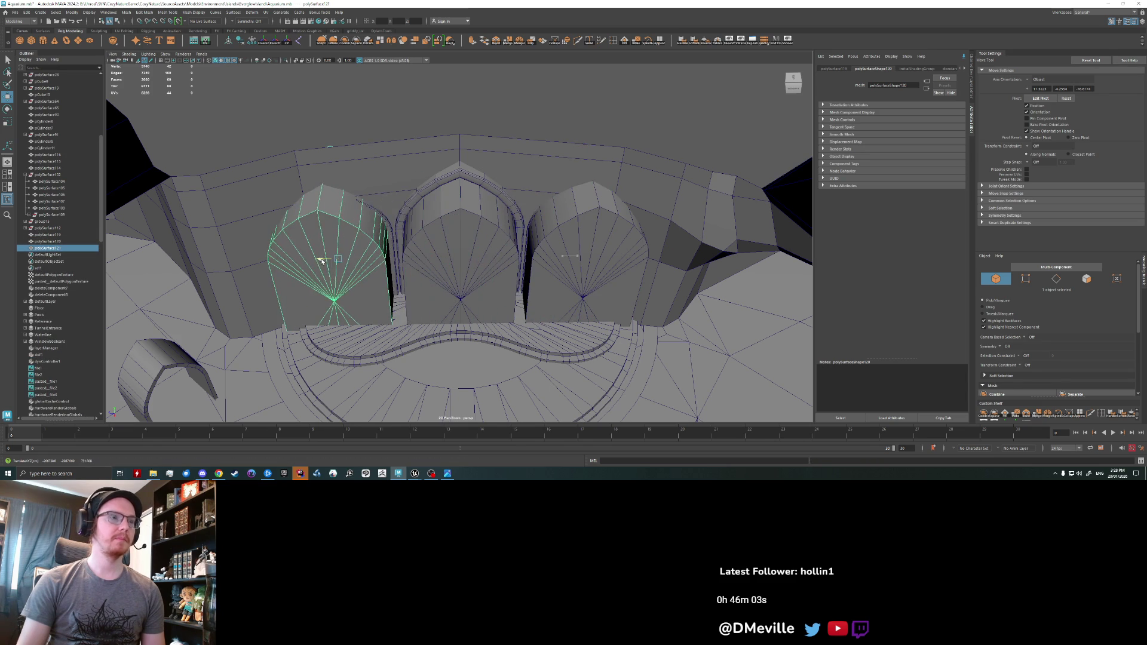
- Select the central arch cutter with the curved wall and apply Boolean Difference (A-B)
click(455, 236)
shift+click(397, 172)
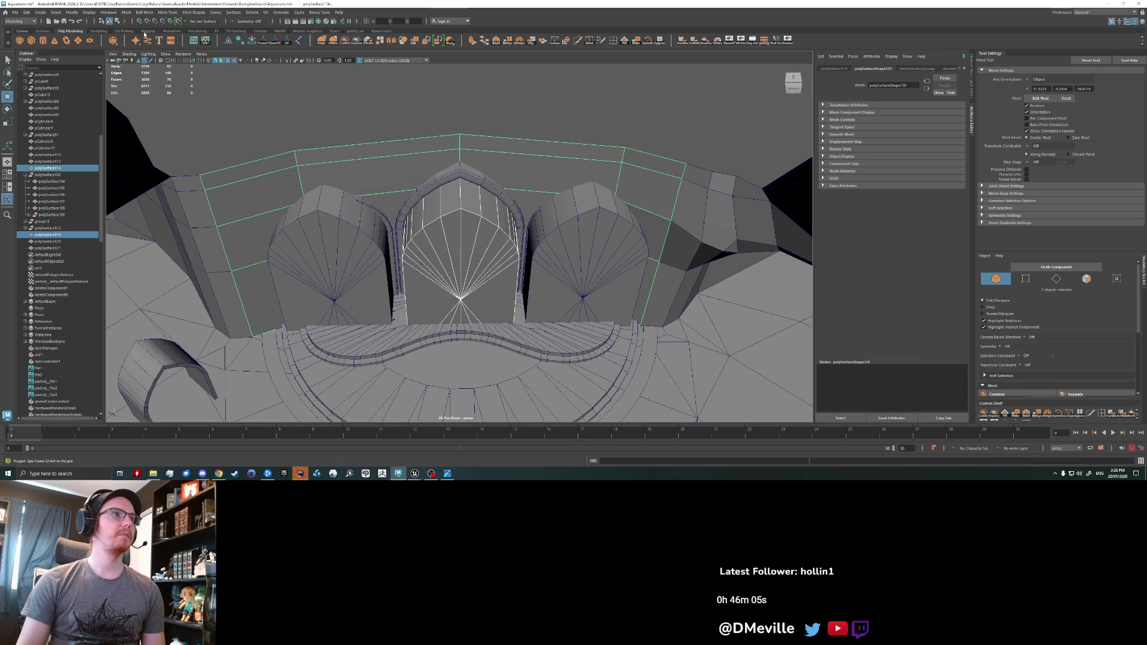
click(90, 13)
mouse_move(173, 30)
click(217, 37)
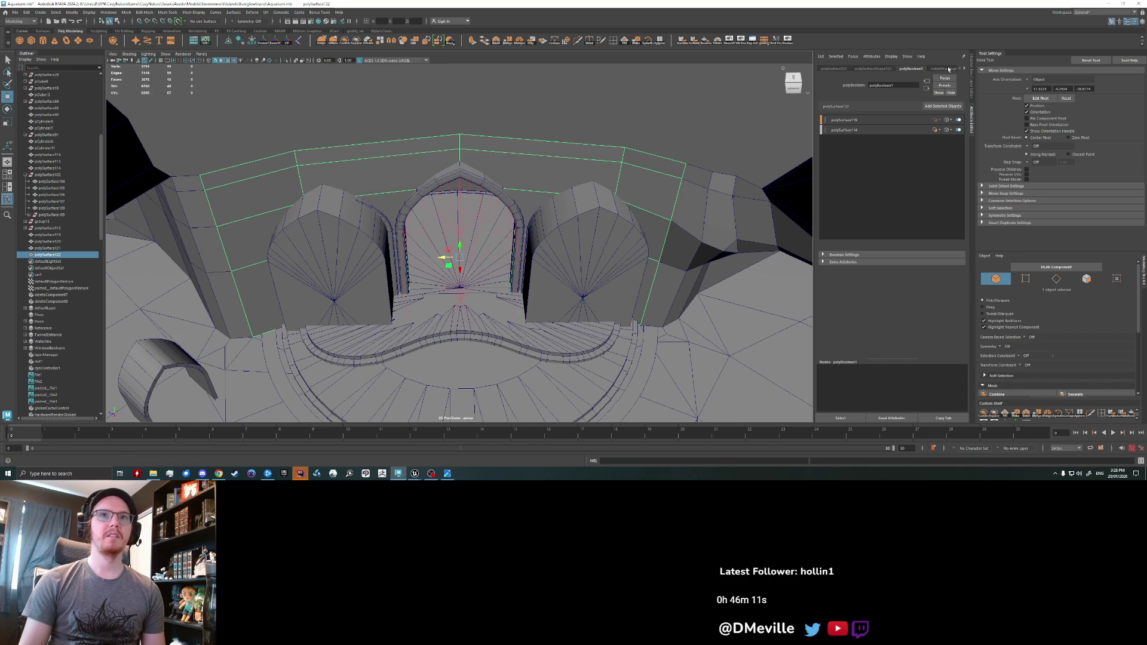
click(843, 119)
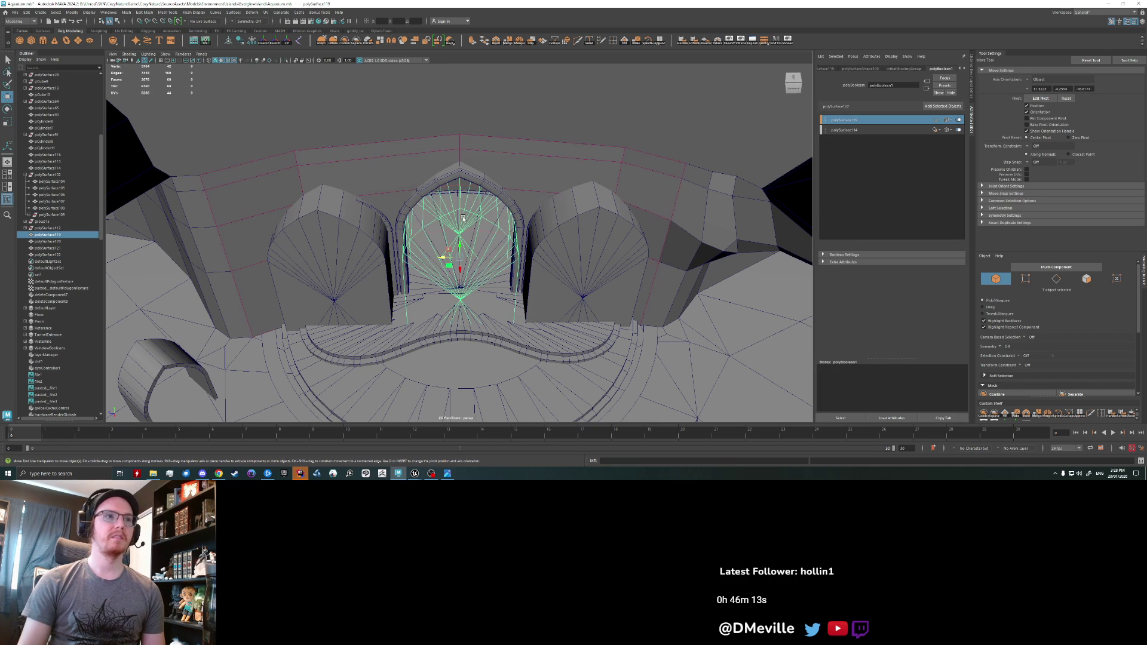
- Add the right dome cutter to the boolean and frame the combined wall result
key(Right)
click(942, 106)
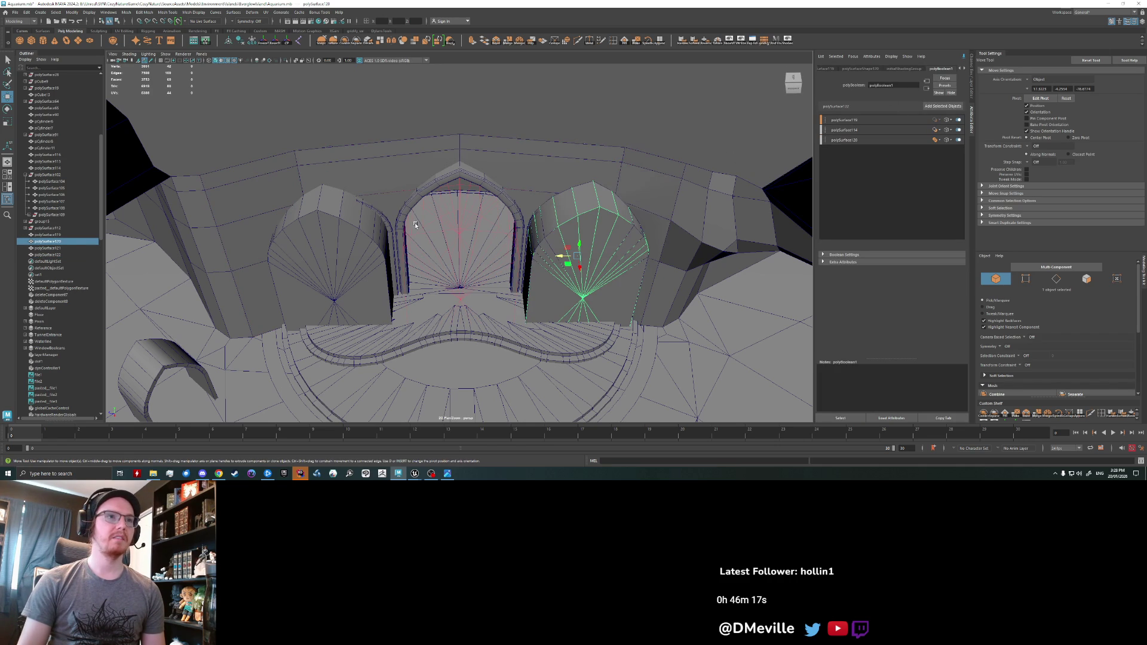
click(590, 228)
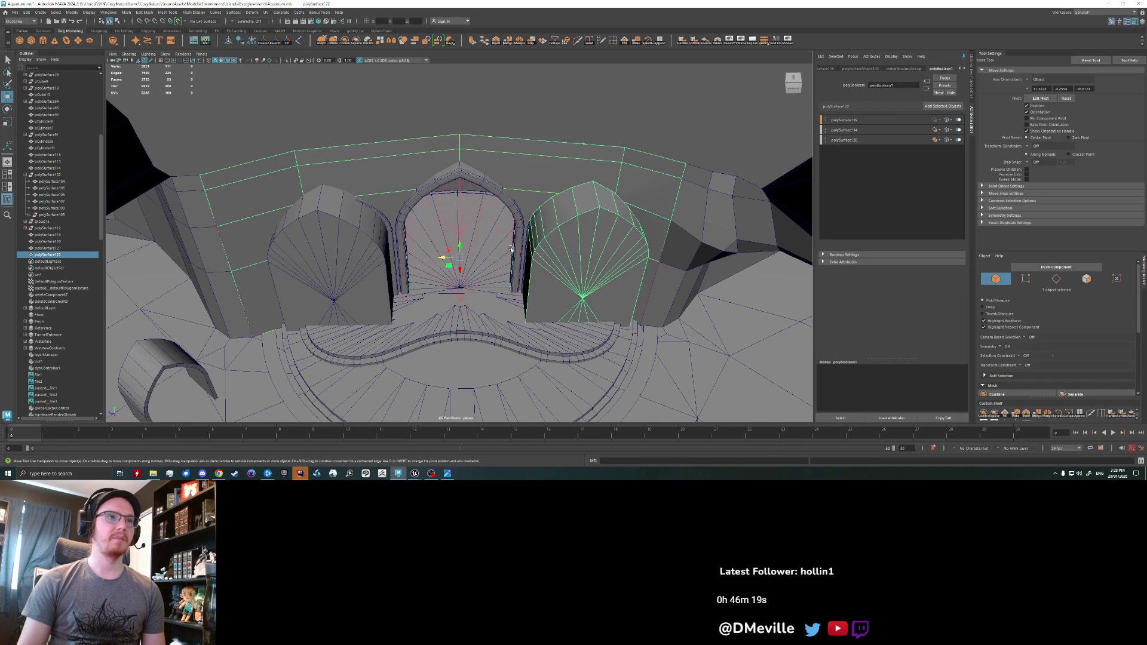
key(f)
key(bracketleft)
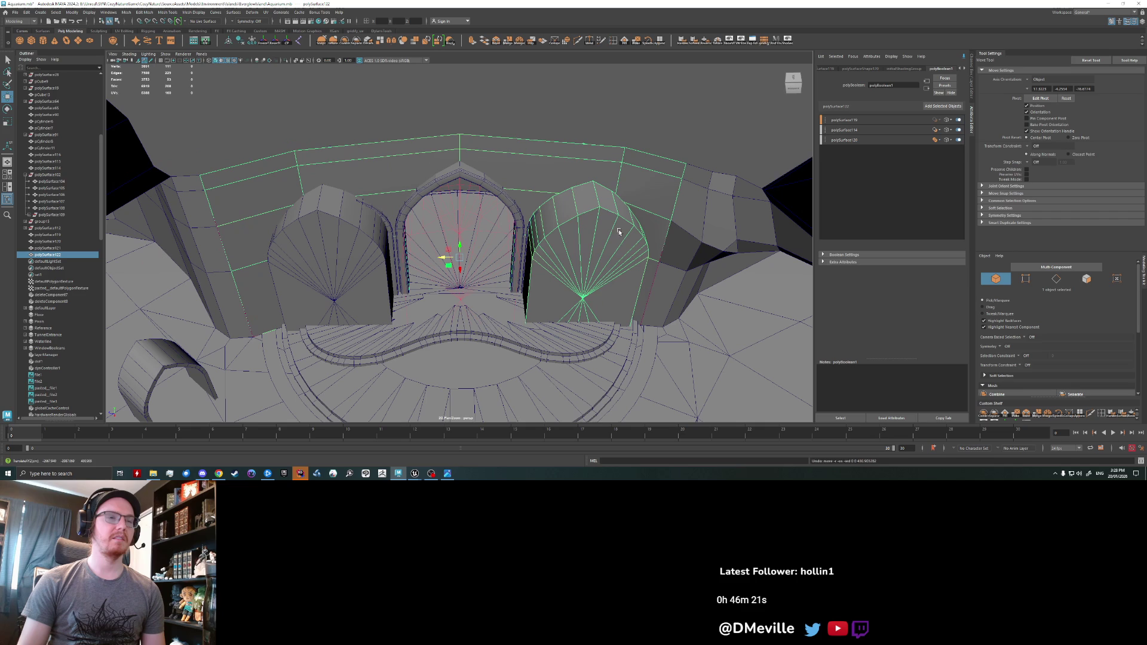
- Undo the boolean and the duplicated domes, restoring the centre arch selection
key(ctrl+z)
key(ctrl+z)
key(ctrl+z)
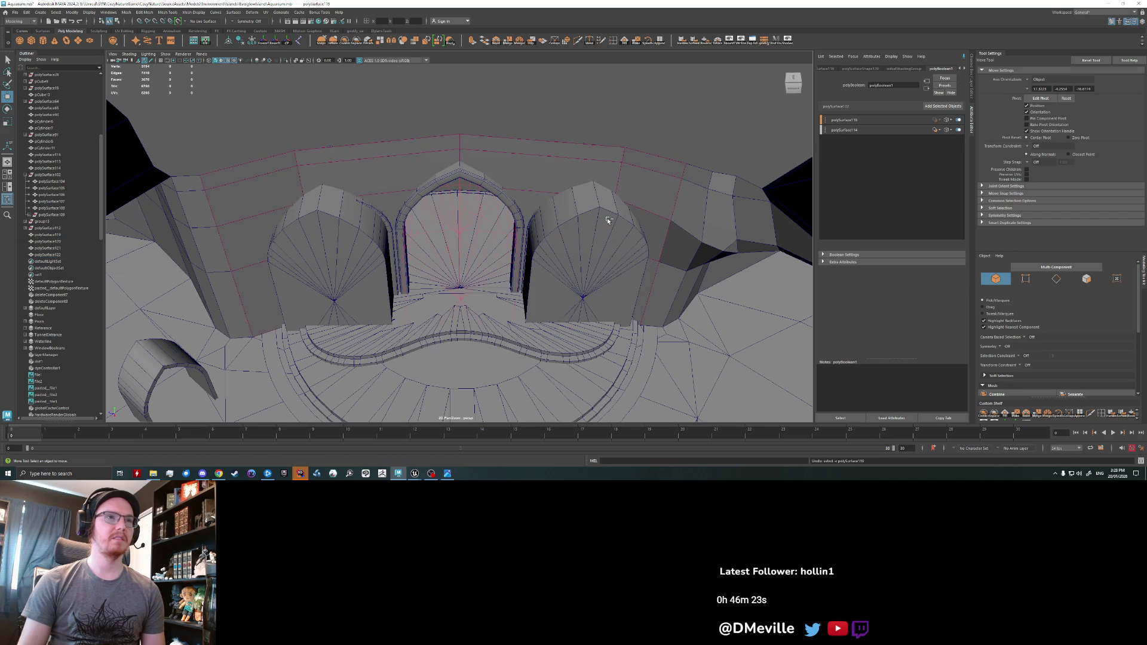
key(ctrl+z)
key(ctrl+z)
key(ctrl+z)
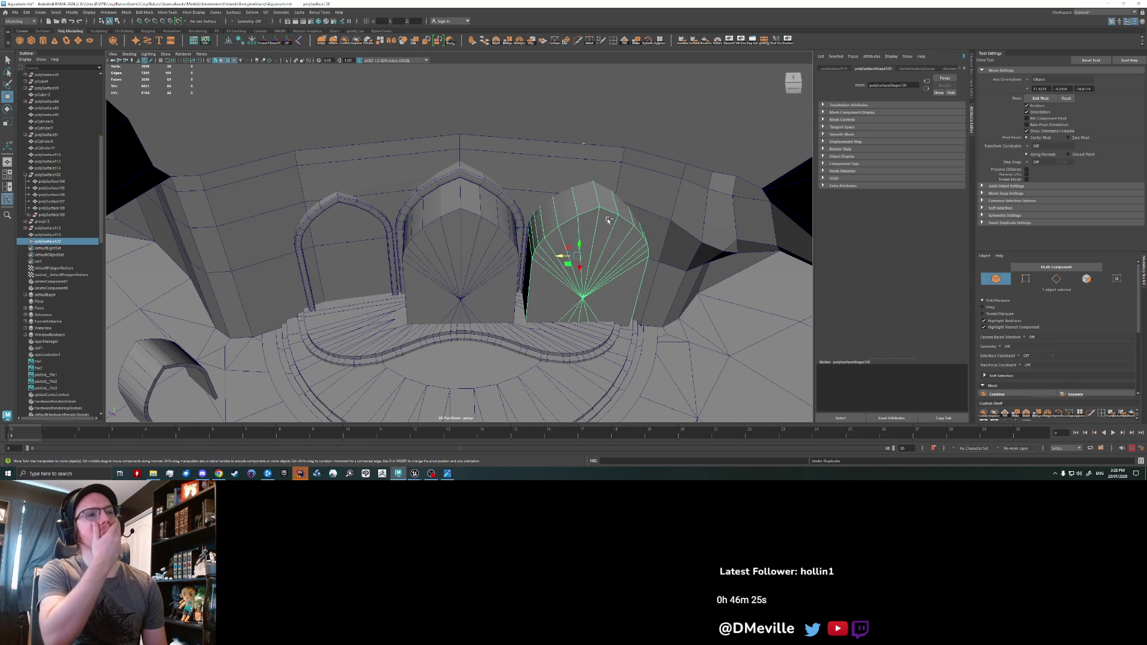
key(ctrl+z)
key(shift+z)
scroll(449, 256, up, 3)
alt+drag(450, 257, 448, 251)
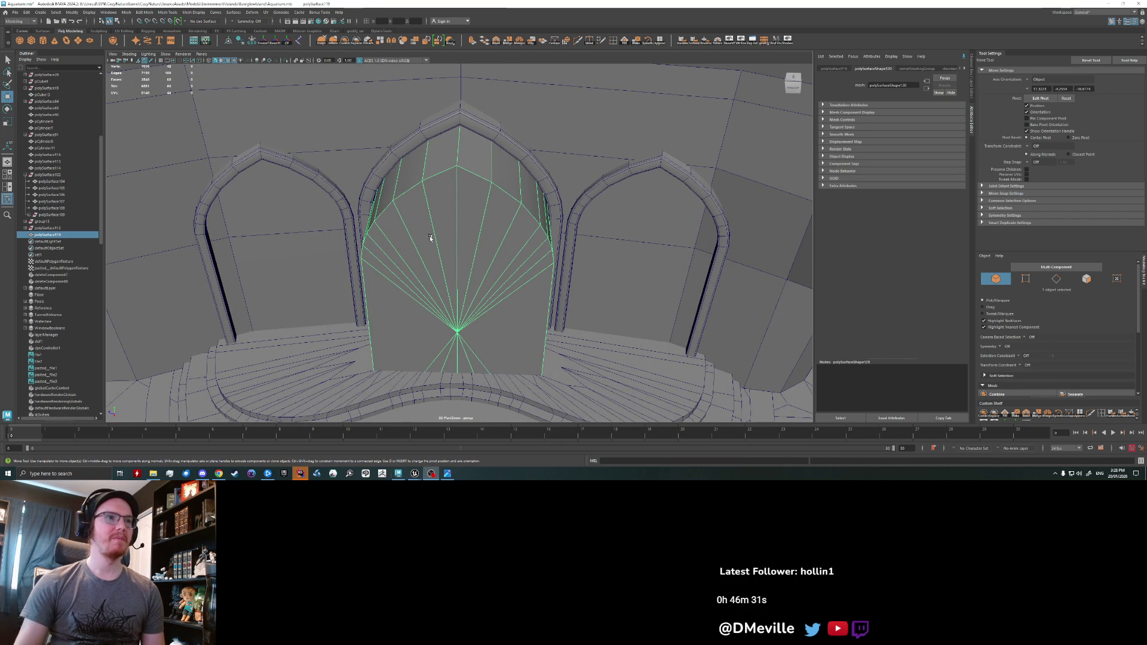
scroll(430, 237, down, 4)
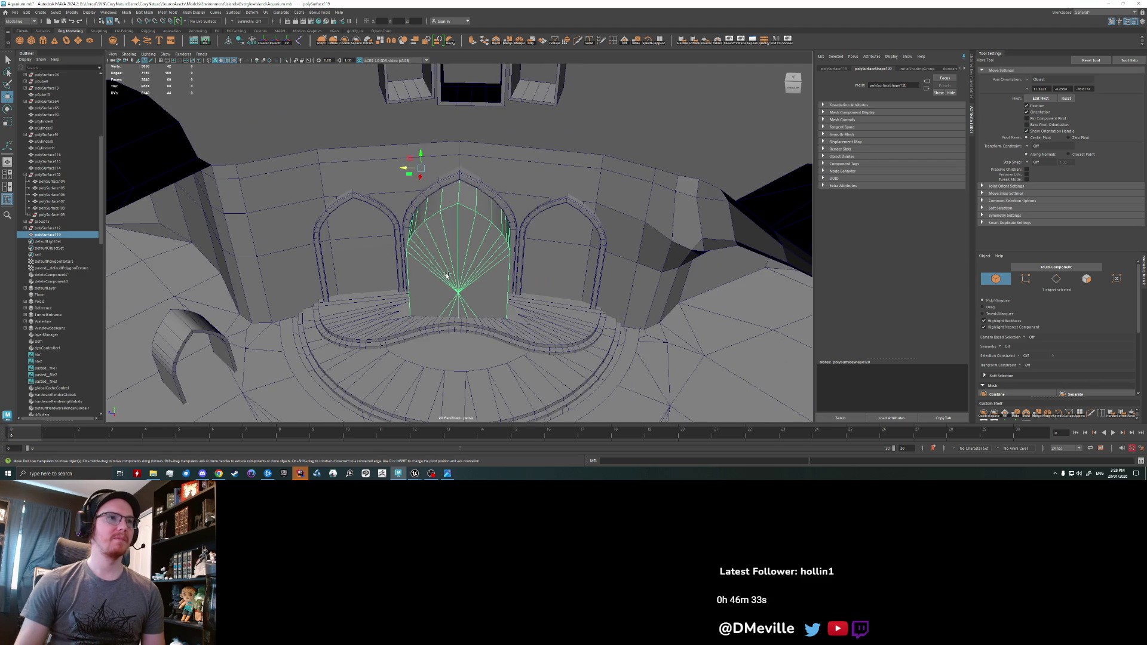
key(ctrl+z)
scroll(446, 275, up, 3)
key(shift+z)
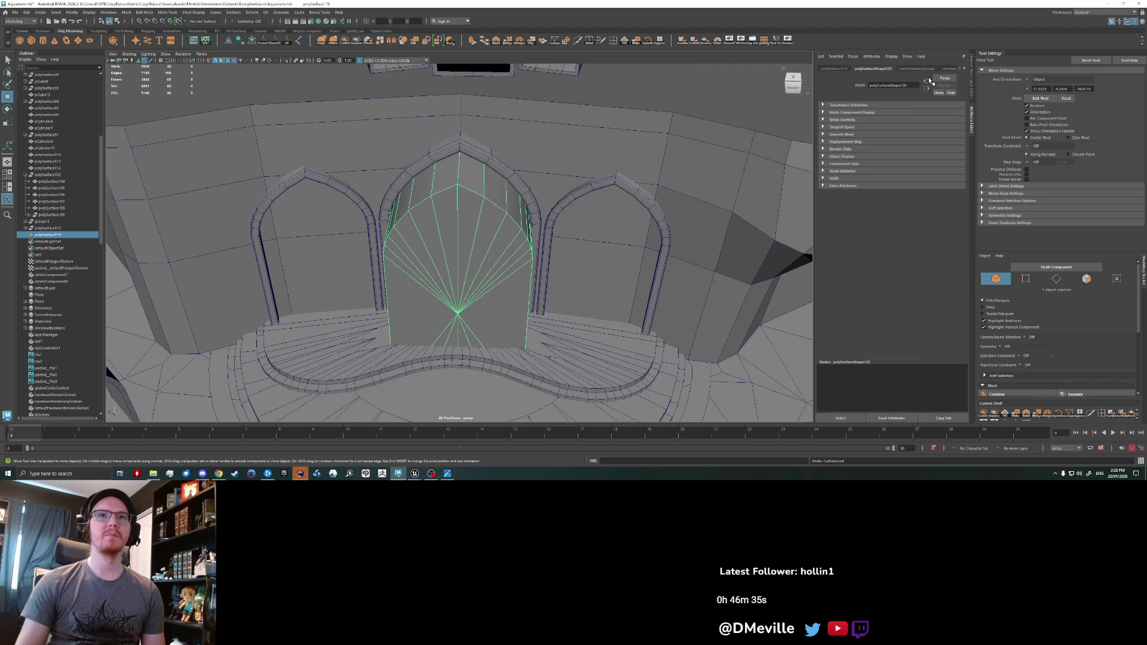
click(972, 89)
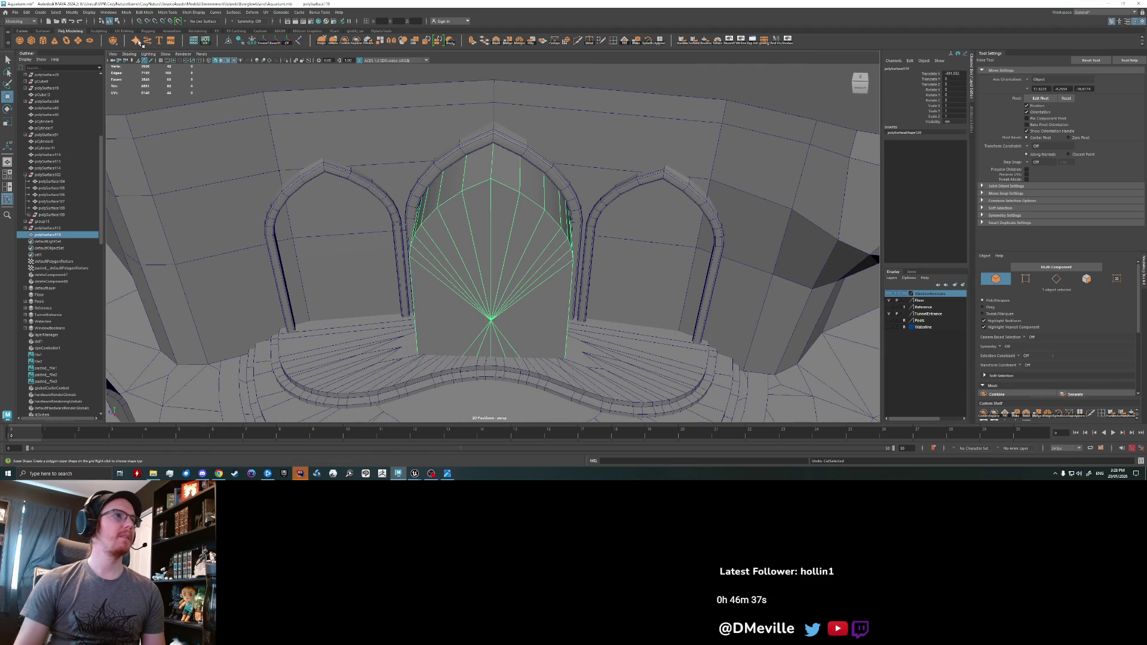
- Duplicate the centre arch cutter with Ctrl+D and move the copy into the left archway
click(366, 130)
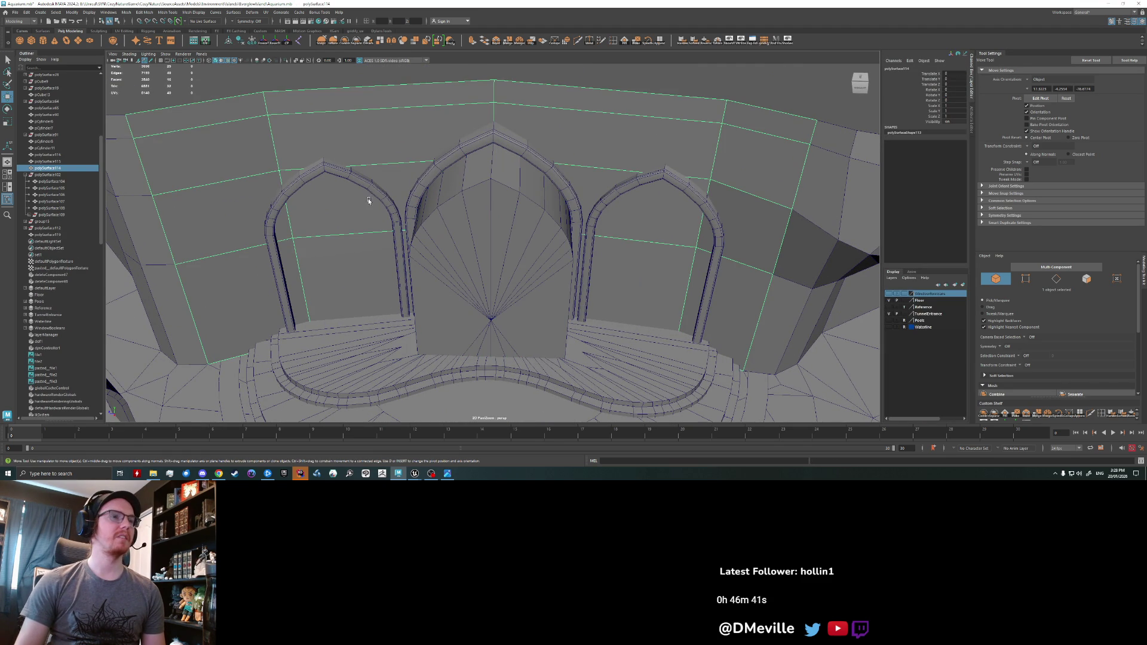
click(490, 251)
scroll(488, 253, down, 3)
key(ctrl+d)
drag(433, 156, 326, 137)
key(ctrl+z)
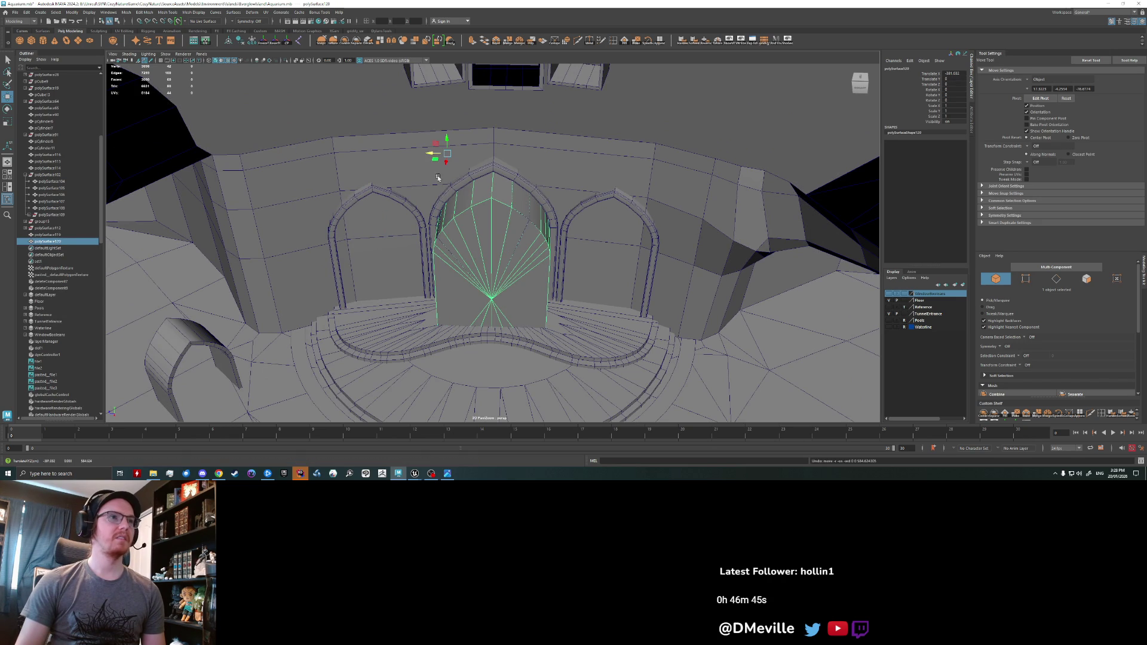
mouse_move(476, 258)
mouse_down()
mouse_move(312, 251)
mouse_move(327, 256)
mouse_up()
- Test-shift the centre arch cutter, undo it, and add the wall to the selection
click(489, 257)
mouse_move(434, 154)
mouse_down()
mouse_move(708, 155)
mouse_move(423, 155)
mouse_up()
key(ctrl+z)
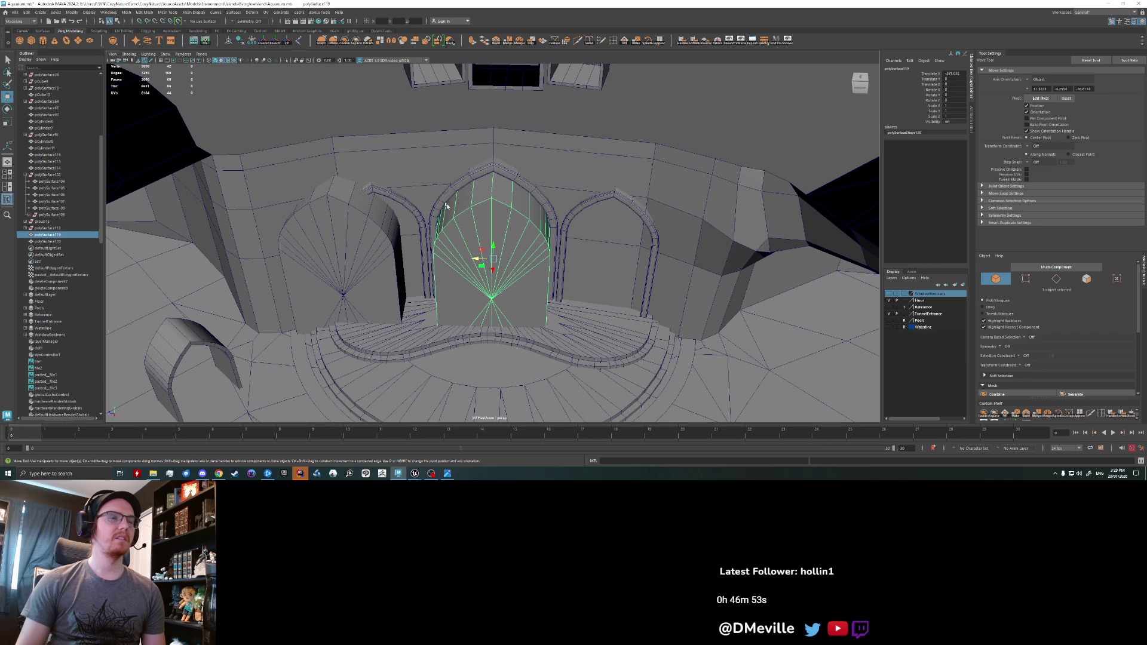
shift+click(438, 169)
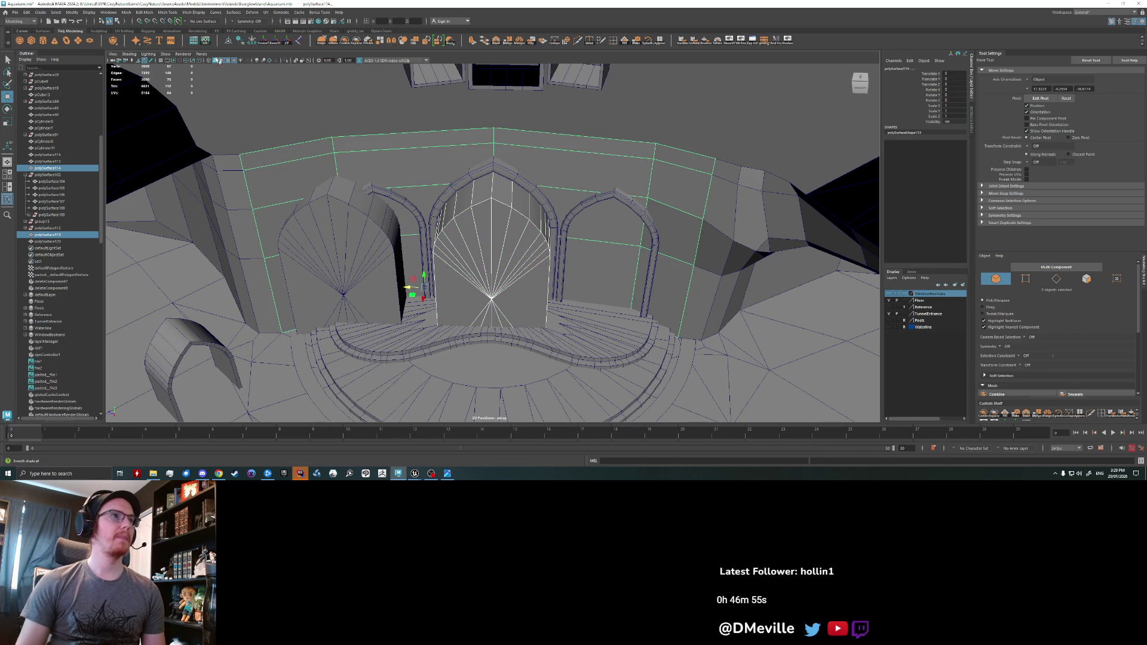
- Cut the centre arch out of the wall with Mesh > Booleans > Difference
click(146, 12)
mouse_move(126, 12)
mouse_move(170, 30)
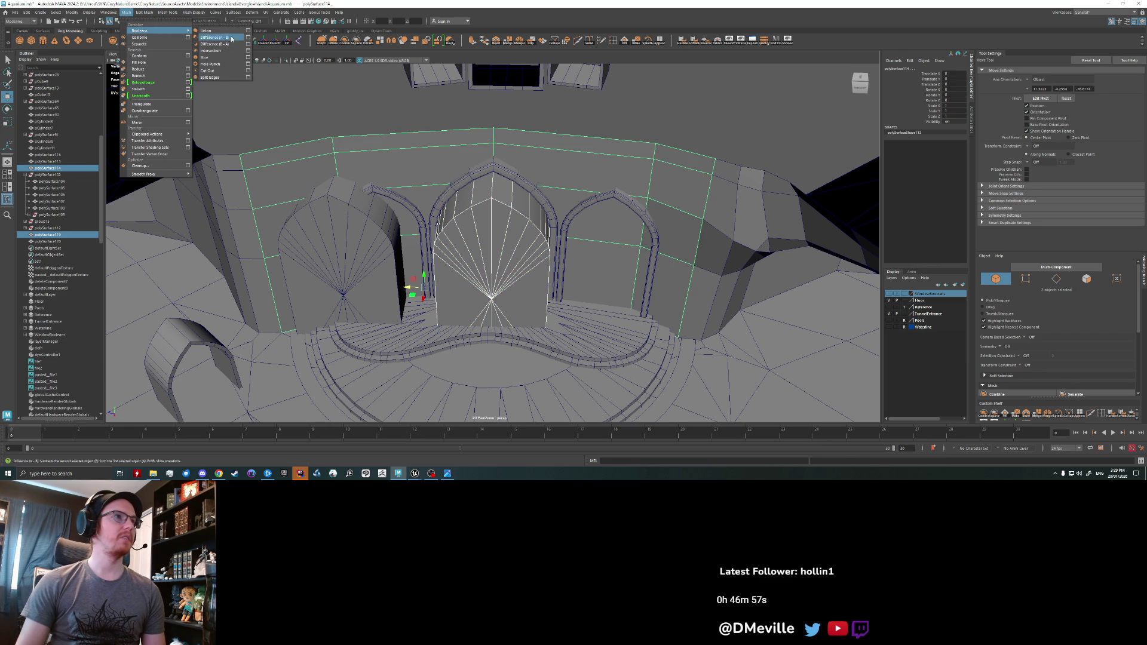
click(221, 45)
scroll(353, 206, up, 2)
alt+drag(329, 219, 319, 246)
- Check the polyBoolean1 inputs against the left and middle arch cutters and the window cutter
click(319, 246)
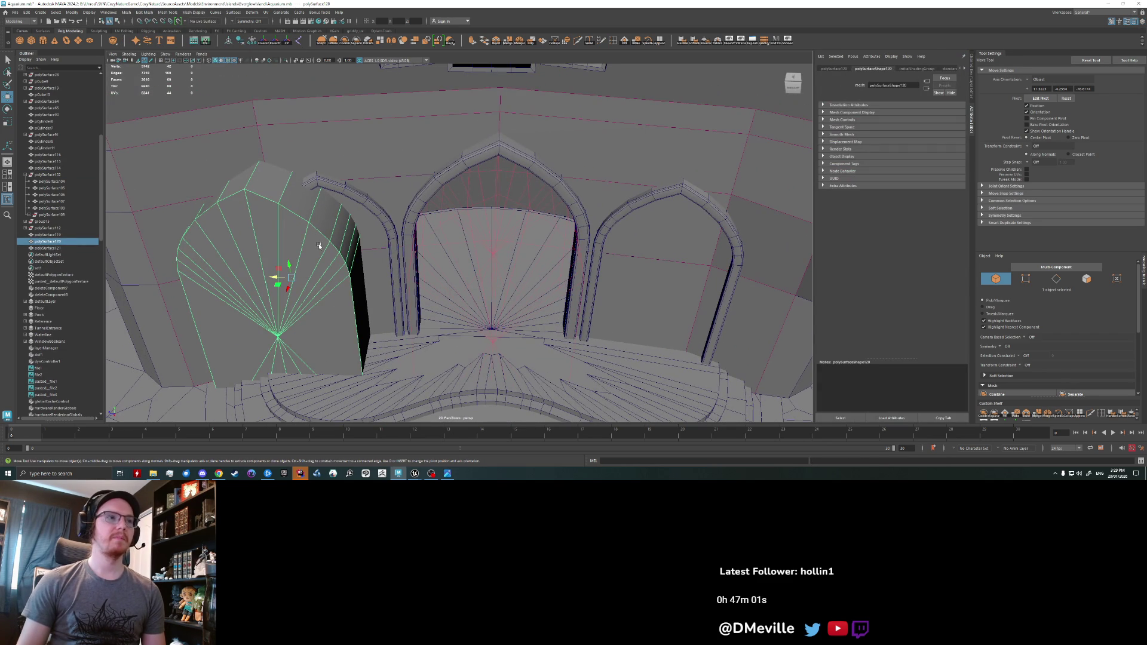
click(498, 249)
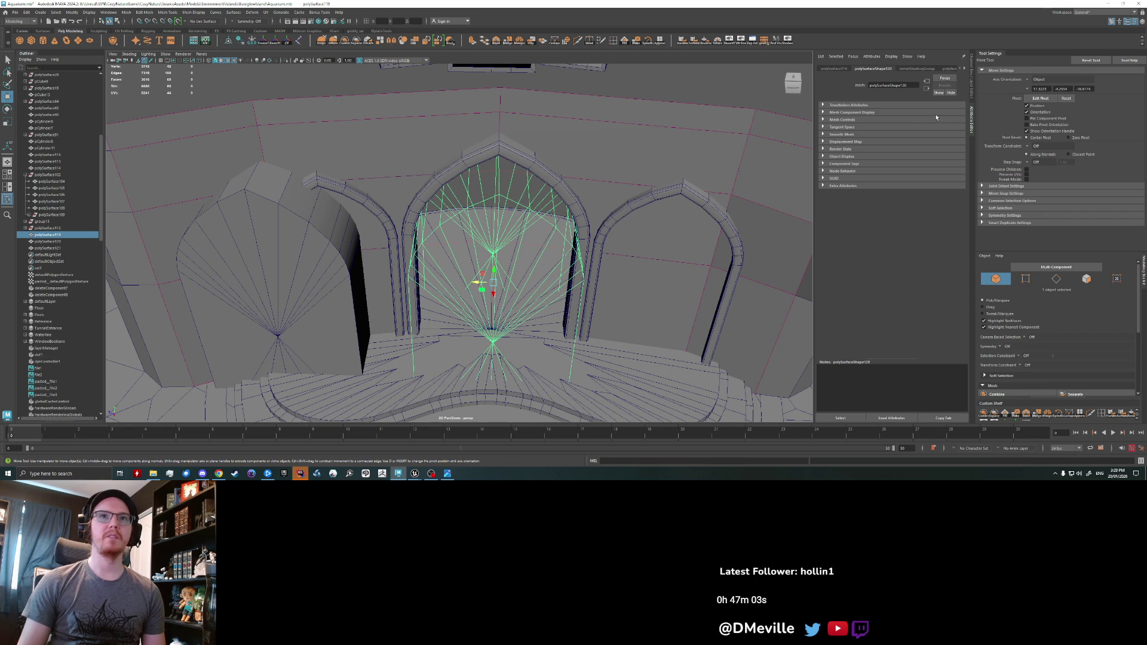
click(944, 70)
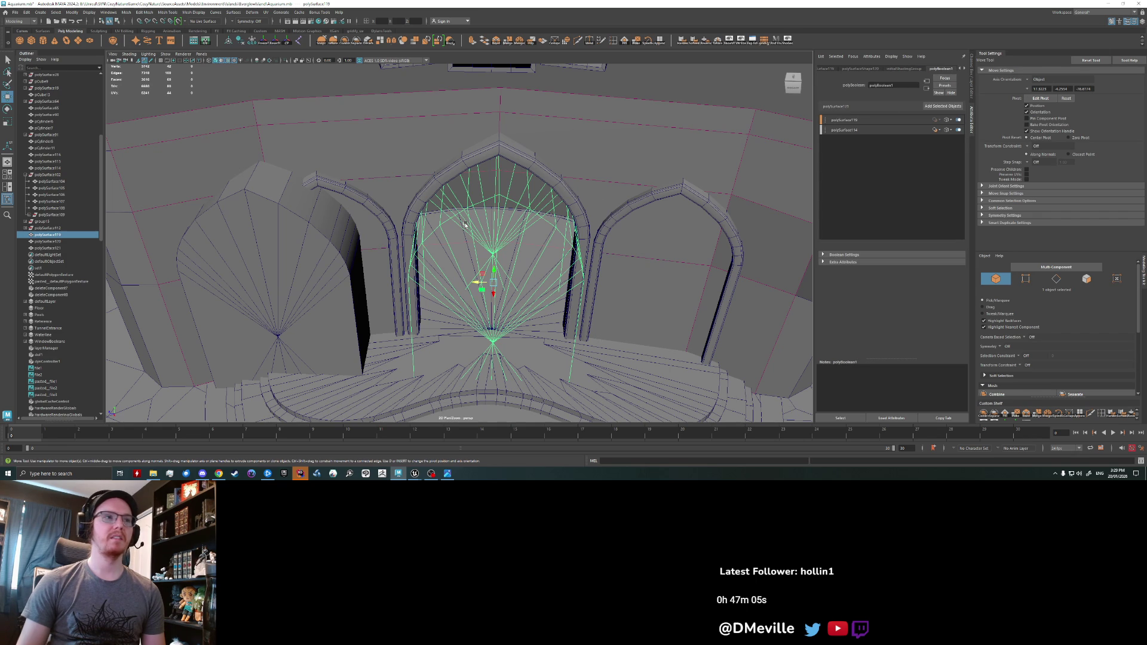
shift+click(302, 264)
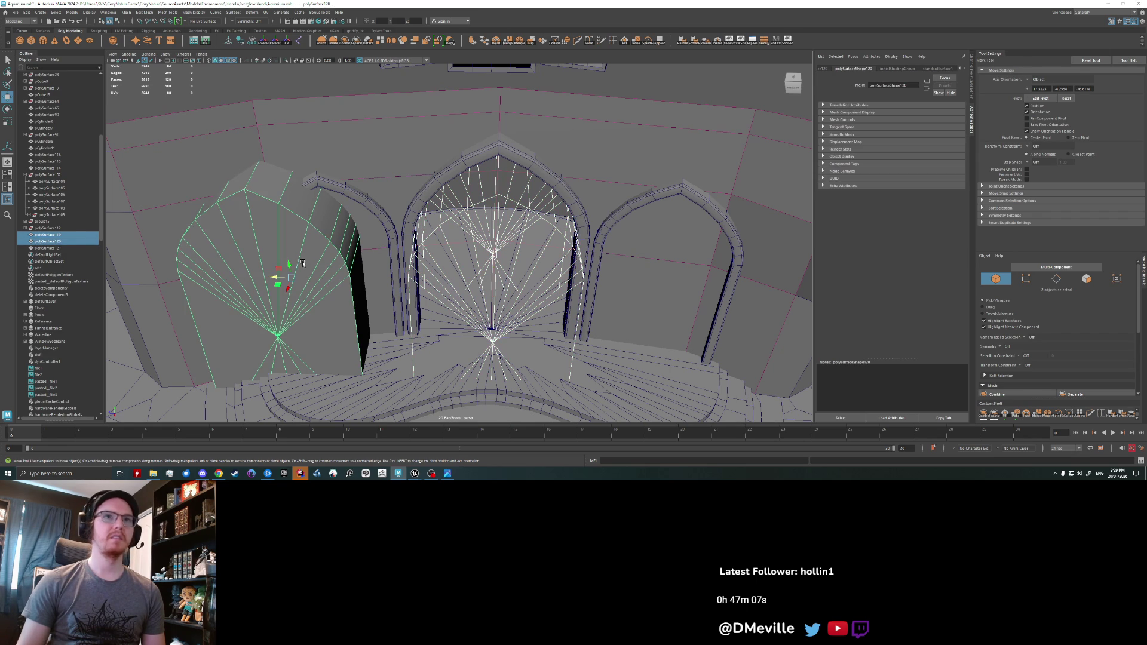
click(539, 237)
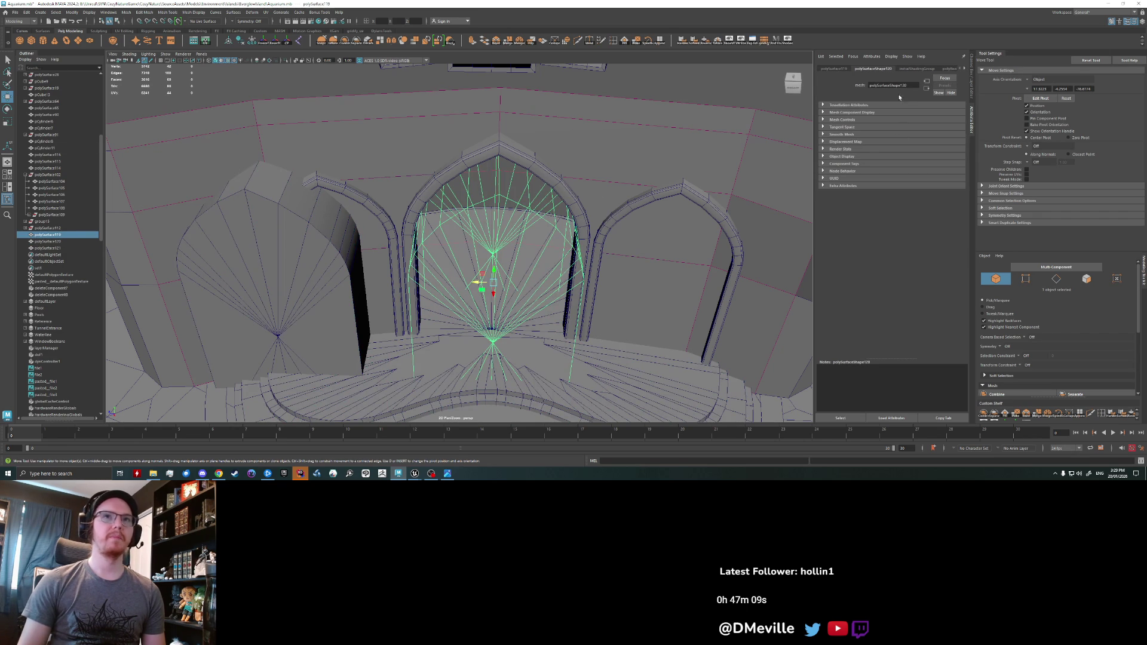
click(945, 70)
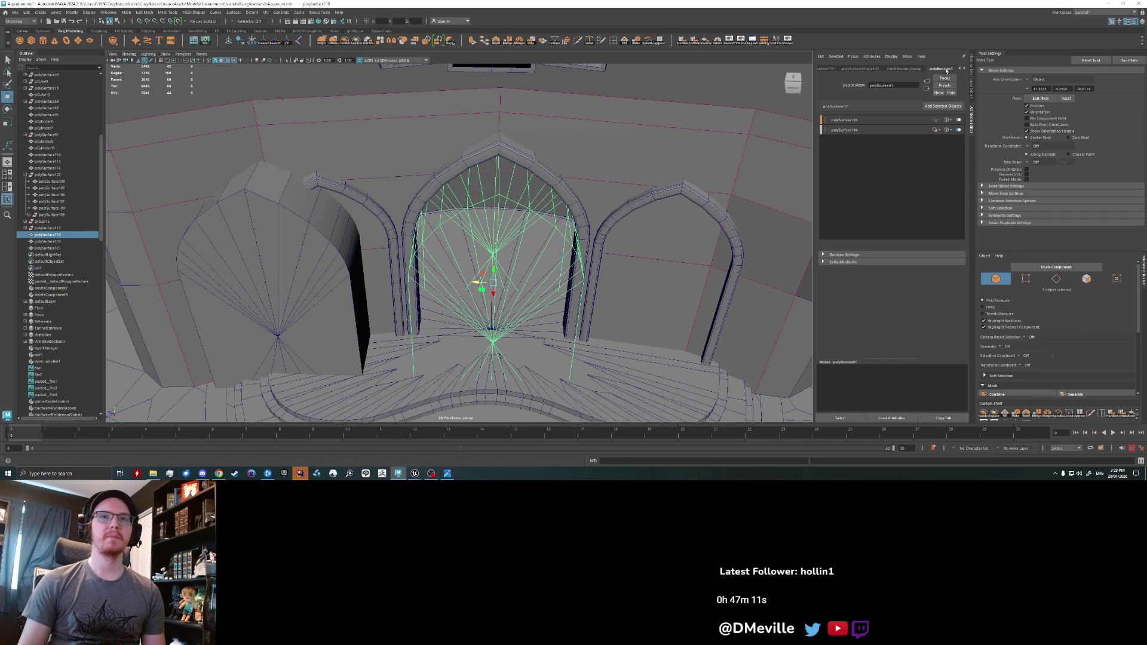
click(296, 249)
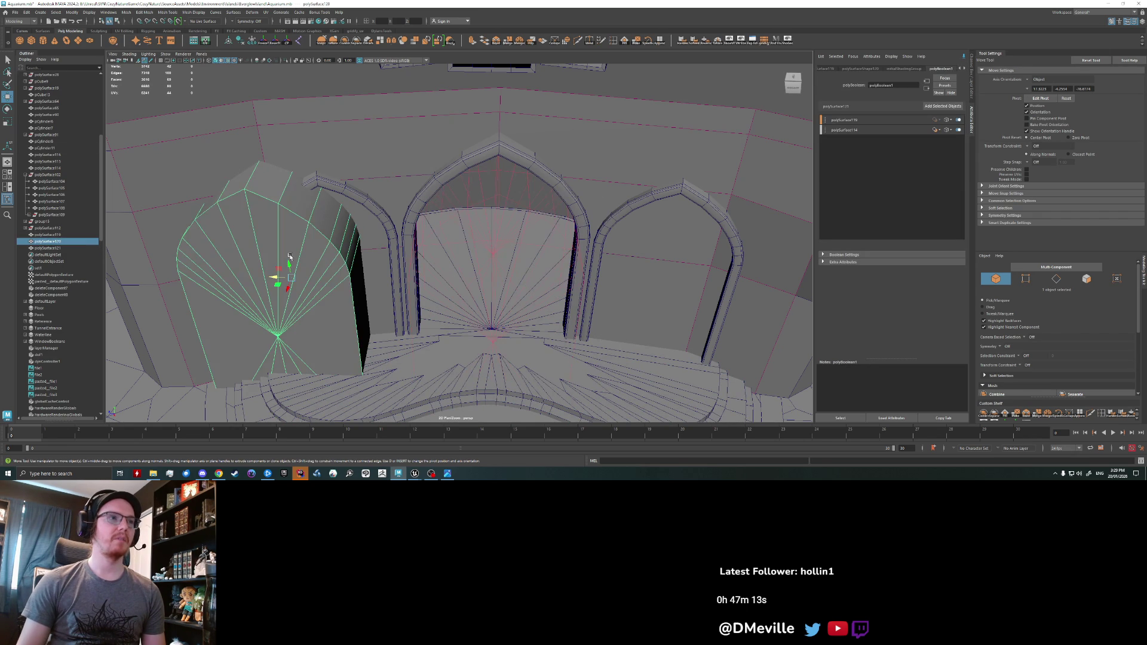
- Move the window cutter into the left arch, add it to polyBoolean1, and set it to Difference
mouse_move(273, 277)
mouse_down()
mouse_move(335, 279)
mouse_move(214, 285)
mouse_move(227, 285)
mouse_up()
key(r)
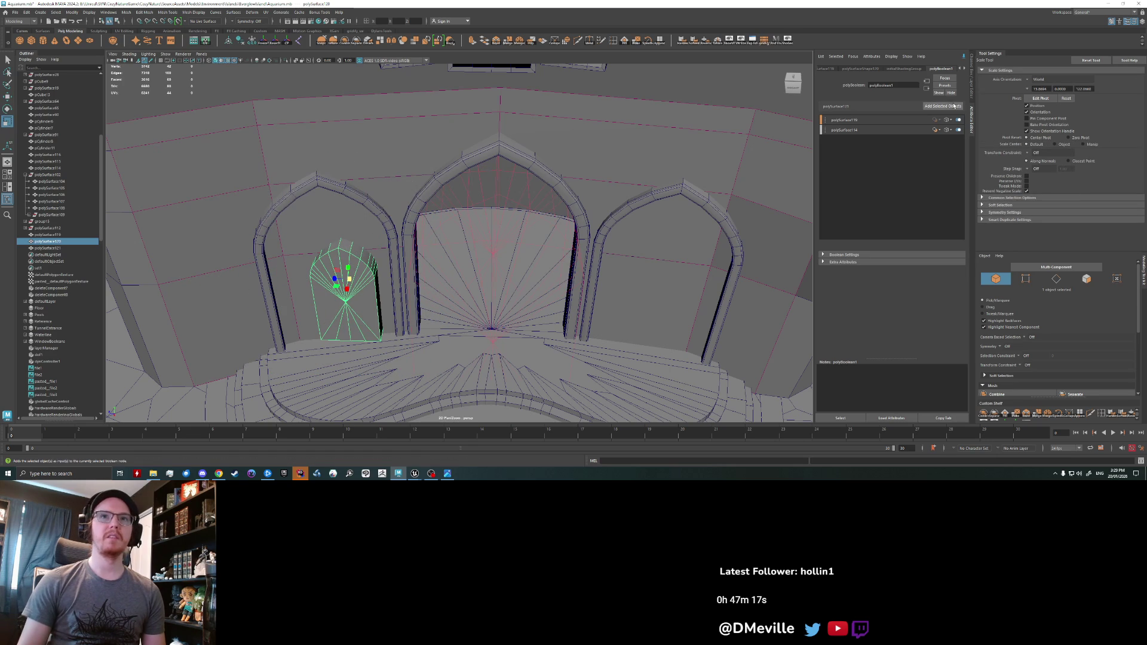
click(948, 106)
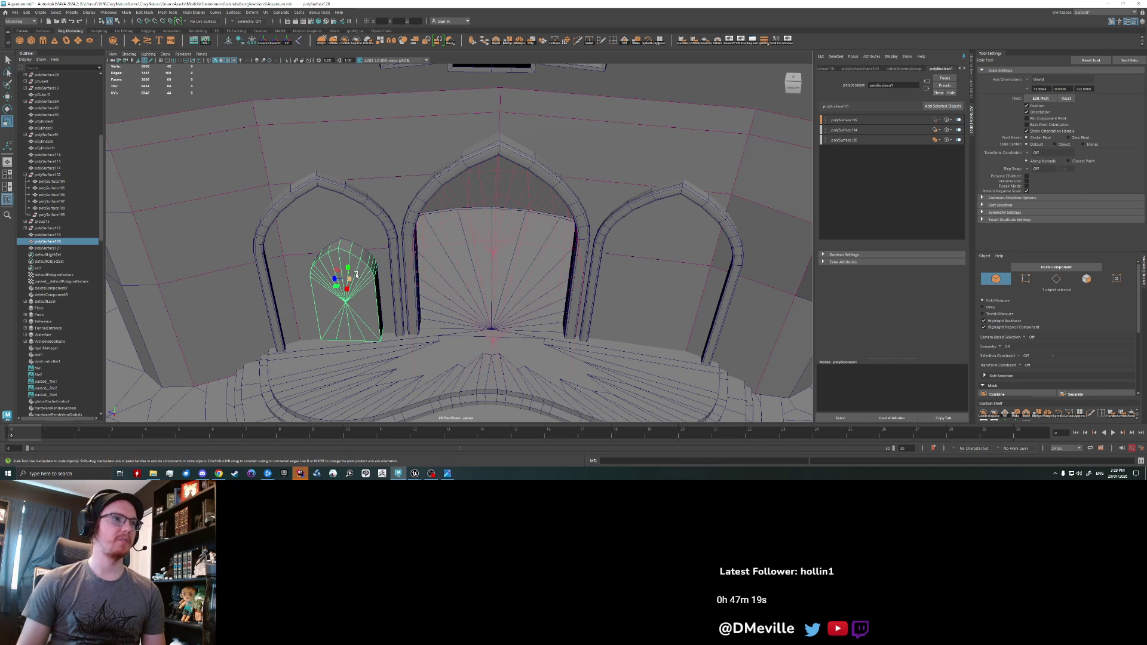
click(338, 237)
click(340, 238)
click(355, 233)
scroll(351, 242, down, 2)
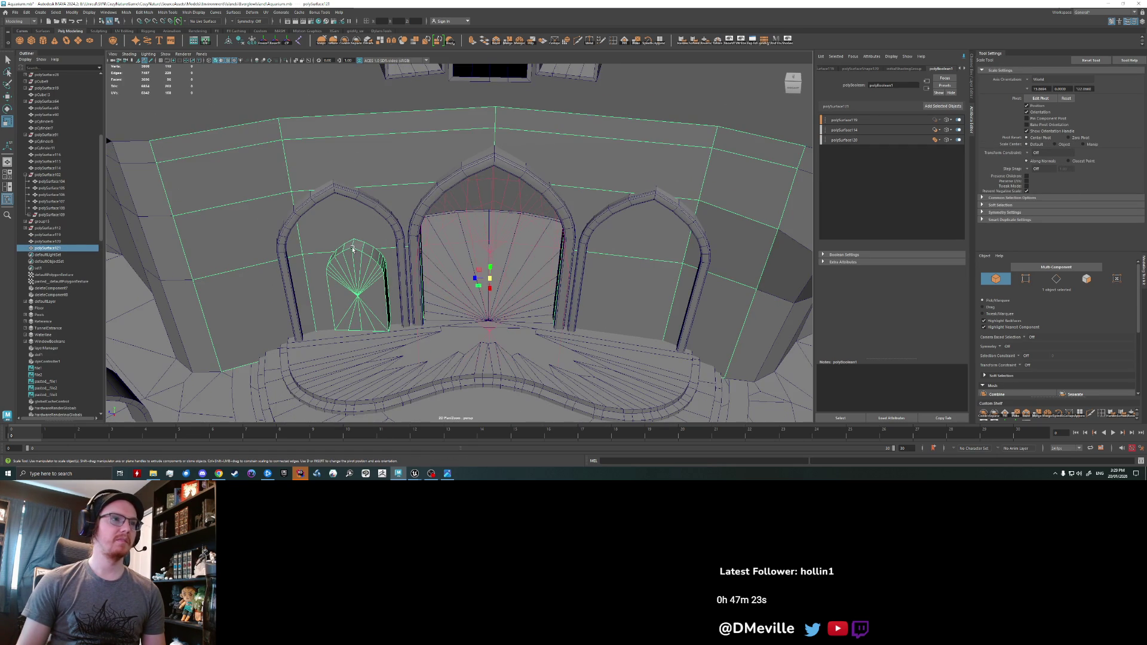
click(937, 142)
click(946, 167)
click(936, 140)
click(945, 161)
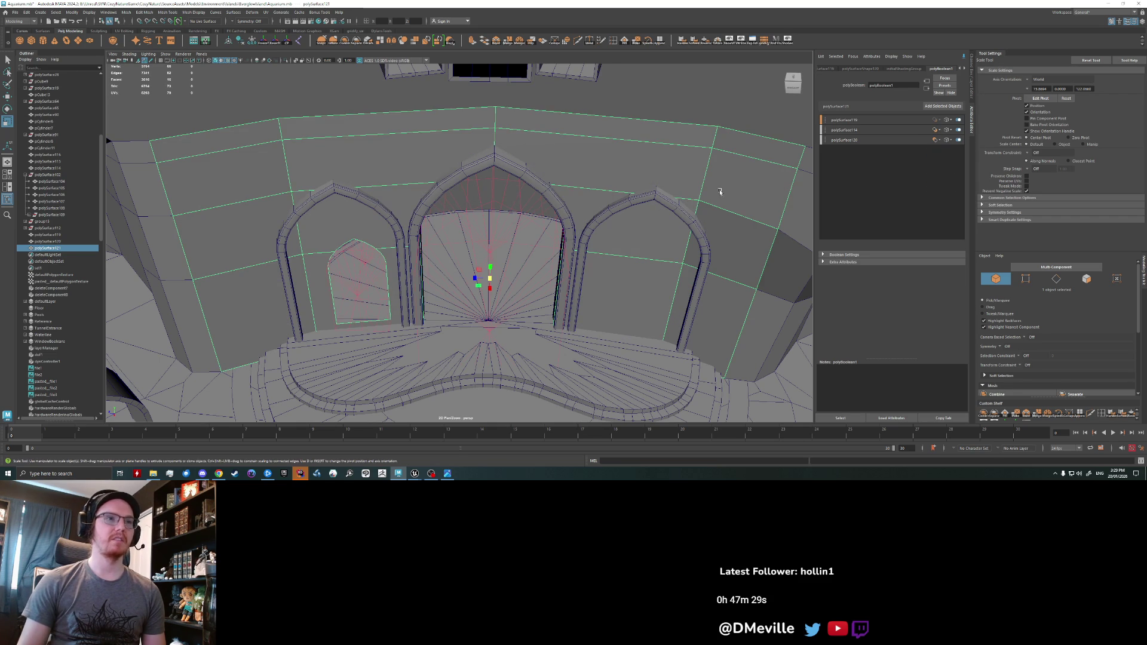
- Duplicate the window cutter into the right arch and add it to the boolean as a Difference
alt+drag(449, 222, 392, 223)
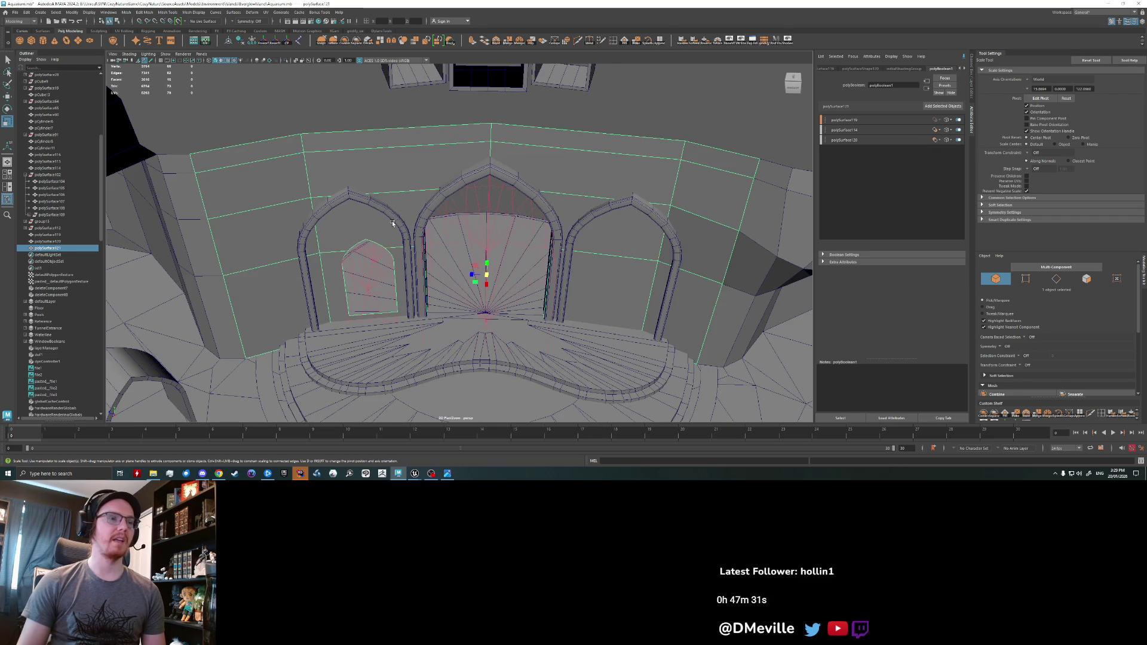
click(392, 253)
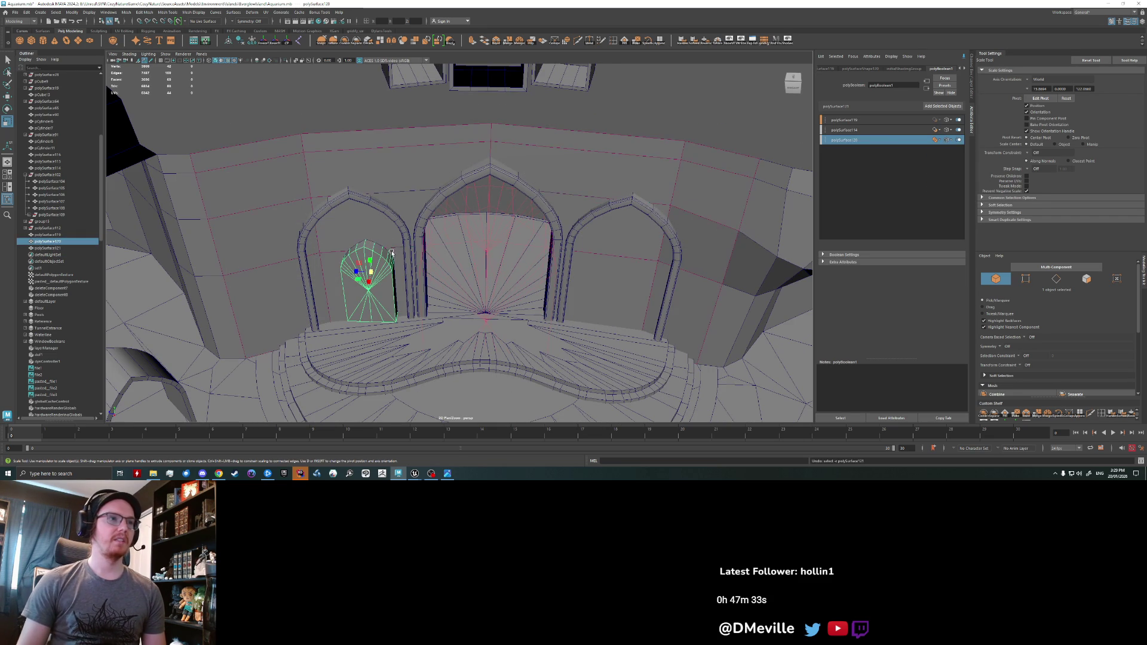
key(w)
key(ctrl+d)
drag(366, 272, 615, 276)
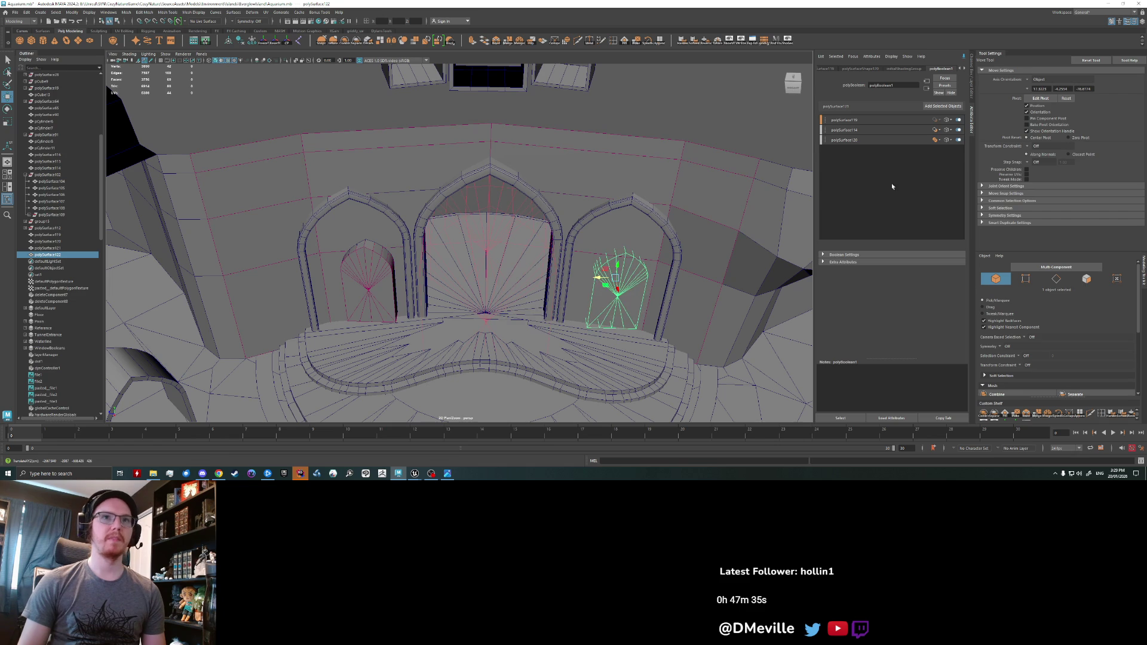
click(934, 139)
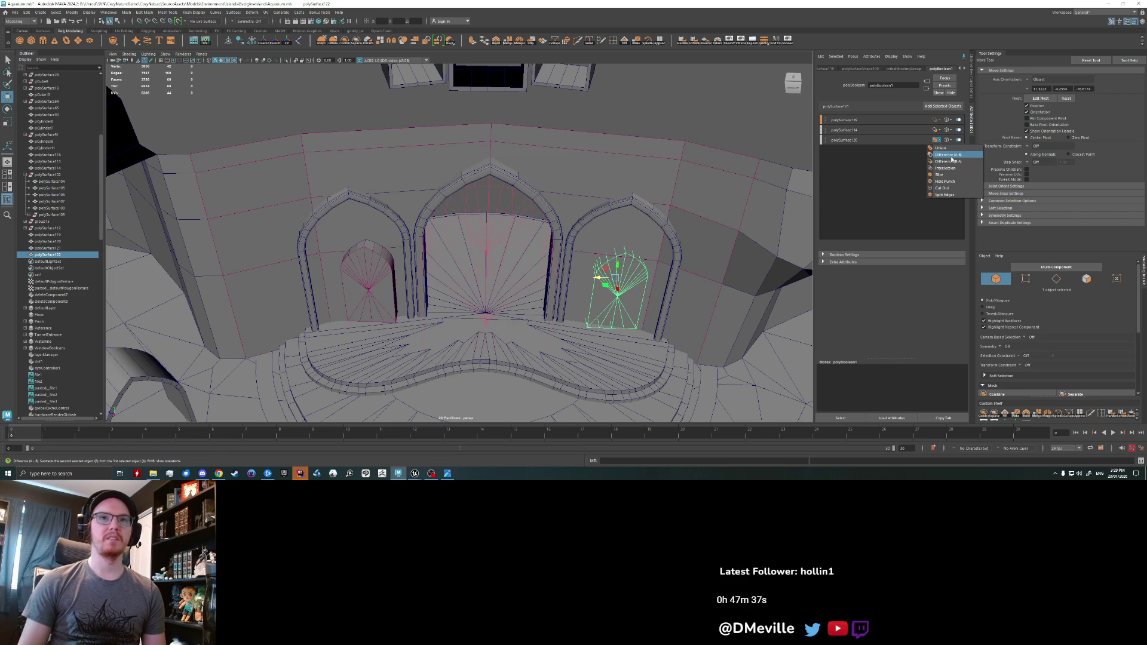
click(950, 155)
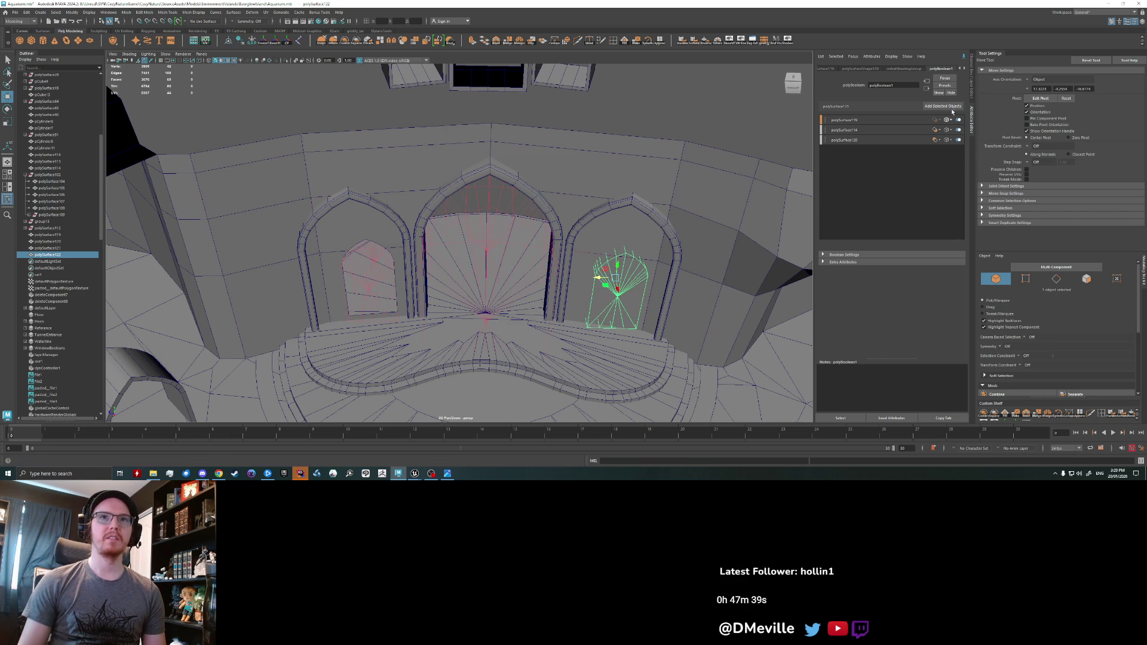
click(943, 106)
click(936, 150)
click(944, 165)
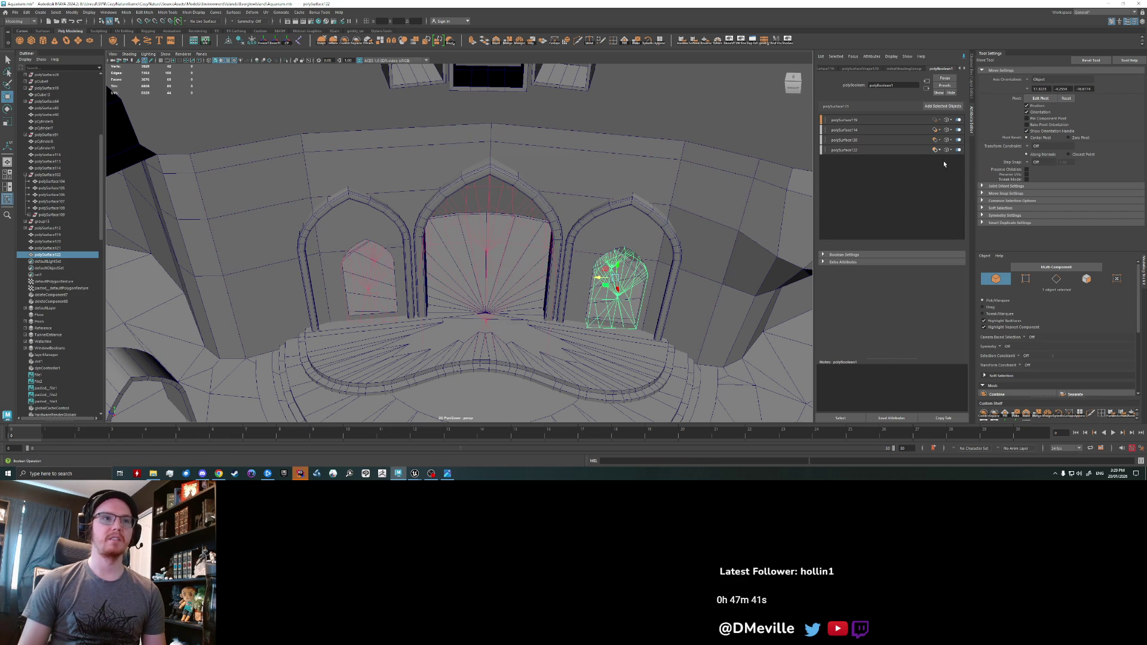
alt+drag(652, 110, 606, 202)
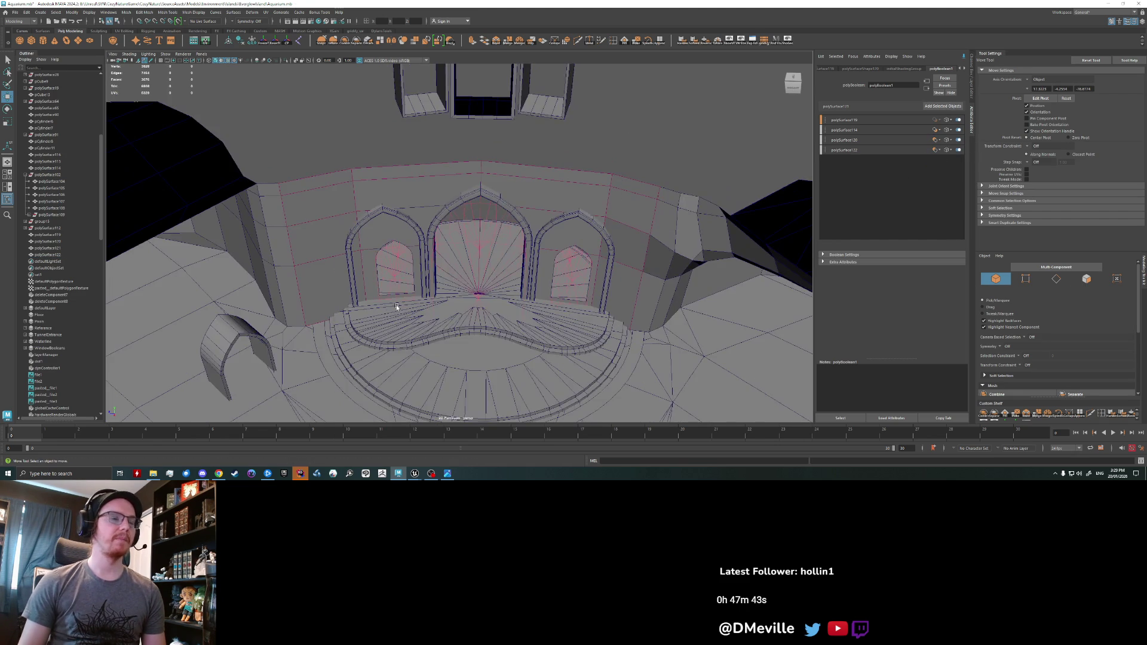
alt+drag(396, 306, 454, 301)
scroll(456, 299, up, 4)
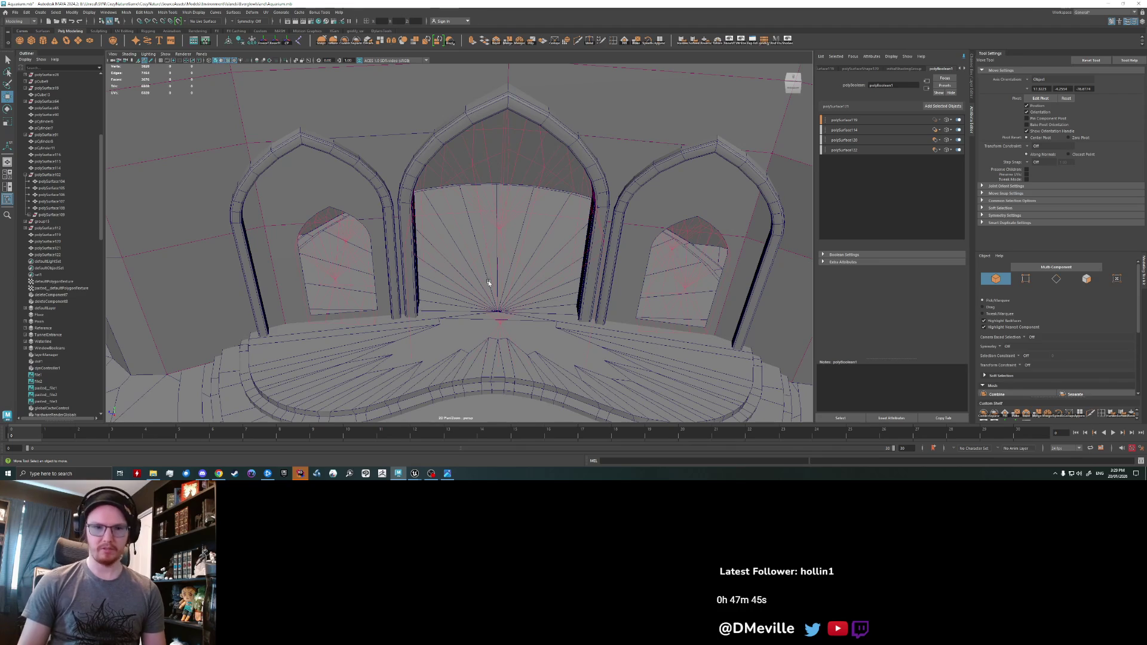
- Rotate, scale up and raise the left window cutter to fill the left arch
mouse_move(492, 276)
alt+mouse_down()
mouse_move(520, 307)
mouse_move(406, 290)
mouse_move(461, 295)
mouse_move(463, 272)
mouse_move(473, 286)
mouse_move(554, 284)
alt+mouse_up()
click(352, 281)
key(r)
key(e)
key(r)
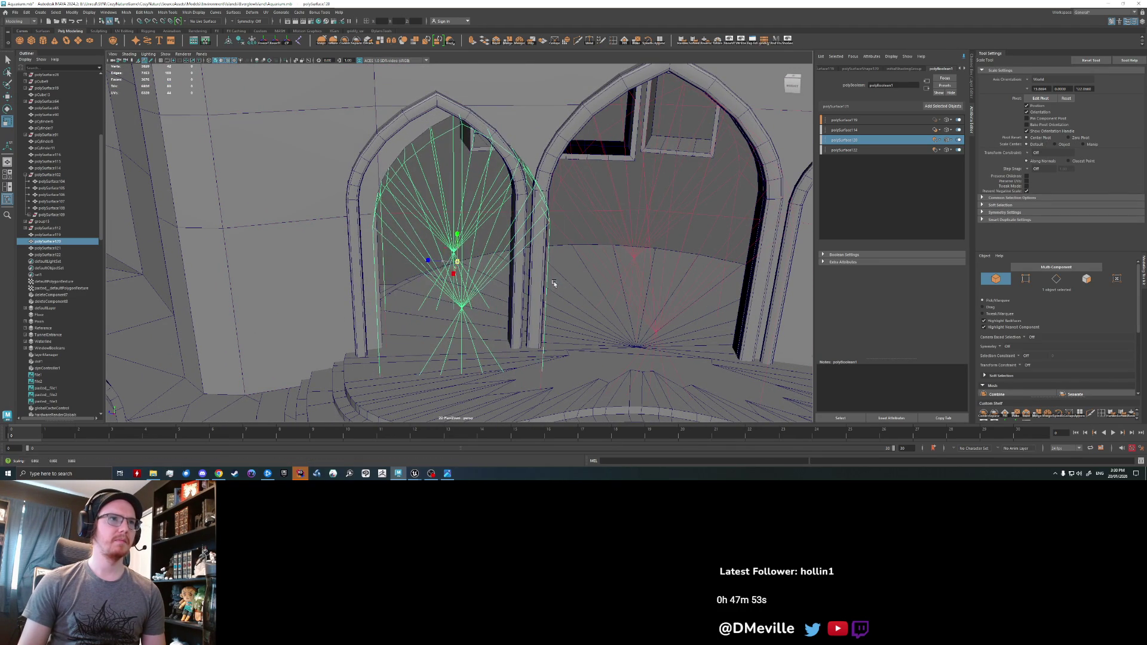
key(w)
mouse_move(456, 261)
mouse_down()
mouse_move(455, 233)
mouse_move(442, 251)
mouse_move(421, 251)
mouse_up()
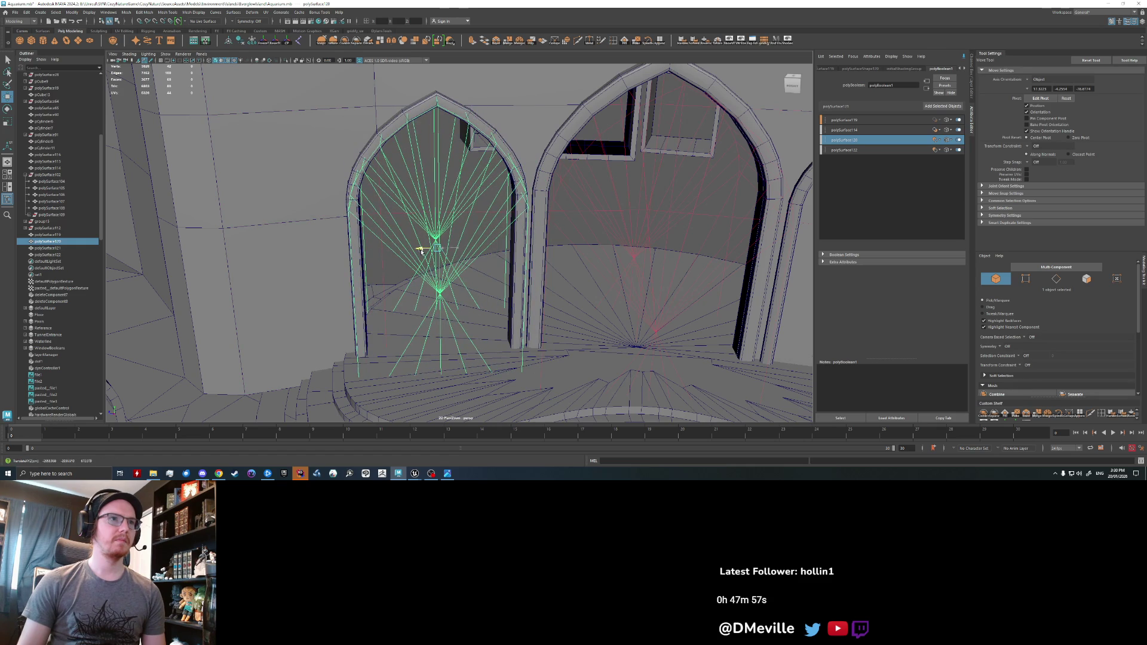
alt+drag(465, 281, 423, 250)
- Check the left cut from the side and shrink the fan-shaped left cutter slightly
key(r)
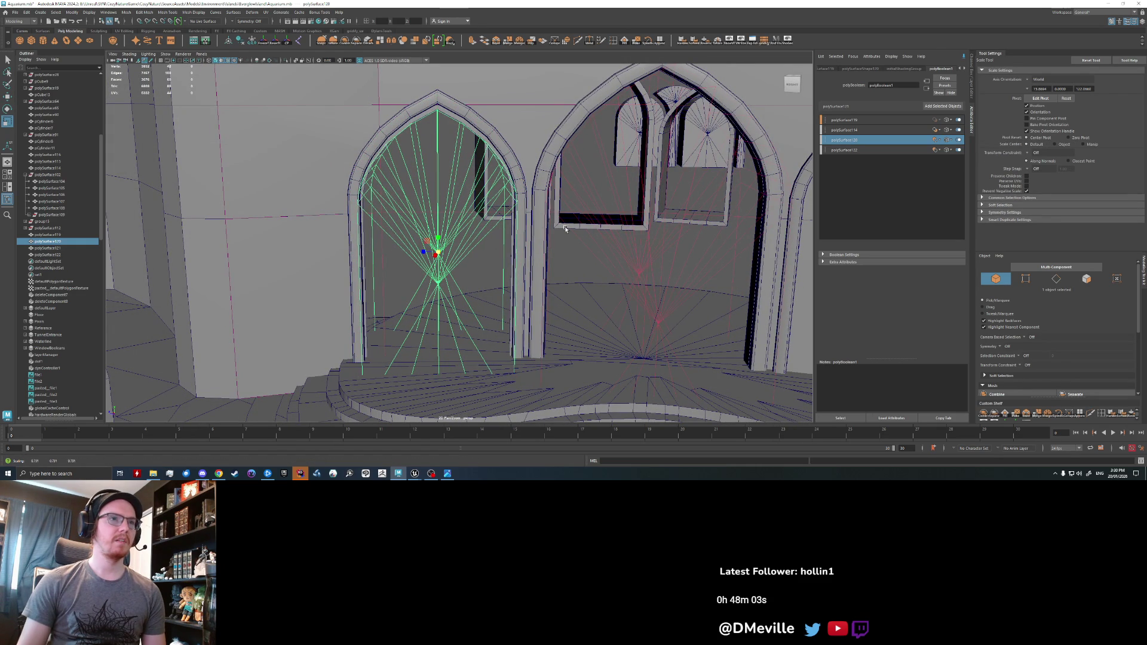
scroll(565, 227, down, 2)
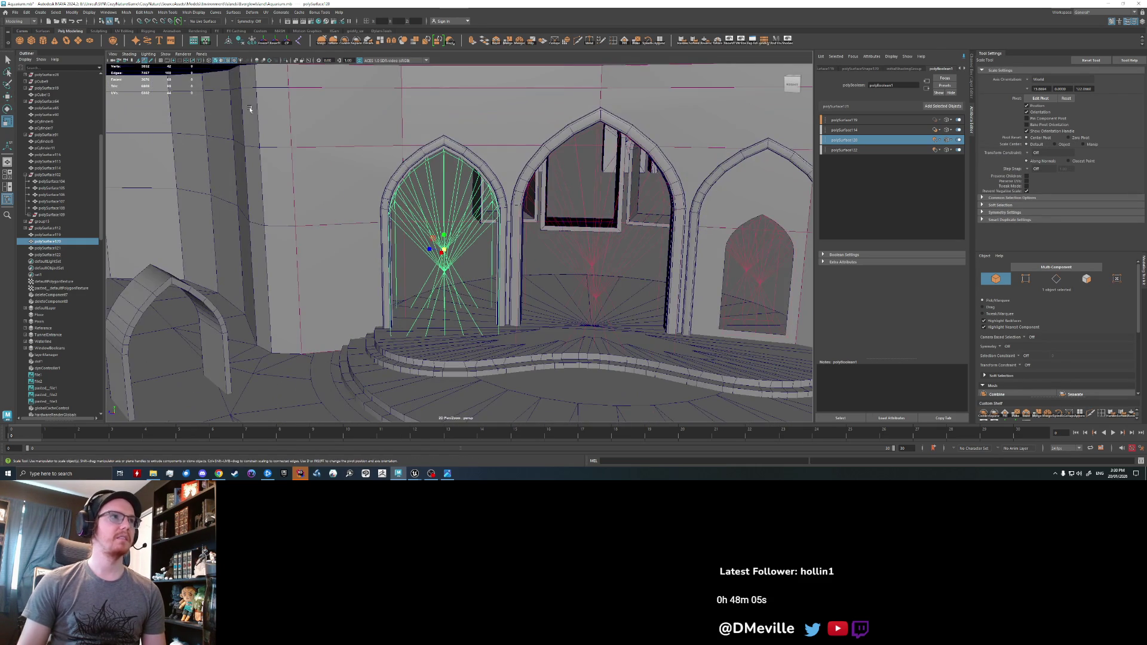
click(412, 224)
mouse_move(412, 224)
alt+mouse_down()
mouse_move(404, 220)
mouse_move(428, 220)
mouse_move(384, 231)
mouse_move(423, 220)
alt+mouse_up()
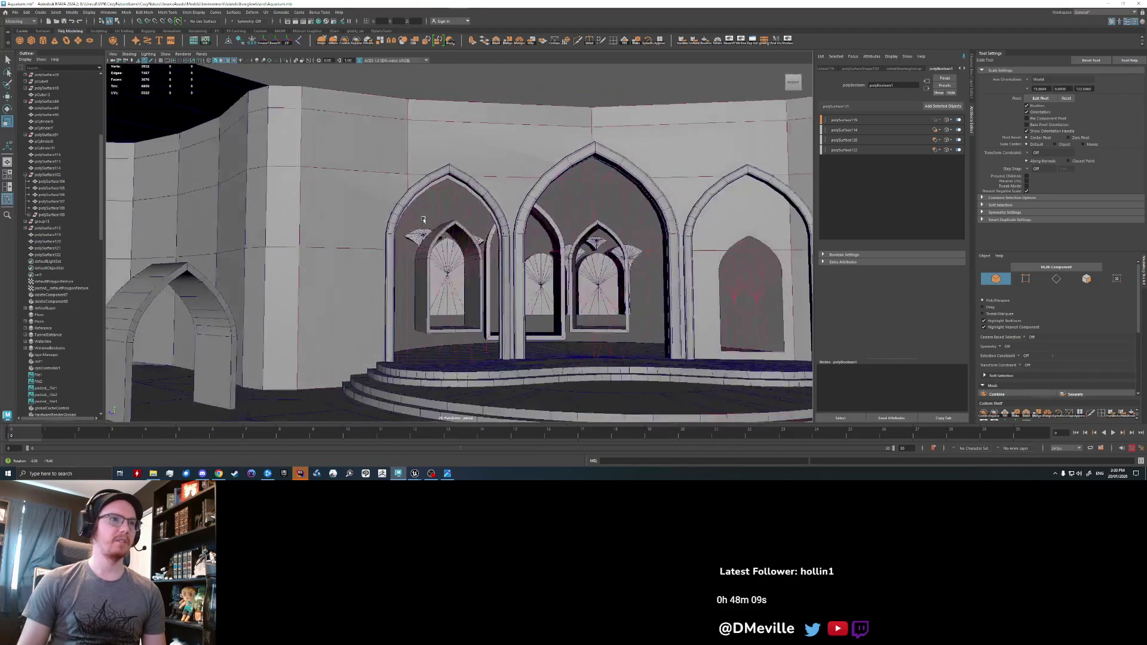
scroll(423, 220, up, 5)
click(468, 222)
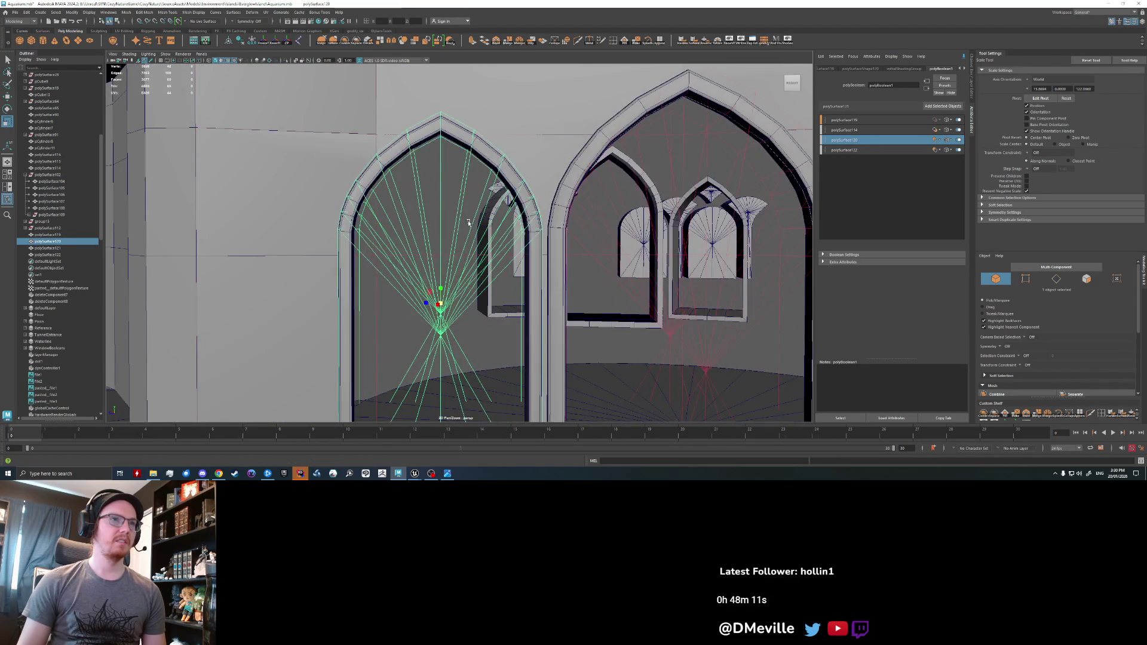
scroll(468, 222, down, 3)
mouse_move(446, 290)
mouse_down()
mouse_move(538, 302)
mouse_move(525, 320)
mouse_move(617, 279)
mouse_move(409, 217)
mouse_move(481, 264)
mouse_up()
click(512, 287)
- Scale up the right window cutter and raise it higher to fill the right arch
click(515, 277)
scroll(516, 276, up, 2)
key(e)
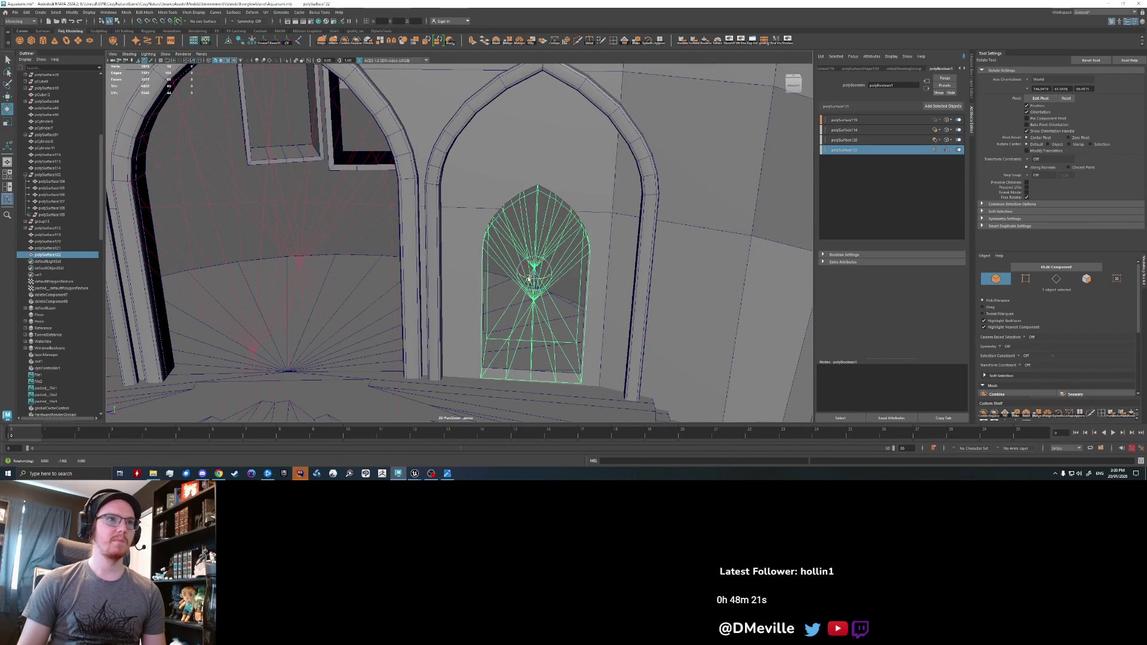
key(r)
mouse_move(534, 274)
mouse_down()
mouse_move(640, 284)
mouse_move(532, 263)
mouse_move(646, 282)
mouse_up()
key(w)
mouse_move(520, 258)
mouse_down()
mouse_move(521, 274)
mouse_move(538, 276)
mouse_up()
key(r)
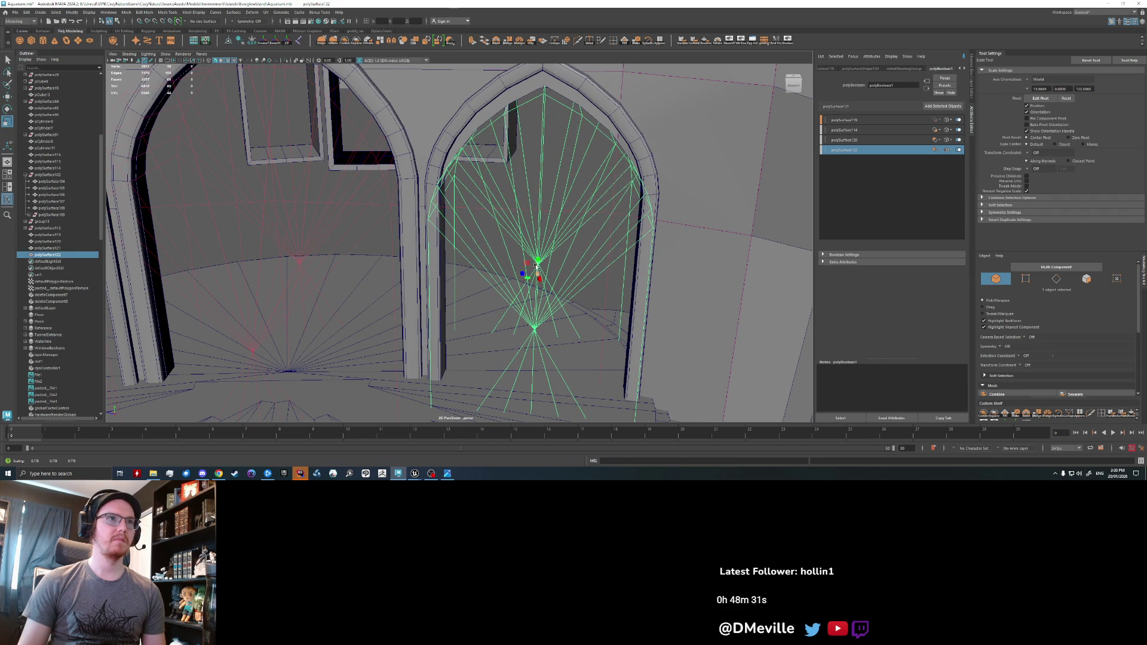
key(w)
drag(537, 267, 538, 241)
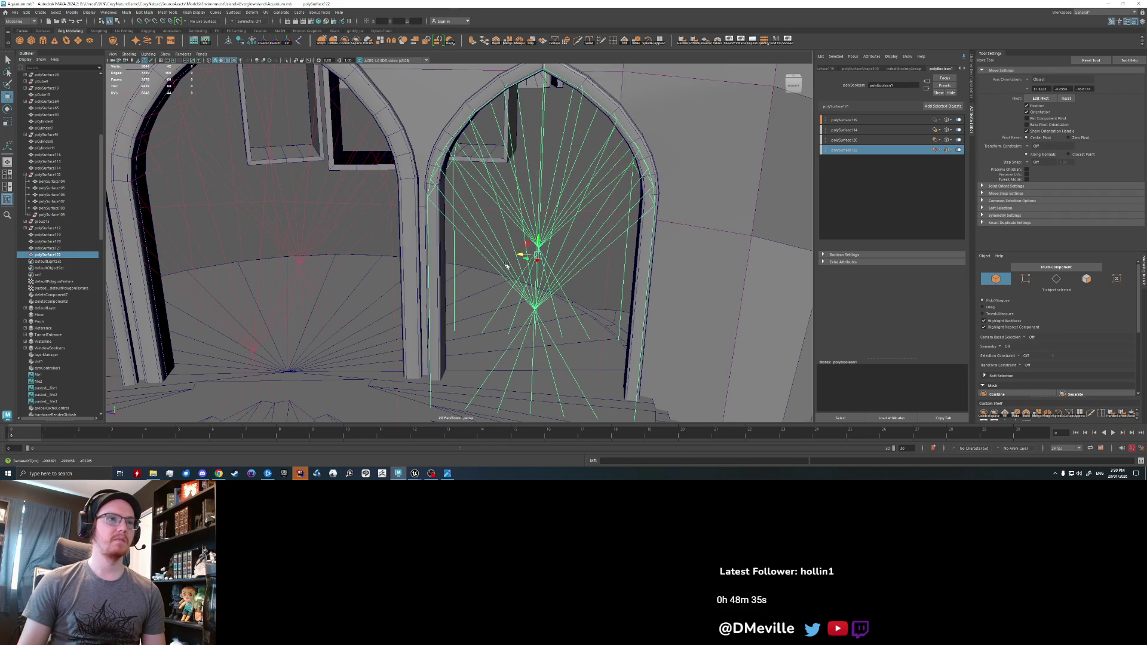
- Orbit to view the arches from above and select the leftmost roof fan piece
scroll(508, 263, down, 10)
click(454, 269)
mouse_move(454, 269)
alt+mouse_down()
mouse_move(442, 287)
mouse_move(358, 245)
mouse_move(430, 294)
mouse_move(357, 291)
mouse_move(356, 212)
alt+mouse_up()
scroll(350, 241, up, 5)
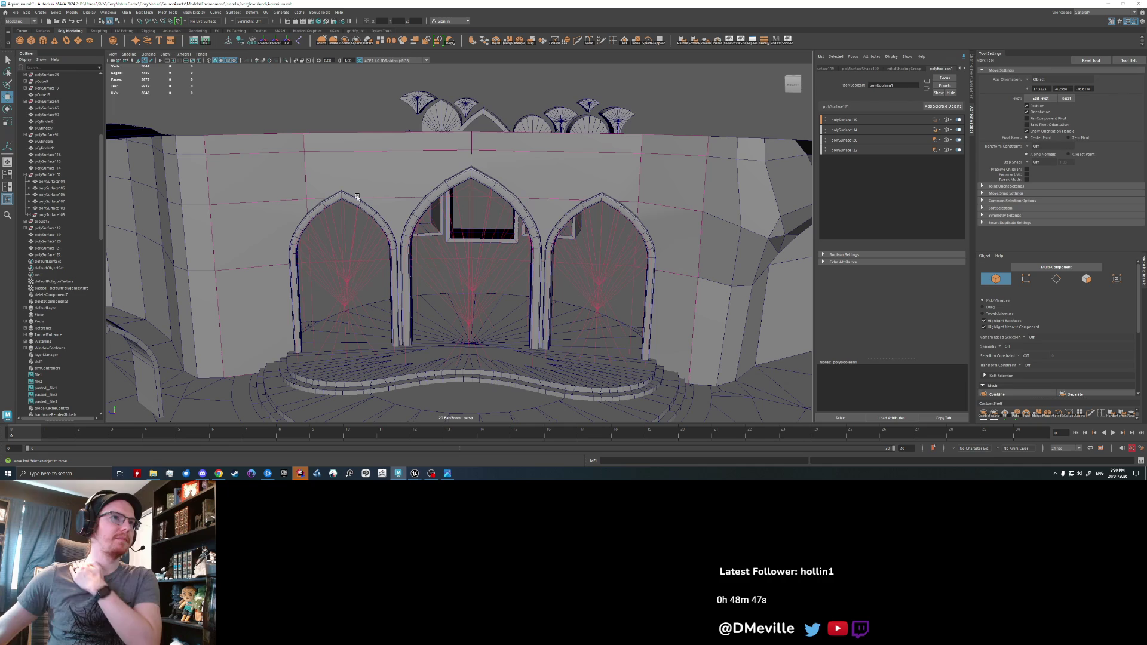
click(435, 133)
mouse_move(357, 198)
alt+mouse_down()
mouse_move(433, 135)
mouse_move(446, 153)
alt+mouse_up()
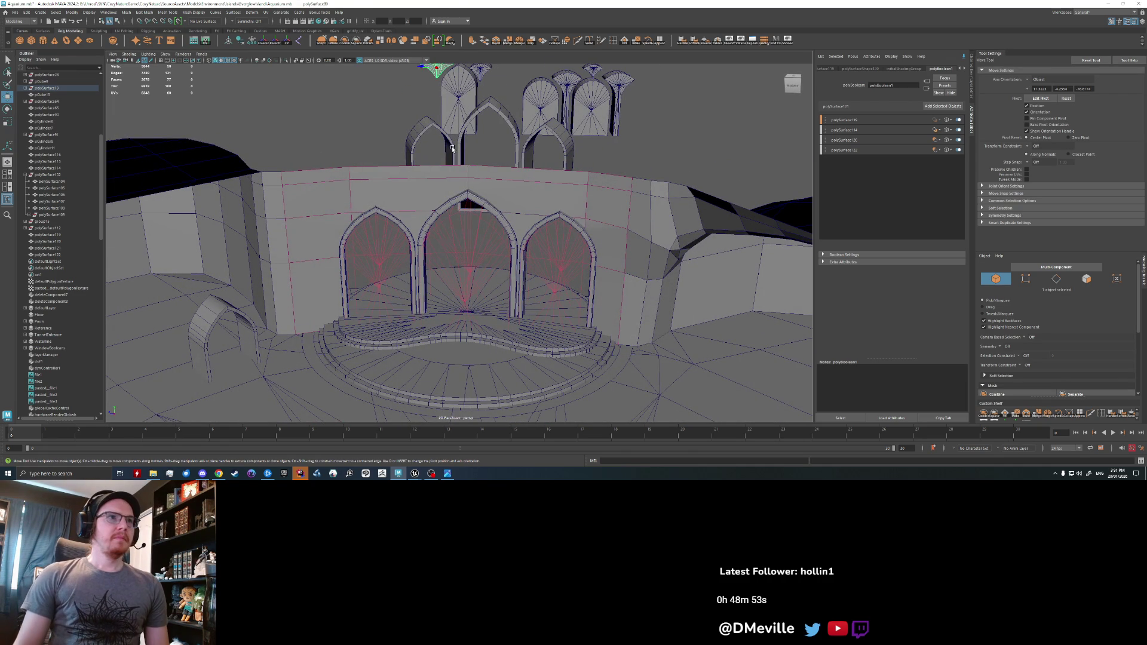
- Lower the fan cutter above the central arch and rotate it to face the wall
mouse_move(452, 148)
alt+mouse_down()
mouse_move(467, 117)
mouse_move(499, 184)
mouse_move(340, 200)
mouse_move(423, 190)
mouse_move(502, 108)
alt+mouse_up()
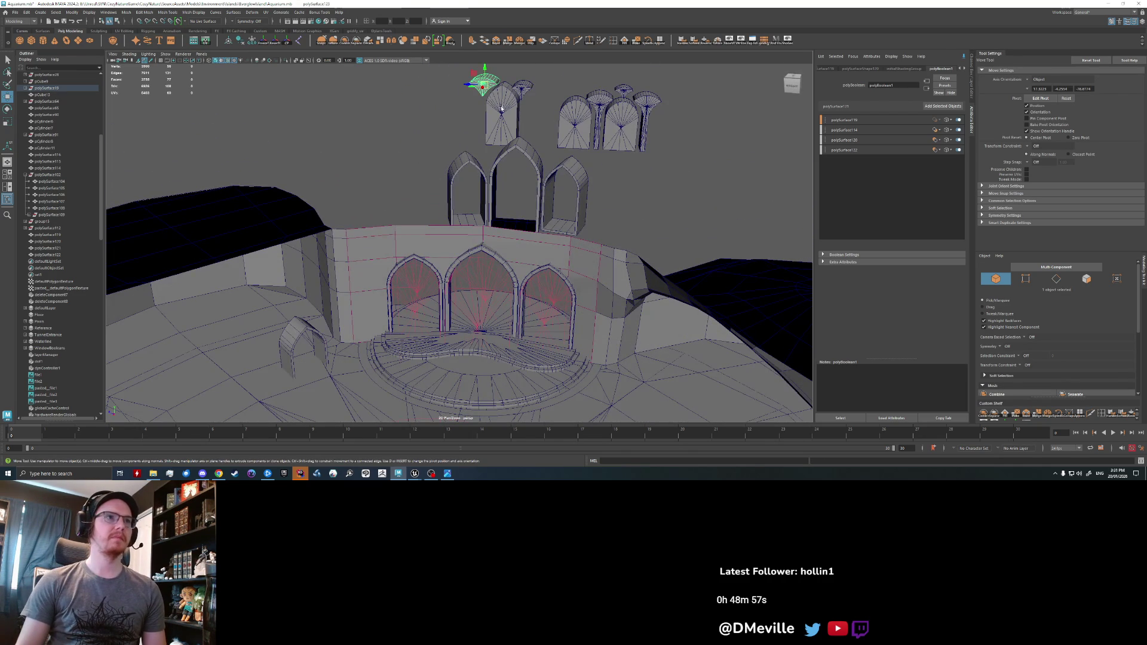
middle_drag(501, 108, 485, 280)
scroll(493, 279, up, 2)
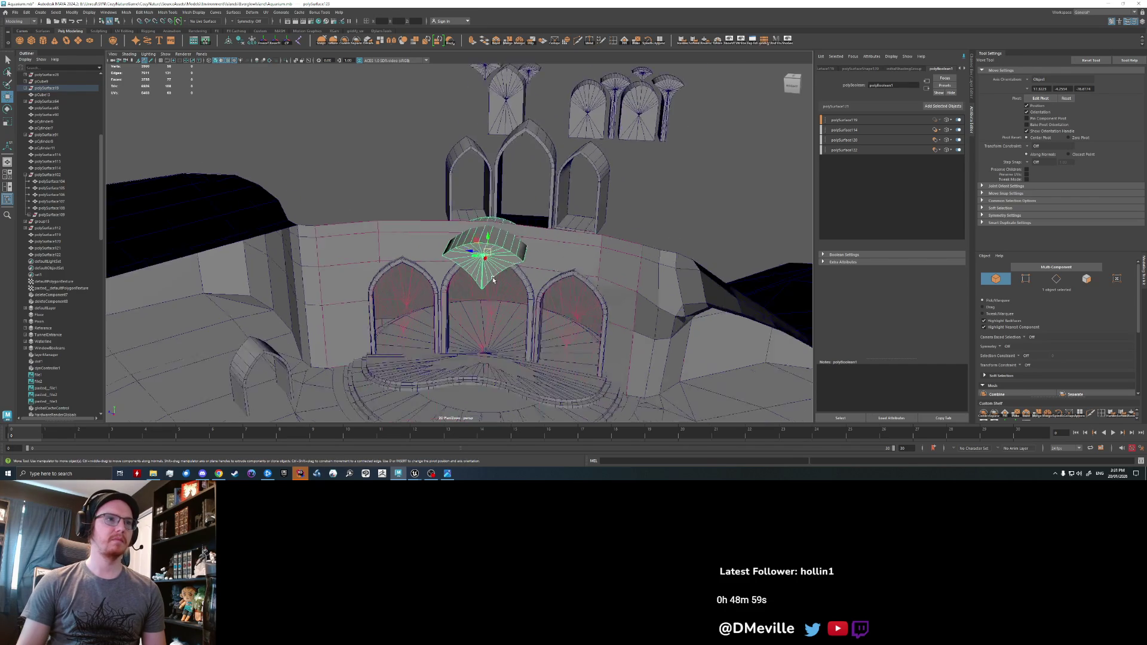
scroll(493, 279, up, 5)
key(e)
mouse_move(531, 258)
mouse_down()
mouse_move(408, 267)
mouse_move(388, 224)
mouse_move(403, 227)
mouse_move(404, 249)
mouse_up()
key(w)
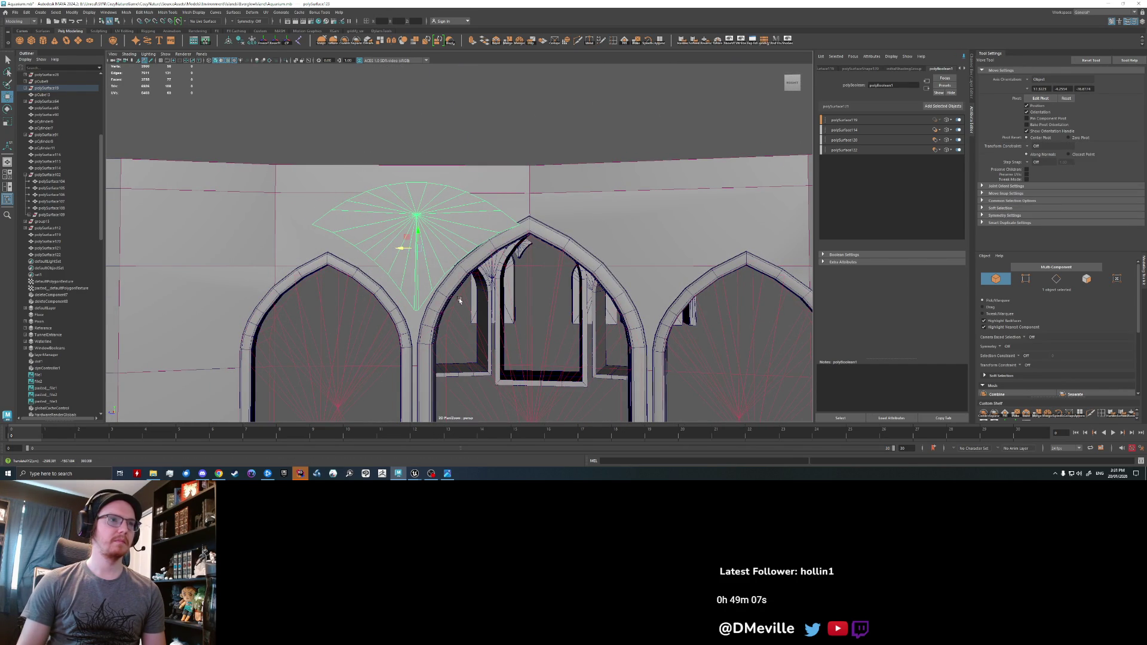
scroll(466, 299, down, 2)
- Add the fan cutter to the wall's boolean inputs so it cuts the spandrel opening
click(933, 106)
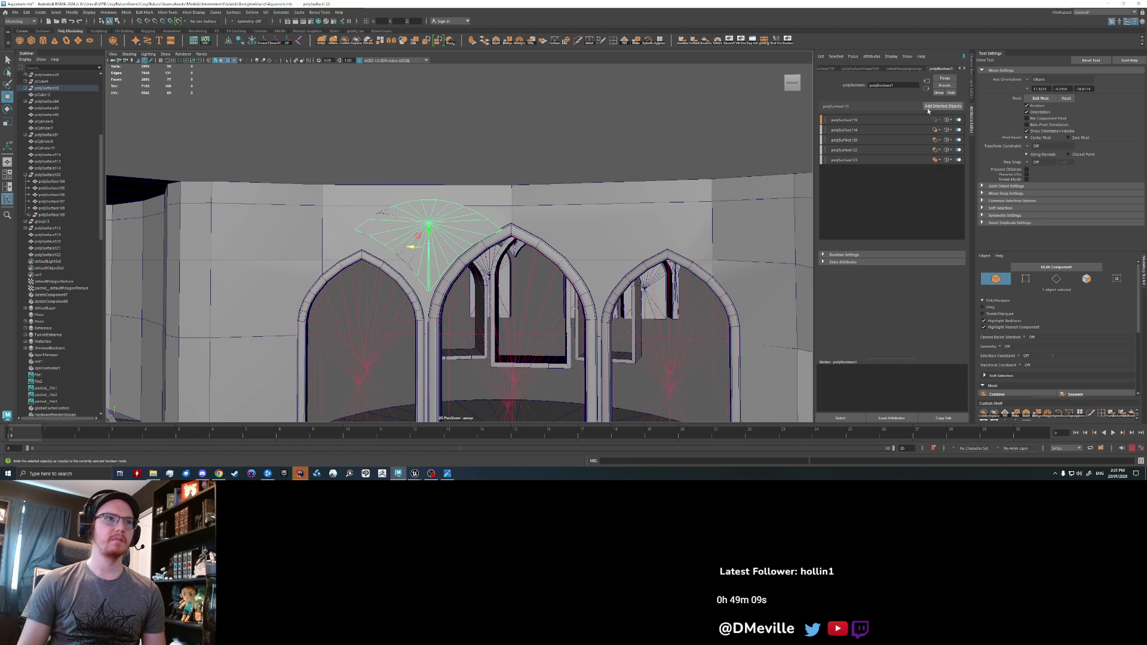
click(936, 160)
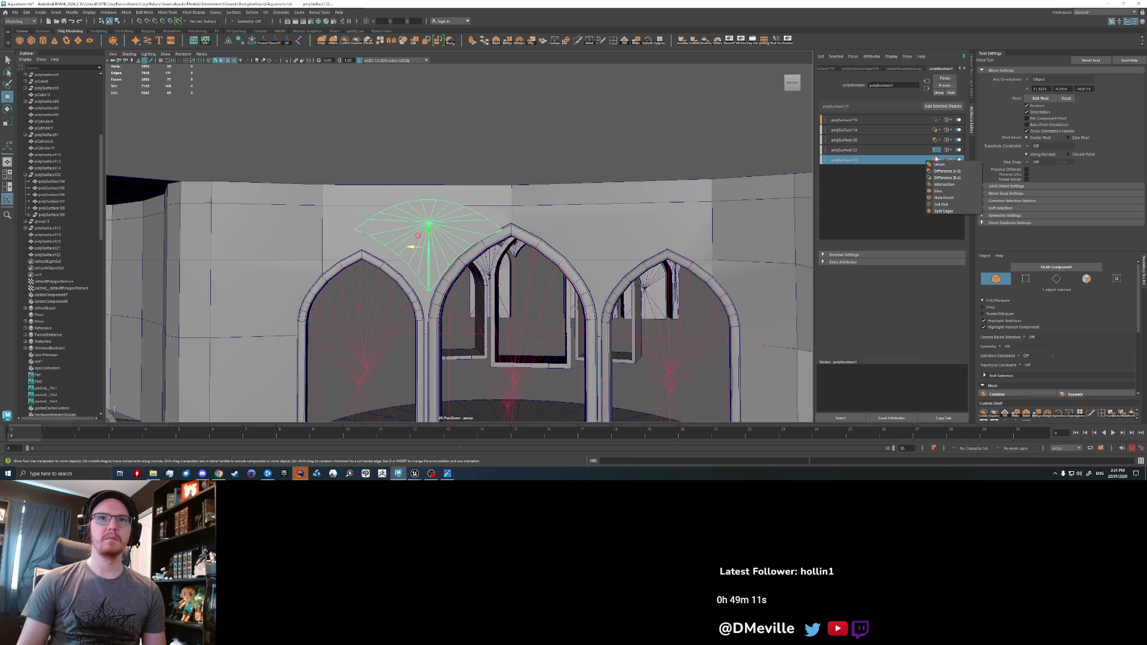
click(936, 160)
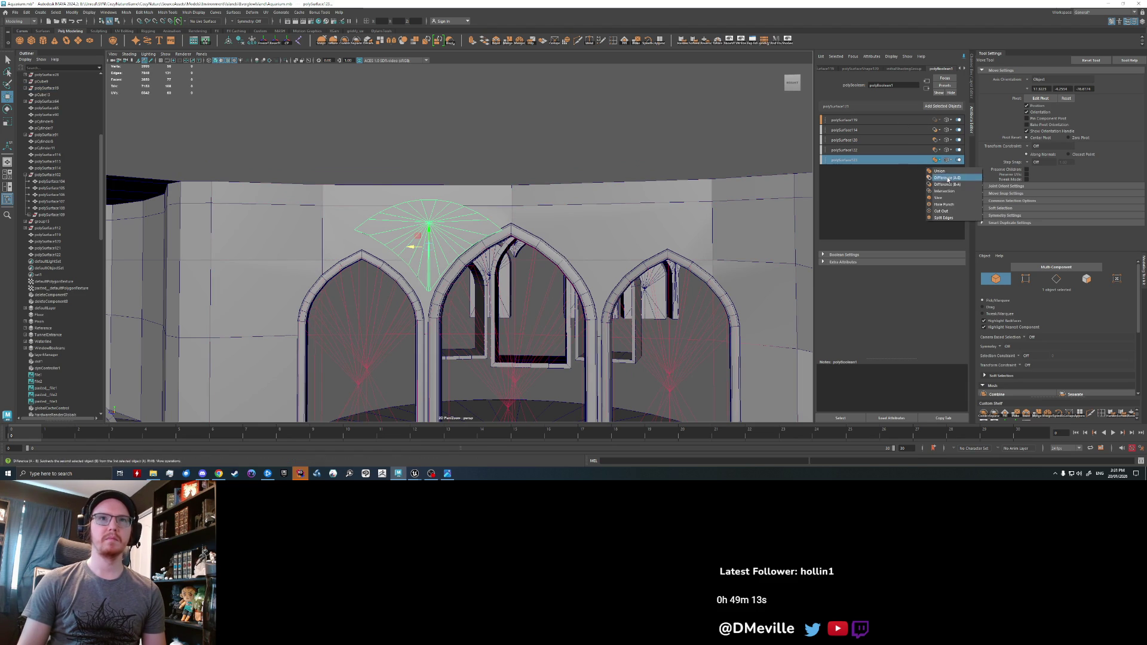
click(950, 181)
- Scale the fan cutter along its object axes
scroll(453, 271, up, 3)
mouse_move(452, 271)
alt+mouse_down()
mouse_move(430, 298)
mouse_move(475, 287)
alt+mouse_up()
key(e)
key(r)
alt+drag(475, 286, 484, 329)
click(789, 86)
click(1027, 80)
click(1042, 84)
mouse_move(559, 279)
alt+mouse_down()
mouse_move(499, 313)
mouse_move(511, 300)
mouse_move(395, 220)
mouse_move(446, 212)
alt+mouse_up()
- Tilt the fan cutter slightly into line with the spandrel, then deselect it
key(w)
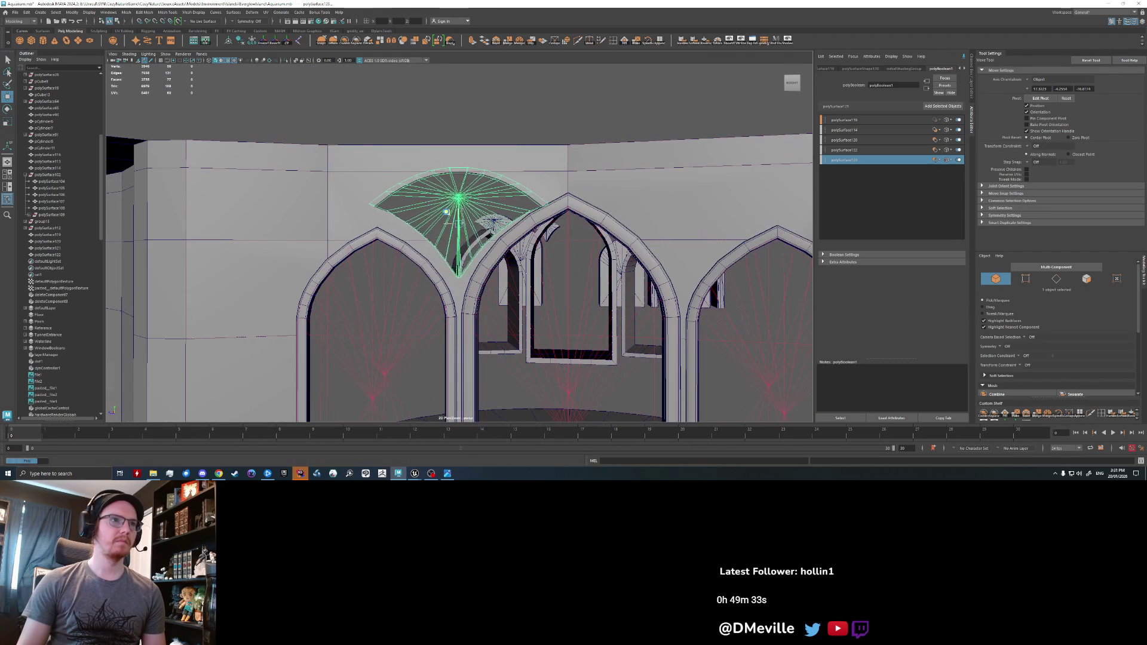
key(e)
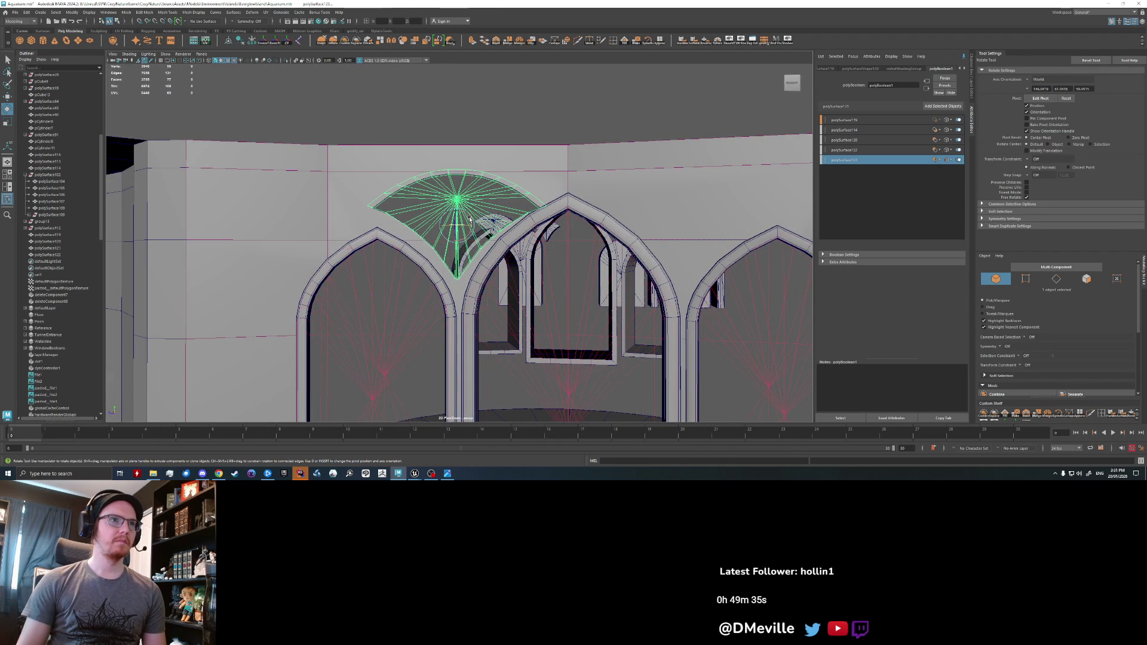
drag(467, 219, 456, 235)
key(w)
key(e)
key(w)
click(485, 113)
mouse_move(485, 112)
alt+mouse_down()
mouse_move(507, 230)
mouse_move(468, 256)
mouse_move(486, 208)
alt+mouse_up()
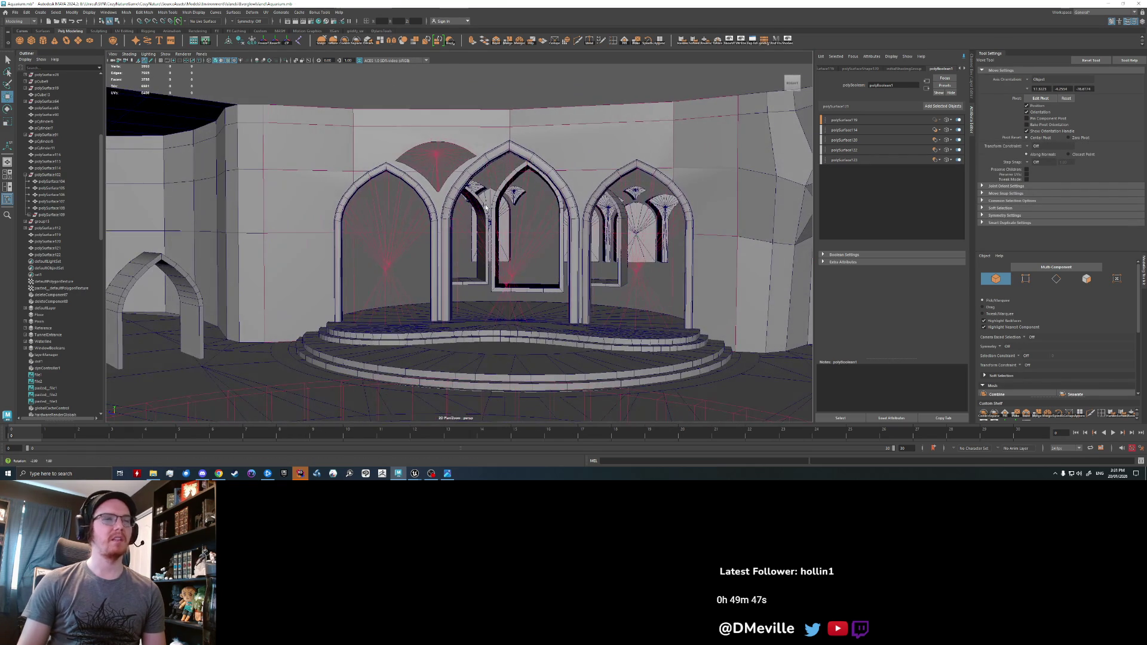
- Enlarge the fan cutter and raise it higher above the arch
scroll(466, 195, up, 3)
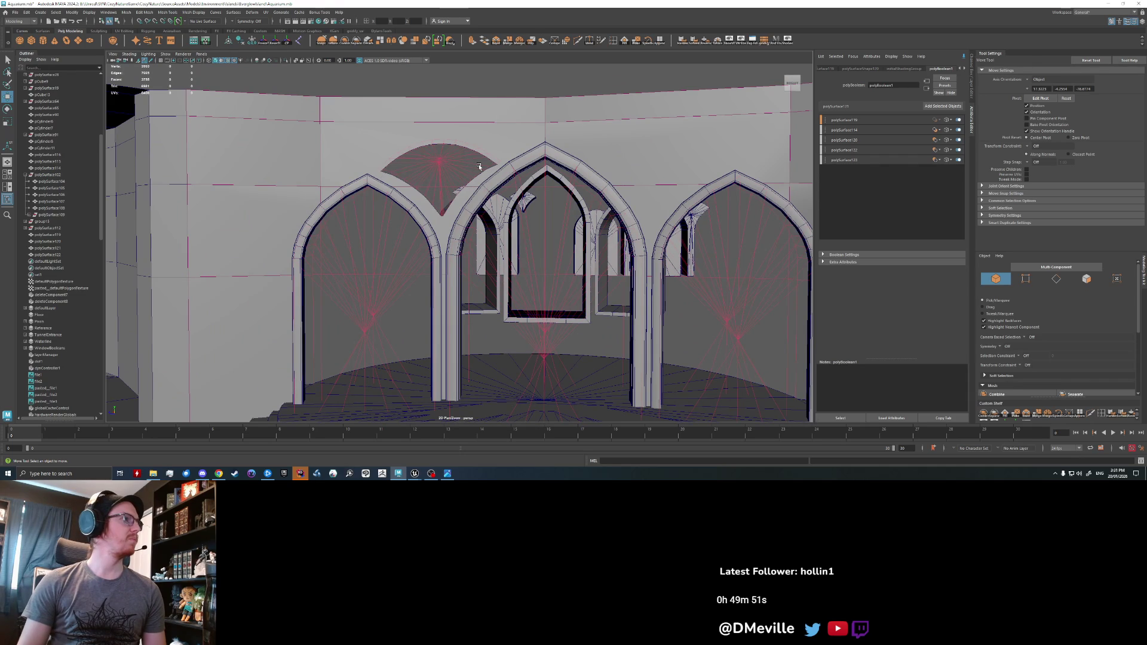
click(479, 166)
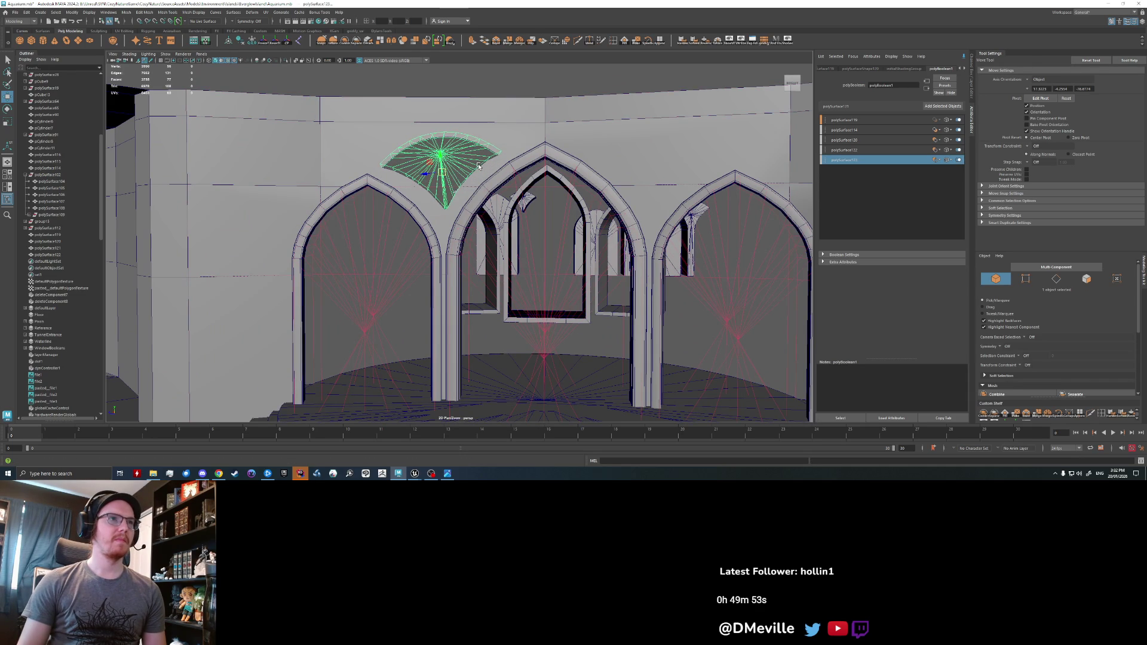
middle_drag(479, 166, 478, 166)
key(r)
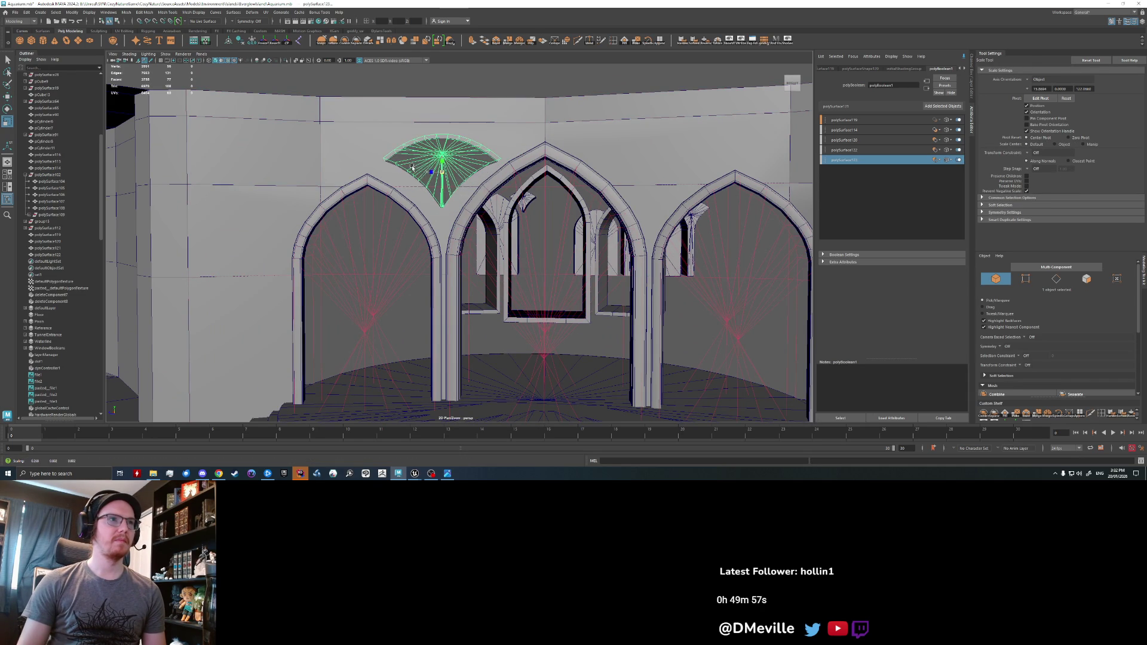
key(w)
mouse_move(446, 181)
middle_down()
mouse_move(442, 161)
mouse_move(448, 184)
middle_up()
key(r)
key(w)
key(e)
- Select the curved arched wall and delete its construction history to bake the cuts
click(605, 107)
scroll(588, 201, down, 3)
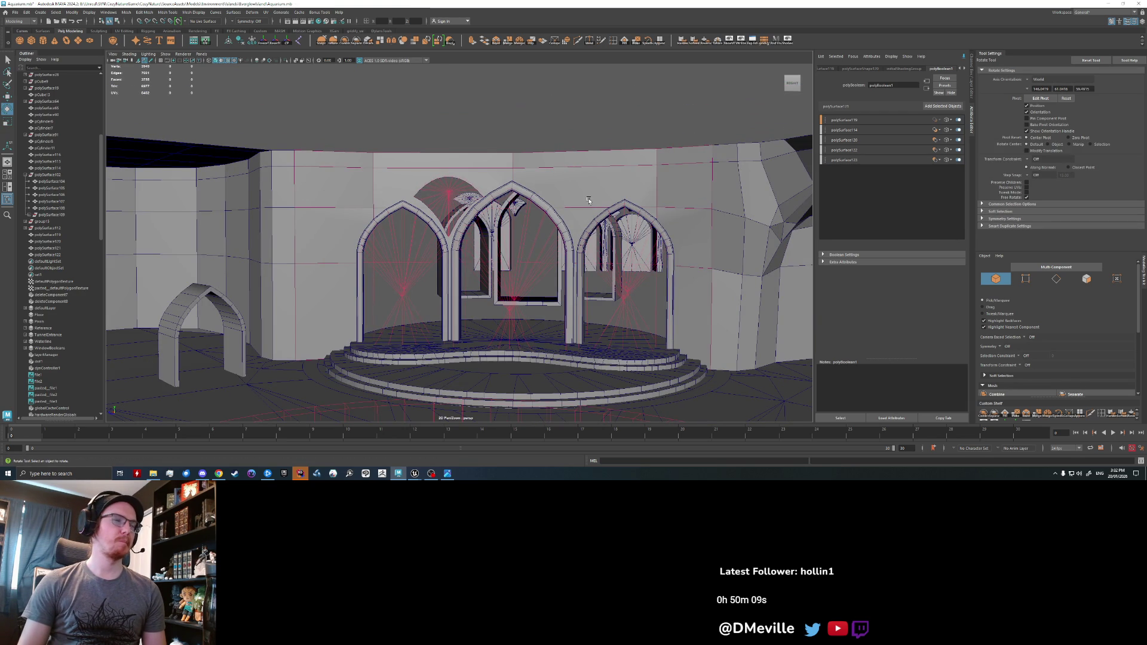
scroll(589, 201, up, 5)
alt+drag(588, 201, 383, 183)
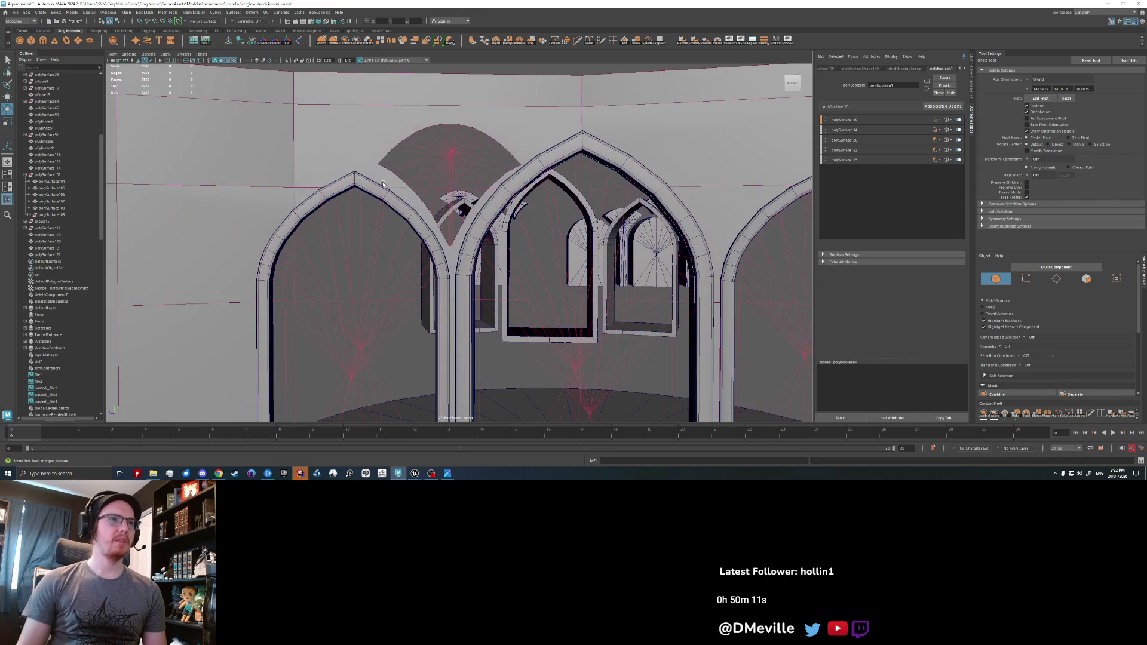
click(441, 157)
scroll(460, 177, down, 2)
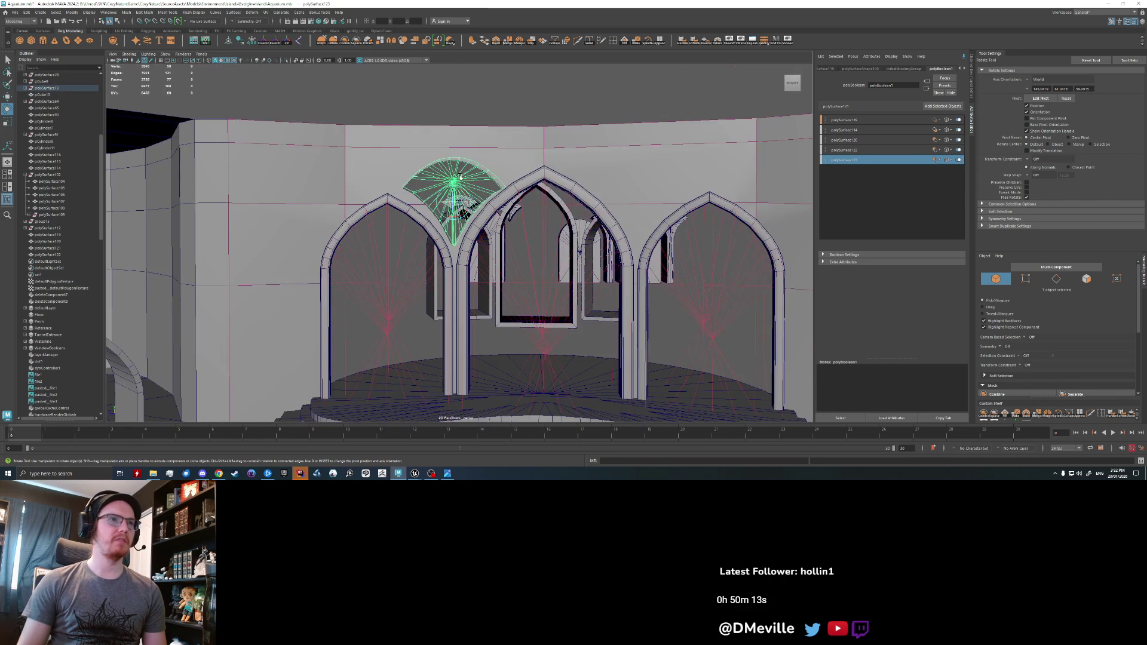
click(559, 118)
scroll(559, 118, down, 3)
click(505, 215)
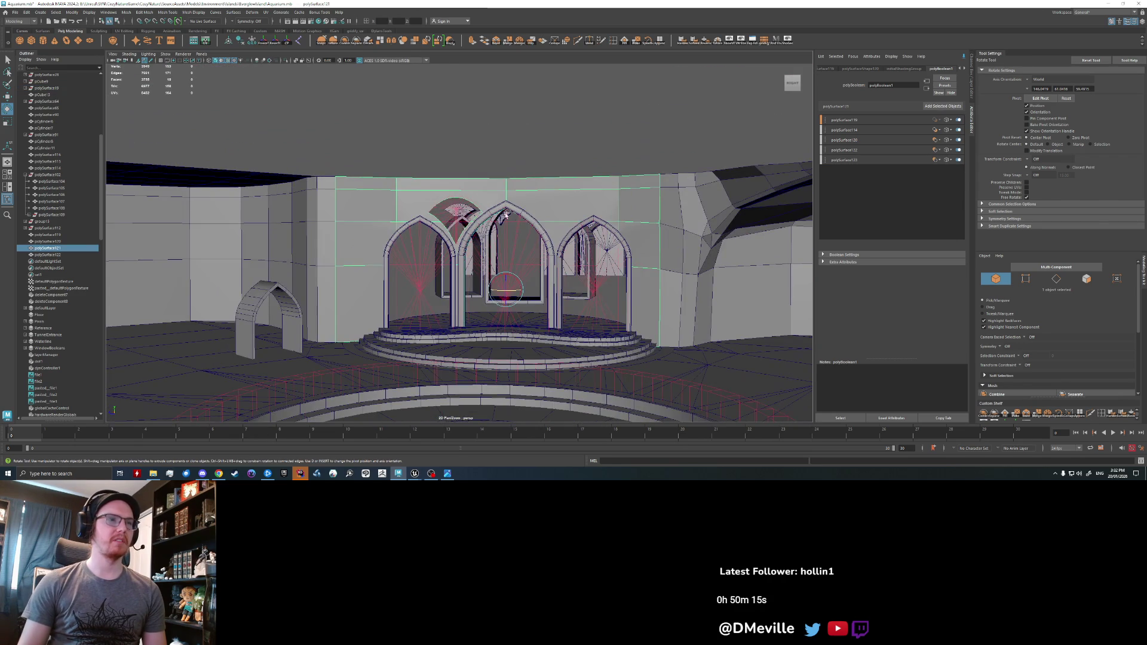
scroll(440, 190, up, 5)
scroll(468, 207, down, 4)
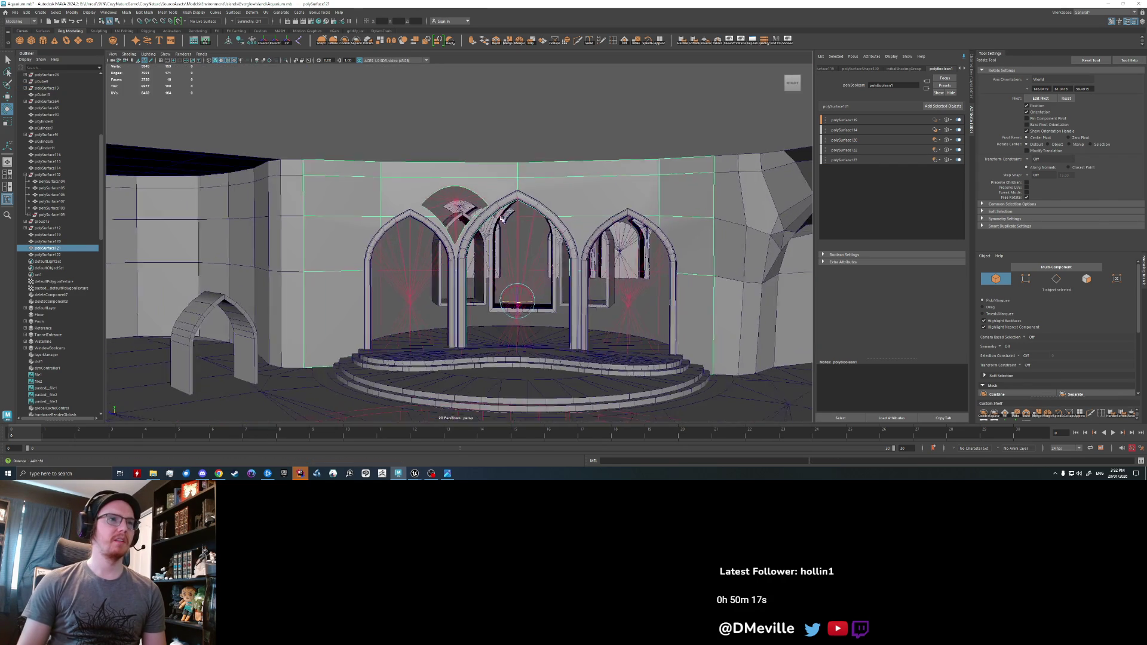
alt+drag(448, 225, 262, 160)
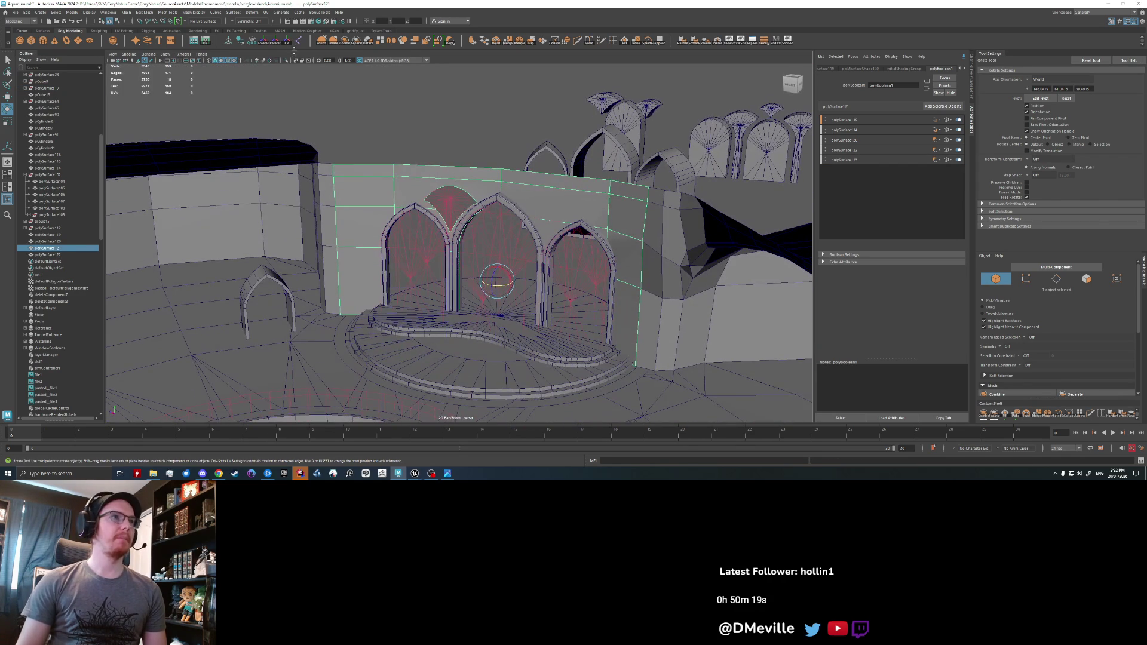
click(241, 42)
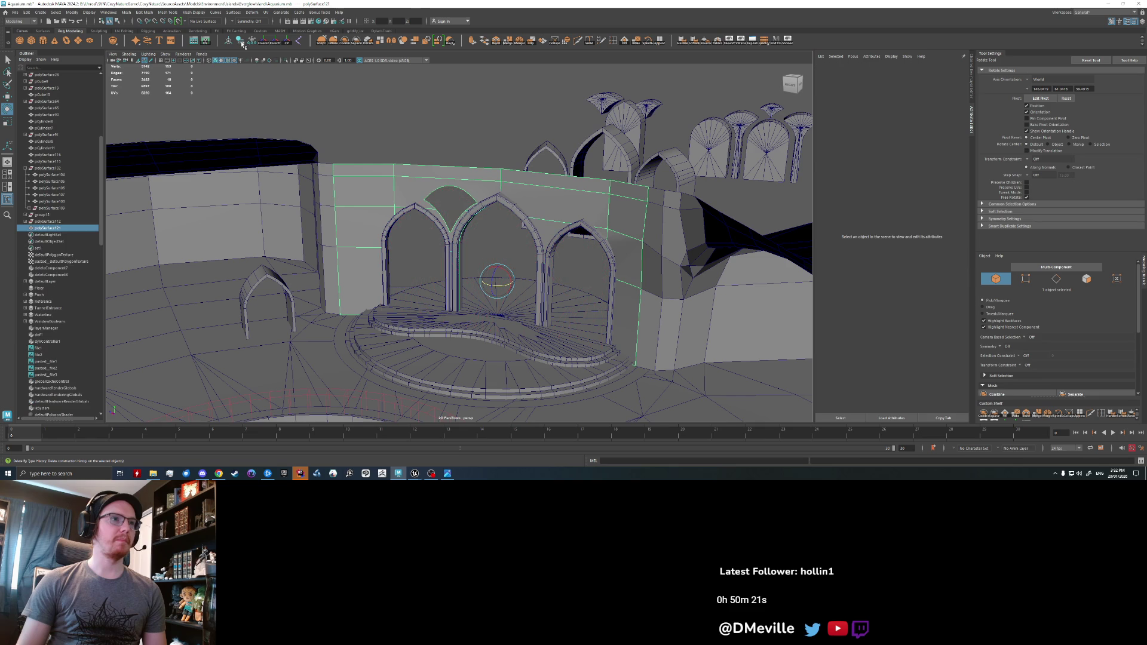
- Combine the two arches, top wall, left wall and round stair platform into one mesh
key(q)
click(428, 215)
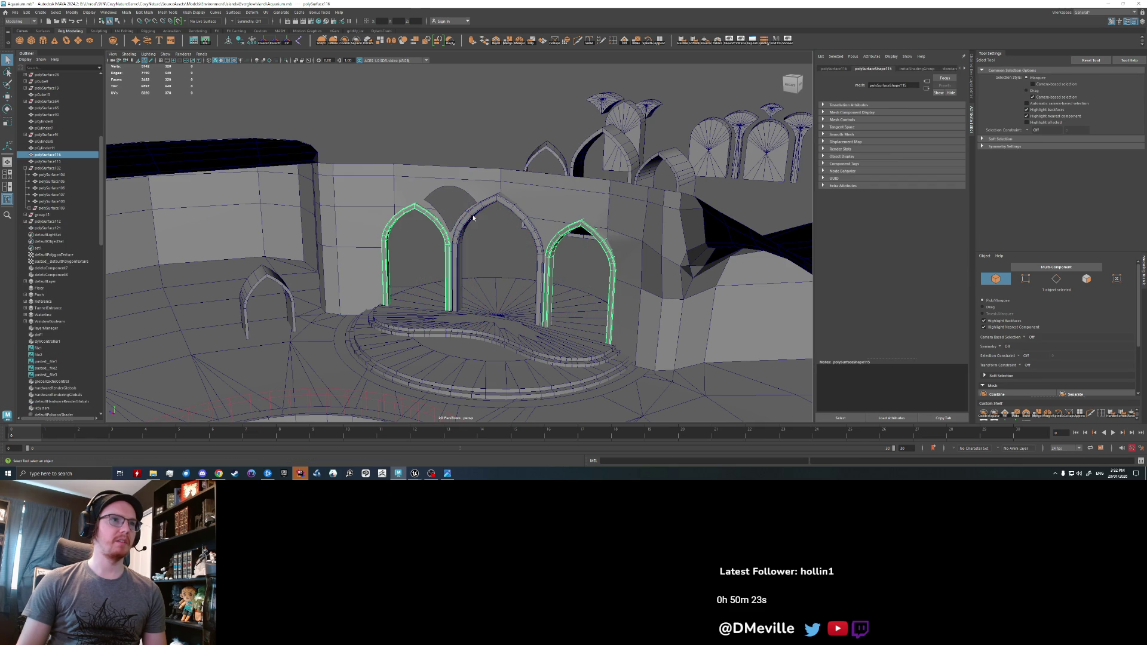
shift+click(473, 219)
shift+click(419, 182)
shift+click(382, 335)
shift+click(325, 259)
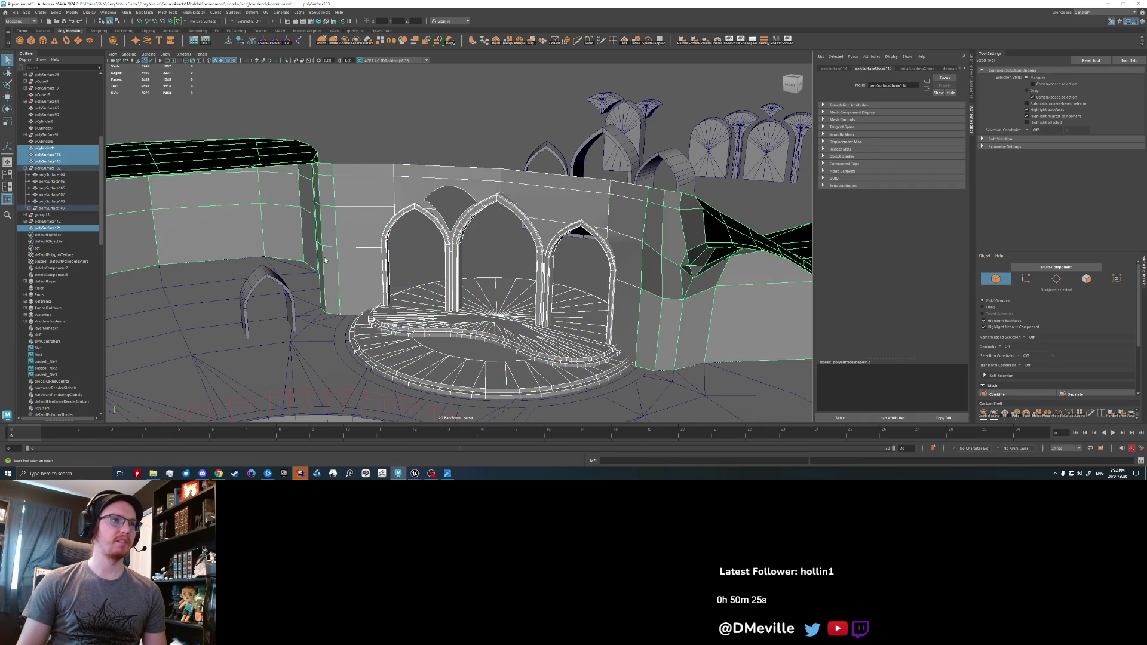
scroll(391, 274, down, 4)
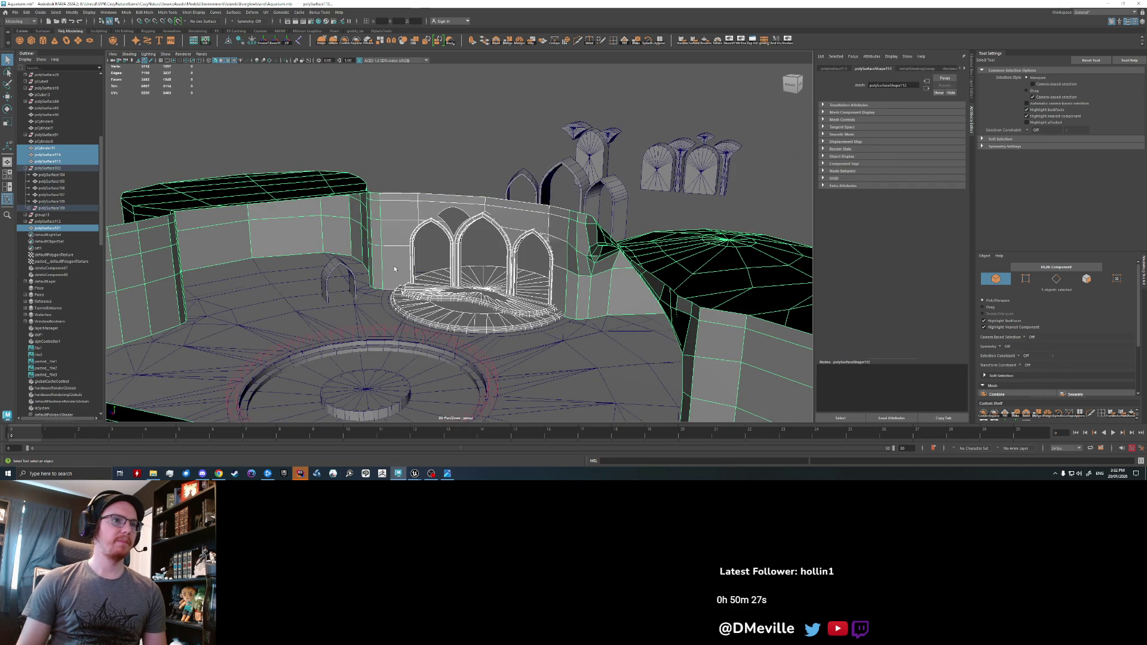
scroll(394, 269, up, 5)
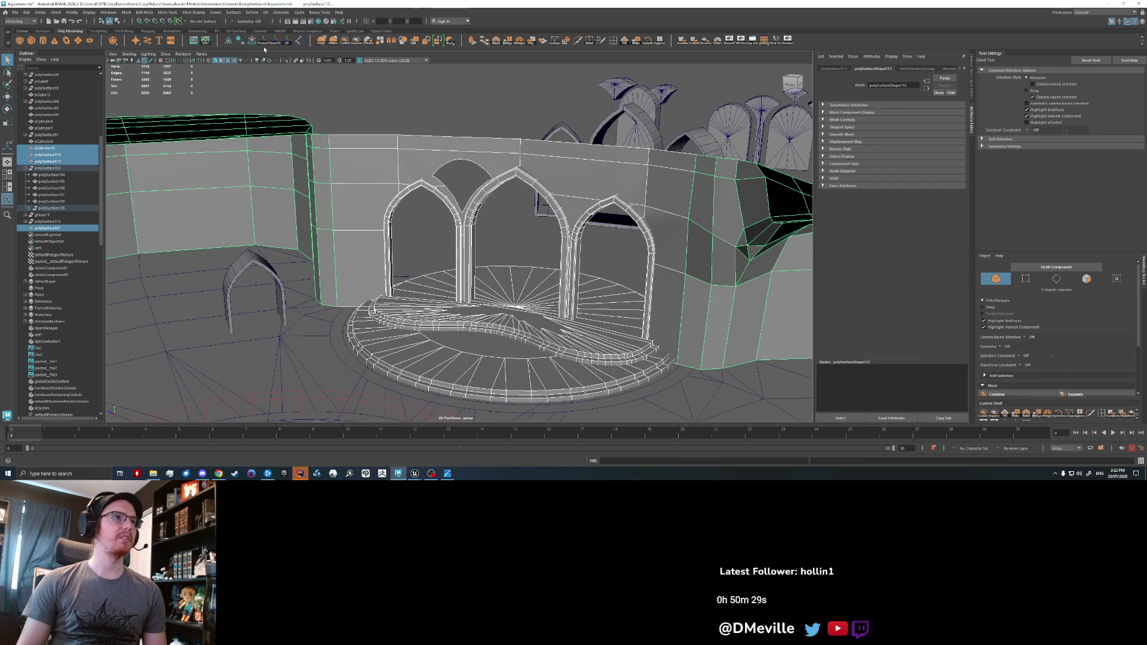
click(346, 42)
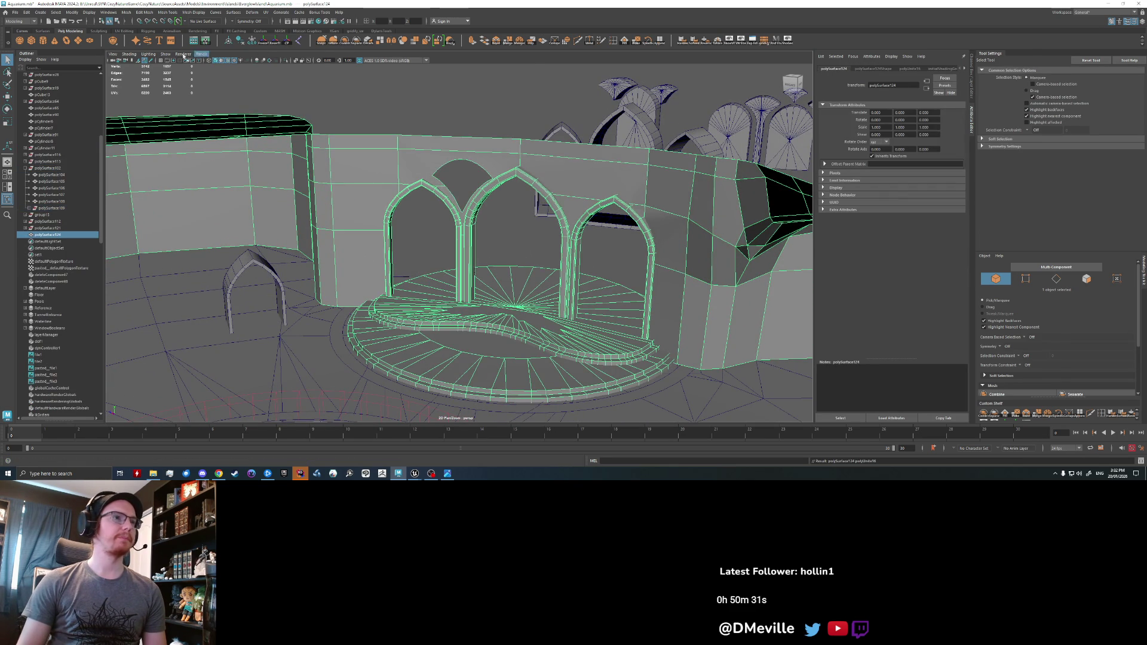
- Export the selection over AquariumCaveBlockout.fbx, replacing it, and switch to Unreal Engine
click(18, 21)
click(39, 48)
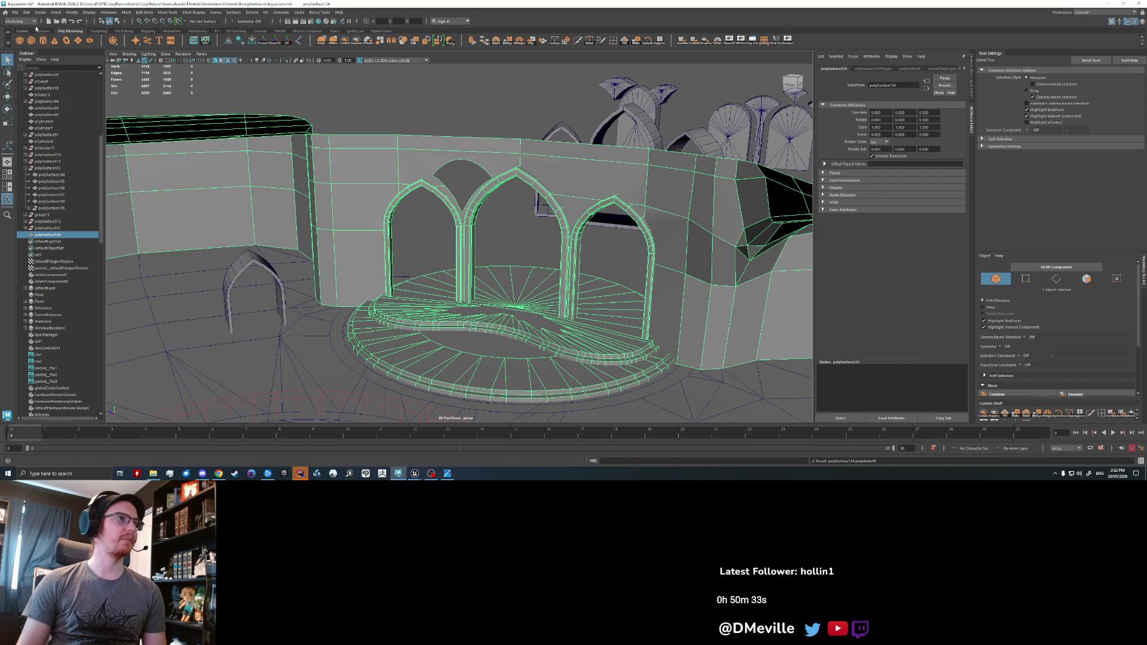
click(16, 12)
click(16, 12)
click(16, 12)
click(37, 100)
click(518, 272)
click(951, 347)
click(691, 223)
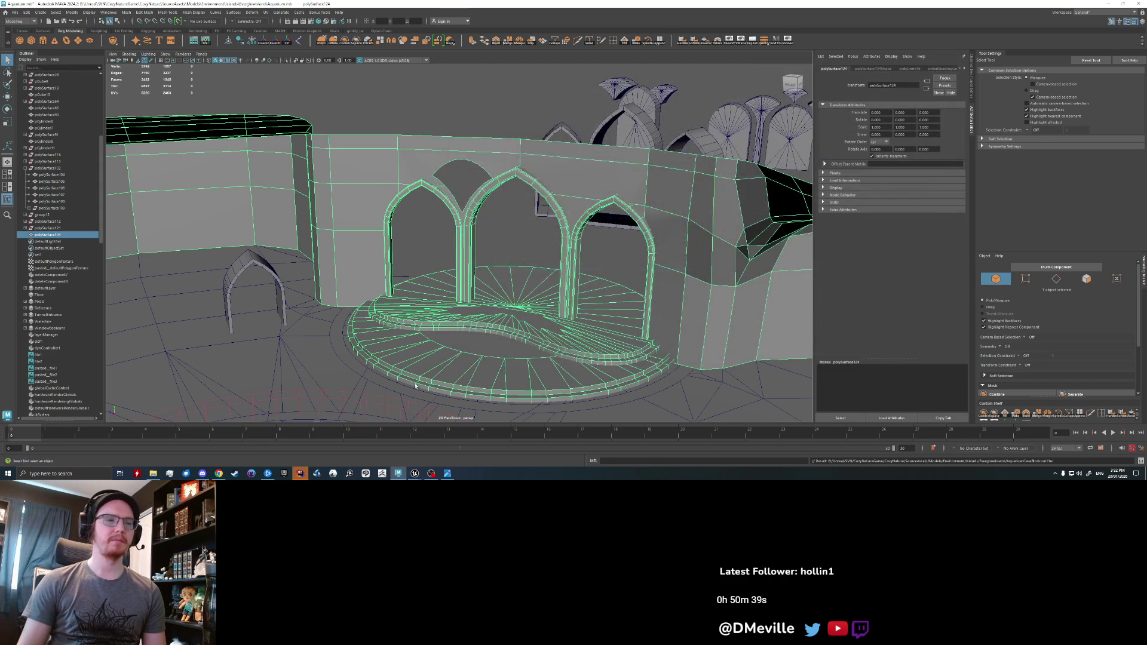
click(420, 475)
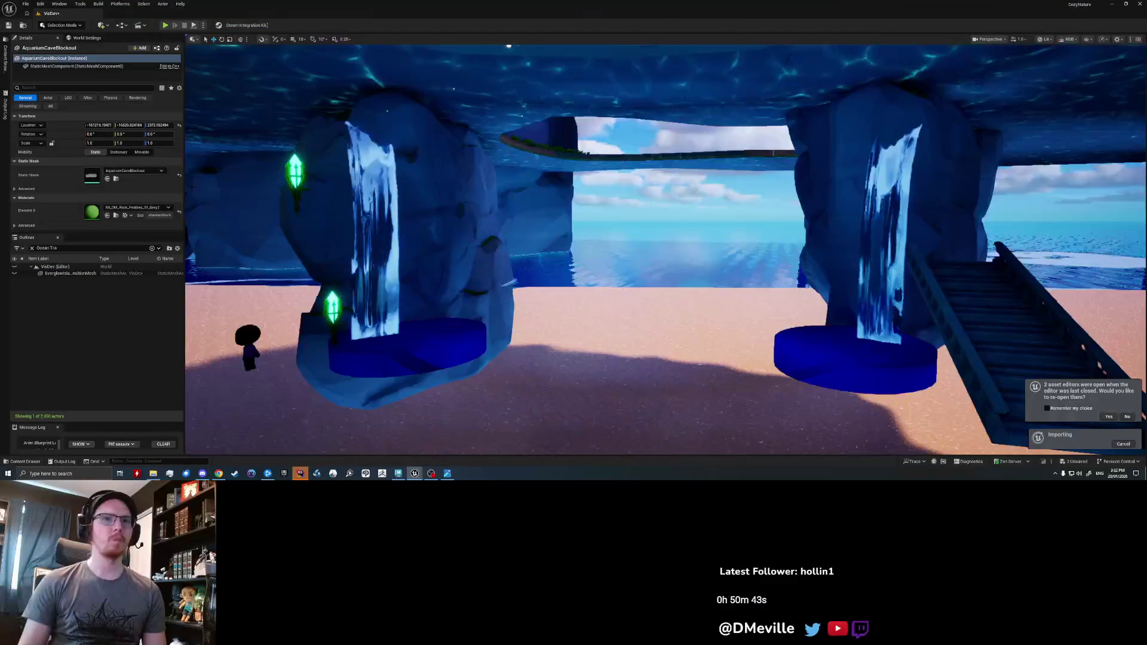
- Zoom the viewport in on the reimported wall's three pointed arches above the dais
scroll(573, 253, up, 5)
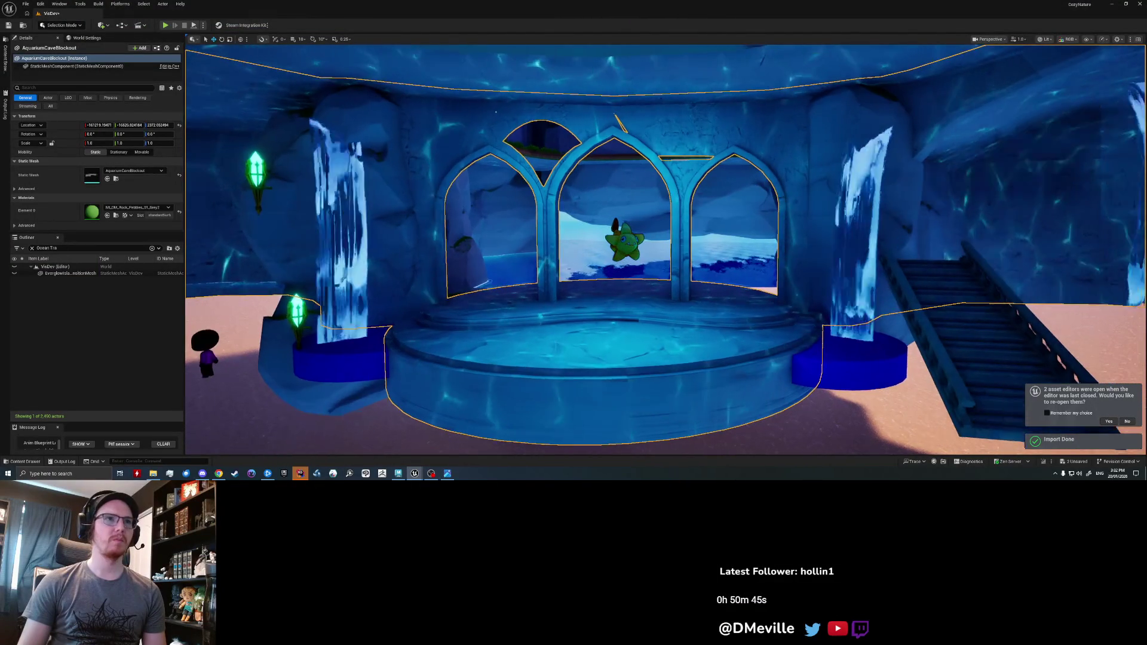
key(Escape)
scroll(665, 249, down, 5)
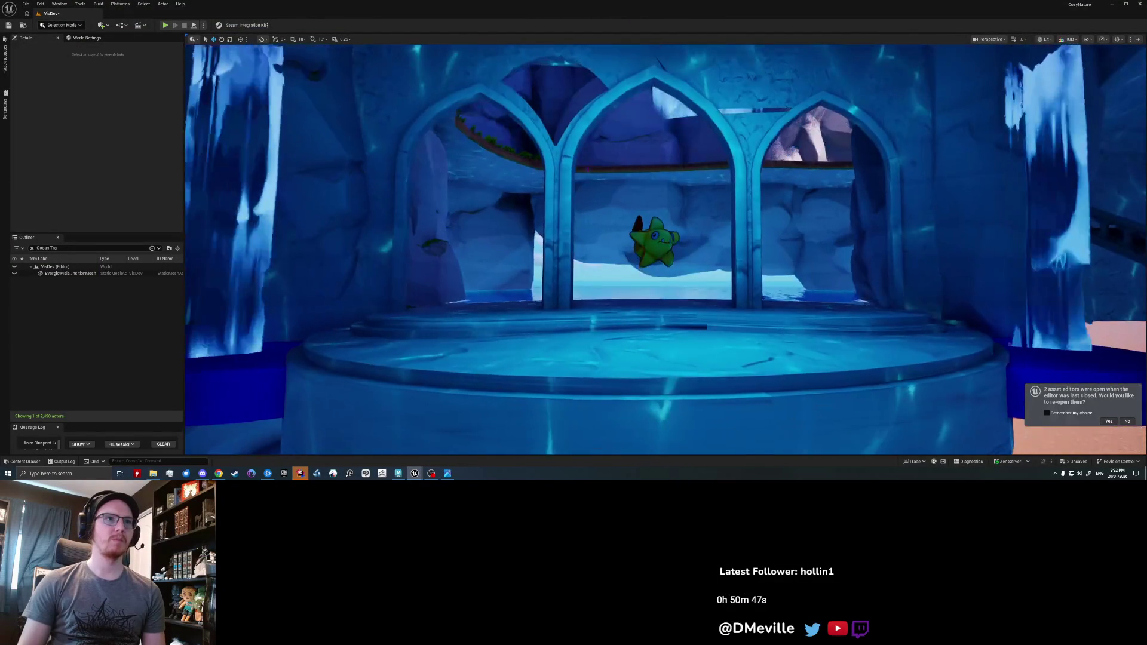
scroll(665, 250, up, 5)
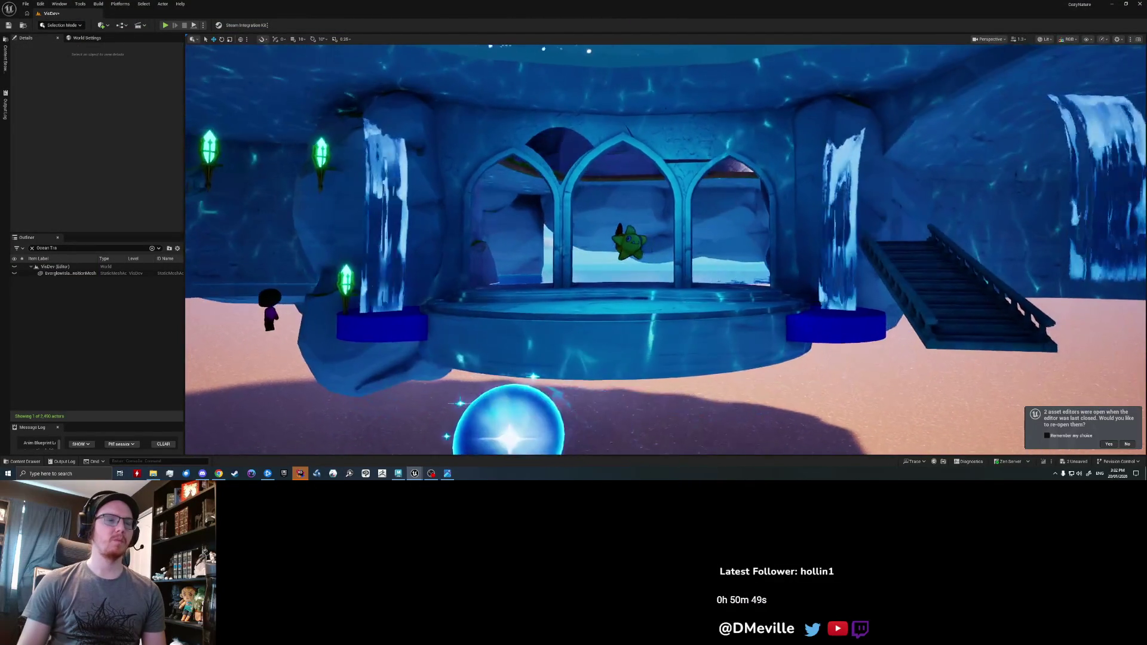
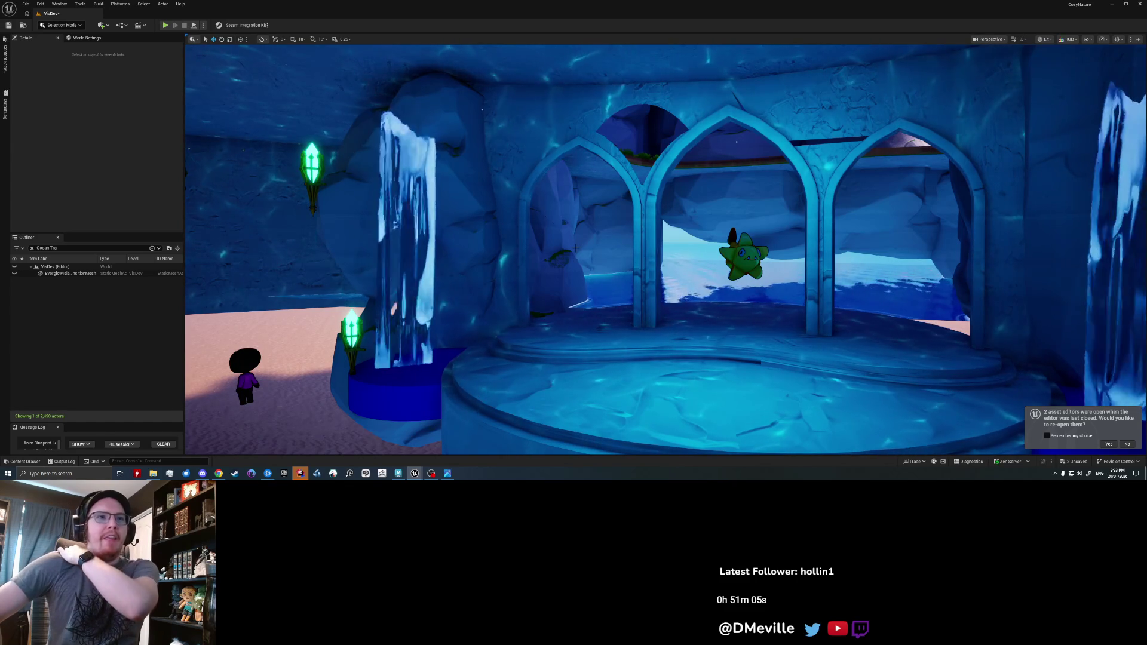
- Fly the Unreal preview camera slowly toward the arched stage
right_drag(671, 105, 486, 94)
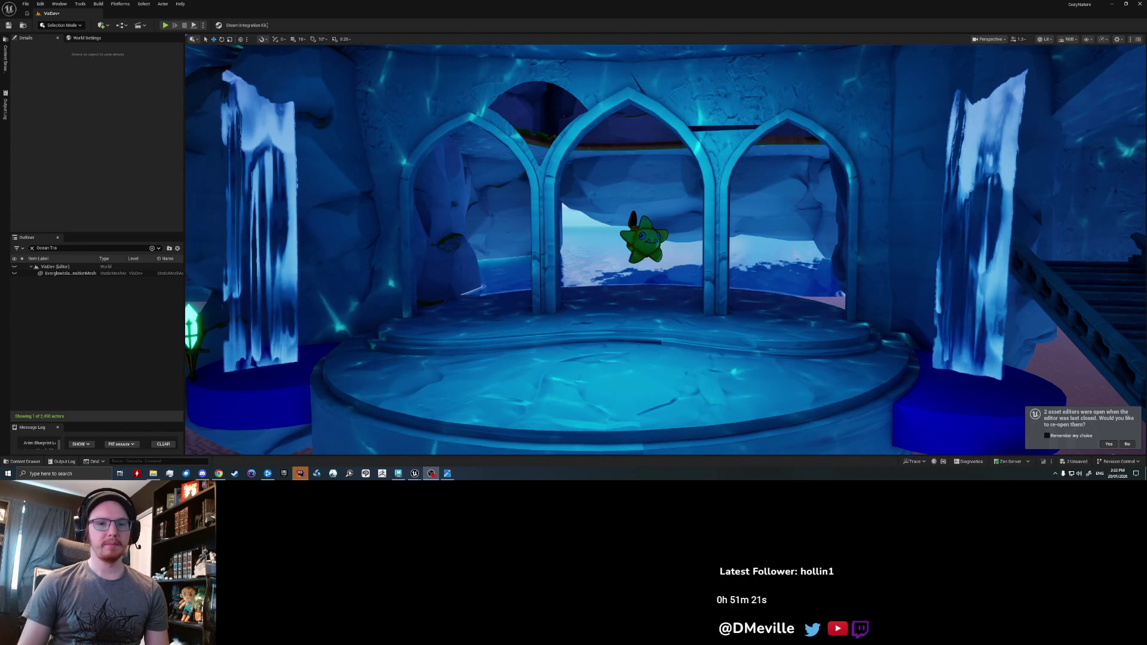
key(s)
right_drag(575, 306, 567, 308)
key(w)
- Back in Maya, clear the recent selections and select the half-dome piece above the arches
key(alt+Tab)
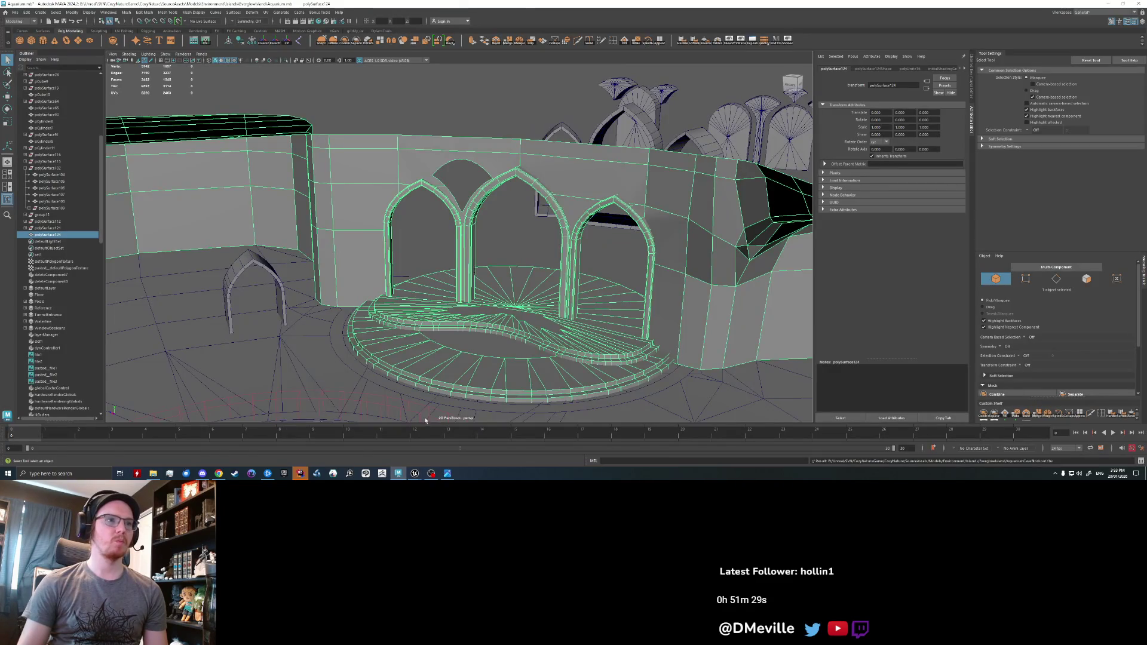
key(ctrl+z)
key(ctrl+z)
key(ctrl+z)
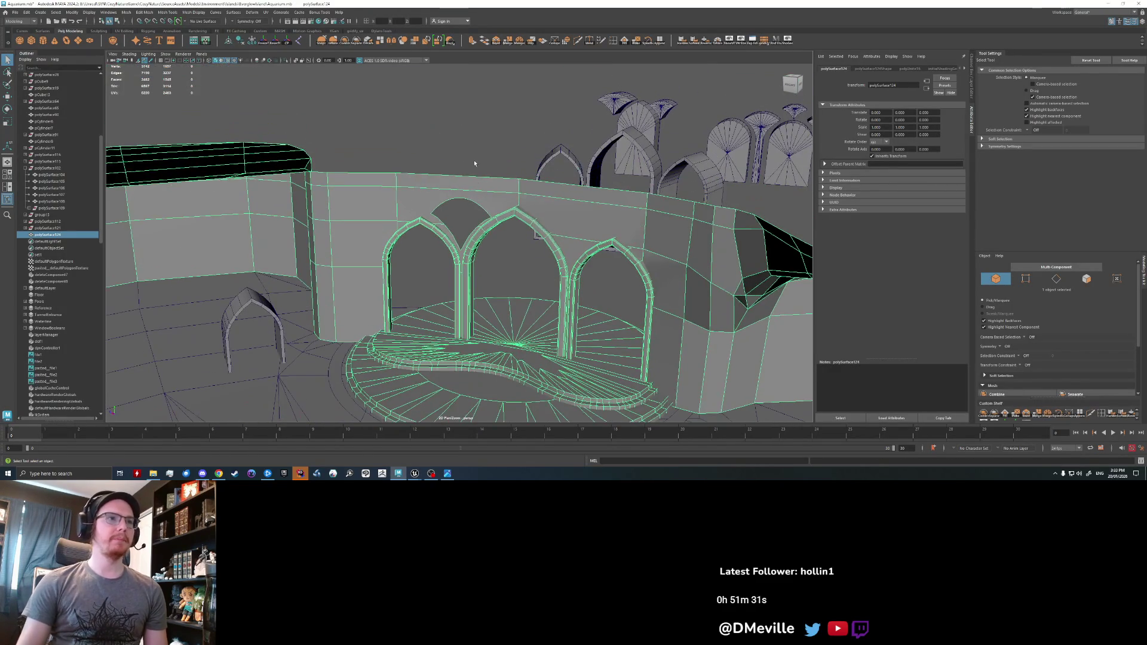
key(ctrl+z)
key(ctrl+z)
scroll(476, 232, up, 5)
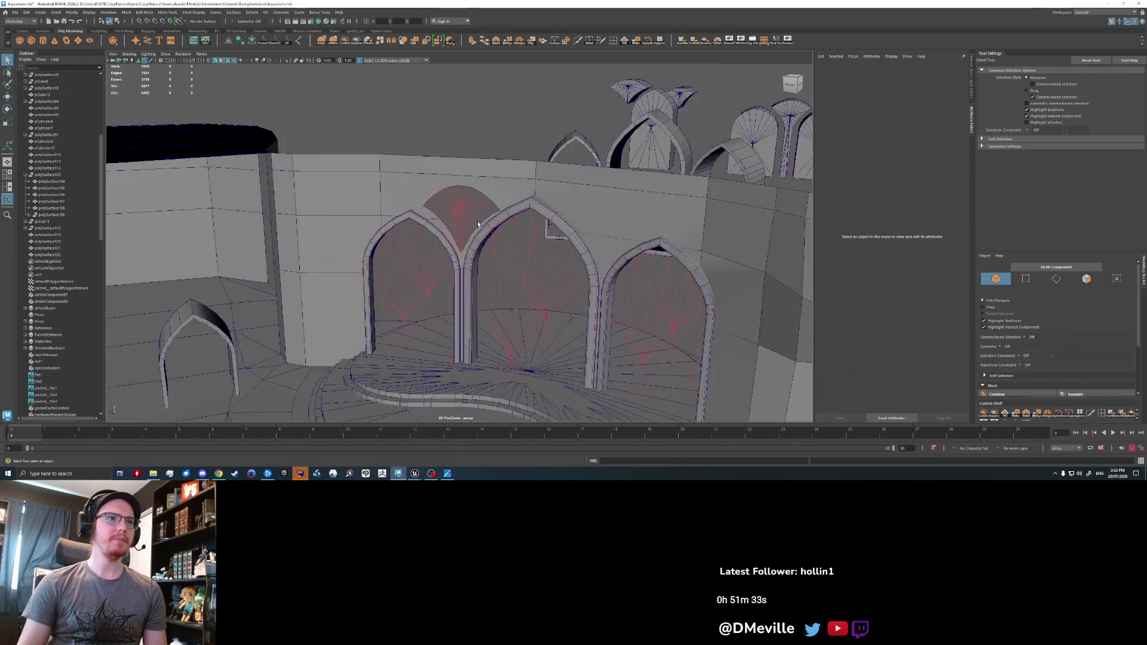
click(476, 231)
- Switch the half-dome to edge mode and pick one outer edge to move
scroll(472, 233, up, 3)
right_drag(463, 174, 463, 149)
alt+drag(466, 237, 540, 191)
click(541, 186)
key(w)
mouse_move(537, 237)
alt+mouse_down()
mouse_move(531, 173)
mouse_move(541, 178)
alt+mouse_up()
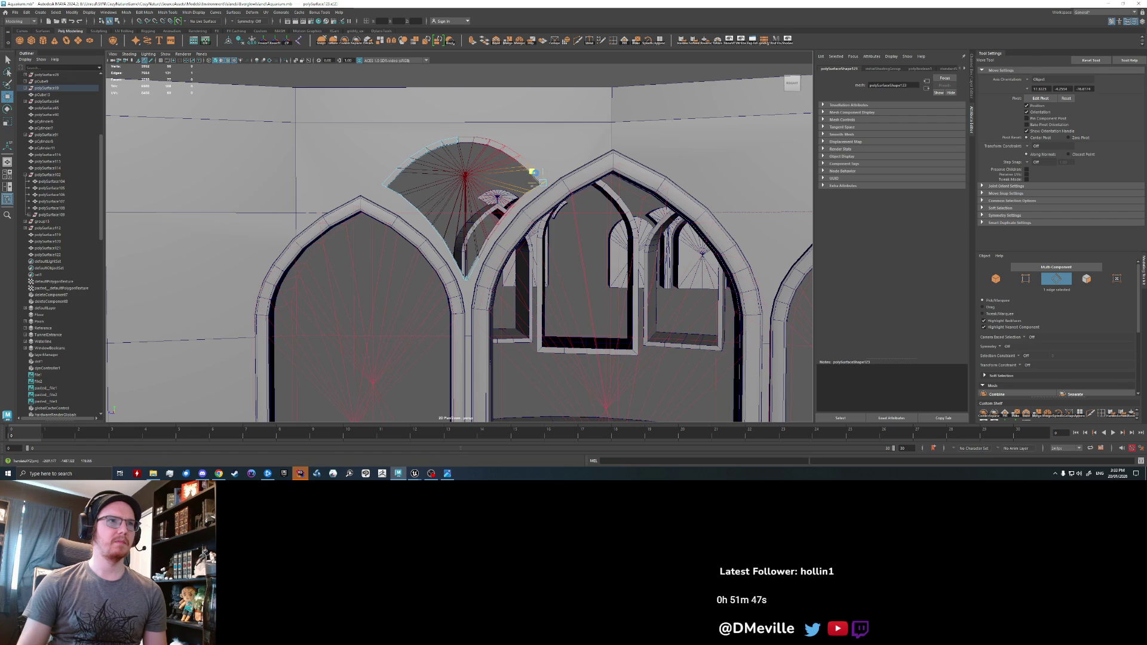
key(e)
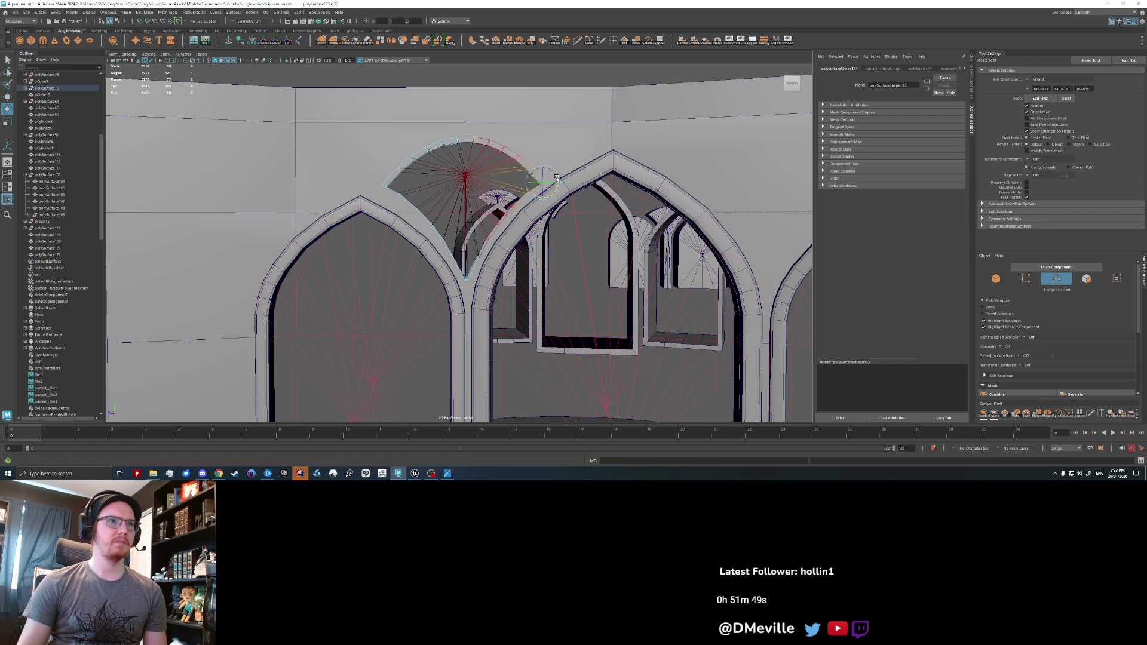
key(w)
mouse_move(555, 177)
alt+mouse_down()
mouse_move(491, 263)
mouse_move(533, 166)
alt+mouse_up()
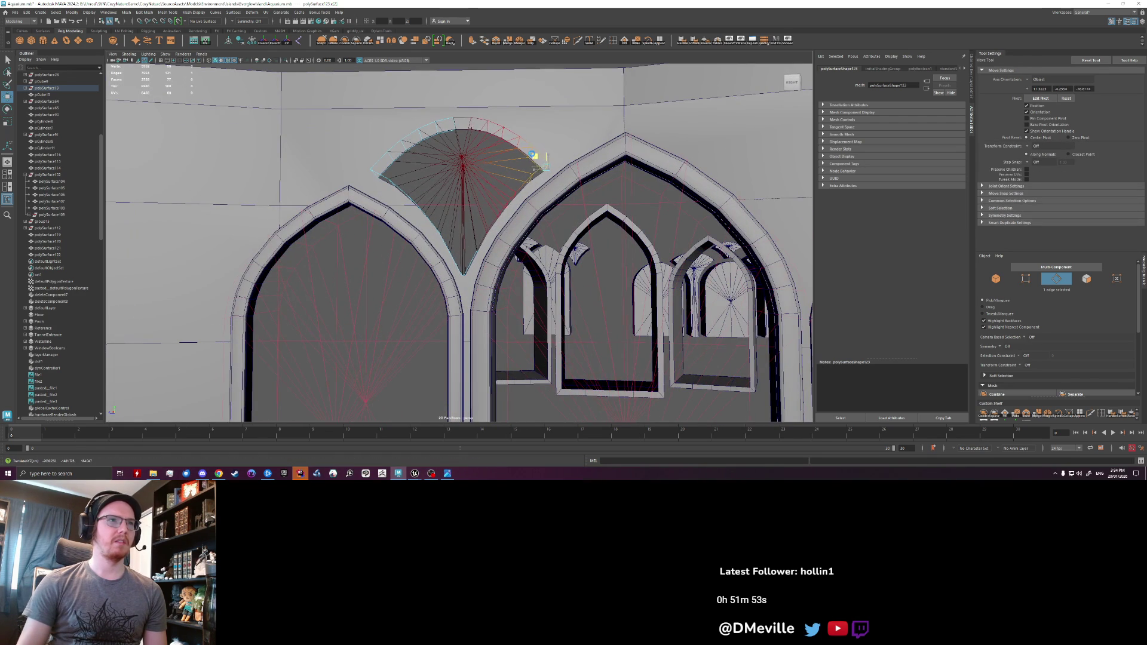
mouse_move(462, 288)
alt+mouse_down()
mouse_move(476, 282)
mouse_move(460, 261)
alt+mouse_up()
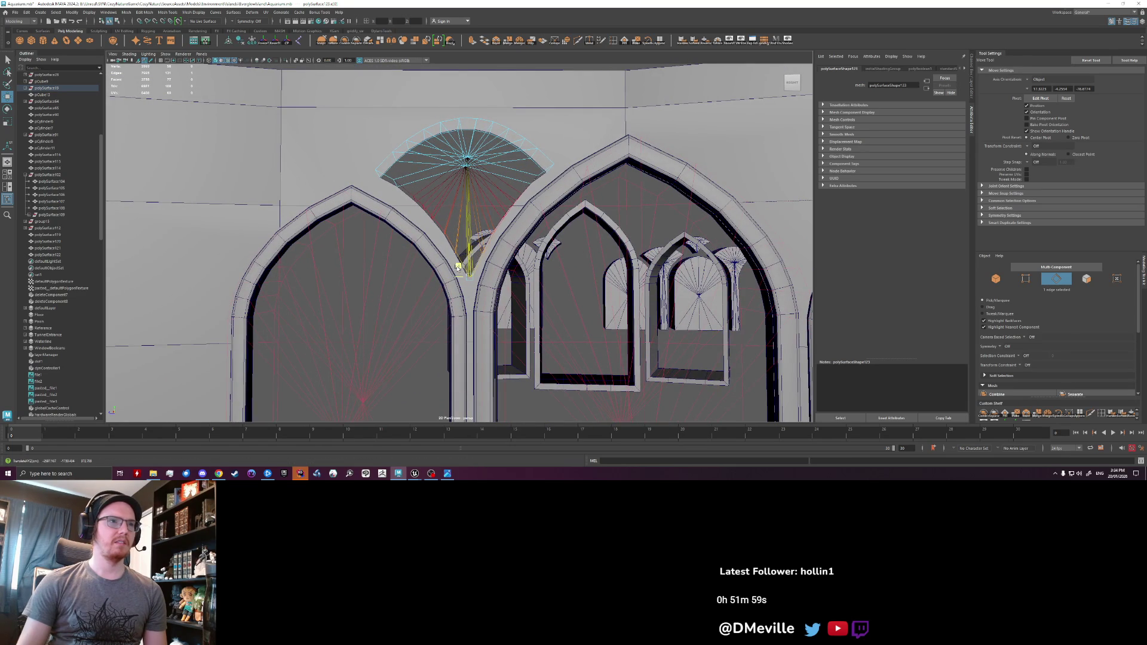
scroll(500, 269, up, 3)
mouse_move(501, 231)
alt+mouse_down()
mouse_move(484, 204)
mouse_move(480, 276)
mouse_move(483, 225)
alt+mouse_up()
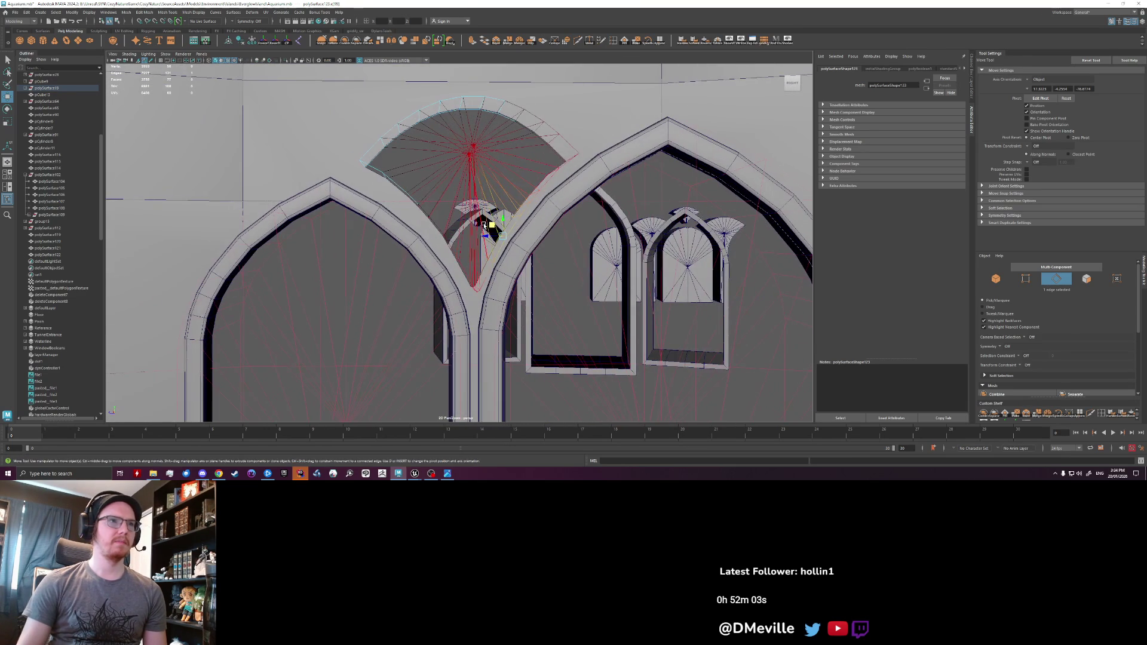
alt+drag(479, 295, 495, 317)
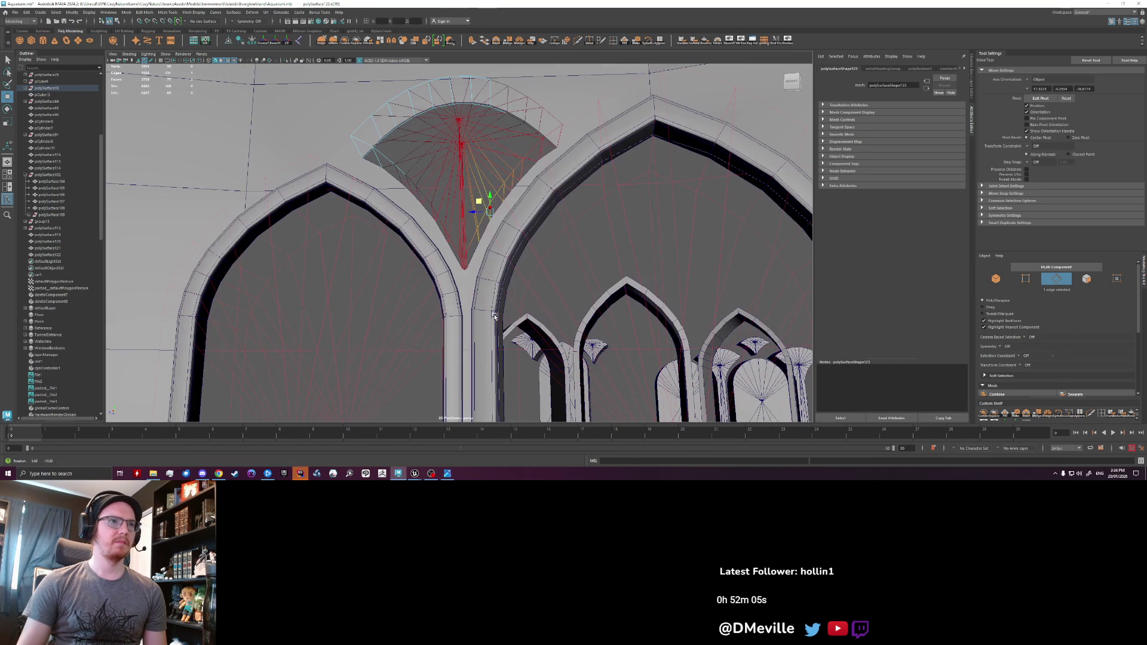
click(464, 270)
click(465, 269)
mouse_move(449, 258)
alt+mouse_down()
mouse_move(441, 226)
mouse_move(406, 219)
alt+mouse_up()
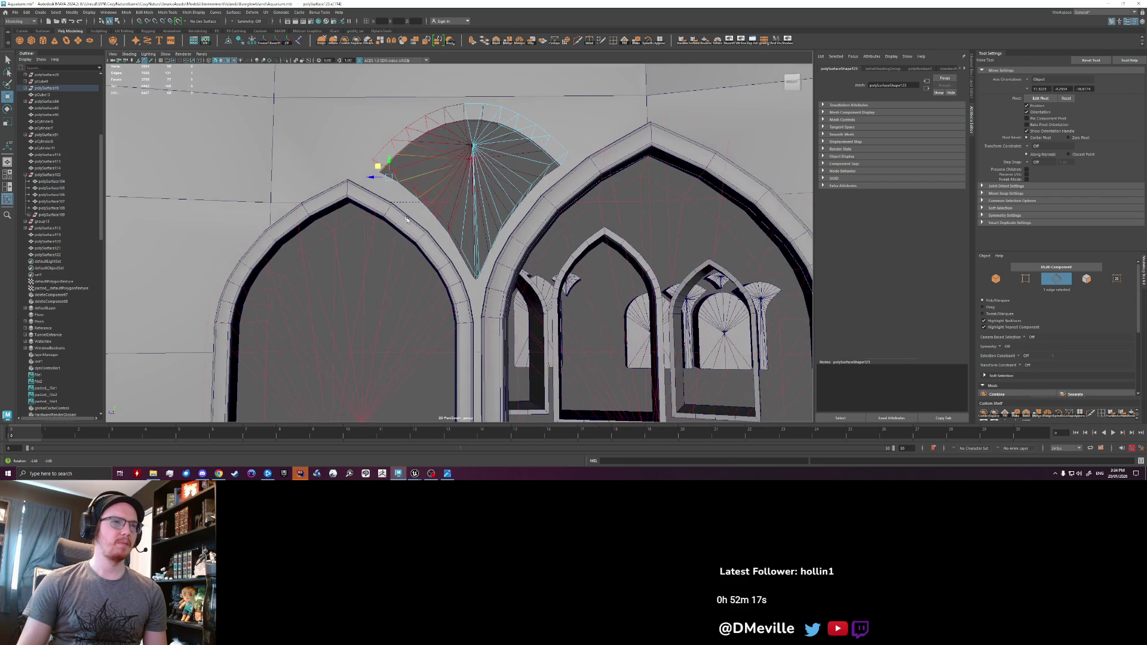
scroll(468, 270, up, 2)
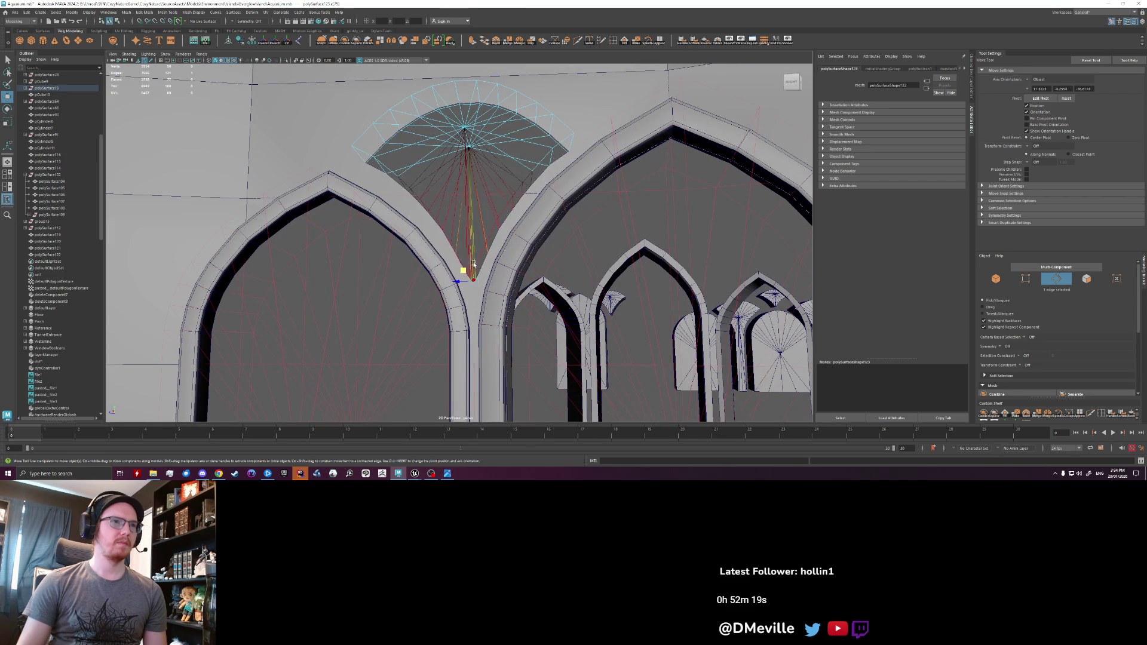
scroll(474, 251, down, 5)
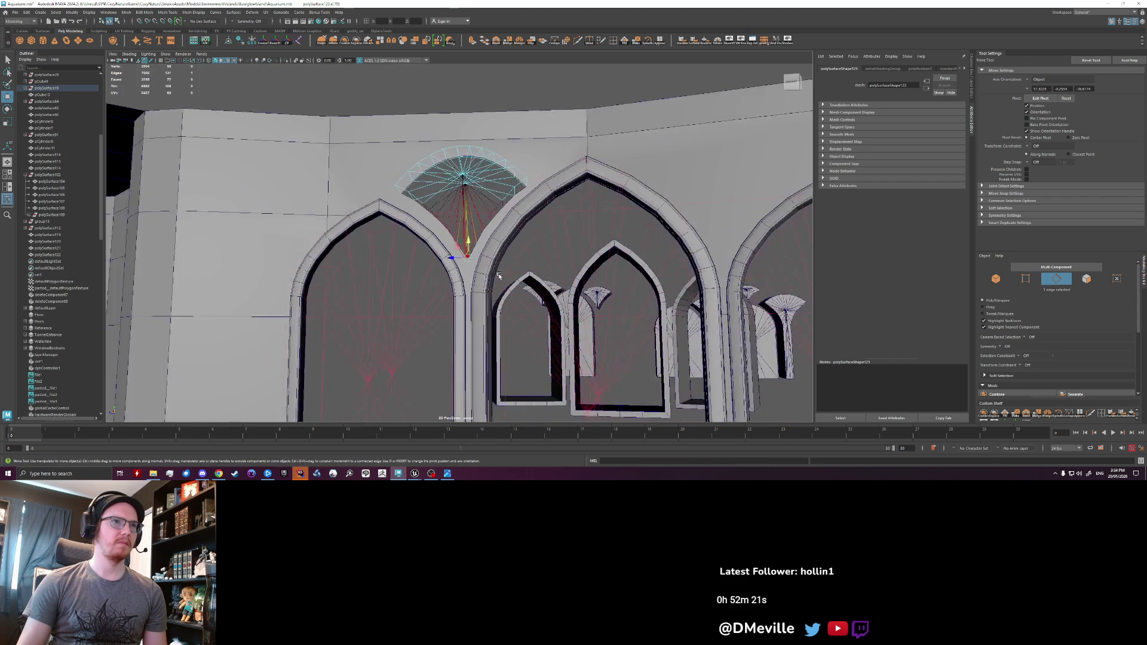
click(479, 226)
right_drag(479, 225, 326, 80)
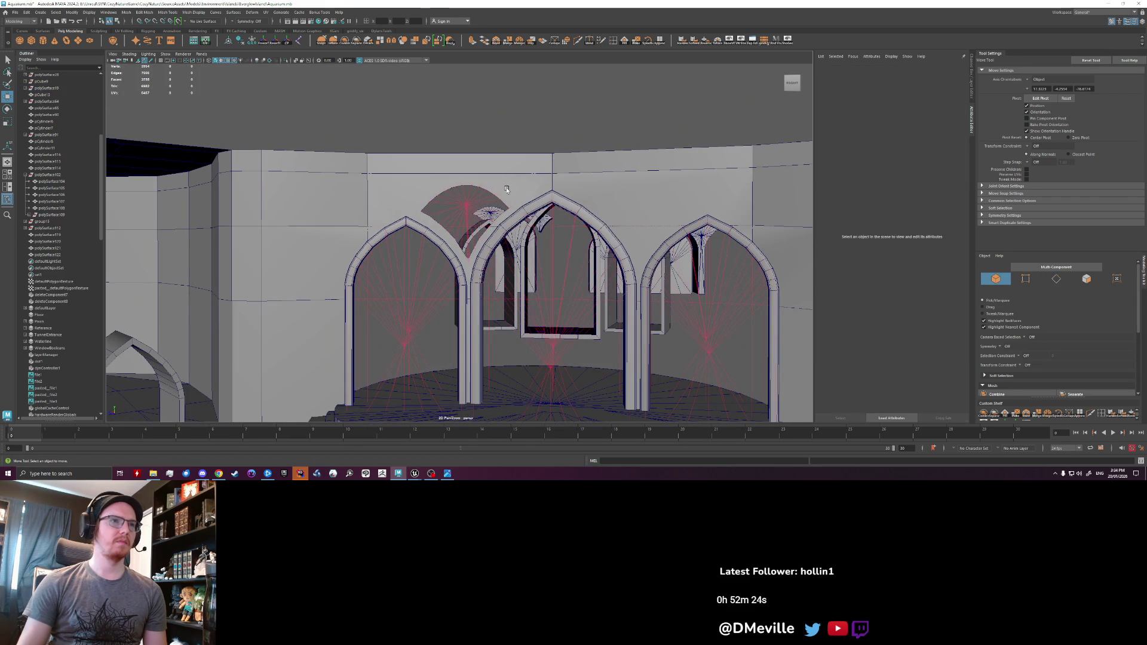
click(250, 45)
click(480, 133)
alt+drag(479, 133, 267, 214)
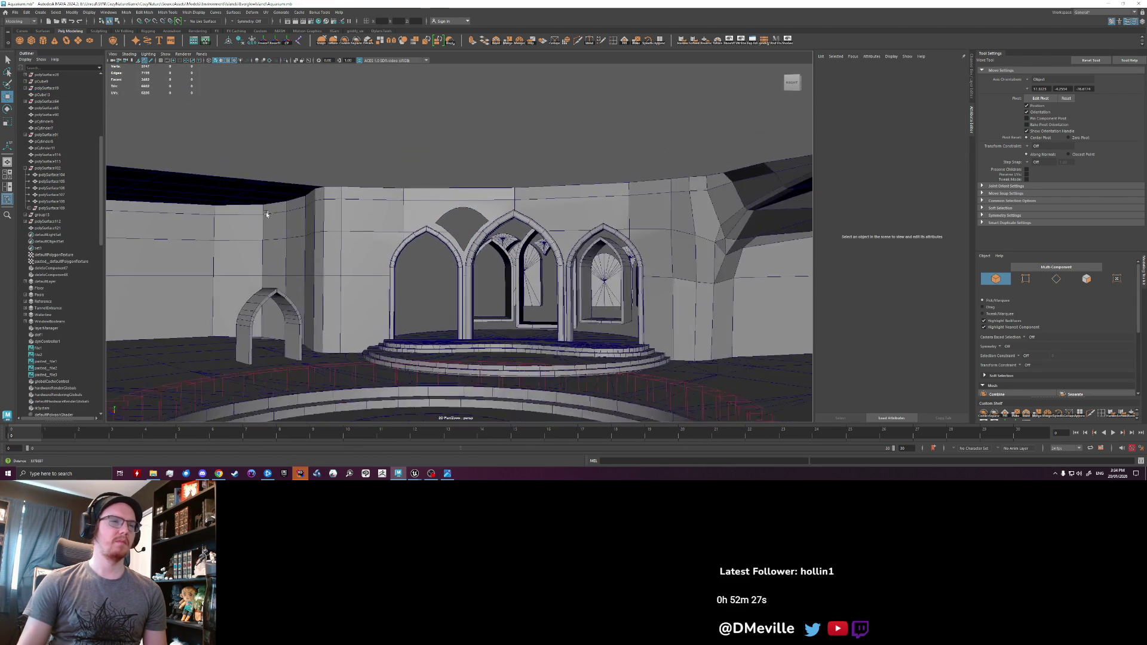
scroll(472, 216, up, 8)
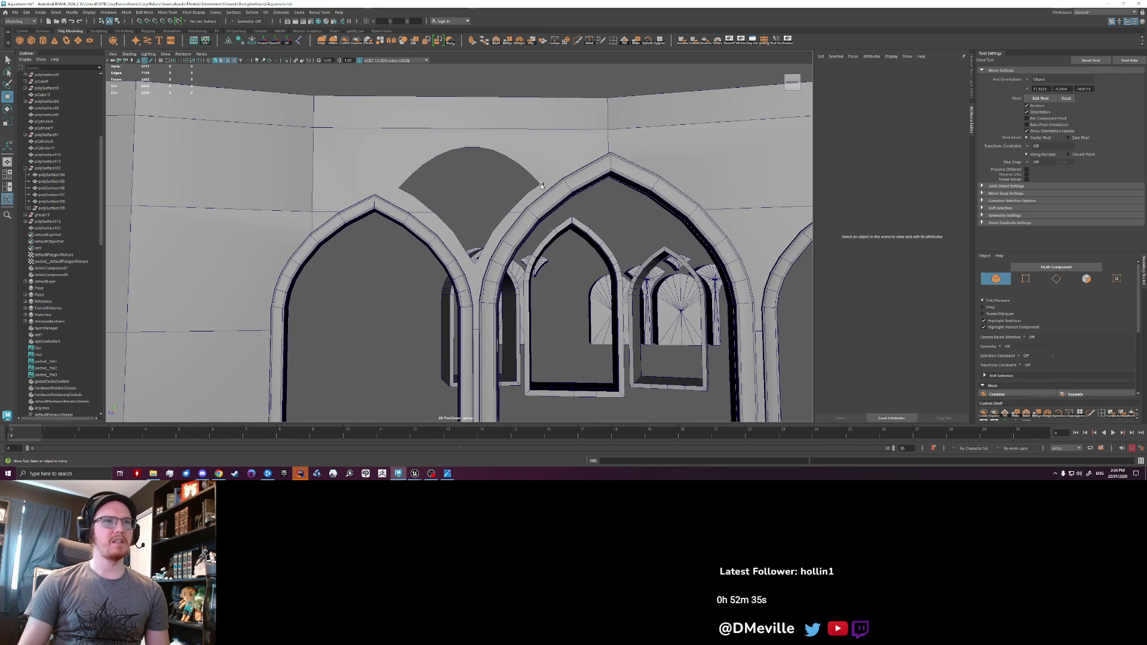
mouse_move(541, 186)
alt+mouse_down()
mouse_move(533, 243)
mouse_move(425, 264)
mouse_move(559, 256)
mouse_move(548, 251)
alt+mouse_up()
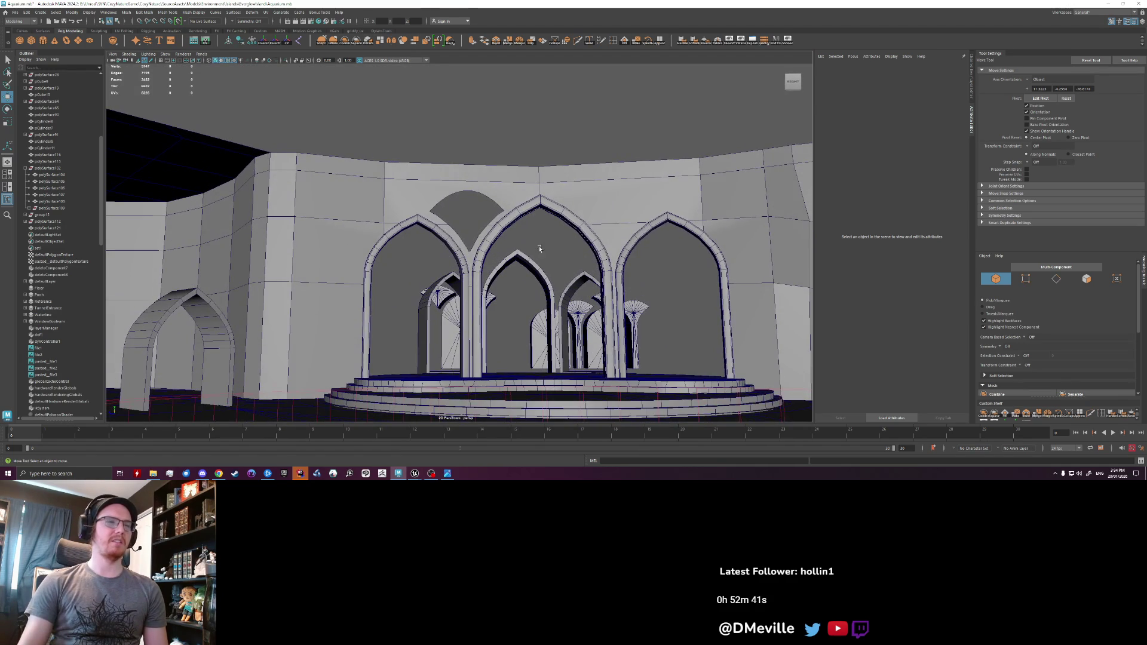
alt+right_drag(536, 248, 592, 259)
key(ctrl+z)
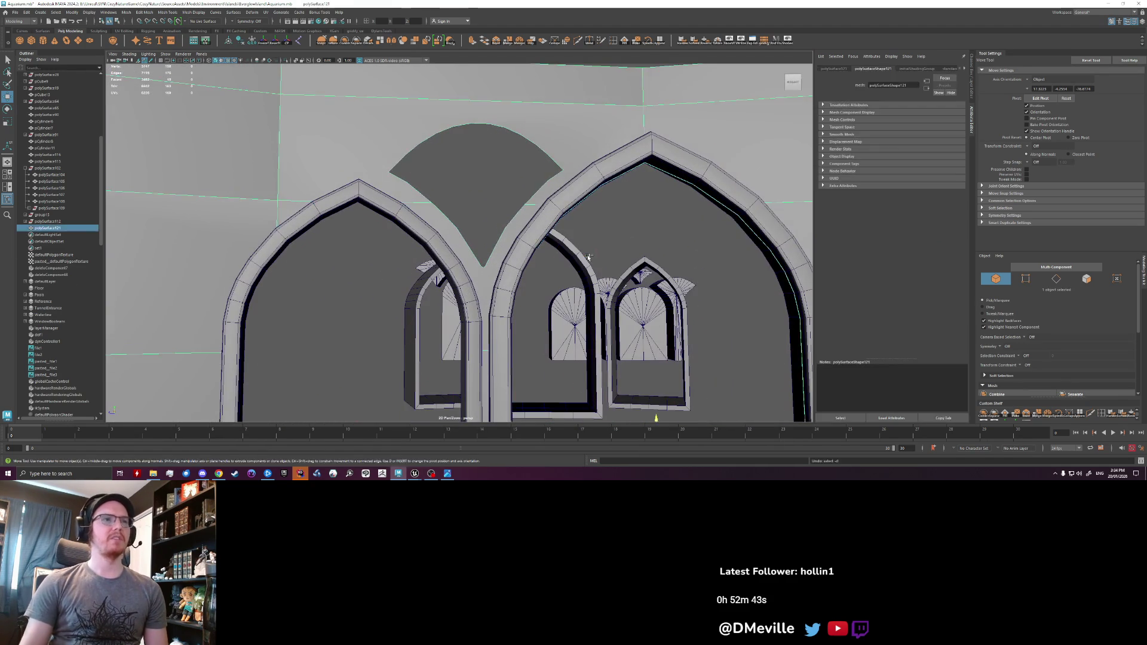
key(ctrl+z)
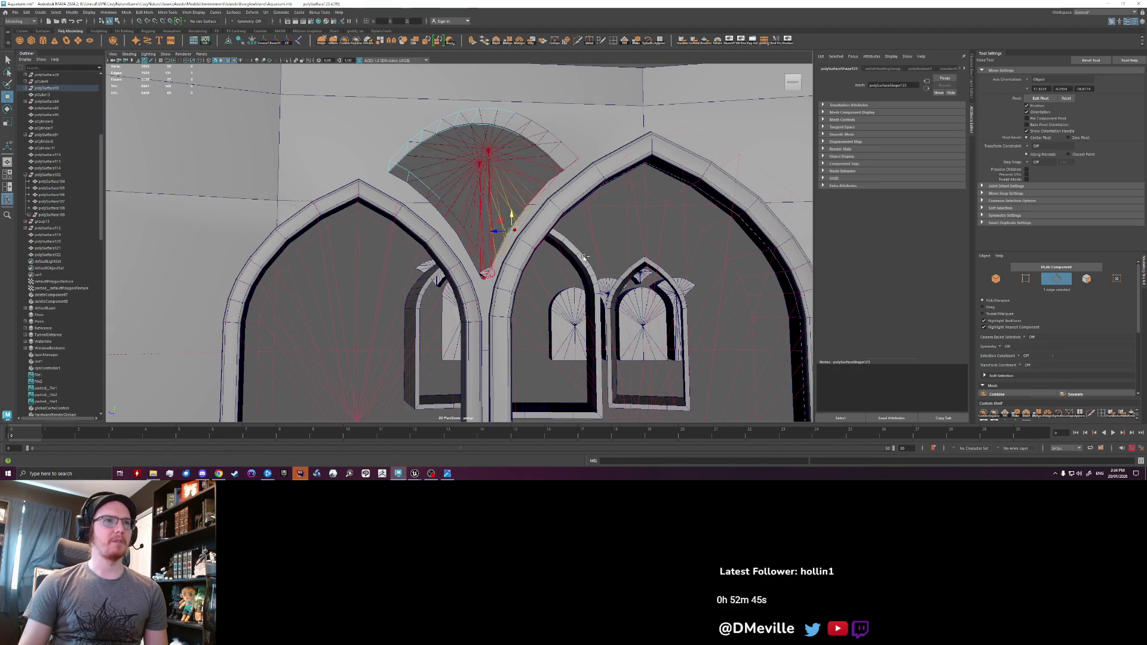
key(ctrl+z)
key(ctrl+z)
key(ctrl+z)
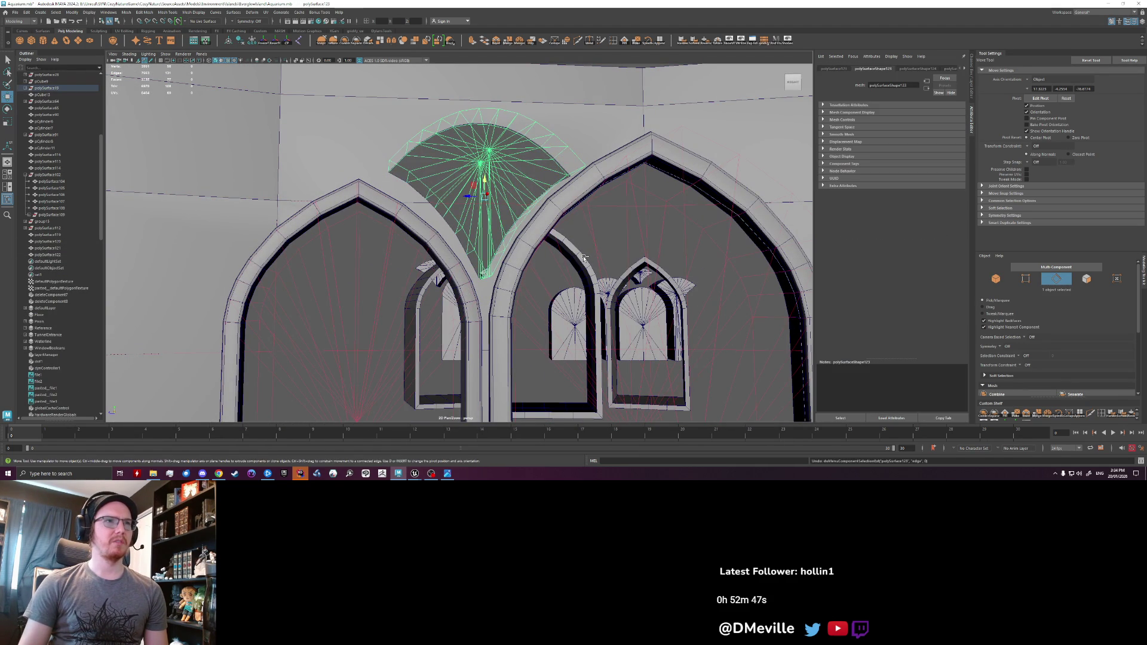
alt+drag(583, 257, 547, 259)
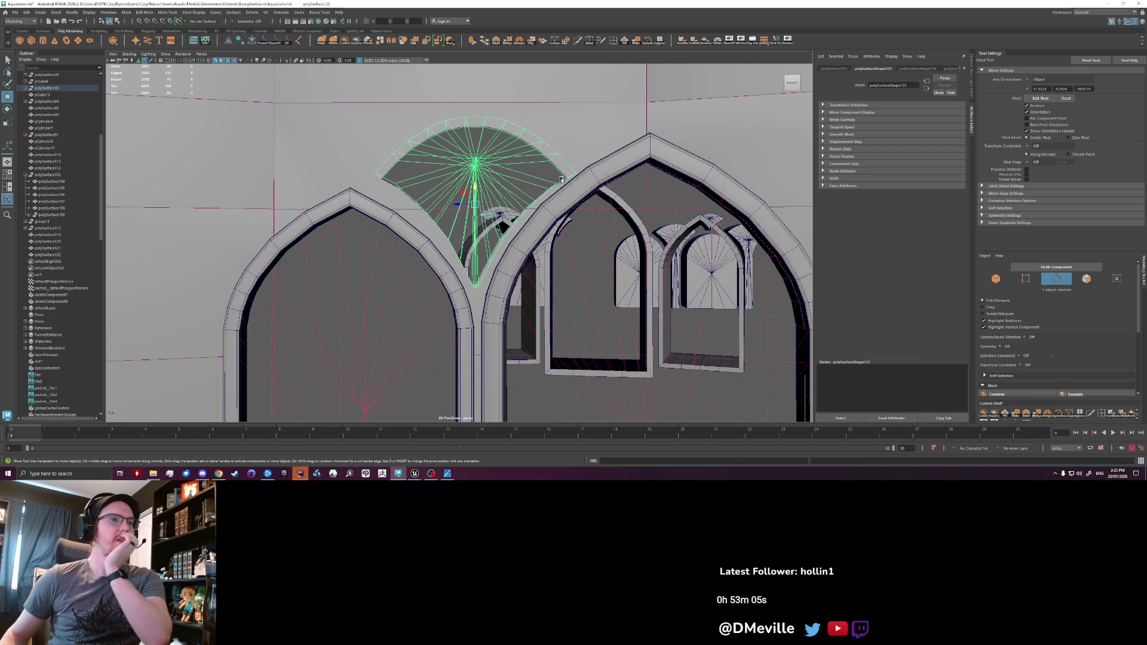
scroll(562, 179, down, 3)
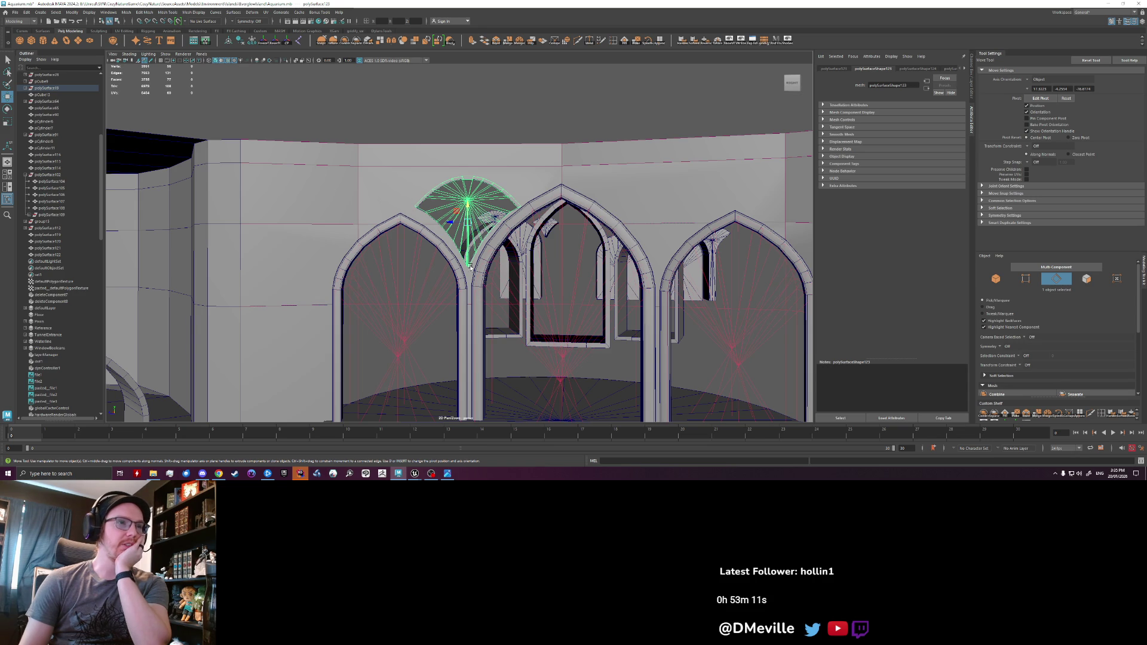
scroll(472, 260, up, 4)
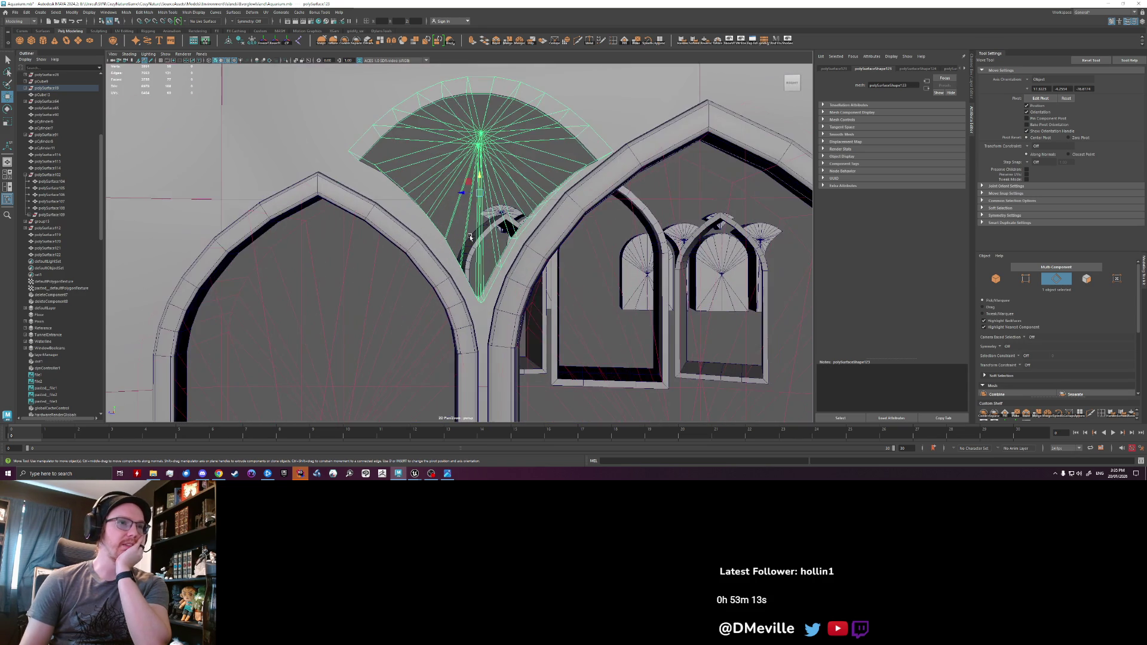
scroll(470, 238, down, 4)
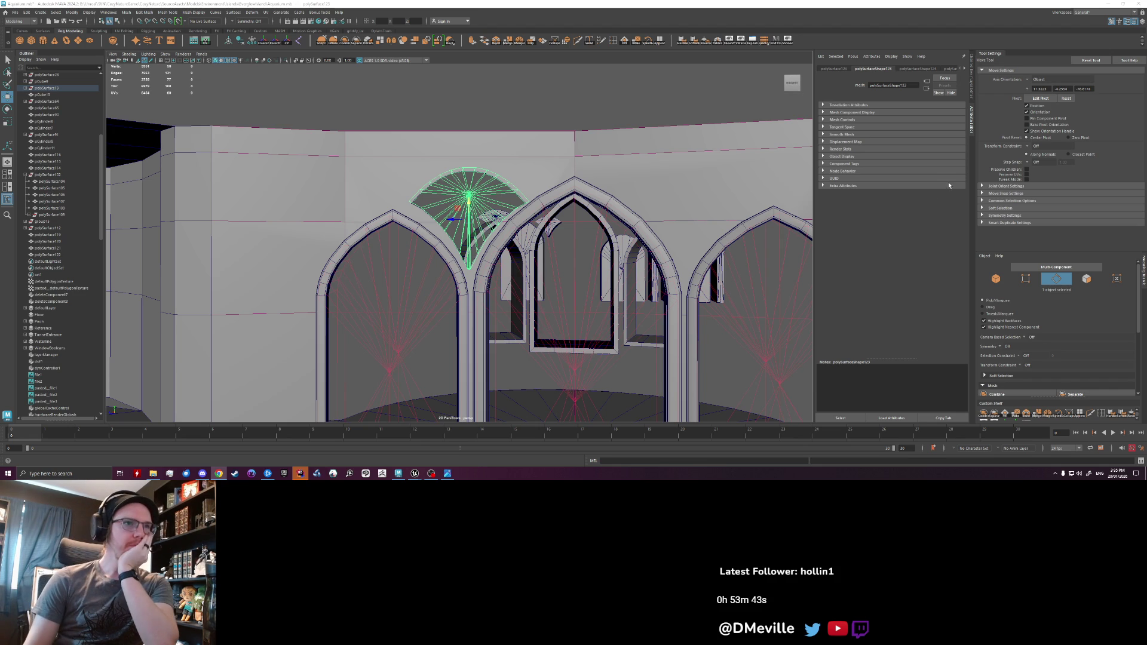
scroll(501, 205, up, 2)
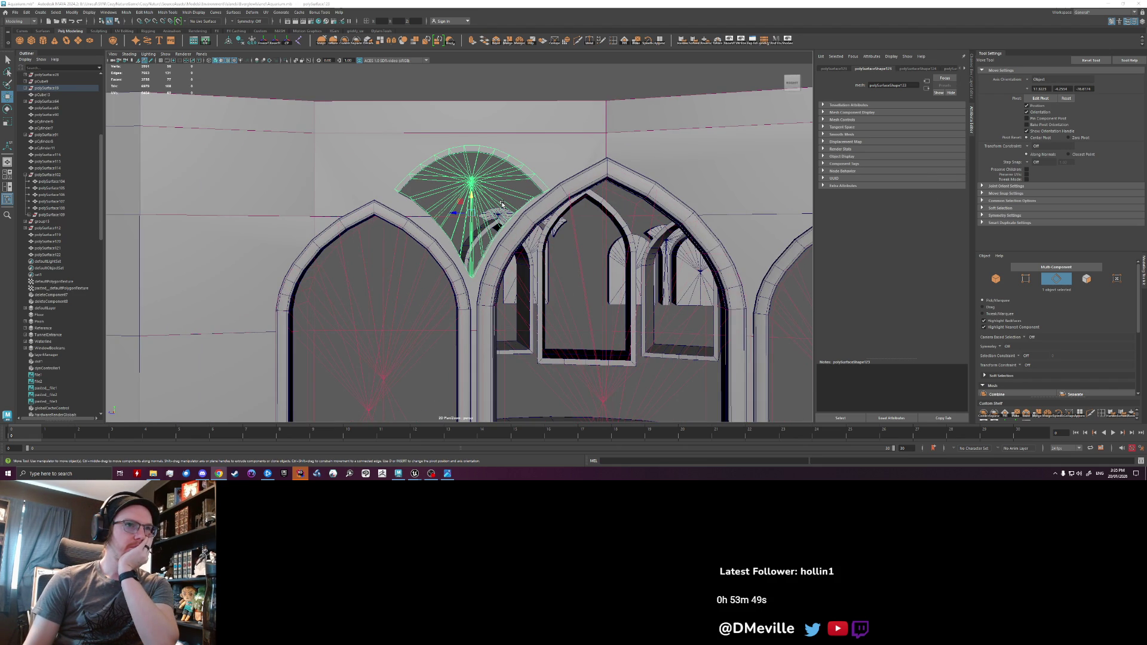
scroll(502, 200, up, 3)
scroll(505, 190, down, 2)
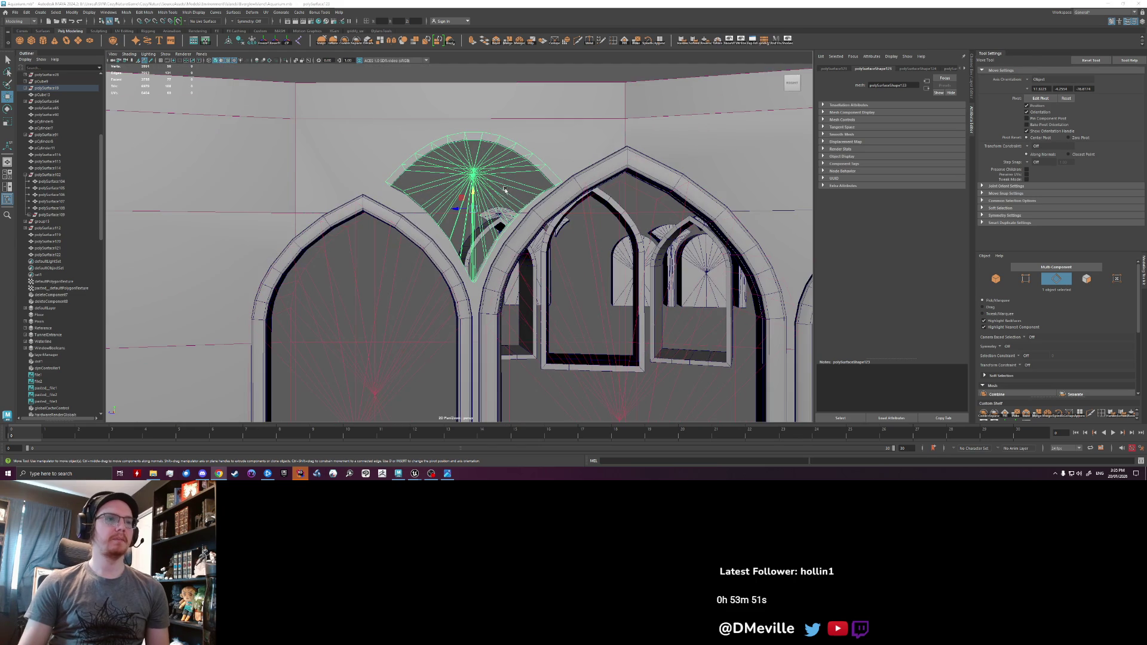
click(474, 181)
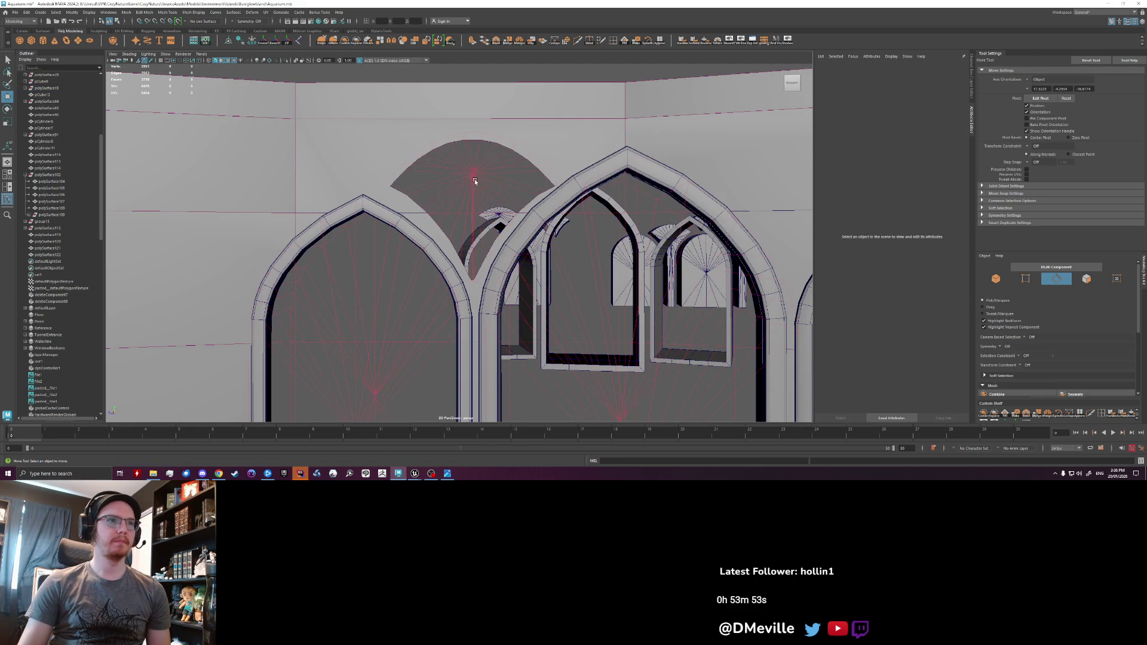
- Scale the fan piece downward toward the arch junction
click(474, 181)
key(r)
drag(465, 210, 527, 243)
- Nudge the fan piece left and down into place where the two pointed arches meet
key(w)
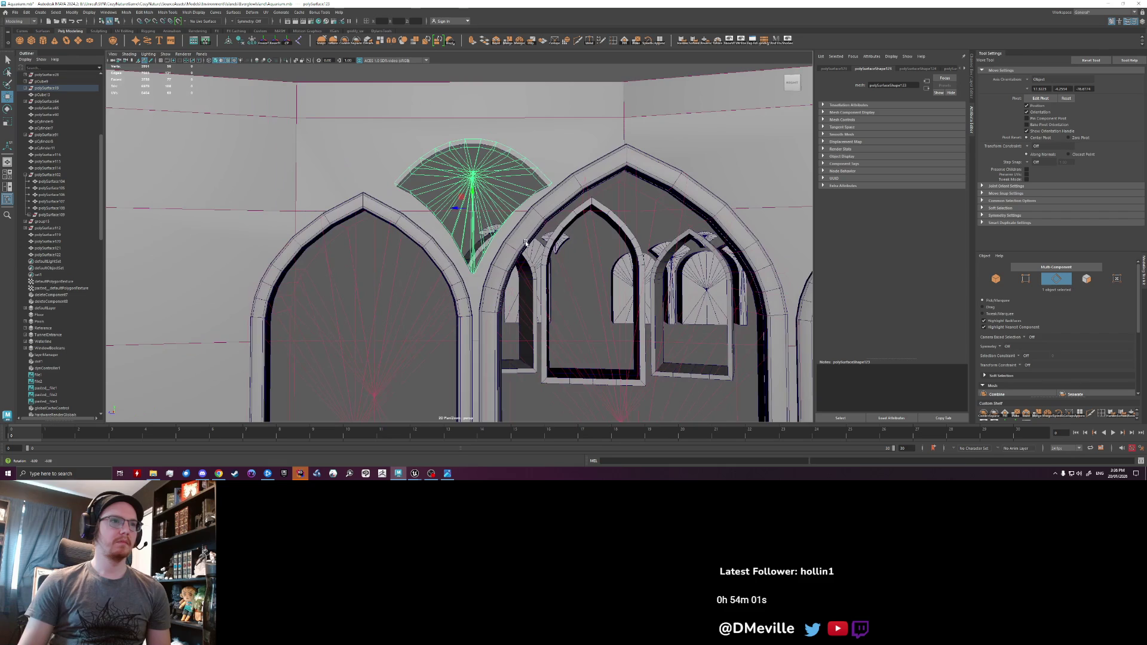
drag(467, 205, 464, 200)
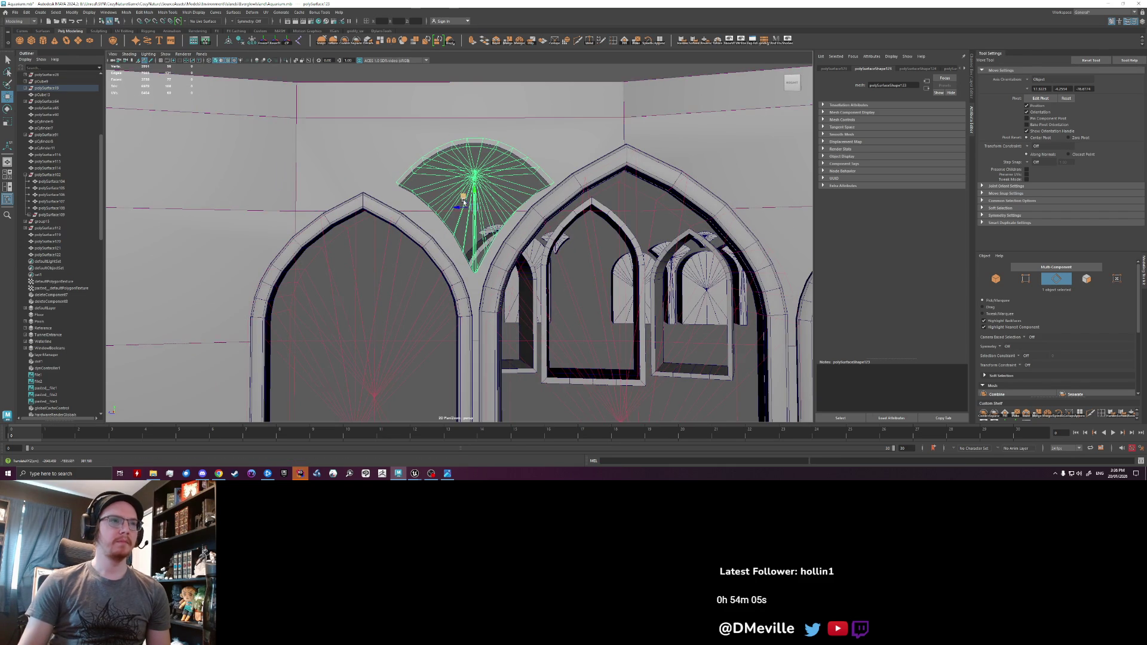
scroll(463, 201, up, 1)
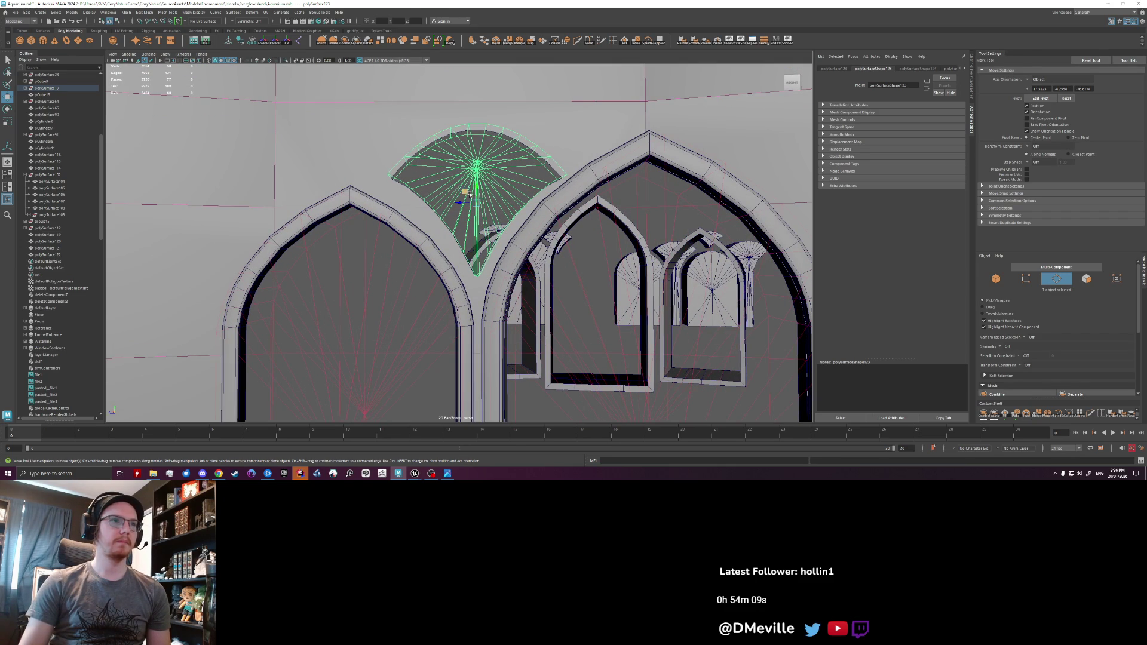
mouse_move(466, 193)
mouse_down()
mouse_move(456, 199)
mouse_move(465, 198)
mouse_up()
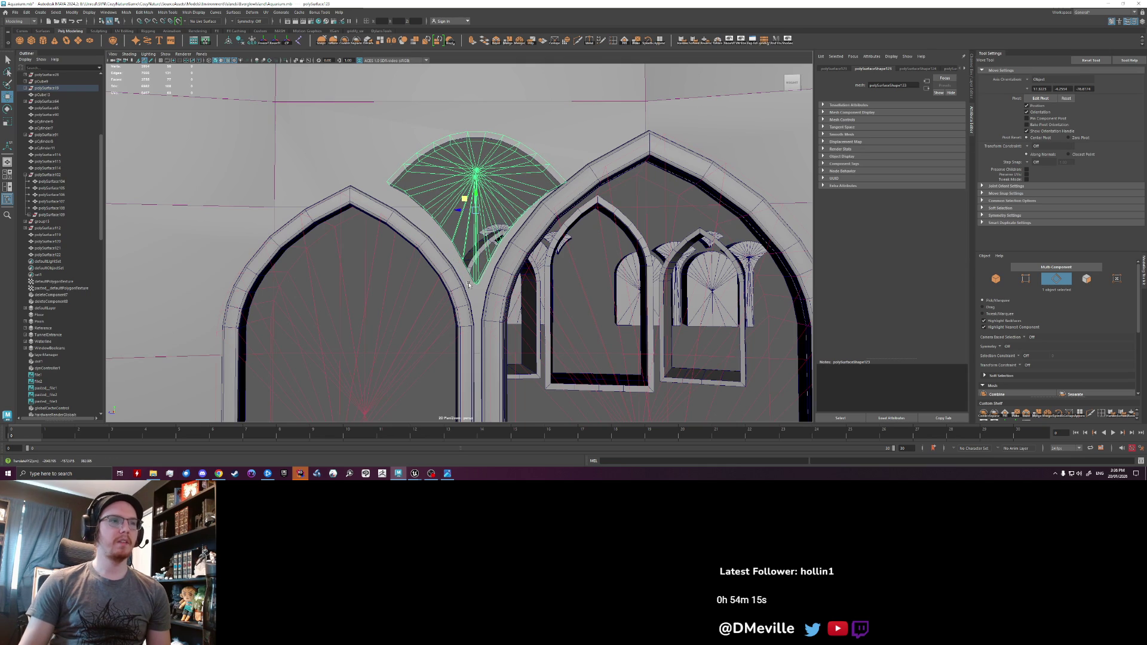
drag(478, 209, 465, 215)
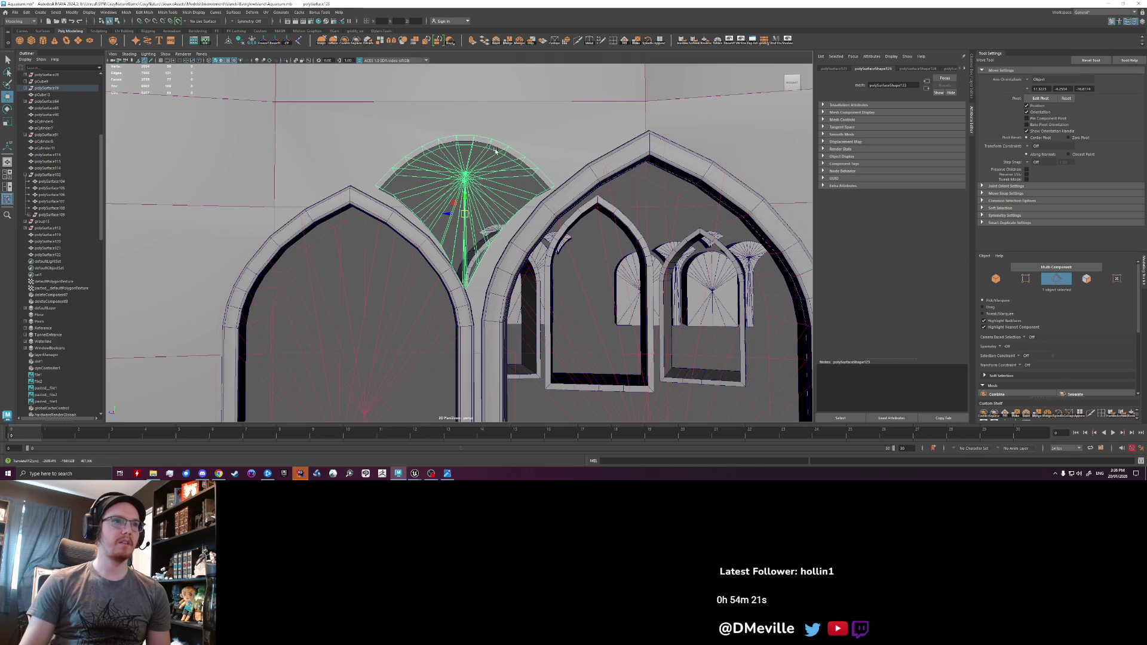
drag(464, 213, 464, 215)
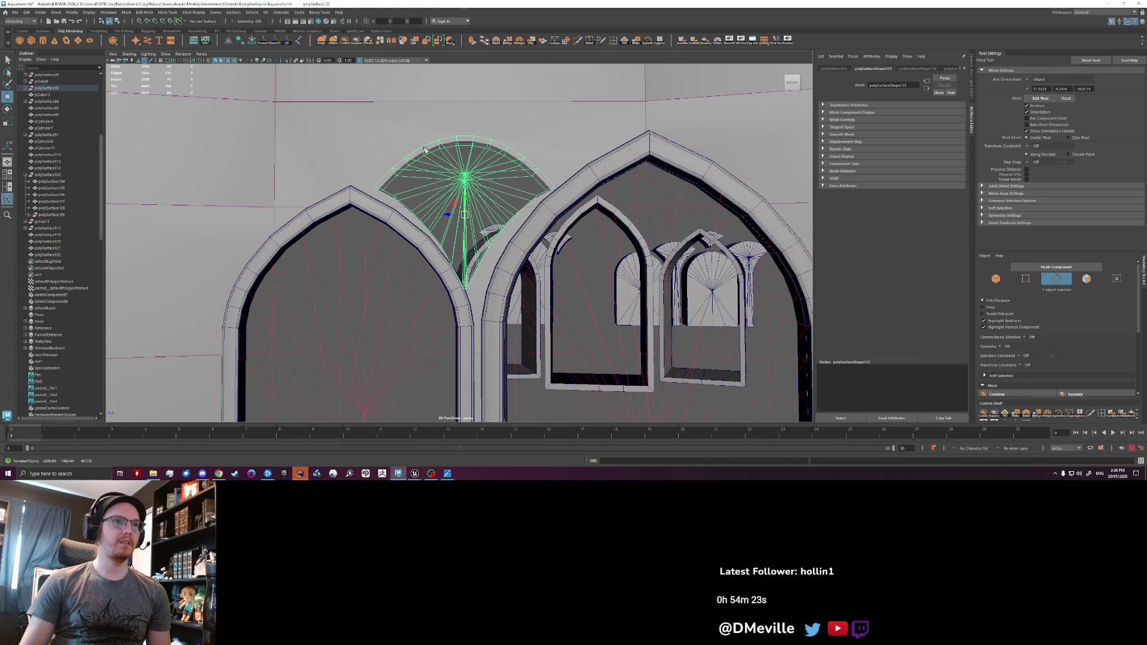
scroll(469, 268, up, 5)
- Reselect the fan piece as a whole object, toggling between object and edge modes
right_click(466, 254)
key(q)
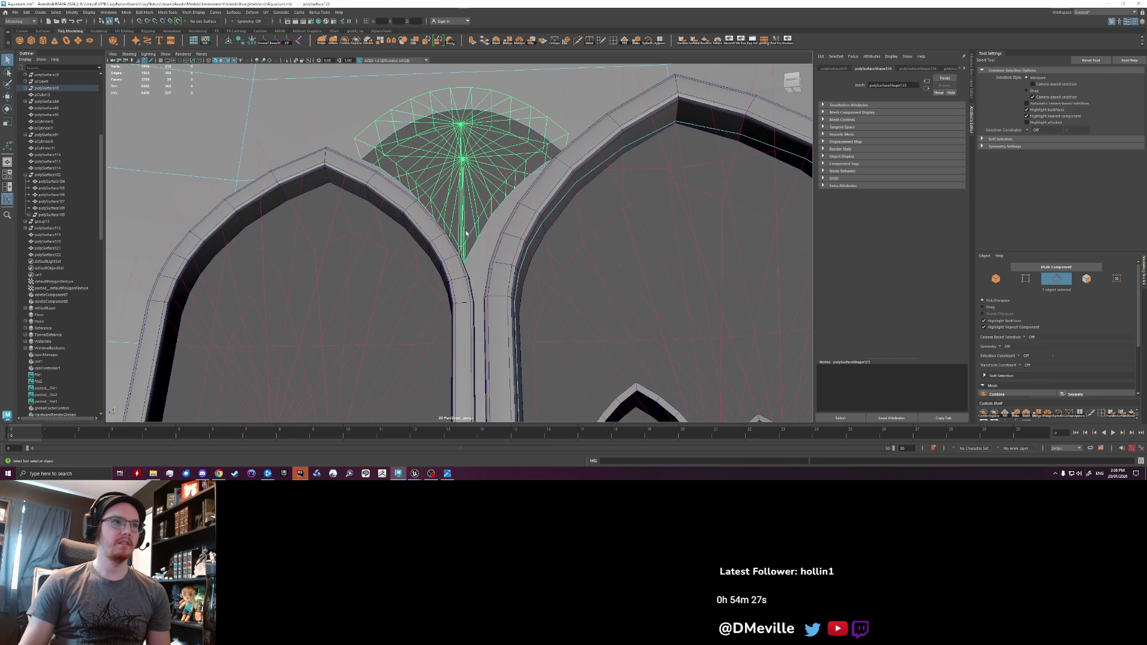
key(F8)
click(463, 184)
right_drag(463, 184, 484, 282)
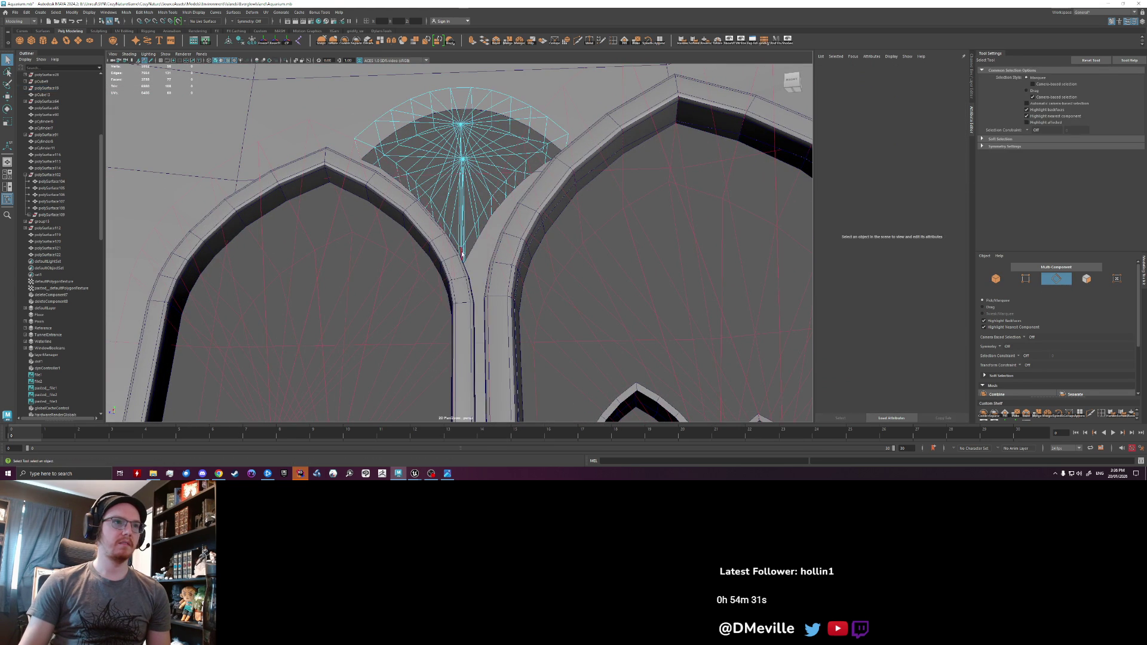
mouse_move(483, 282)
alt+mouse_down()
mouse_move(526, 314)
mouse_move(473, 283)
alt+mouse_up()
key(F8)
key(w)
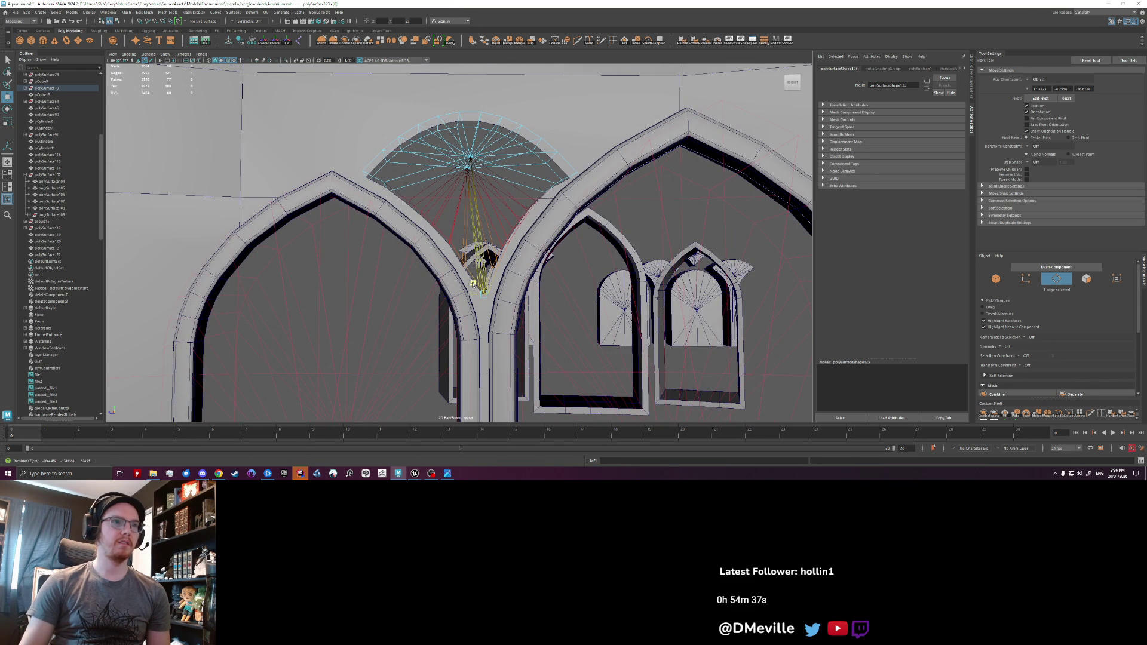
- Select the fan's radial edges and delete them
click(448, 243)
key(Delete)
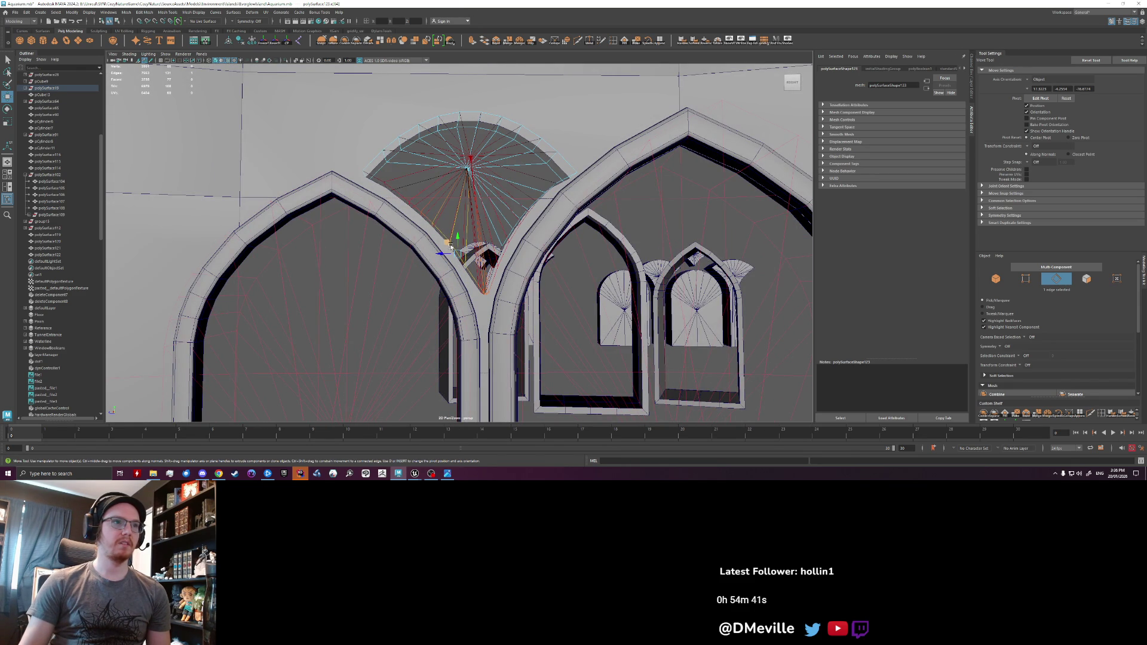
mouse_move(449, 244)
alt+mouse_down()
mouse_move(529, 246)
mouse_move(566, 200)
mouse_move(558, 205)
mouse_move(566, 190)
mouse_move(558, 206)
mouse_move(545, 173)
alt+mouse_up()
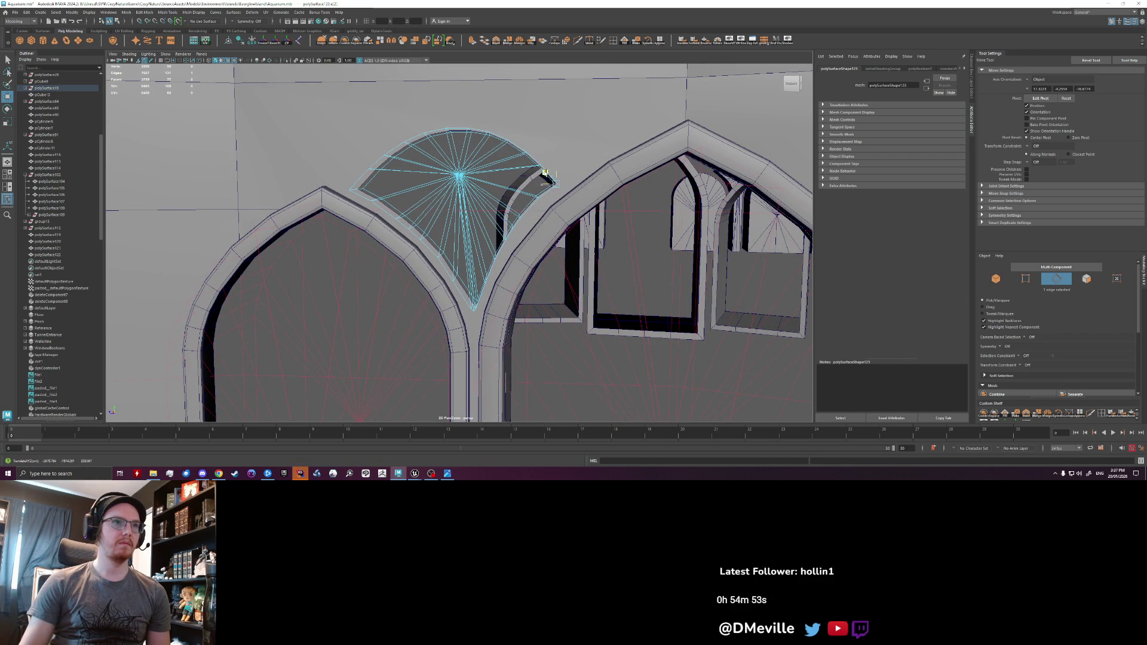
- Reselect the half-dome fan piece from a closer view of the arches
right_drag(461, 164, 480, 149)
scroll(484, 250, down, 10)
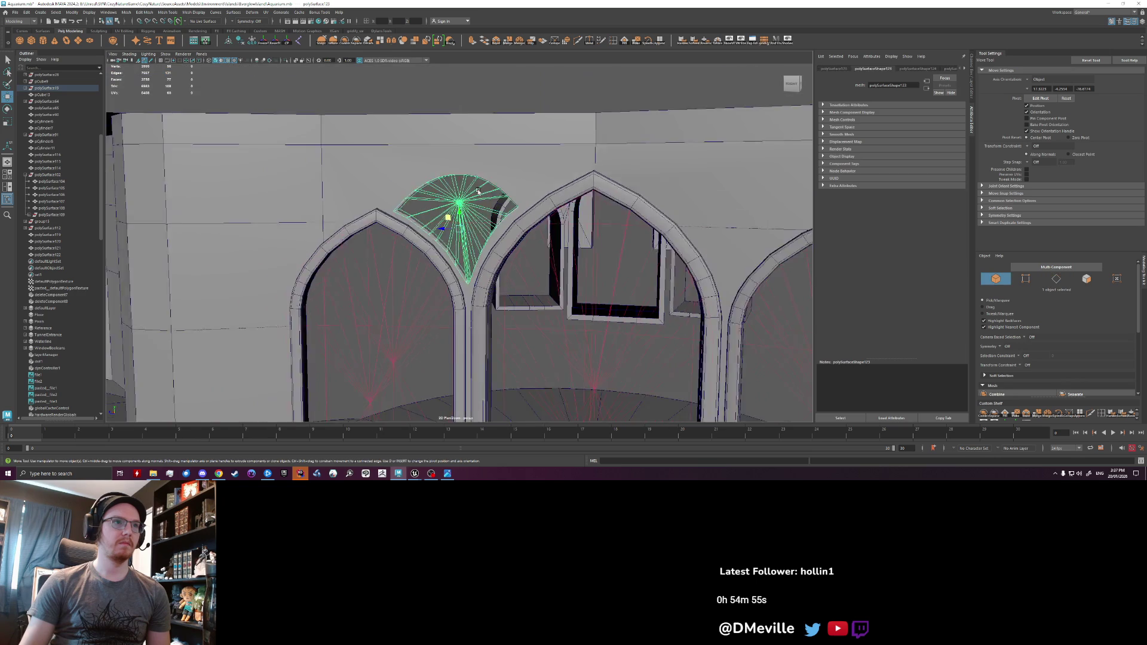
alt+drag(484, 250, 410, 279)
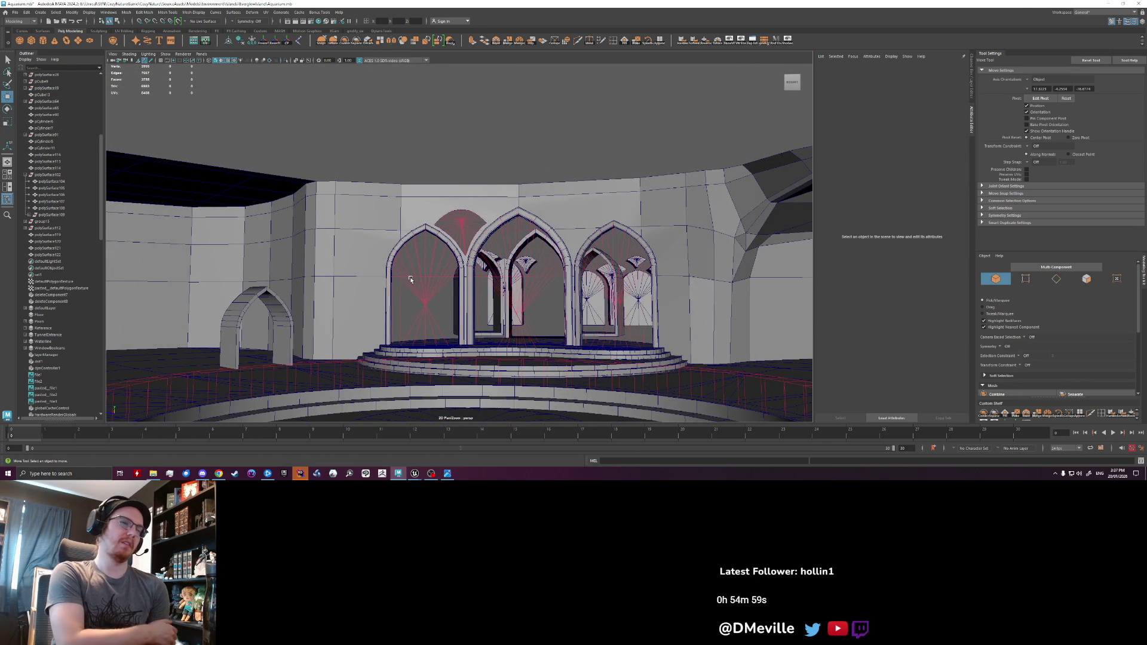
scroll(409, 279, up, 3)
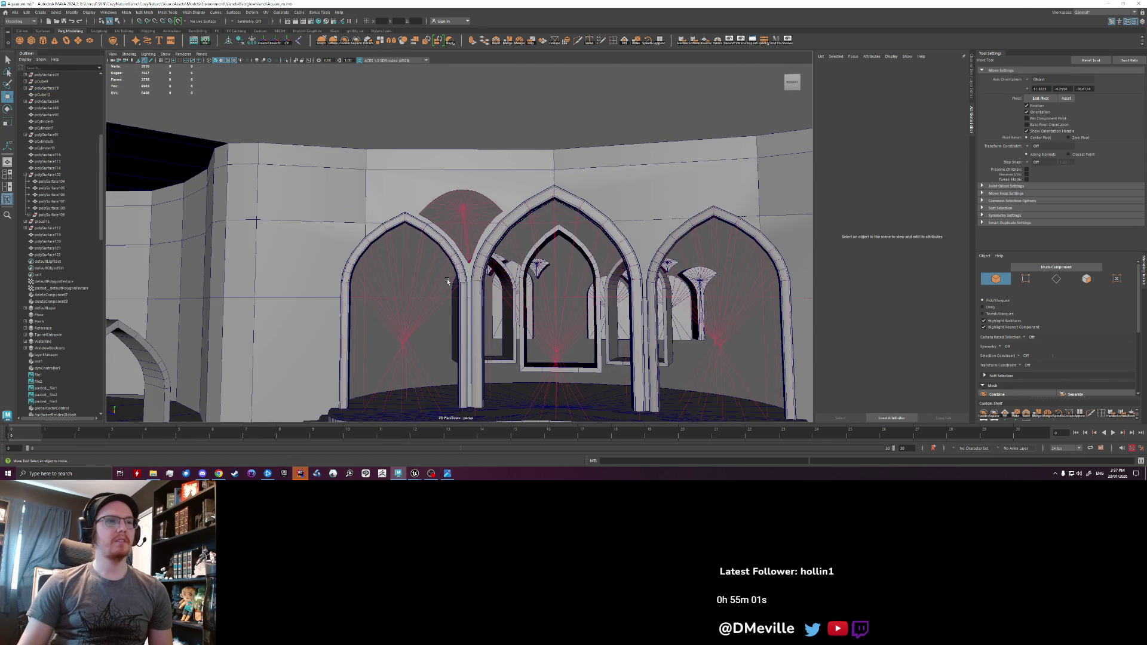
scroll(486, 191, up, 4)
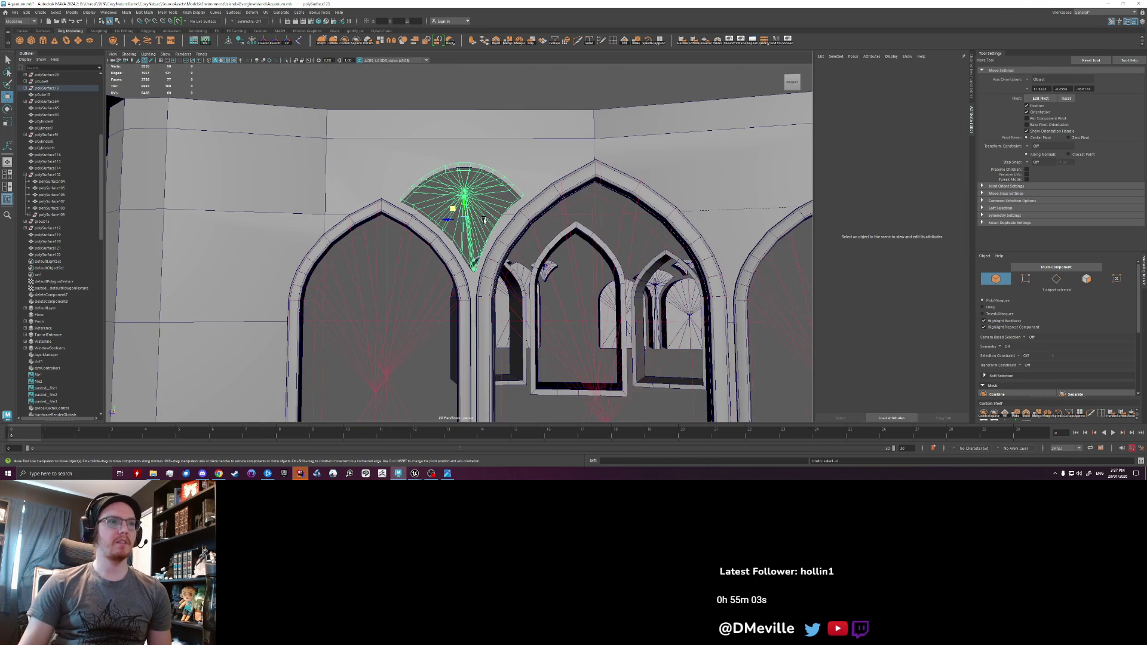
click(484, 219)
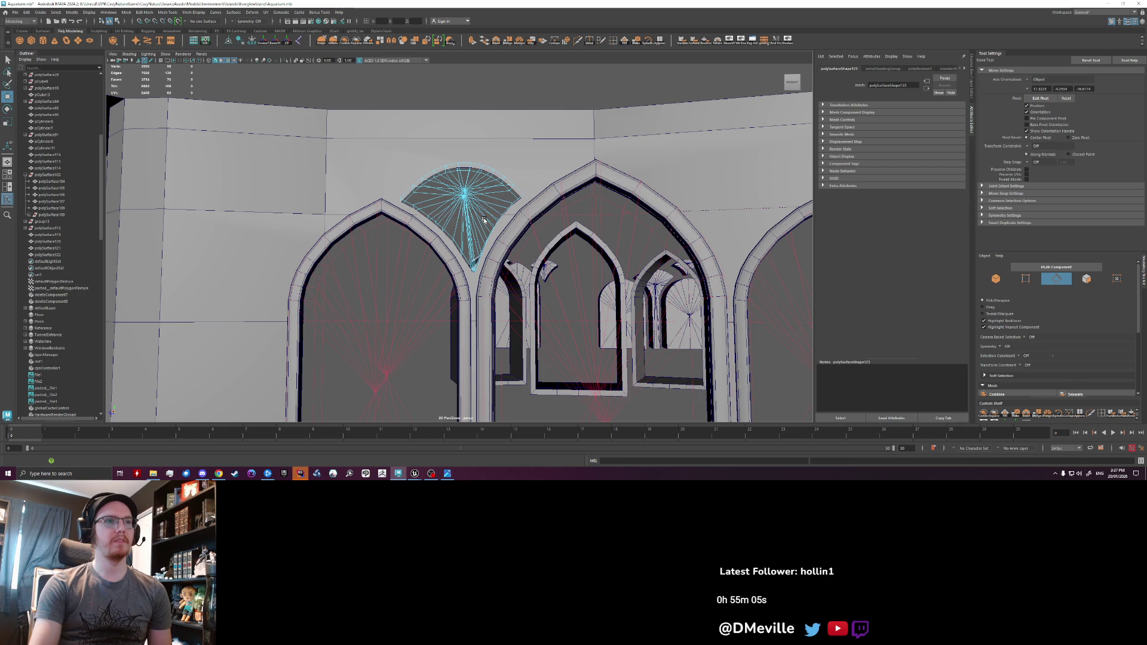
scroll(484, 220, down, 2)
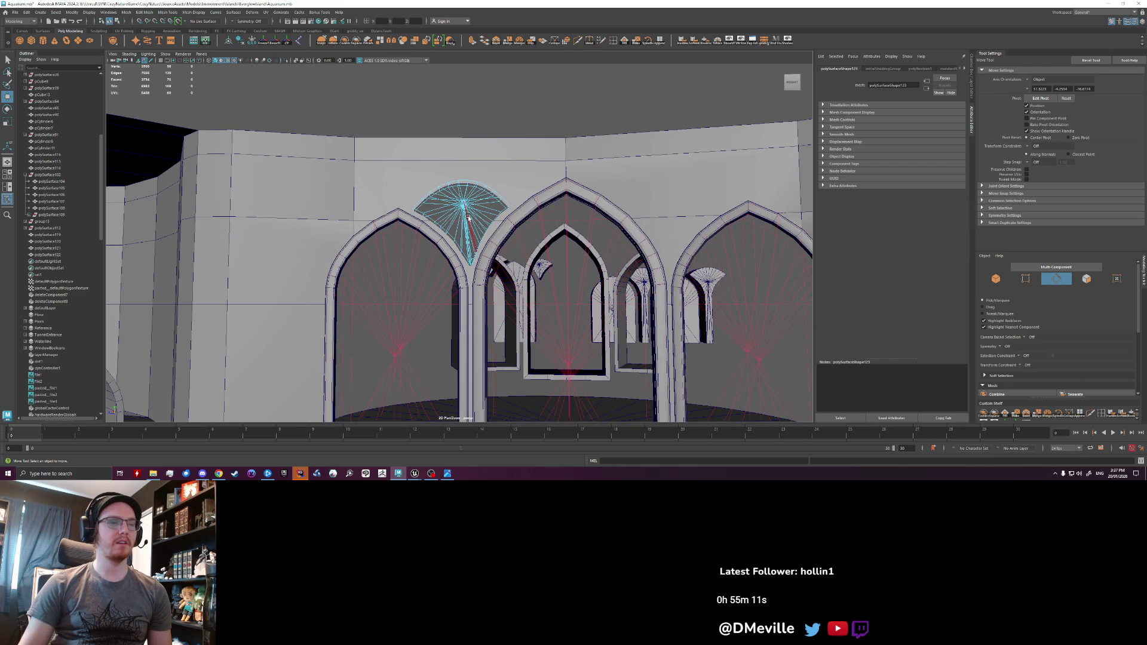
scroll(478, 215, down, 3)
scroll(473, 219, up, 4)
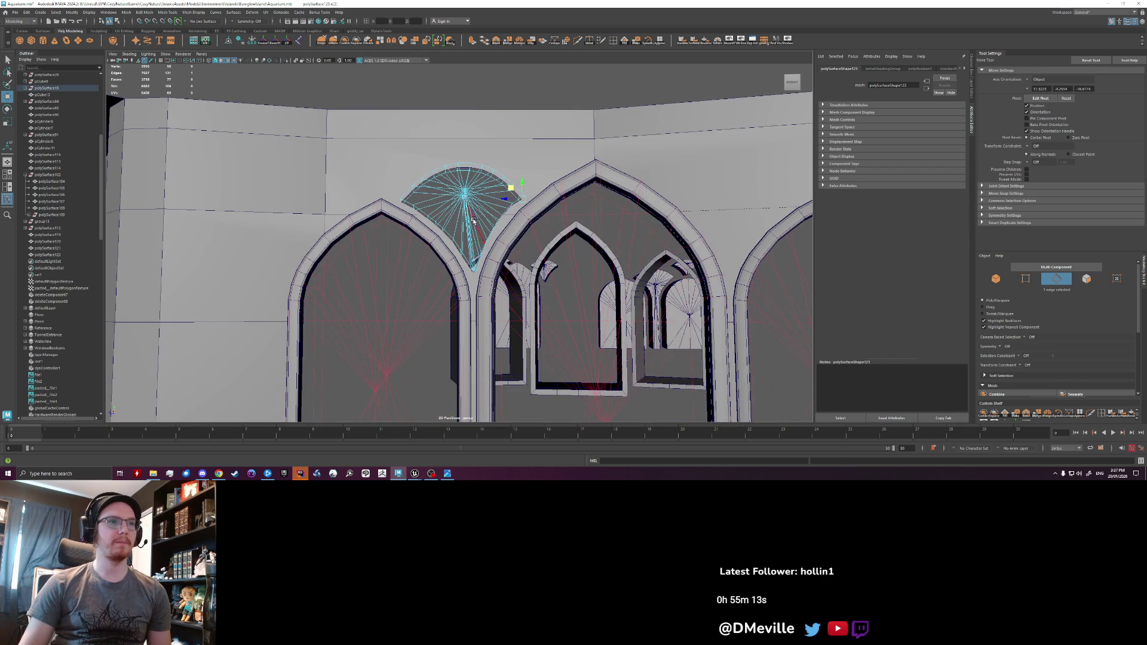
- Raise a half-dome rim edge with Soft Select, spreading the falloff across the fan
click(473, 220)
key(b)
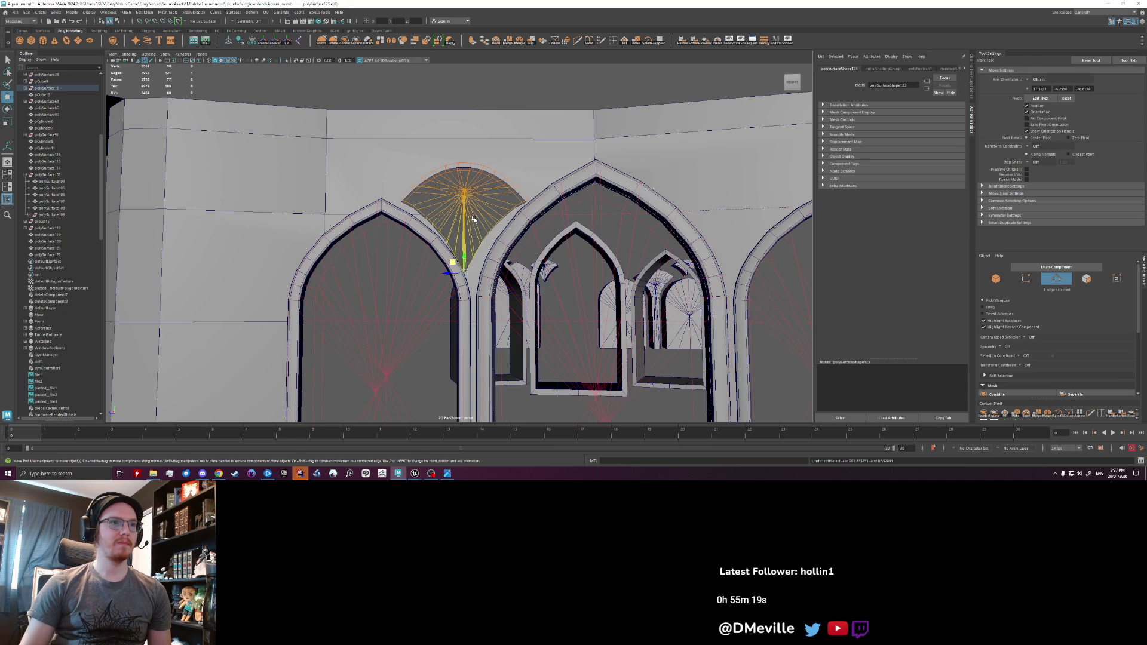
alt+right_drag(473, 219, 474, 254)
drag(474, 254, 514, 320)
drag(457, 281, 459, 254)
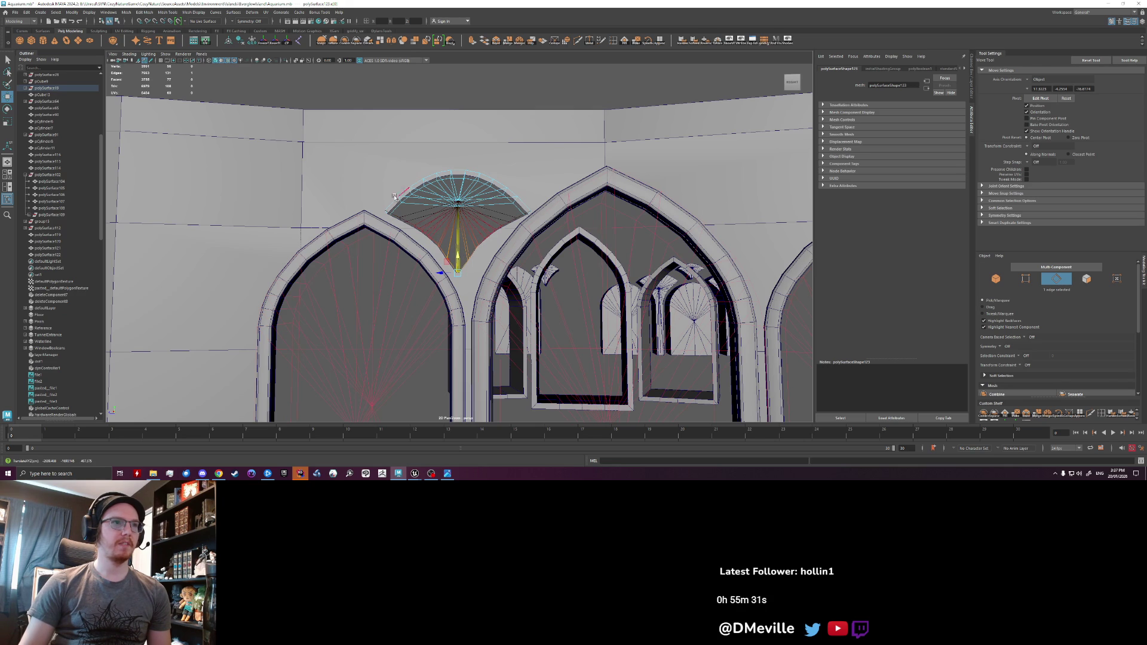
alt+middle_drag(460, 217, 430, 232)
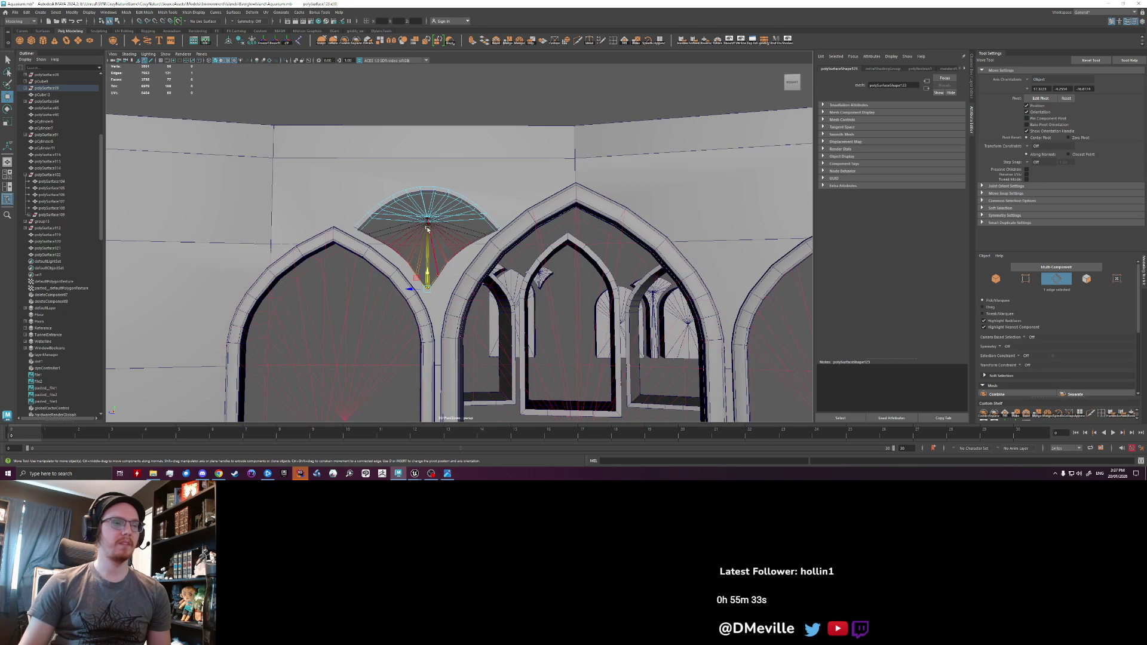
click(500, 232)
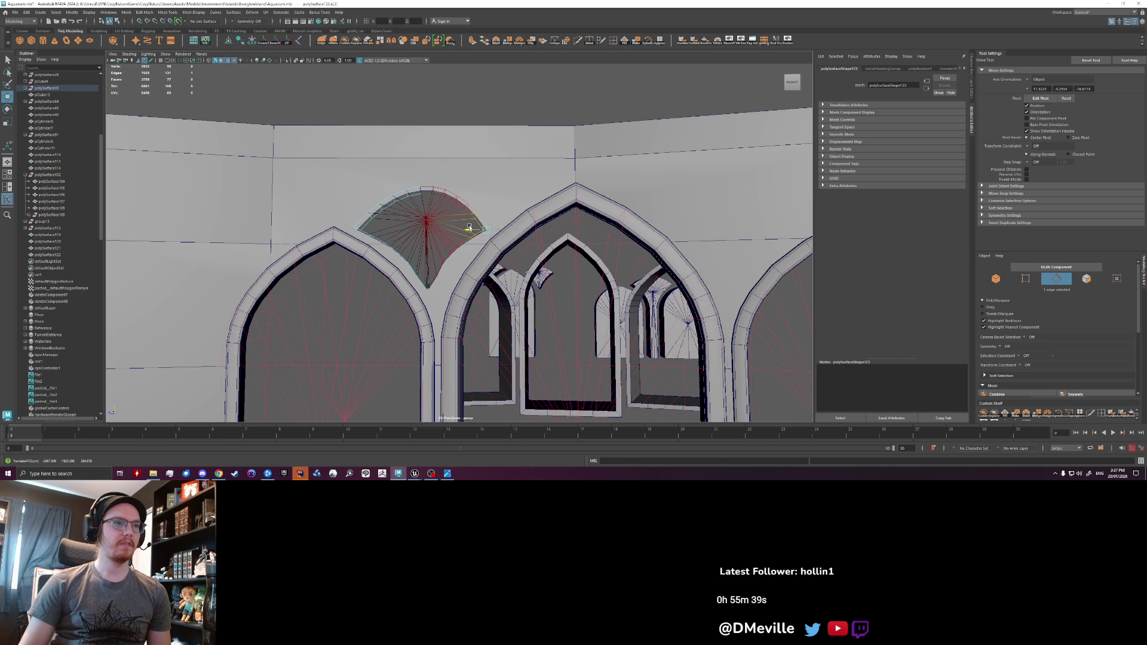
scroll(436, 275, up, 1)
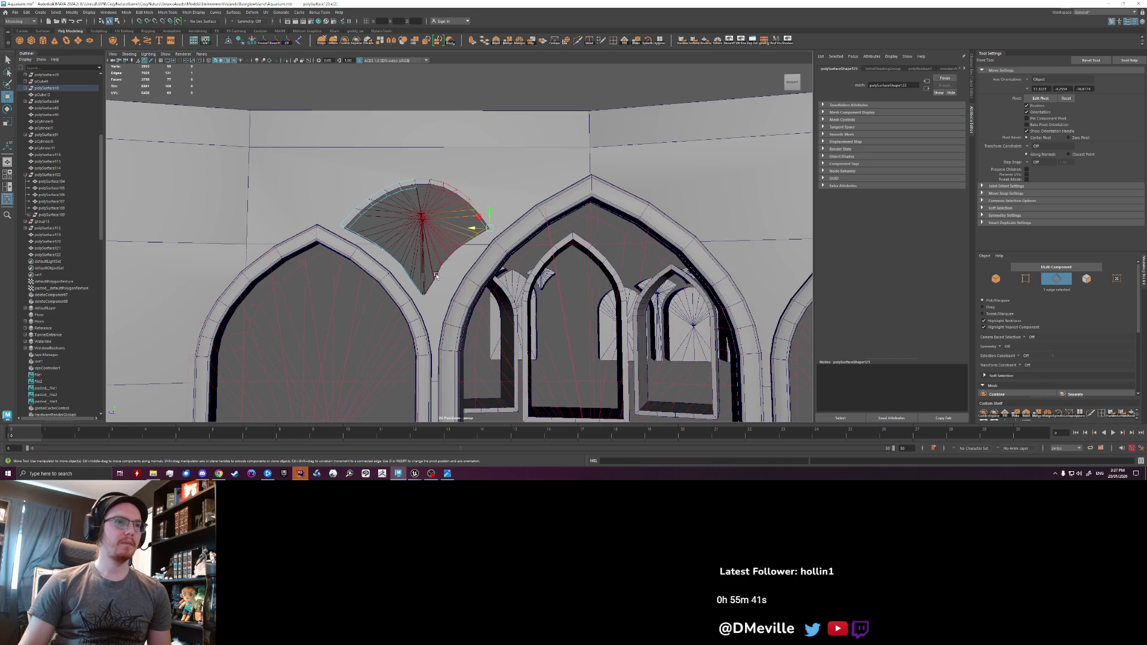
scroll(436, 275, up, 1)
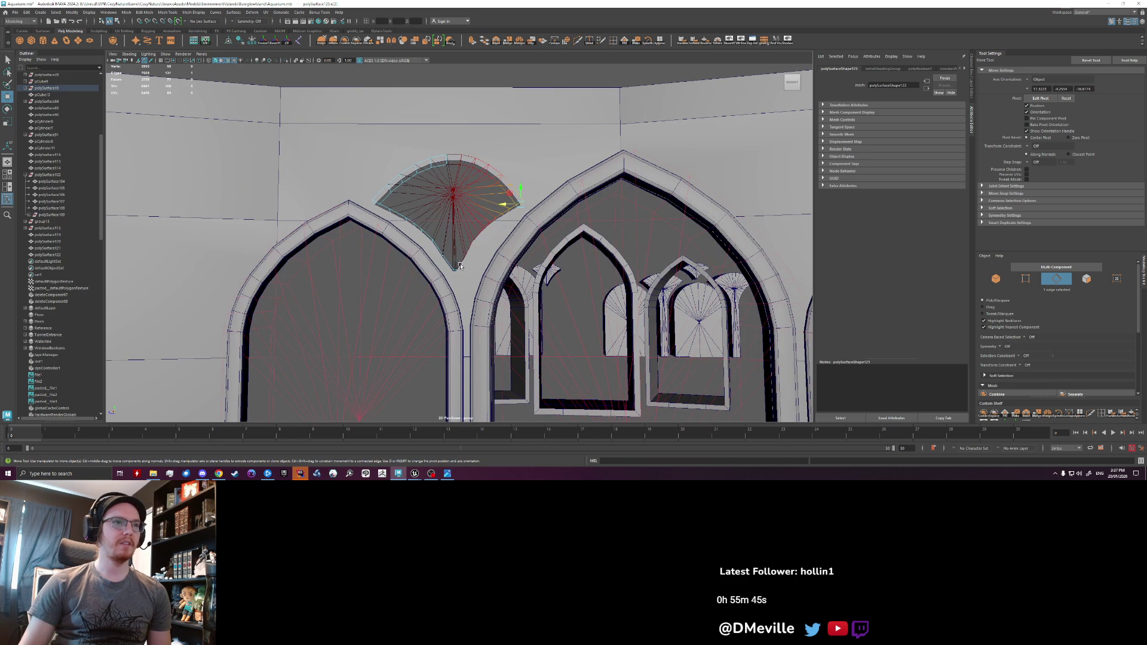
scroll(459, 266, down, 5)
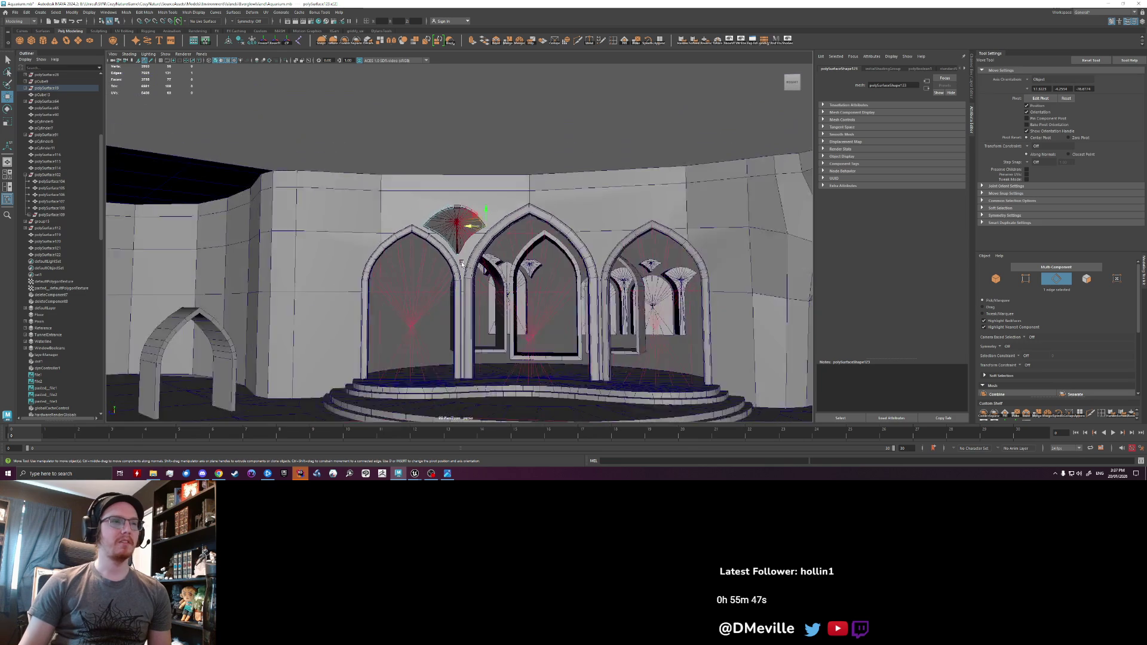
- Rotate the dome piece to tilt it toward the right-hand arch
scroll(463, 257, up, 5)
mouse_move(466, 245)
alt+mouse_down()
mouse_move(489, 254)
mouse_move(457, 204)
alt+mouse_up()
right_drag(457, 204, 457, 225)
key(e)
mouse_move(465, 234)
mouse_down()
mouse_move(426, 267)
mouse_move(436, 227)
mouse_up()
key(w)
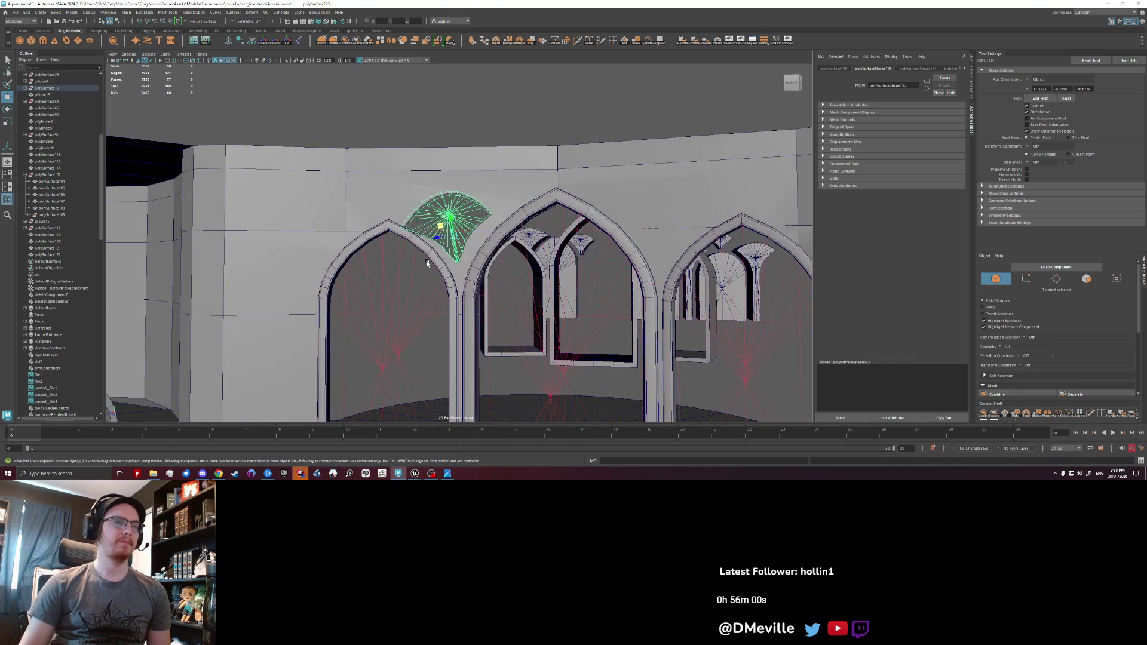
- Undo the edge stretch, then move four spandrel vertices toward the right arch's peak
key(F10)
click(475, 205)
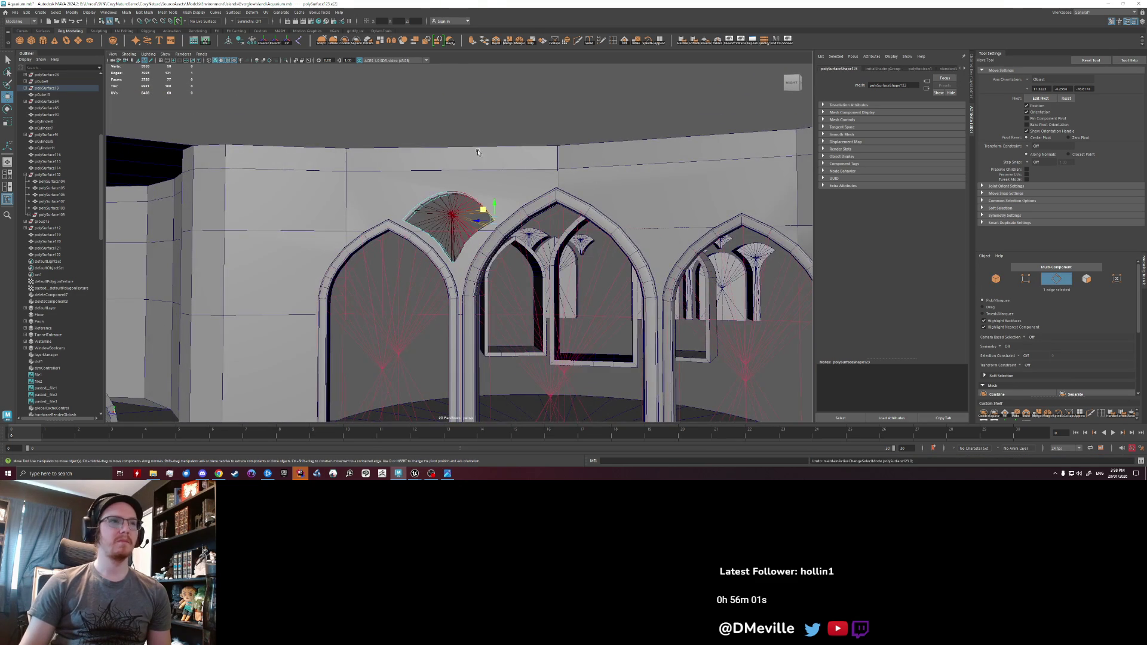
scroll(481, 153, up, 3)
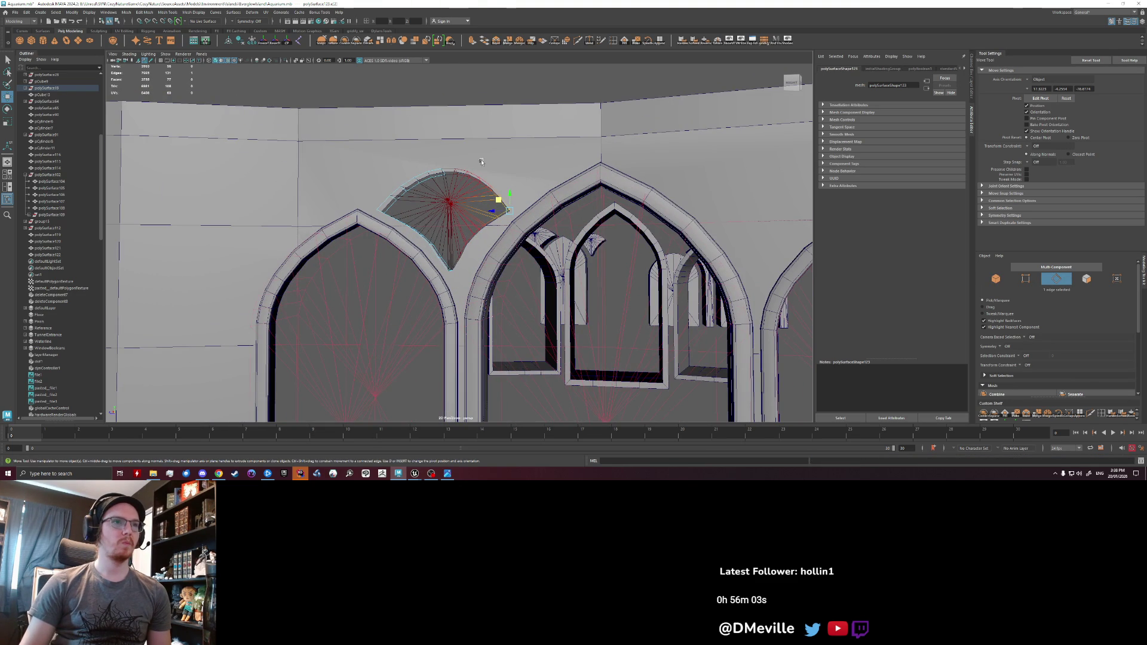
alt+drag(437, 233, 444, 234)
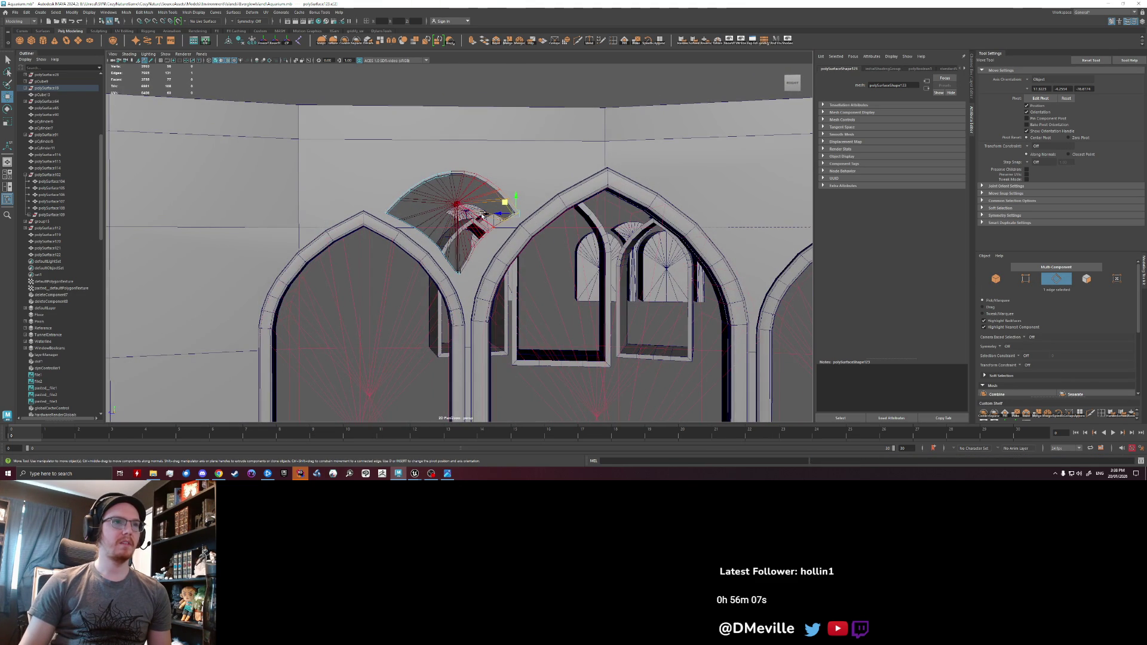
mouse_move(490, 200)
alt+mouse_down()
mouse_move(504, 236)
mouse_move(573, 162)
alt+mouse_up()
key(ctrl+z)
right_drag(516, 222, 526, 222)
drag(513, 210, 510, 212)
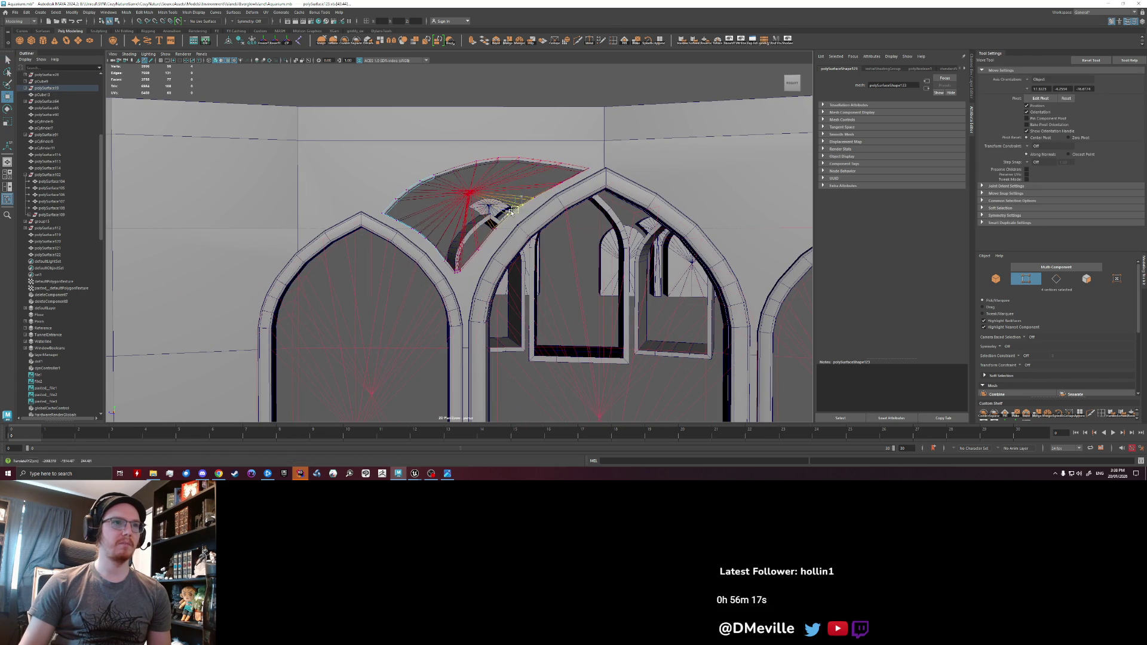
- Pull the spandrel component near the arch tip down to where the two arches meet
scroll(475, 274, up, 5)
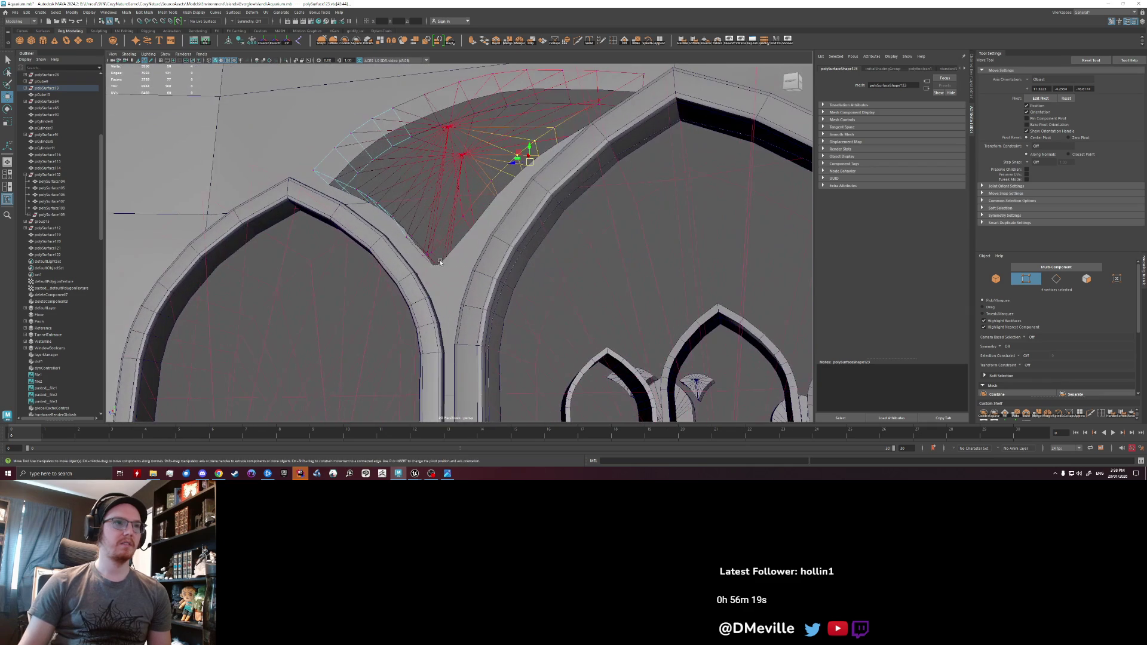
mouse_move(431, 255)
alt+mouse_down()
mouse_move(451, 267)
mouse_move(458, 302)
alt+mouse_up()
click(451, 268)
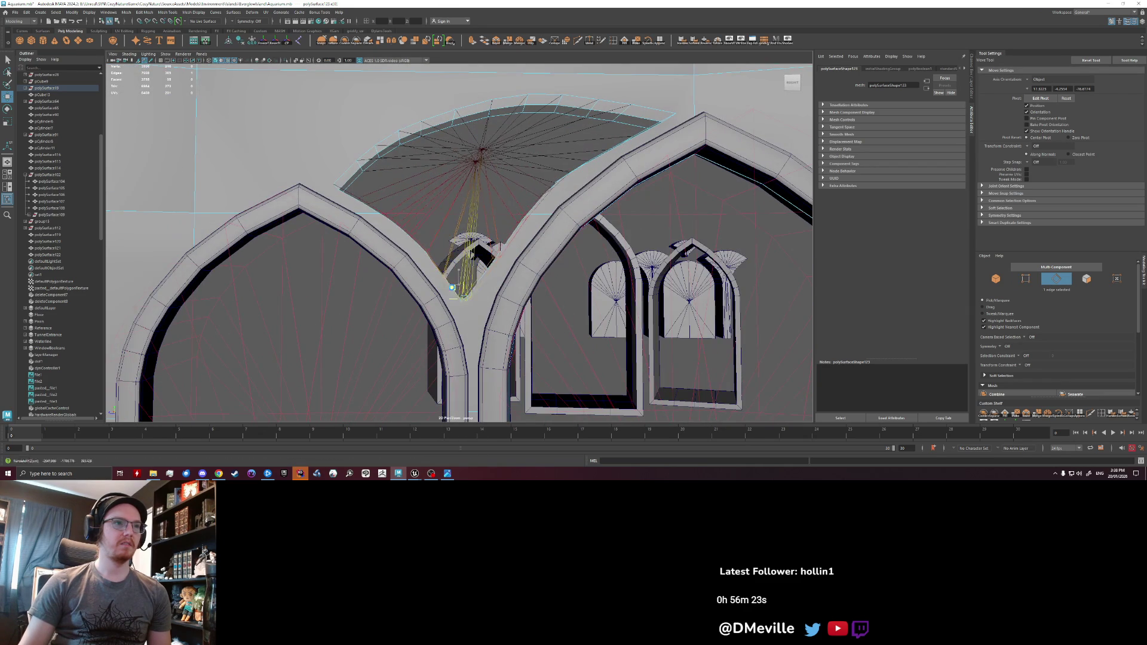
click(502, 273)
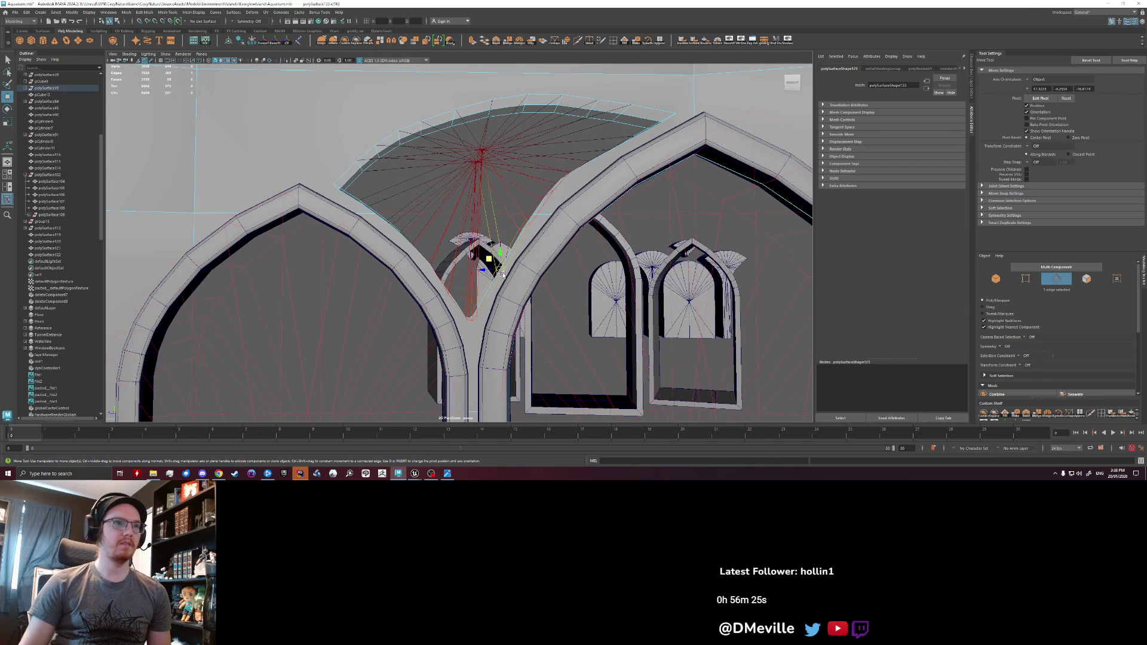
drag(488, 258, 466, 311)
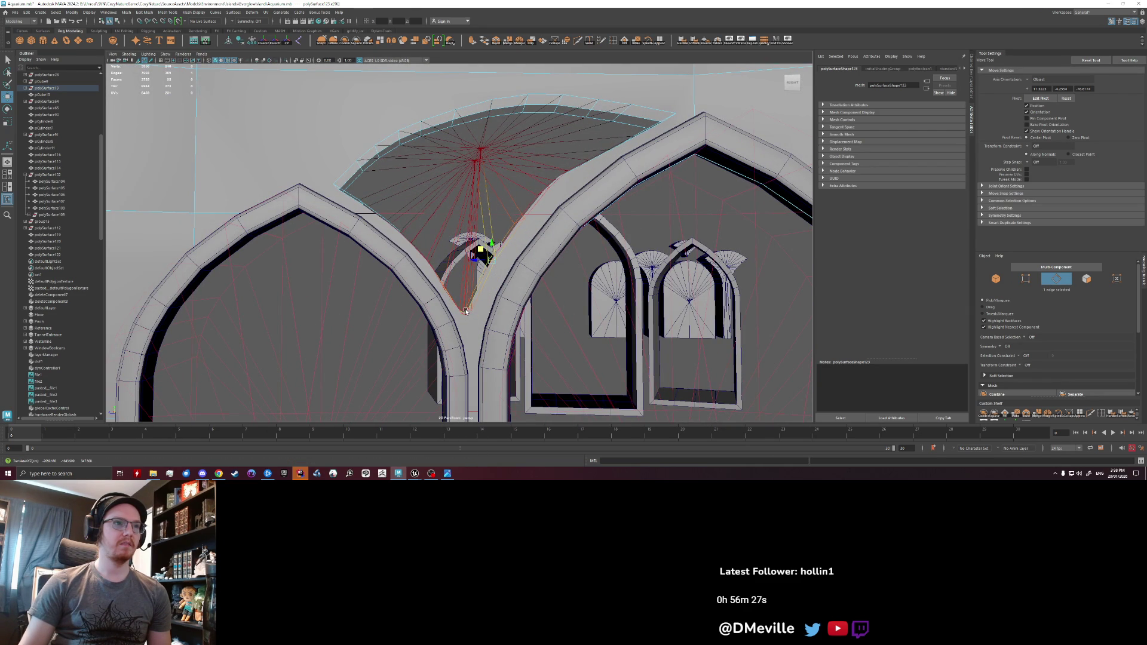
- Undo the accidental selection of the neighbouring mesh and tumble closer to the vault
click(458, 303)
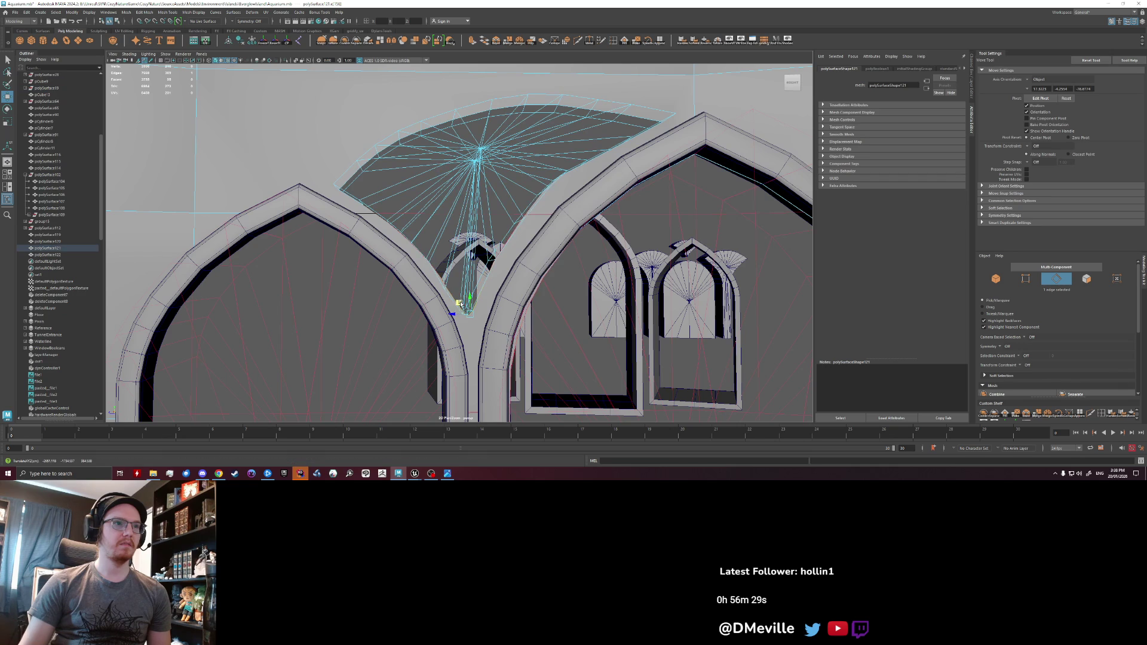
key(ctrl+z)
key(ctrl+z)
scroll(476, 275, down, 3)
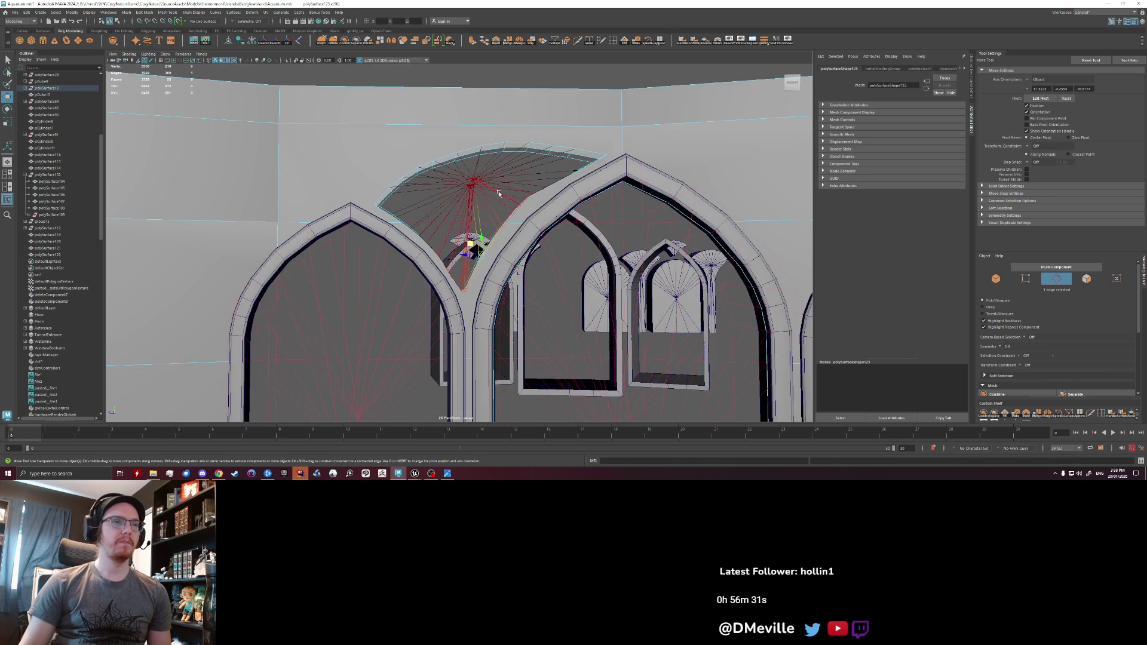
scroll(520, 206, up, 3)
mouse_move(521, 215)
alt+mouse_down()
mouse_move(530, 235)
mouse_move(508, 197)
alt+mouse_up()
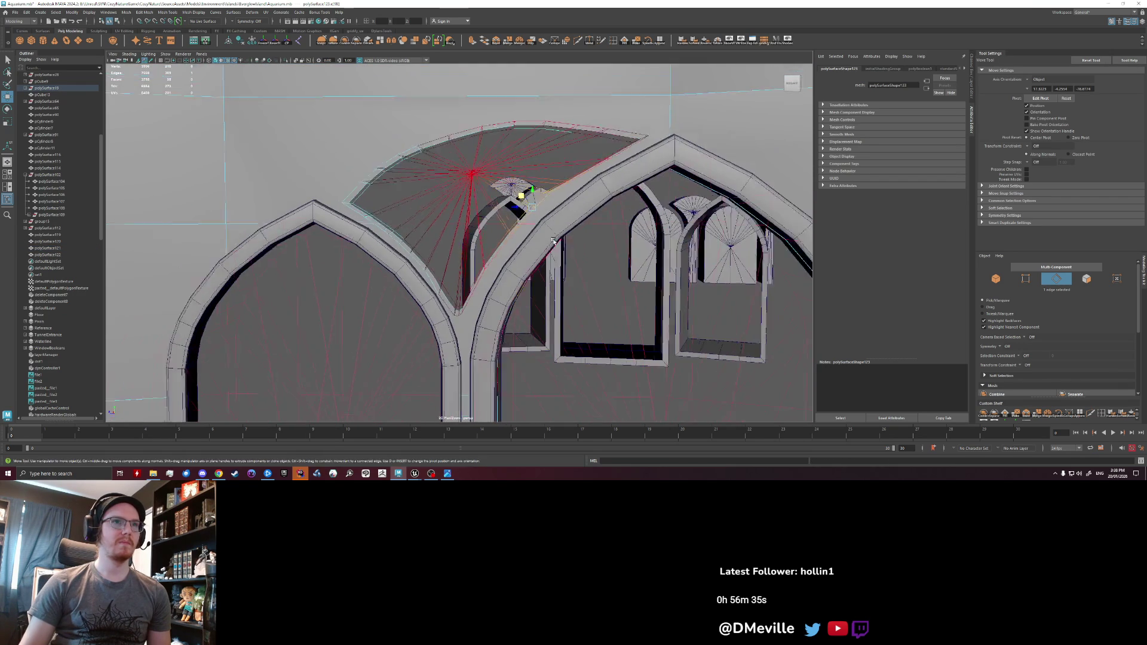
scroll(480, 205, up, 3)
right_click(480, 206)
scroll(514, 238, up, 5)
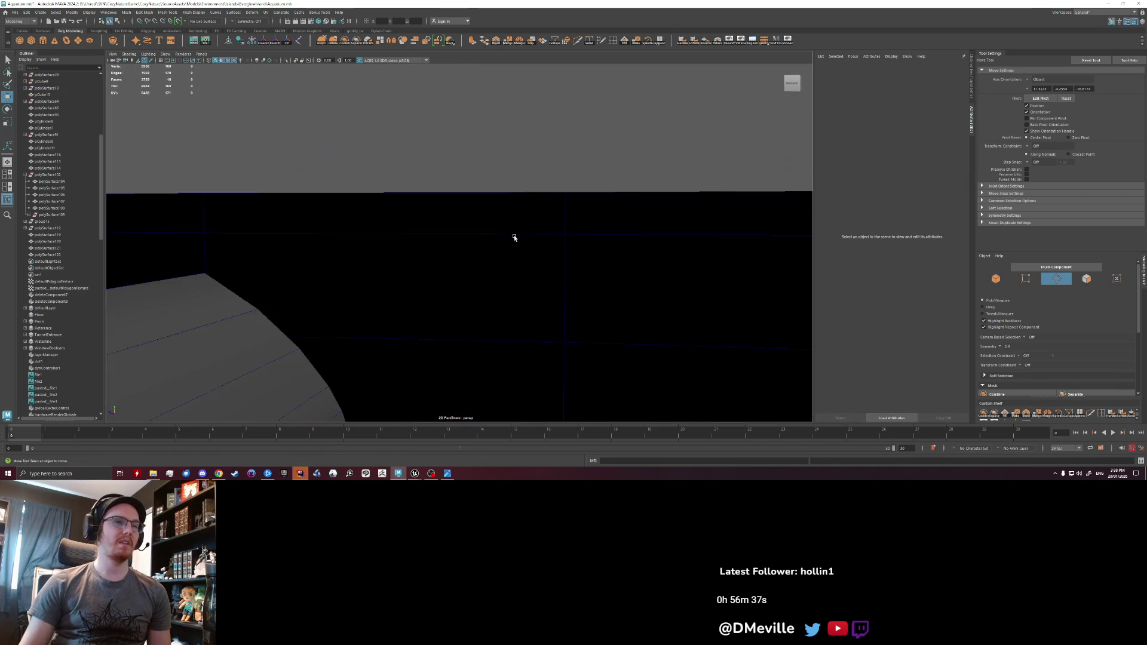
- Copy the left-arch spandrel fan onto the right arch using Duplicate with Transform
scroll(496, 241, down, 10)
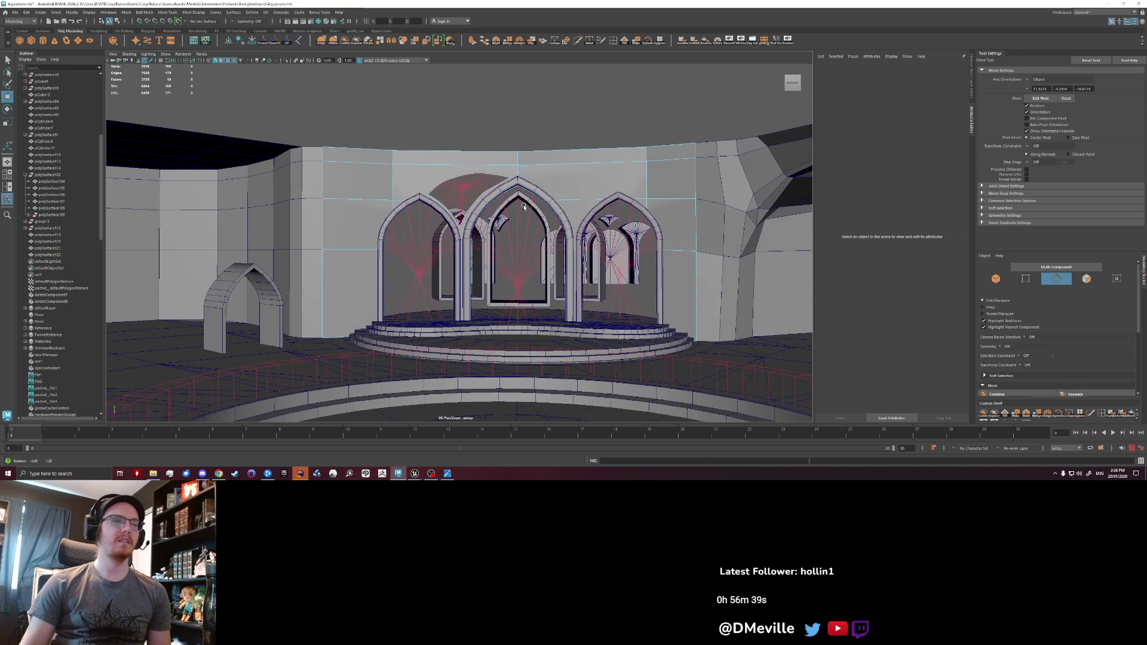
scroll(399, 231, up, 2)
click(455, 216)
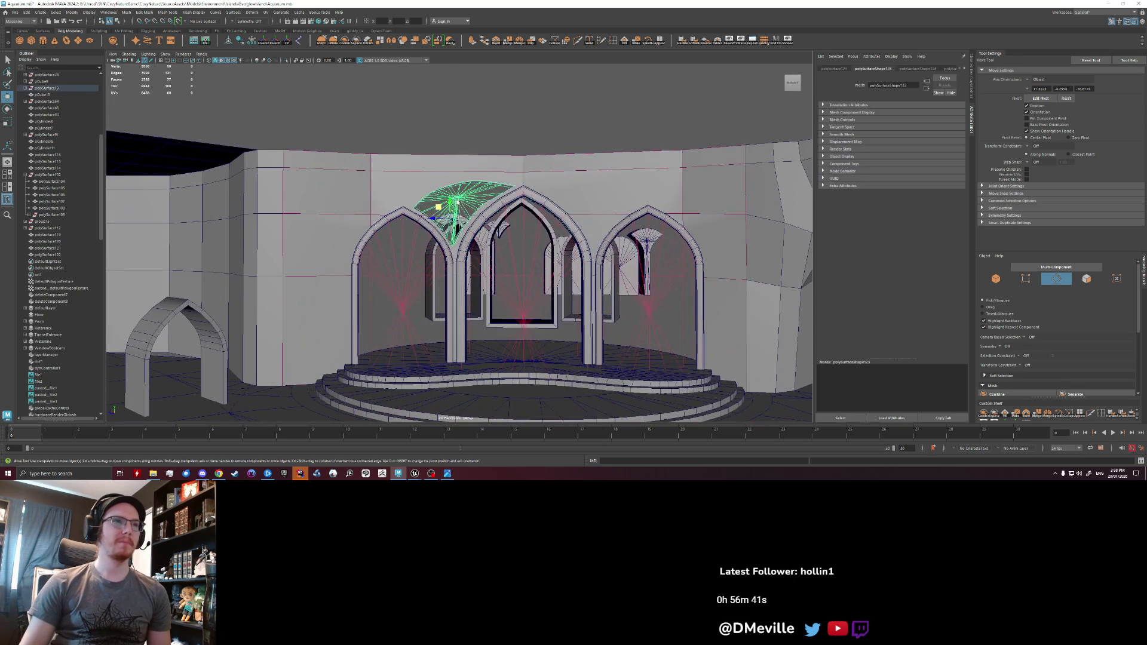
alt+drag(507, 241, 511, 247)
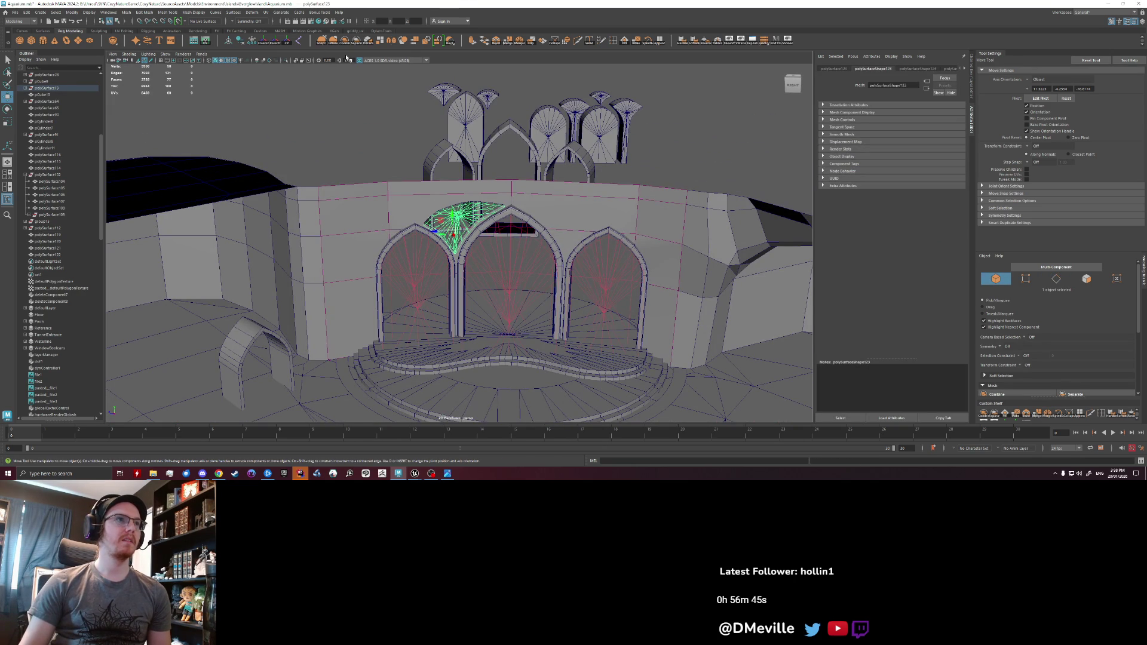
click(265, 43)
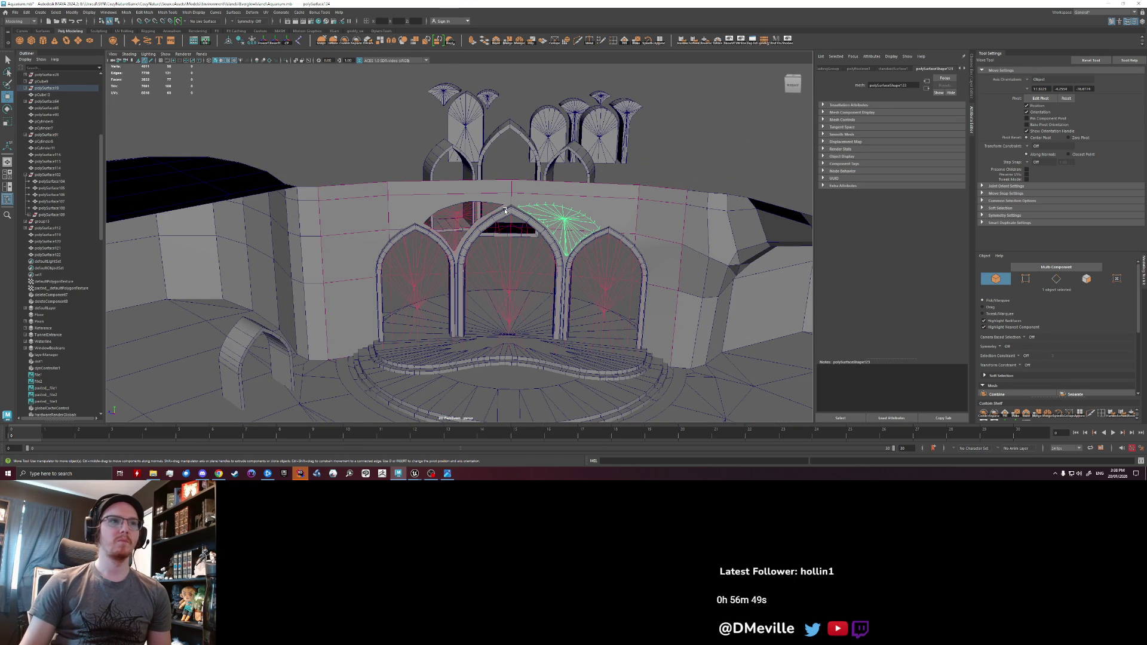
key(ctrl+z)
scroll(634, 214, up, 3)
key(shift+z)
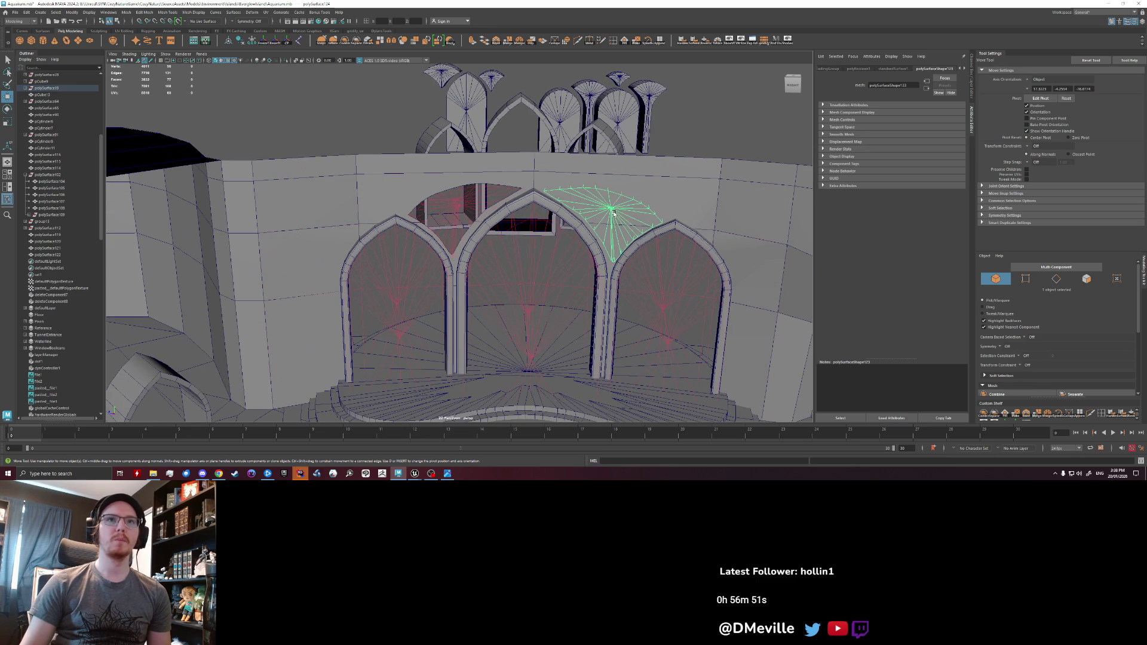
click(27, 12)
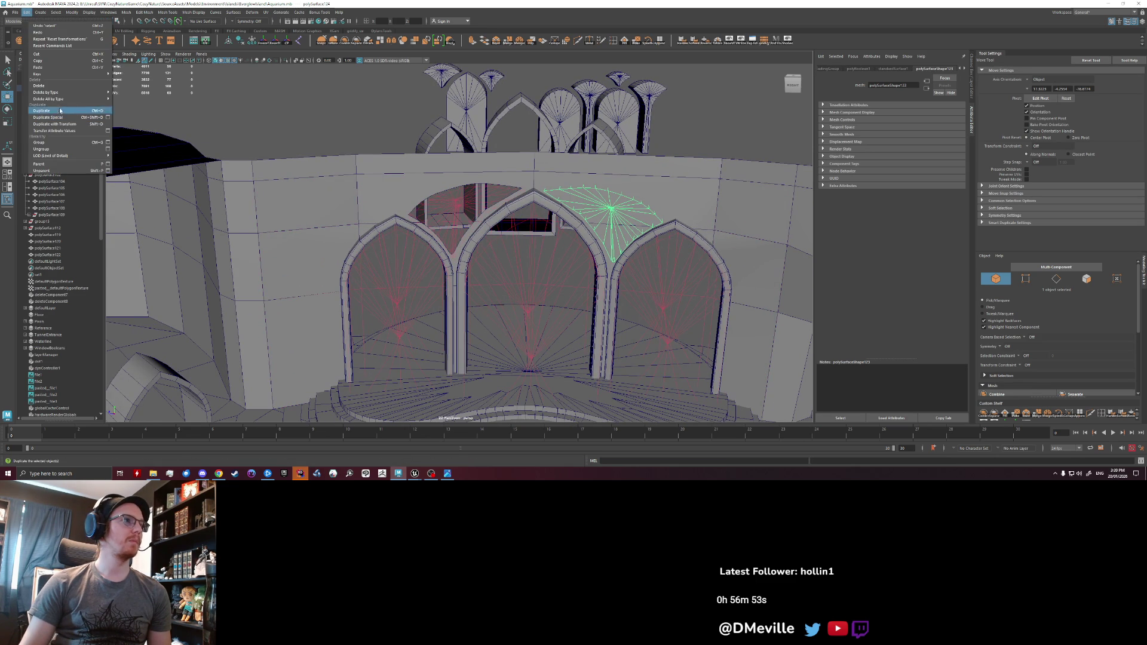
- Add the right fan piece (polySurface124) to polyBoolean1 and change its operation
mouse_move(64, 99)
click(141, 94)
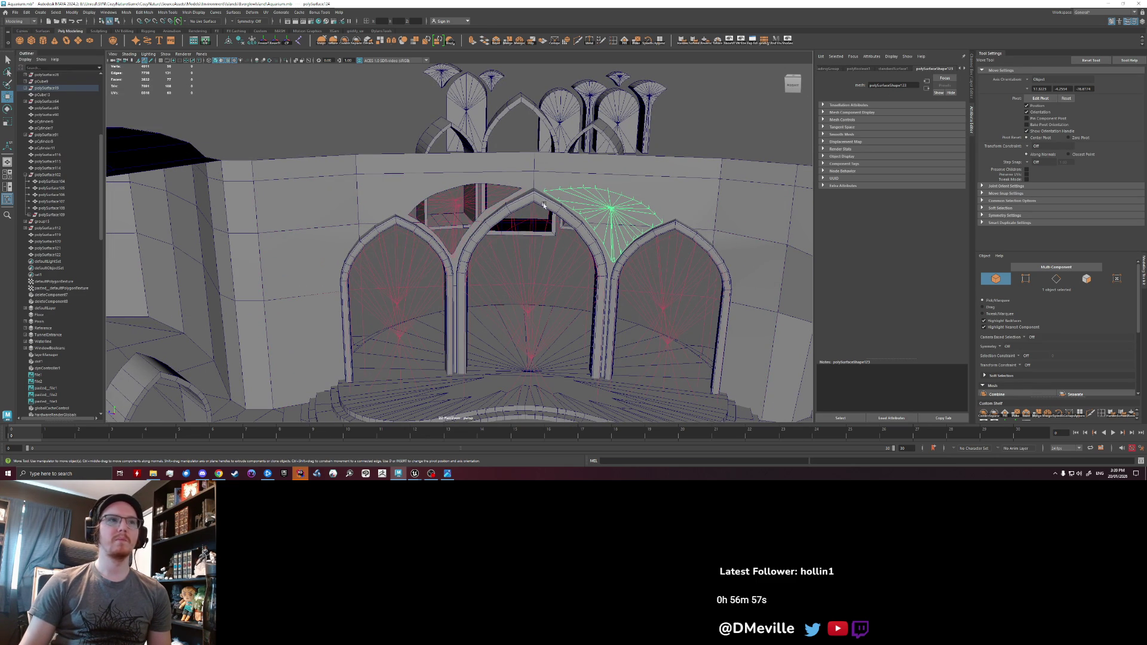
click(505, 281)
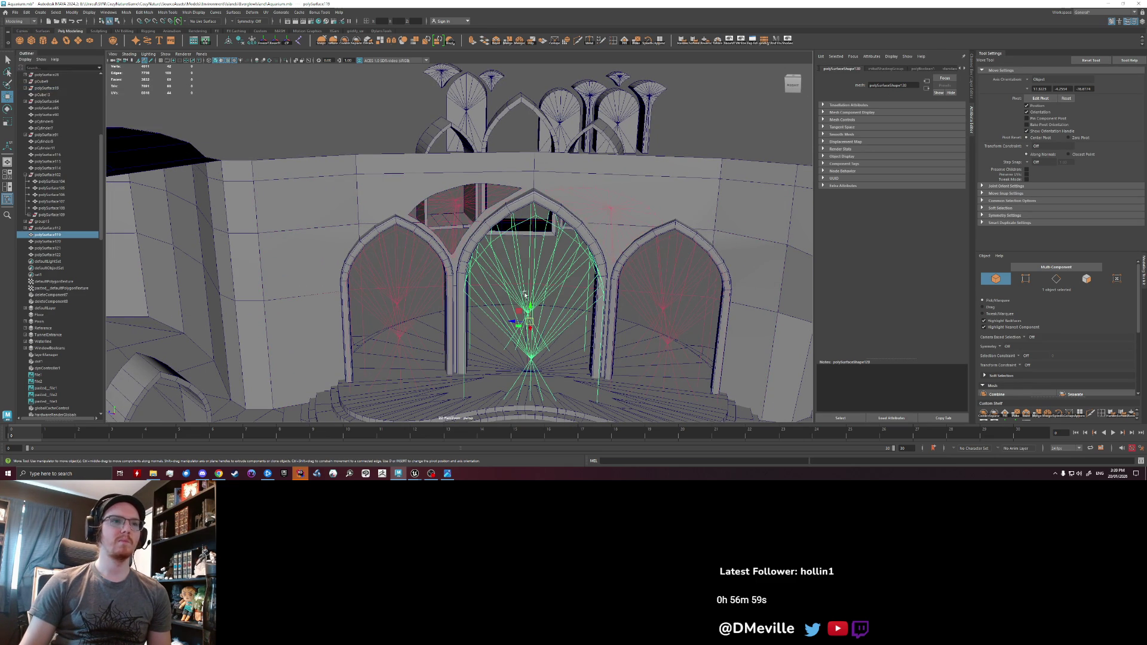
click(923, 69)
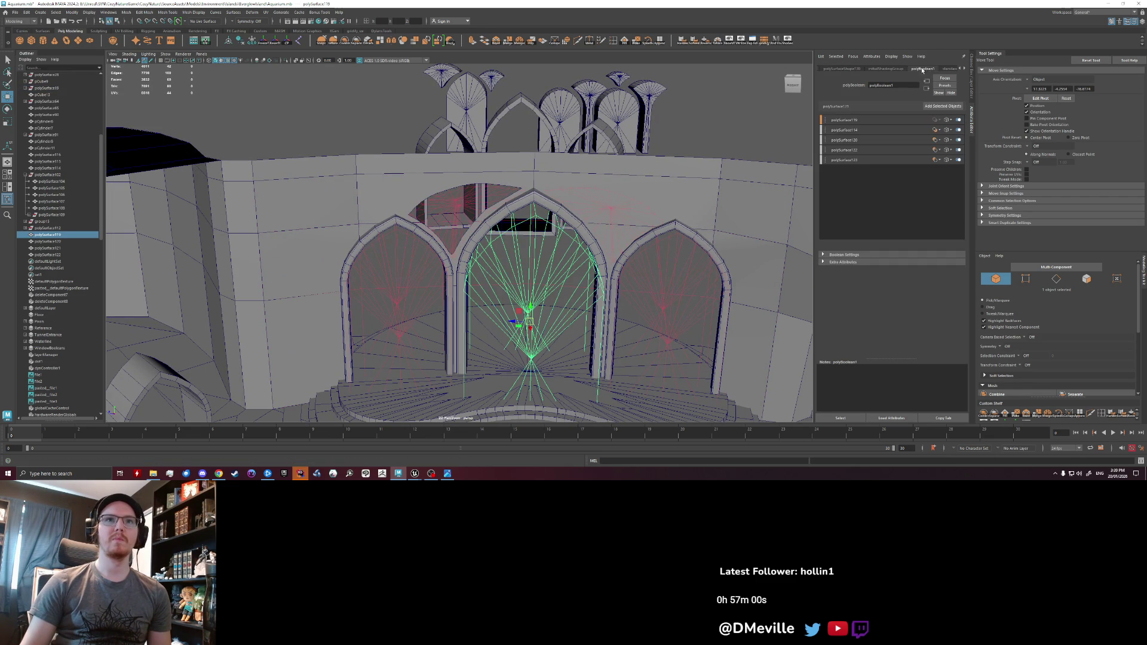
click(606, 218)
click(945, 106)
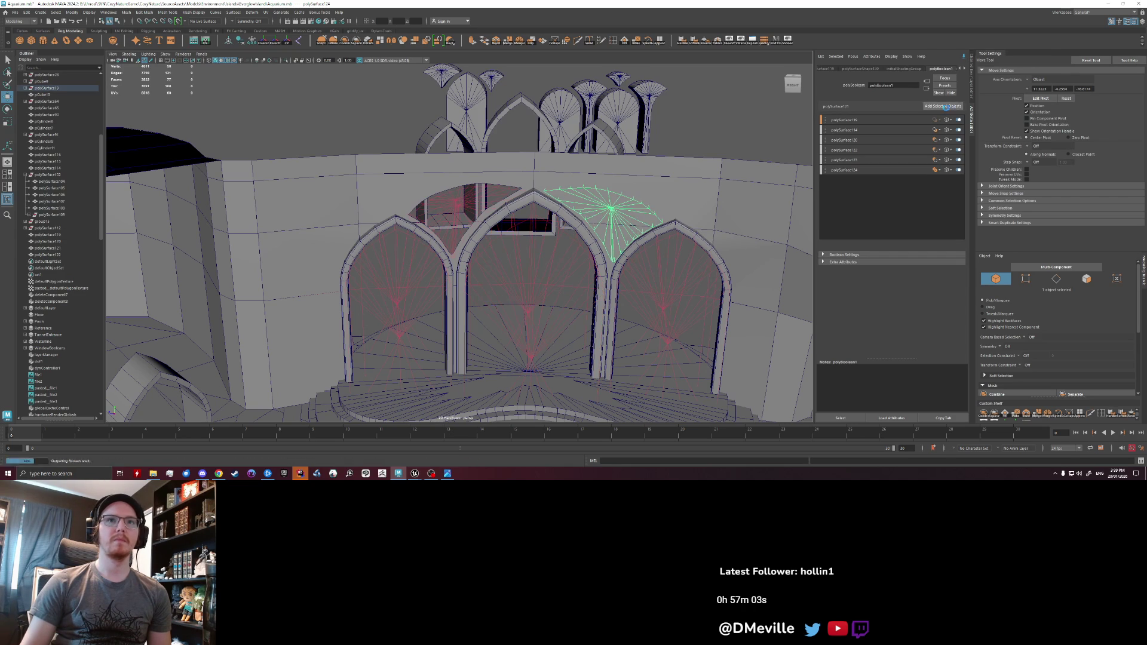
click(936, 169)
click(947, 187)
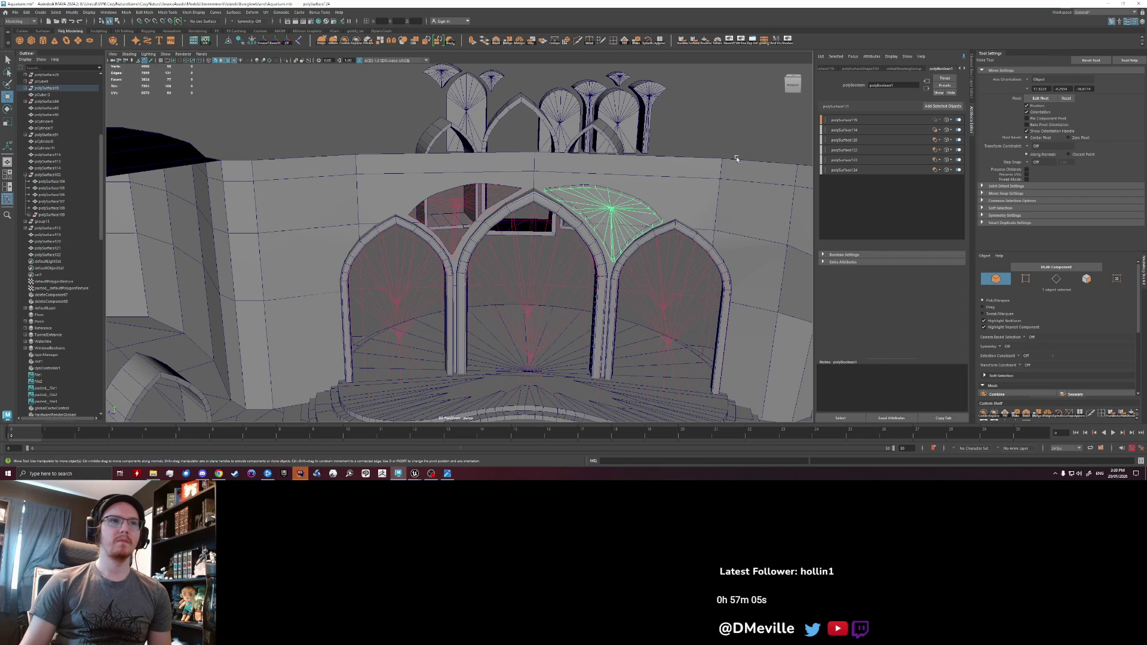
- Reselect the right fan piece, reverse its normals and freeze its transformations
click(743, 144)
scroll(637, 213, up, 6)
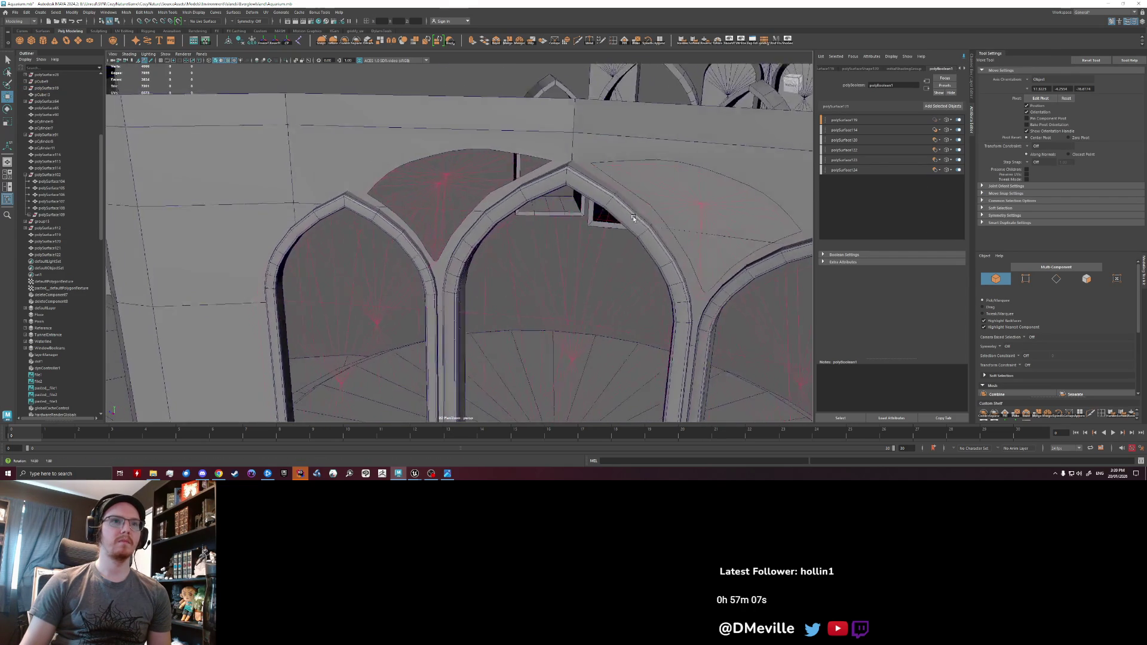
scroll(637, 214, down, 3)
scroll(598, 222, down, 3)
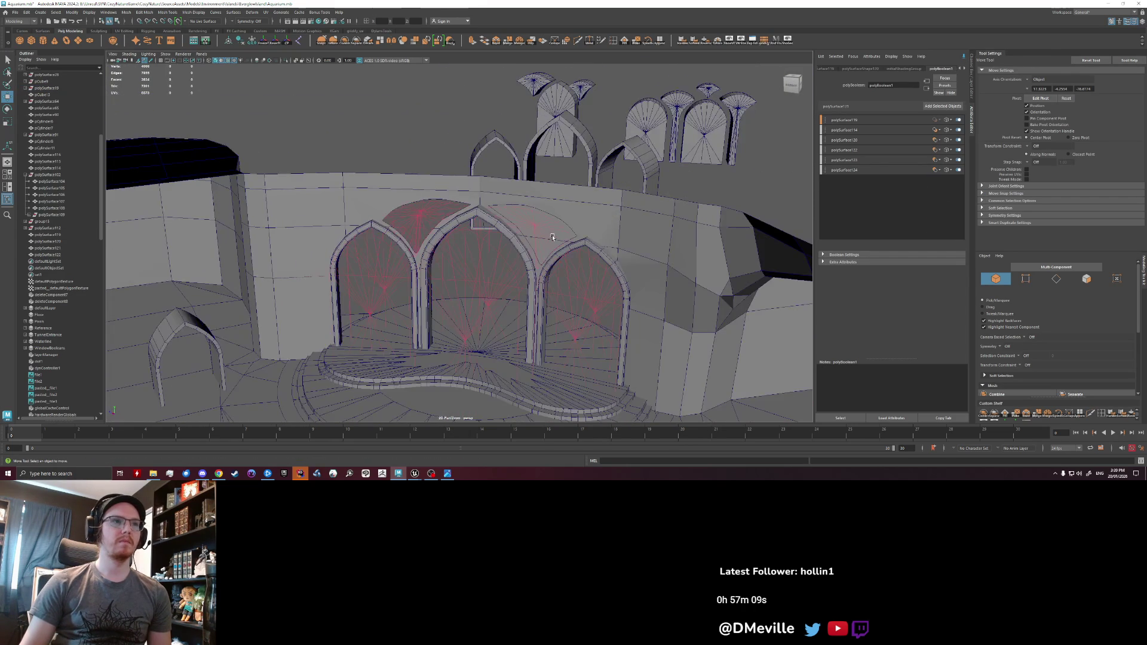
click(549, 230)
scroll(746, 160, up, 1)
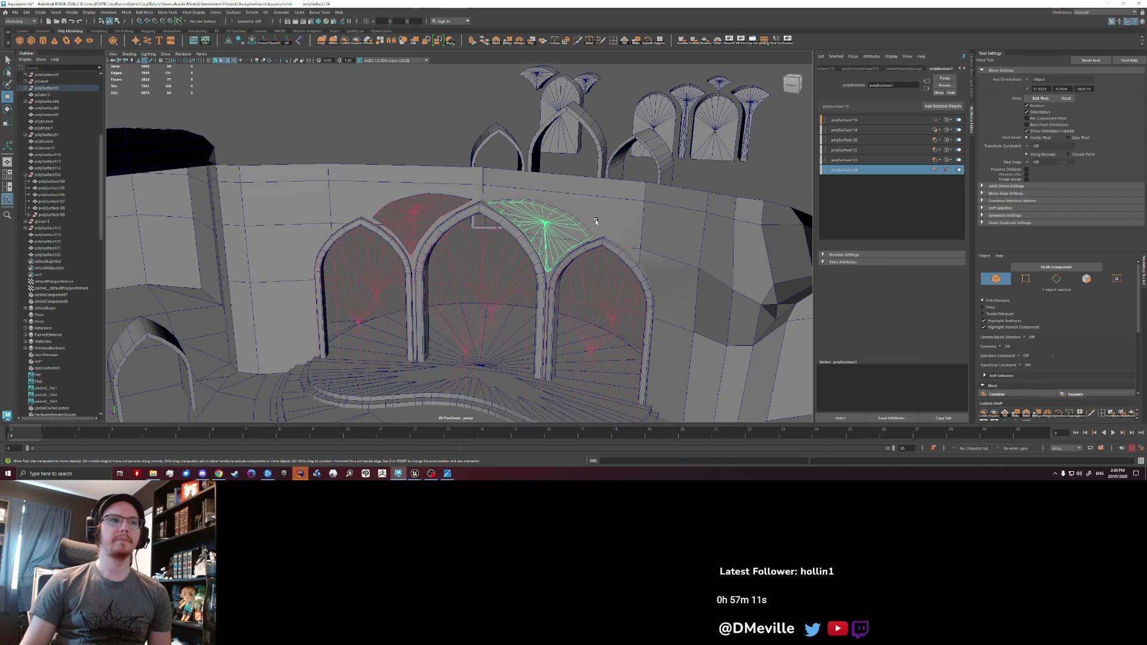
scroll(611, 204, up, 1)
click(611, 204)
click(567, 238)
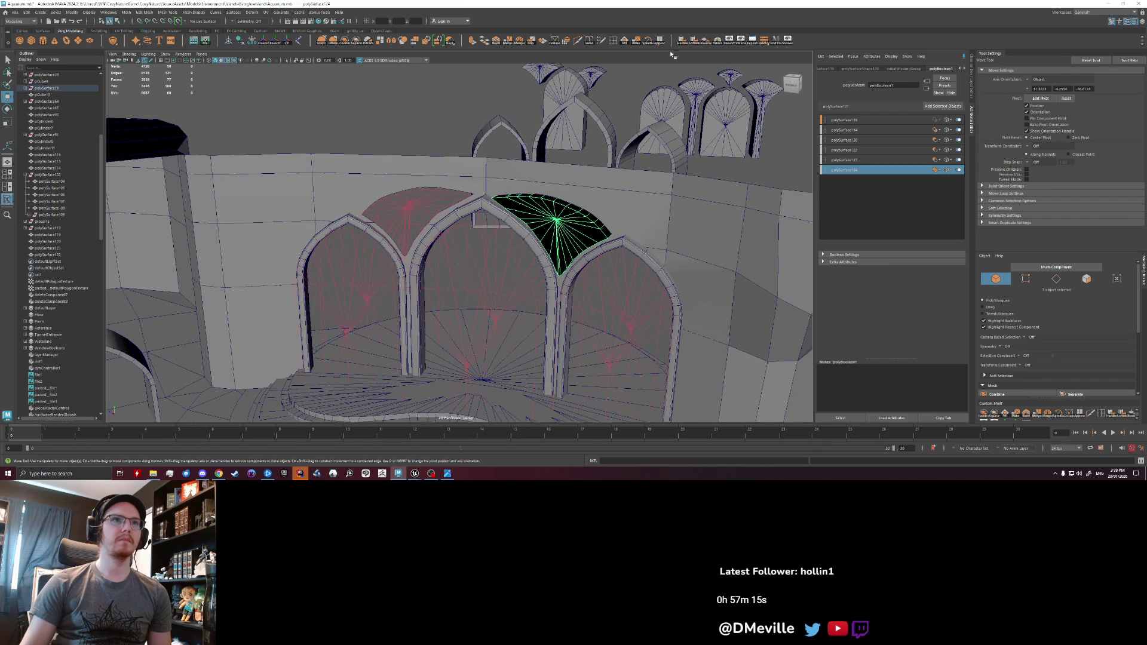
click(705, 41)
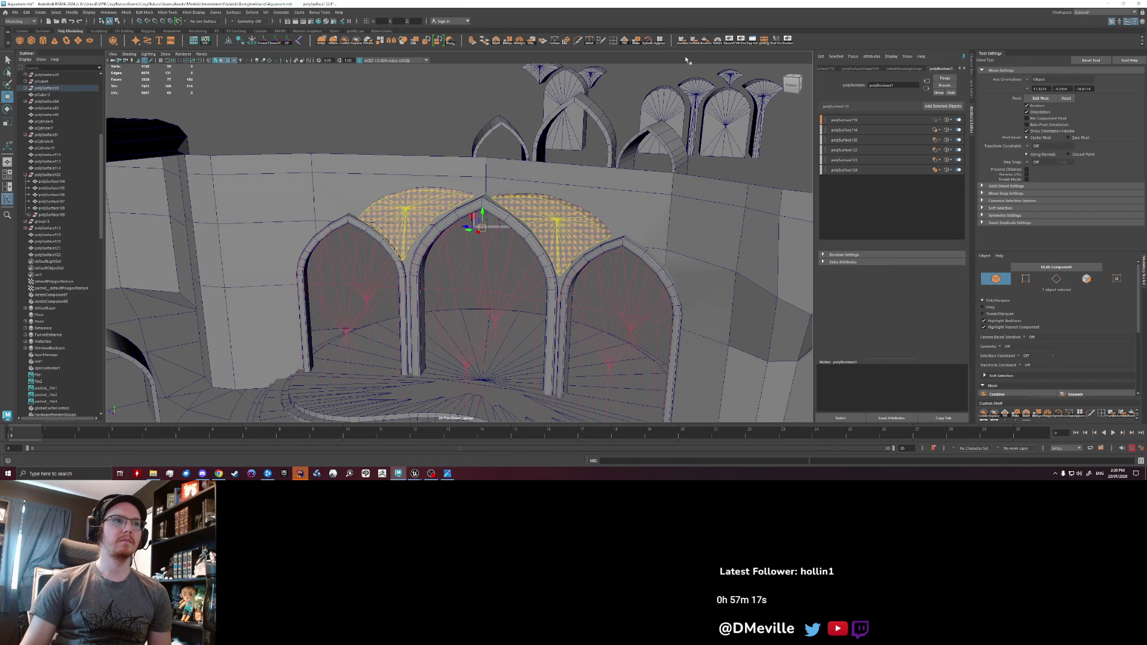
click(587, 212)
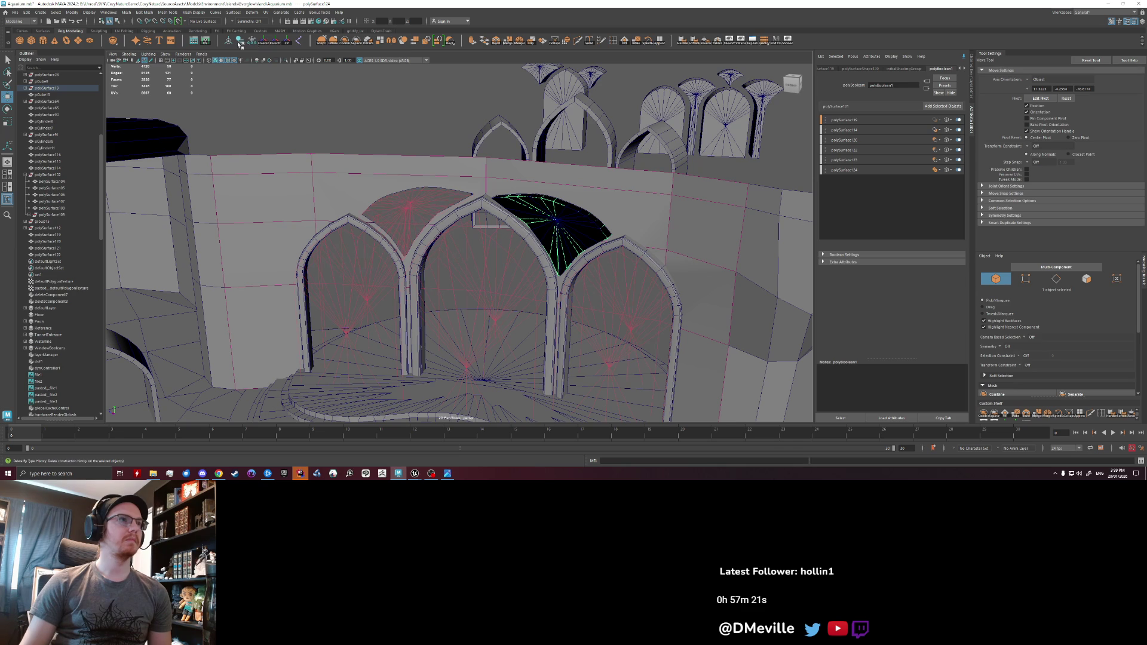
click(263, 42)
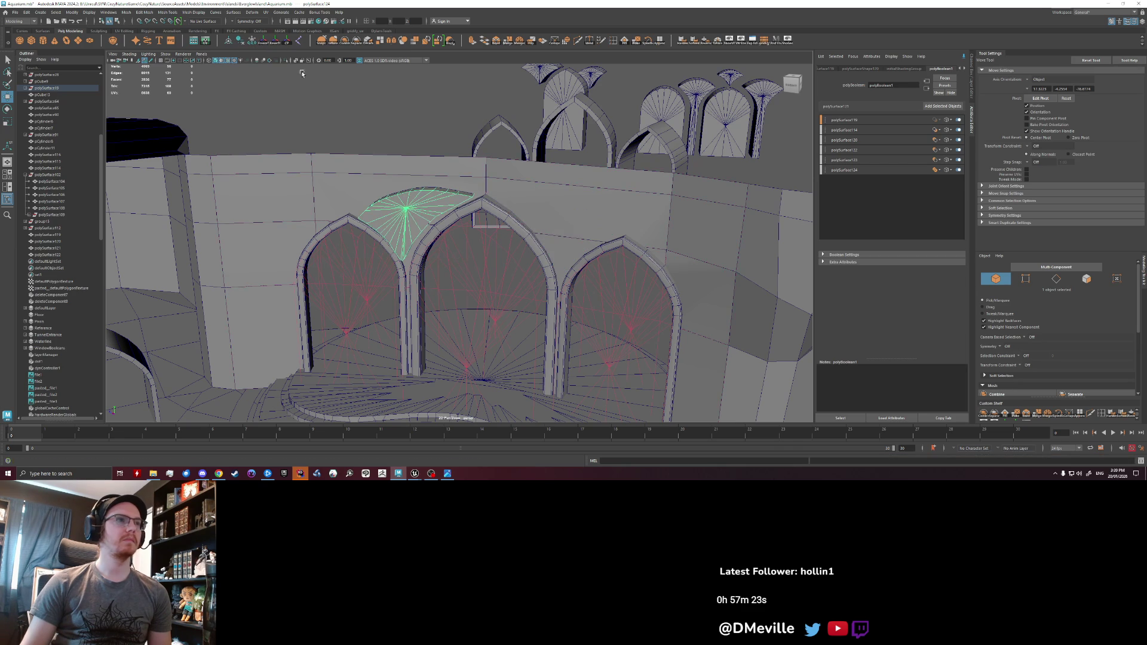
- Undo these changes so the fan piece stays out of the boolean
key(ctrl+z)
key(ctrl+z)
key(ctrl+z)
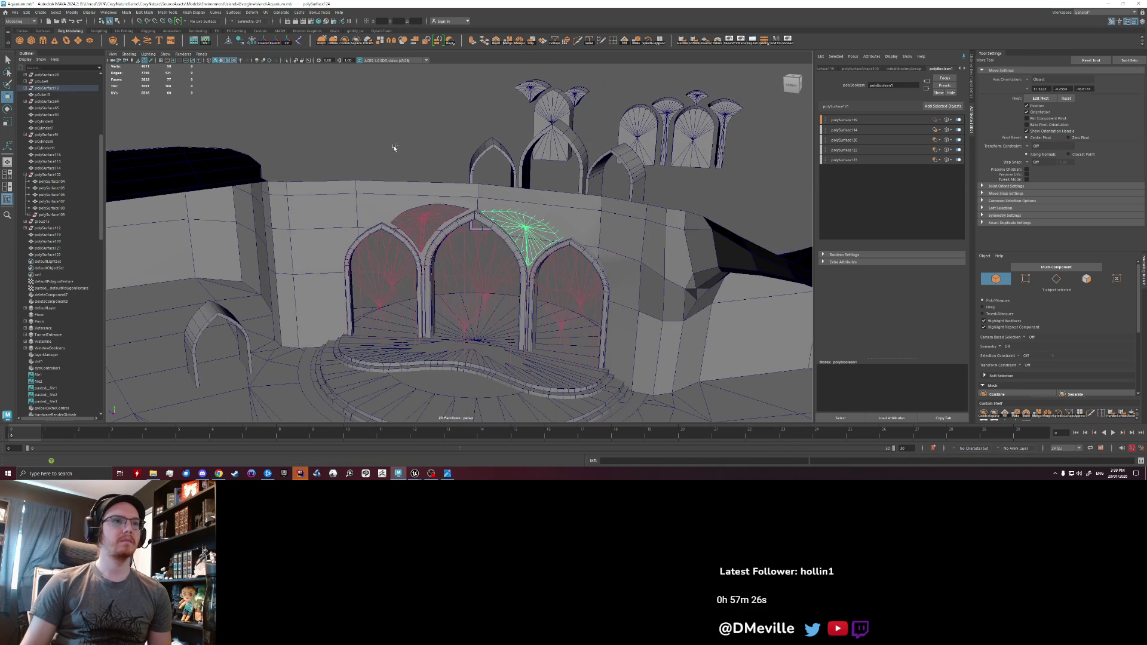
key(ctrl+z)
key(ctrl+z)
key(ctrl+z)
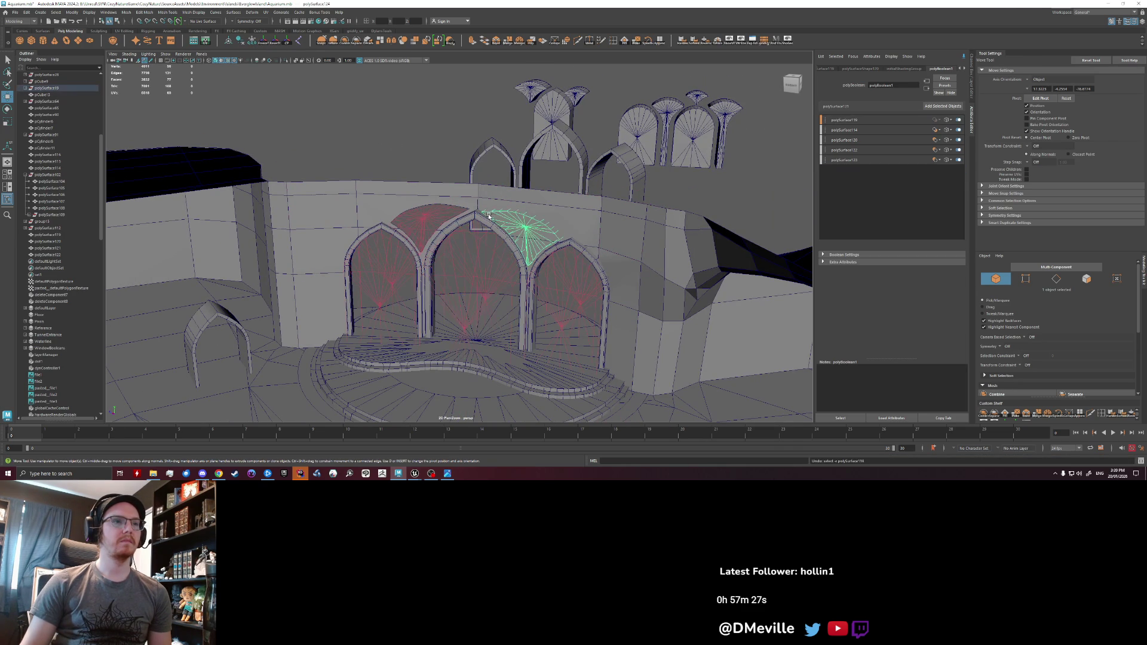
key(ctrl+z)
key(ctrl+z)
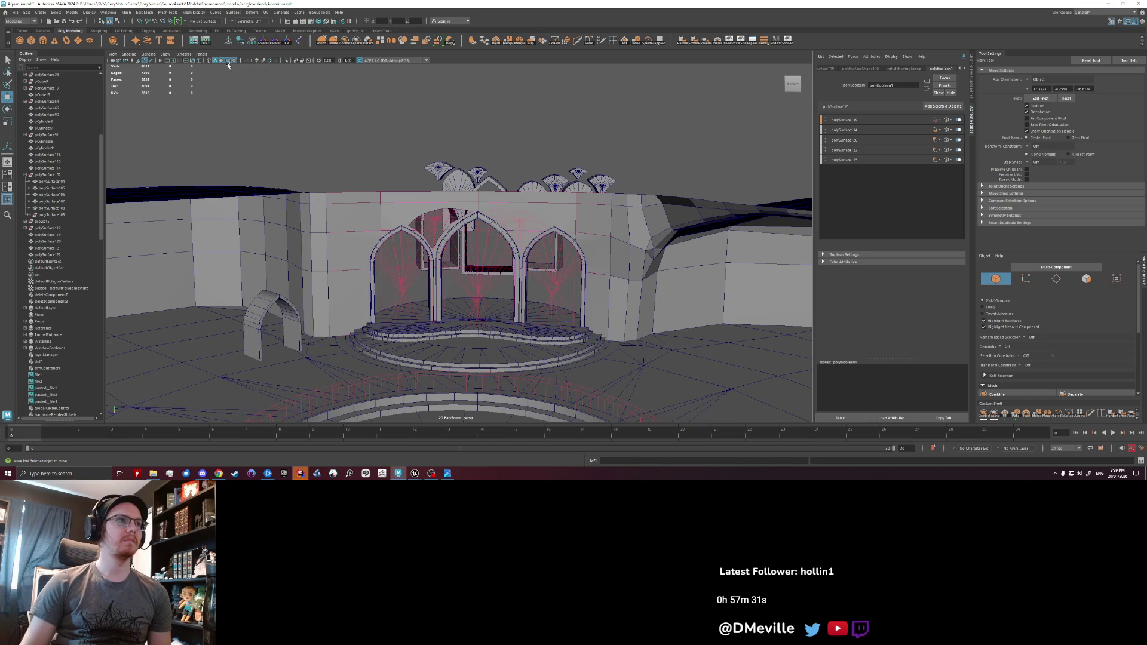
alt+drag(382, 209, 400, 223)
alt+right_drag(401, 224, 356, 191)
mouse_move(357, 192)
alt+mouse_down()
mouse_move(346, 205)
mouse_move(346, 192)
mouse_move(469, 187)
mouse_move(467, 197)
alt+mouse_up()
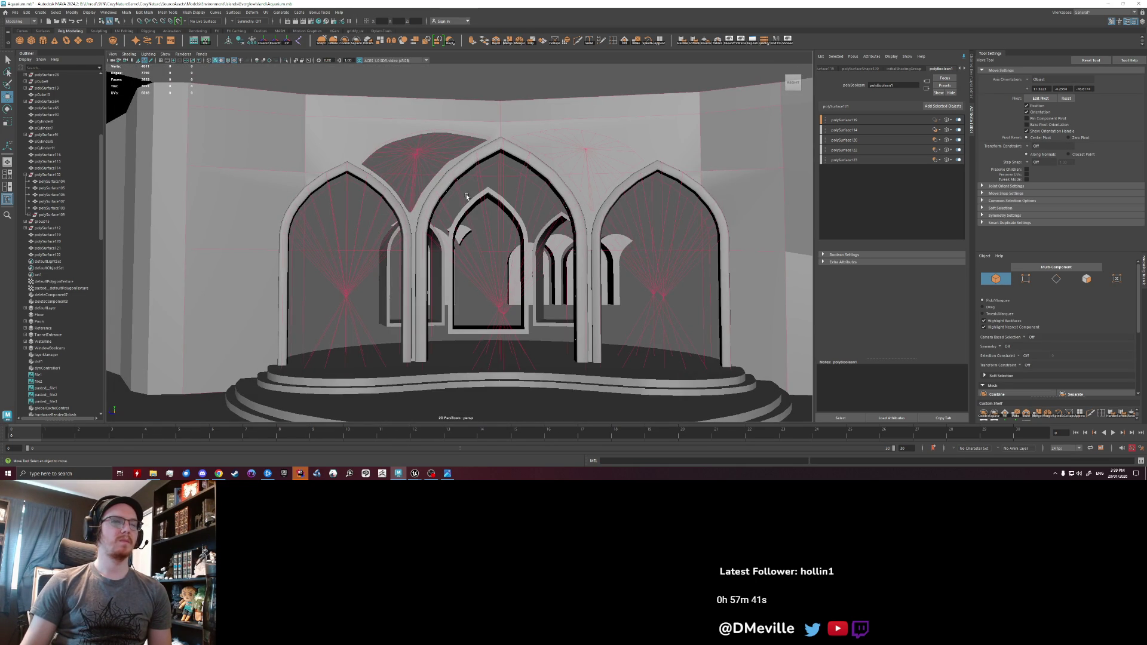
scroll(466, 195, up, 4)
scroll(560, 200, up, 3)
click(560, 200)
mouse_move(560, 200)
alt+mouse_down()
mouse_move(583, 179)
mouse_move(610, 216)
mouse_move(207, 126)
alt+mouse_up()
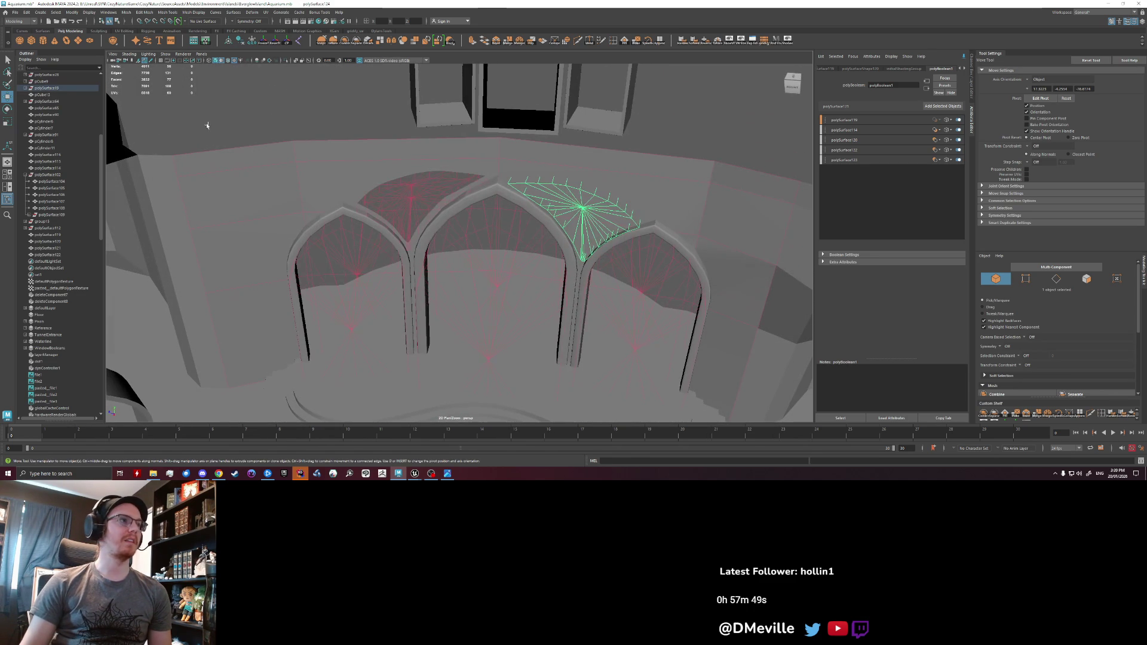
- Expand polySurface19 in the outliner and select the left-arch fan piece, checking its channels
click(24, 89)
click(265, 42)
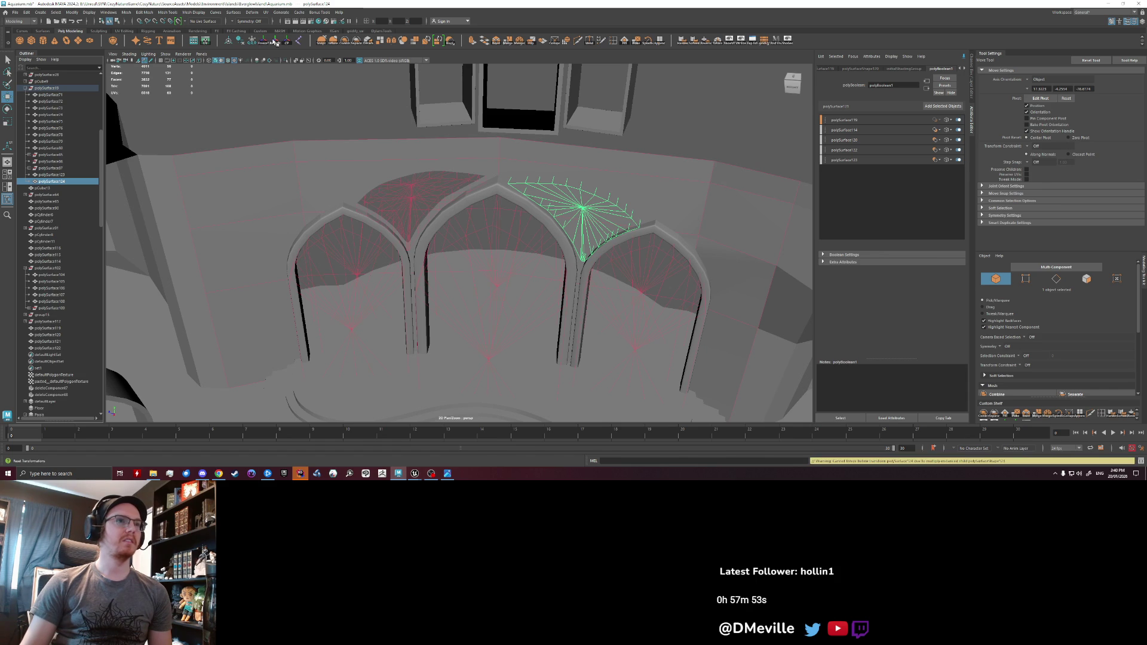
click(273, 41)
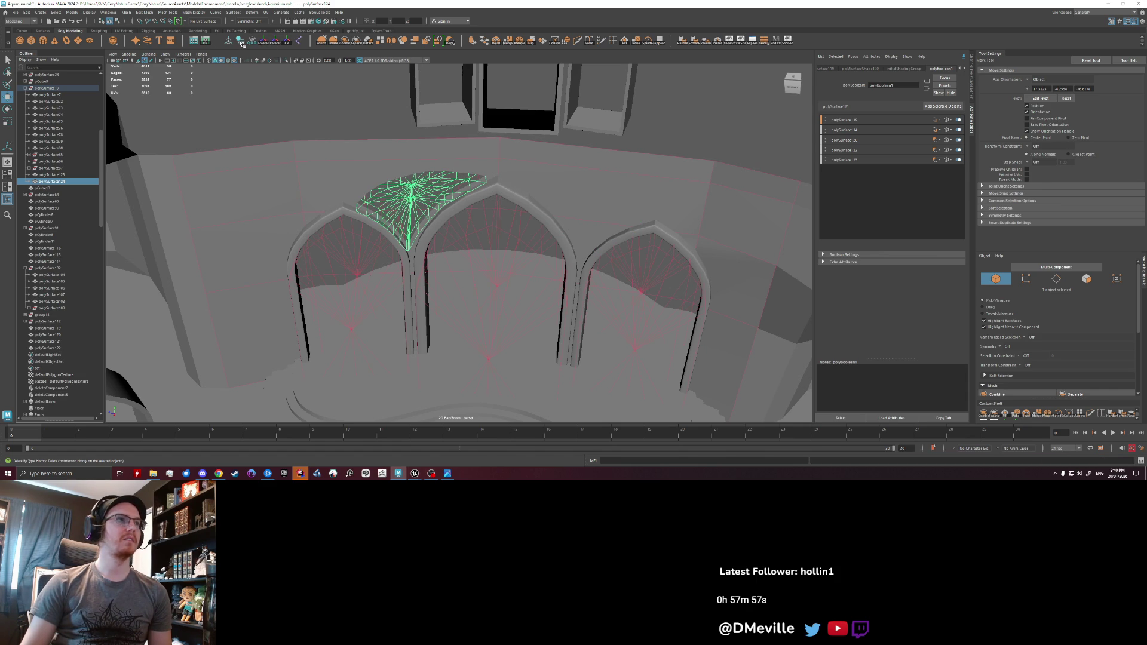
click(972, 67)
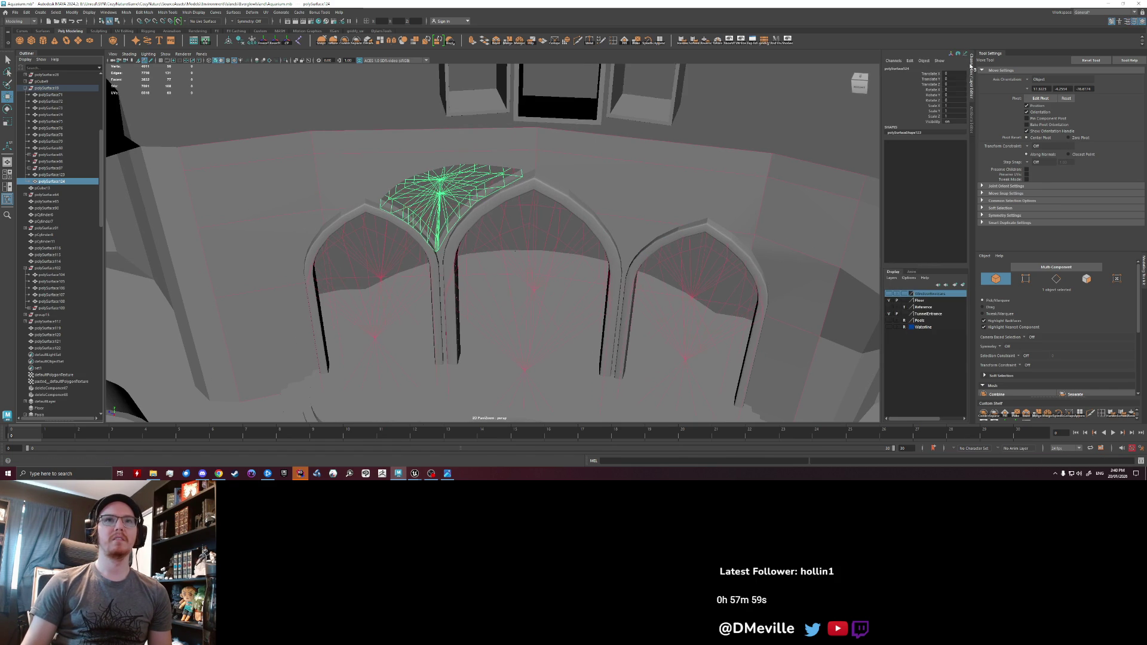
click(975, 124)
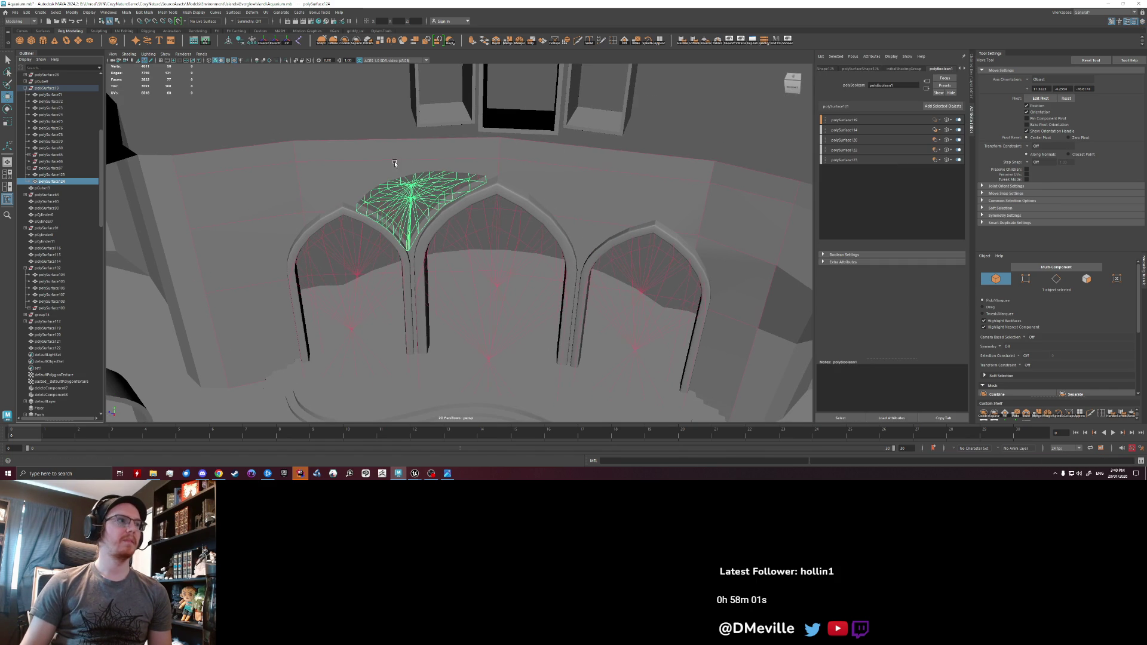
- Duplicate the fan piece as polySurface125 over the right arch and add it to polyBoolean1
alt+drag(410, 178, 429, 175)
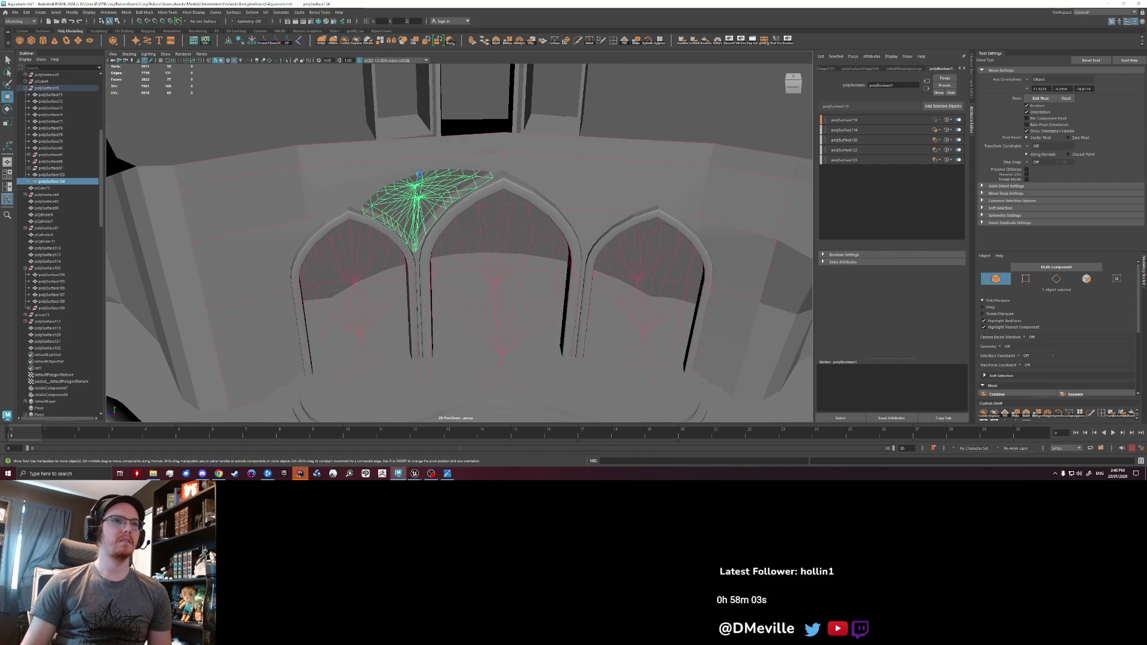
key(ctrl+shift+d)
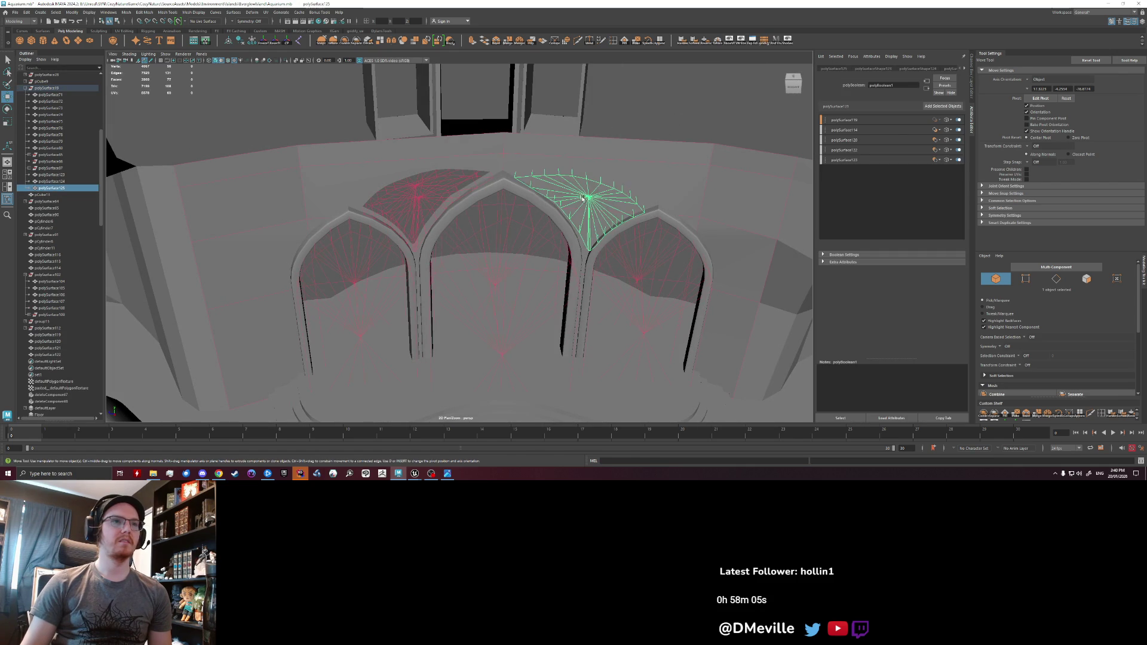
click(844, 159)
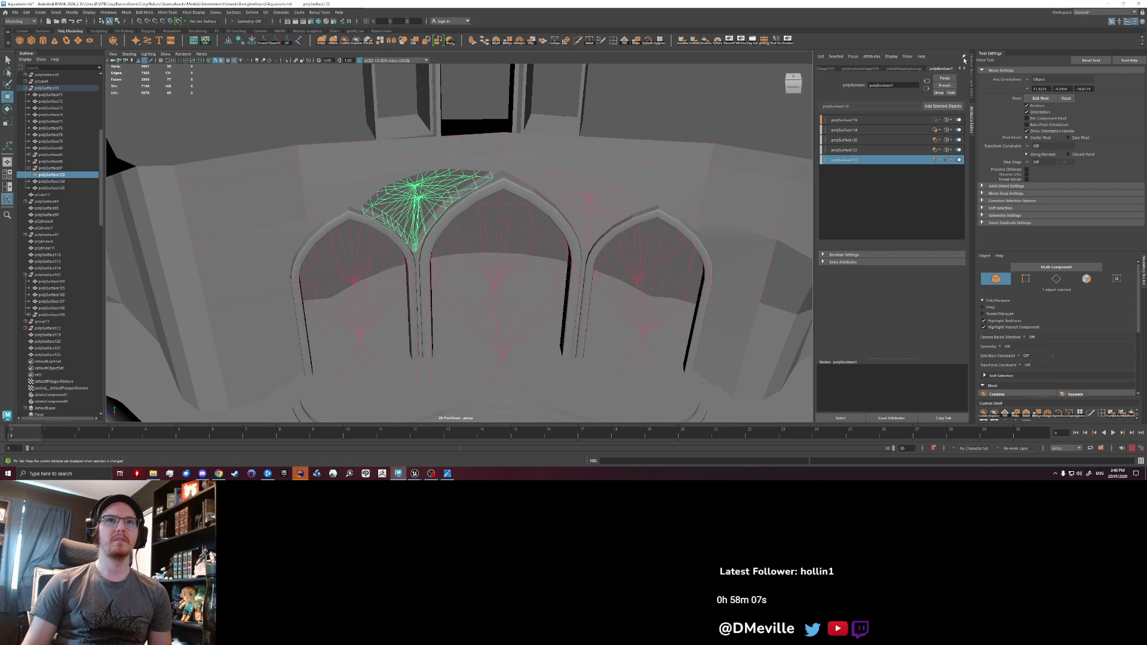
click(589, 202)
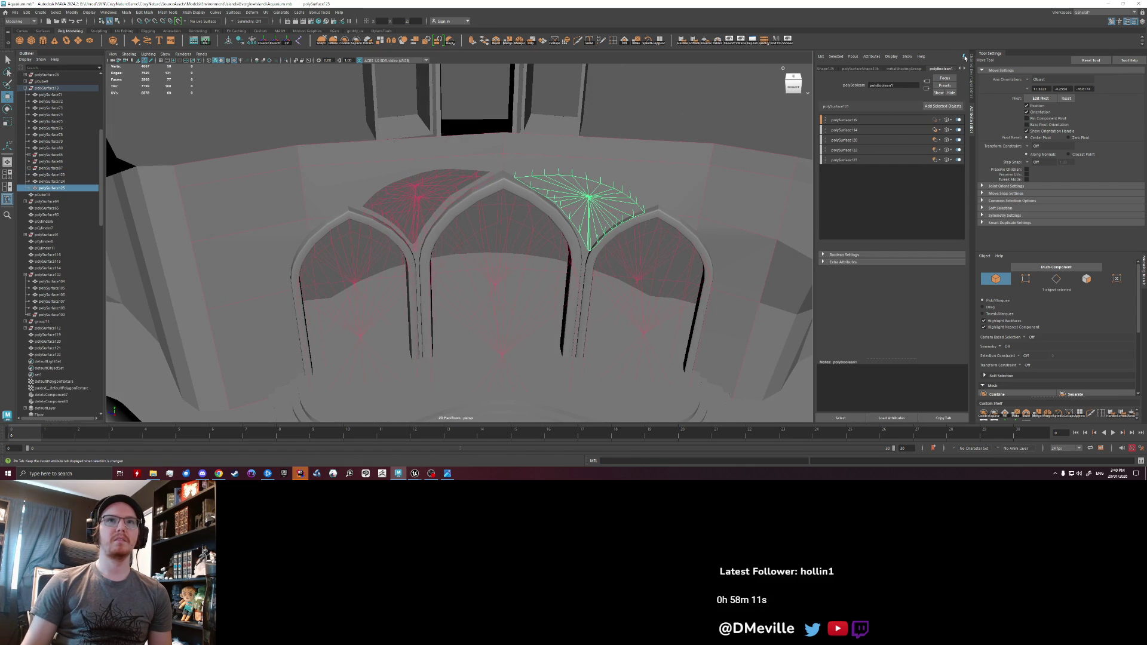
click(973, 78)
click(454, 197)
click(628, 191)
click(972, 121)
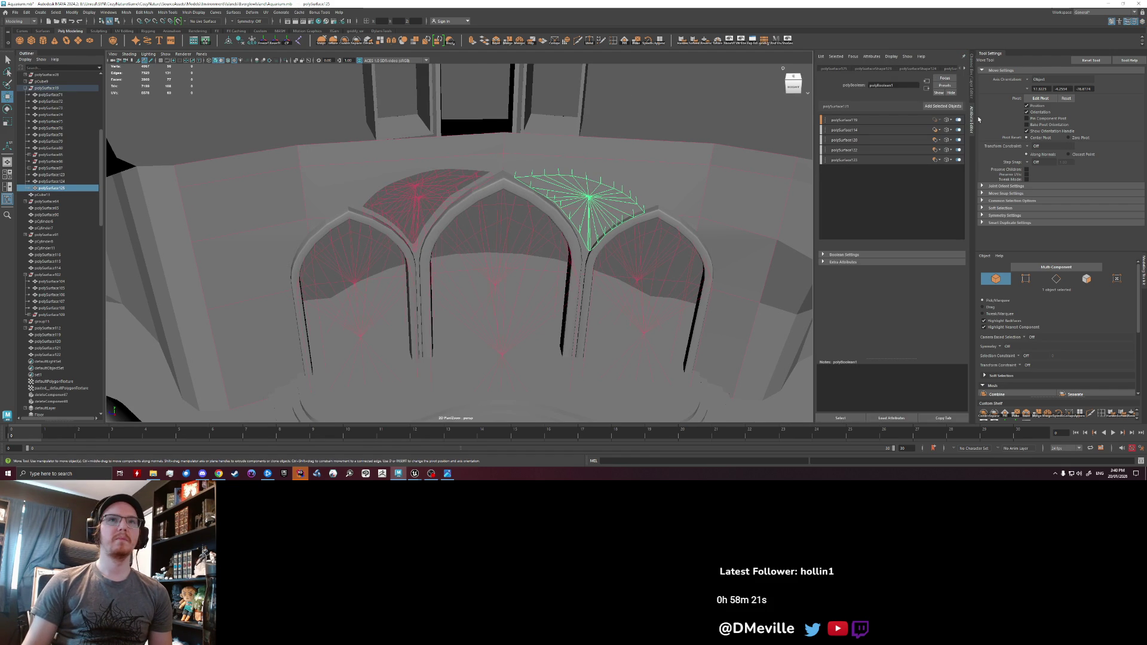
click(943, 106)
- Set polySurface125 to Difference in polyBoolean1, then undo that change
click(938, 171)
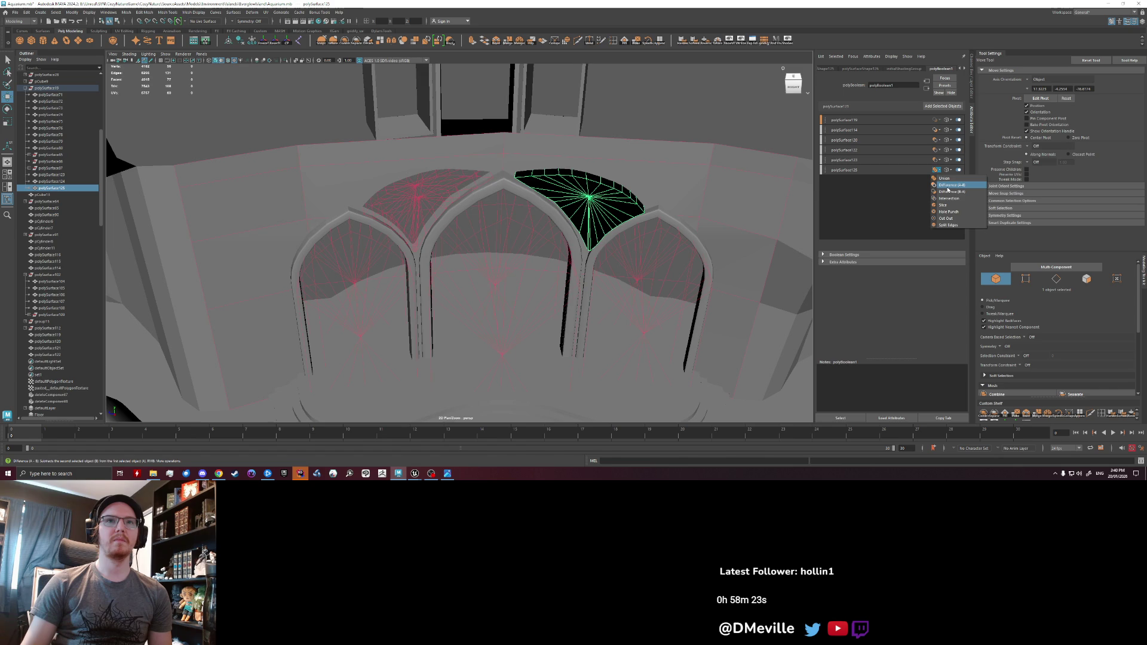
click(947, 186)
alt+drag(622, 189, 620, 189)
key(ctrl+z)
key(ctrl+z)
key(ctrl+z)
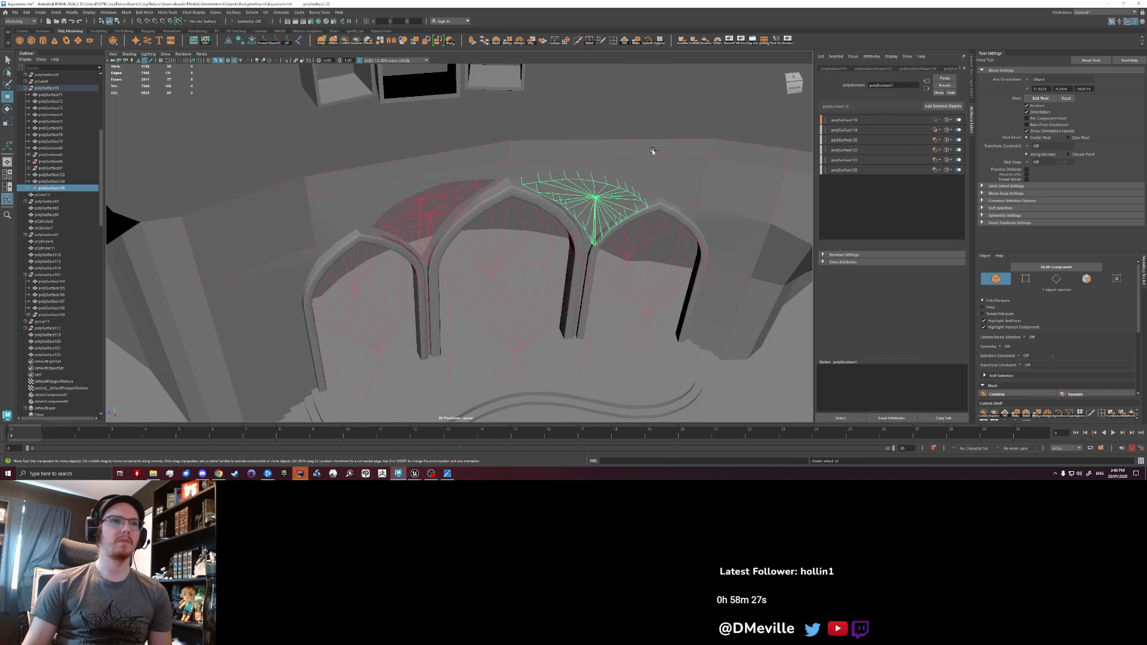
key(ctrl+z)
key(ctrl+z)
- Select the middle vault piece and delete its construction history
middle_drag(58, 192, 55, 87)
mouse_move(593, 199)
right_down()
mouse_move(592, 371)
mouse_move(658, 377)
mouse_move(648, 163)
right_up()
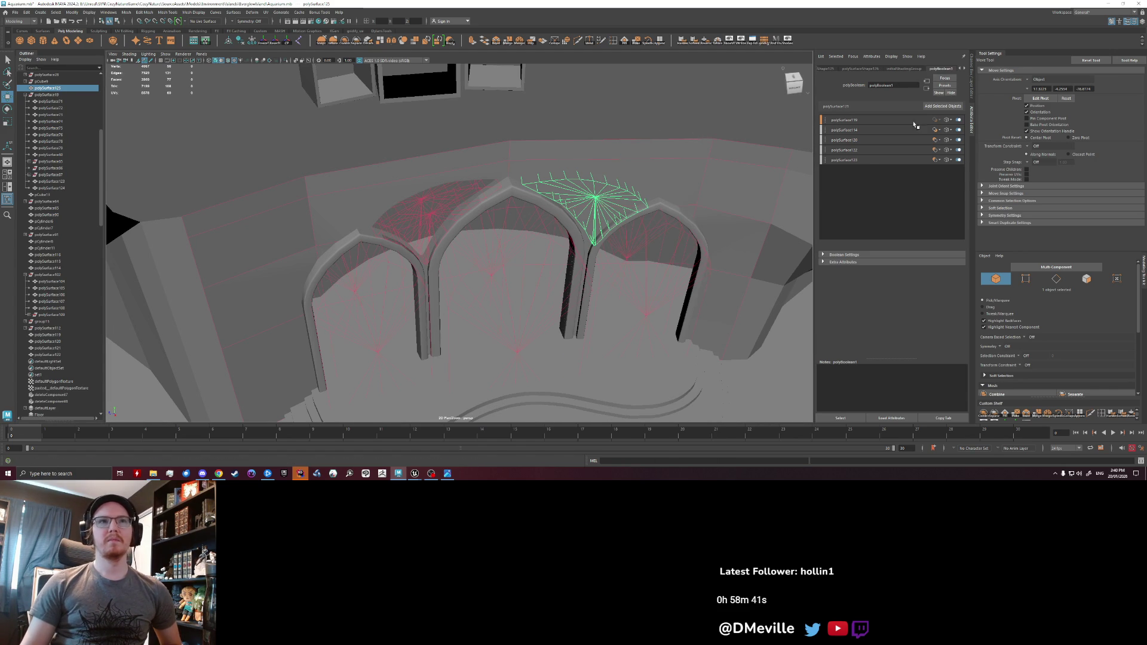
click(585, 147)
click(598, 185)
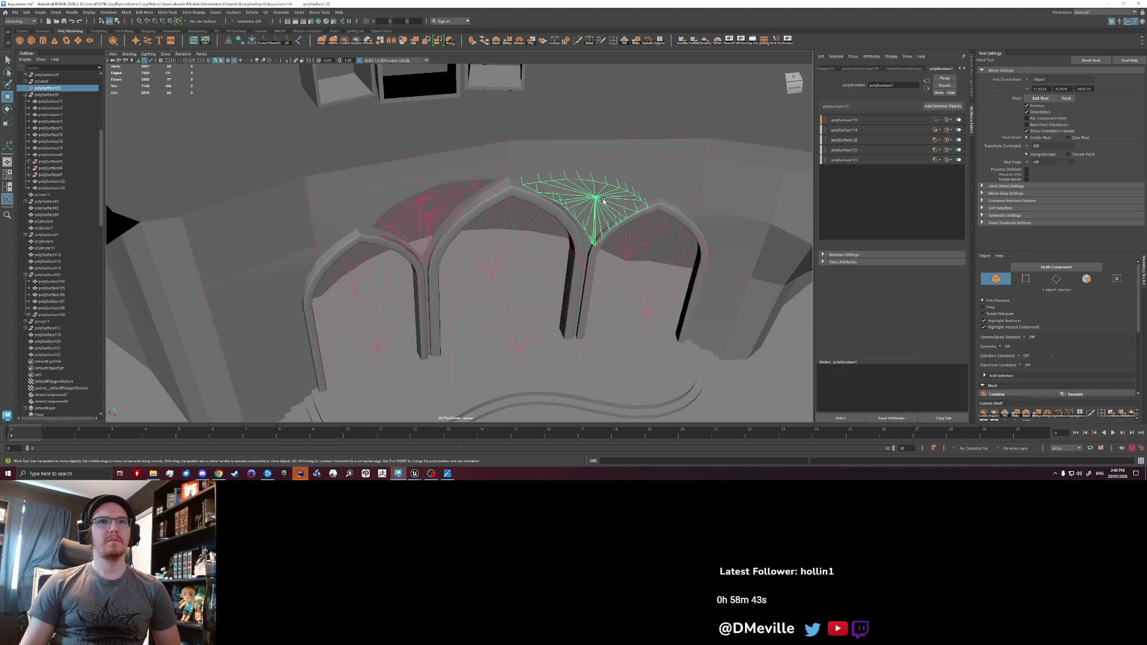
click(481, 205)
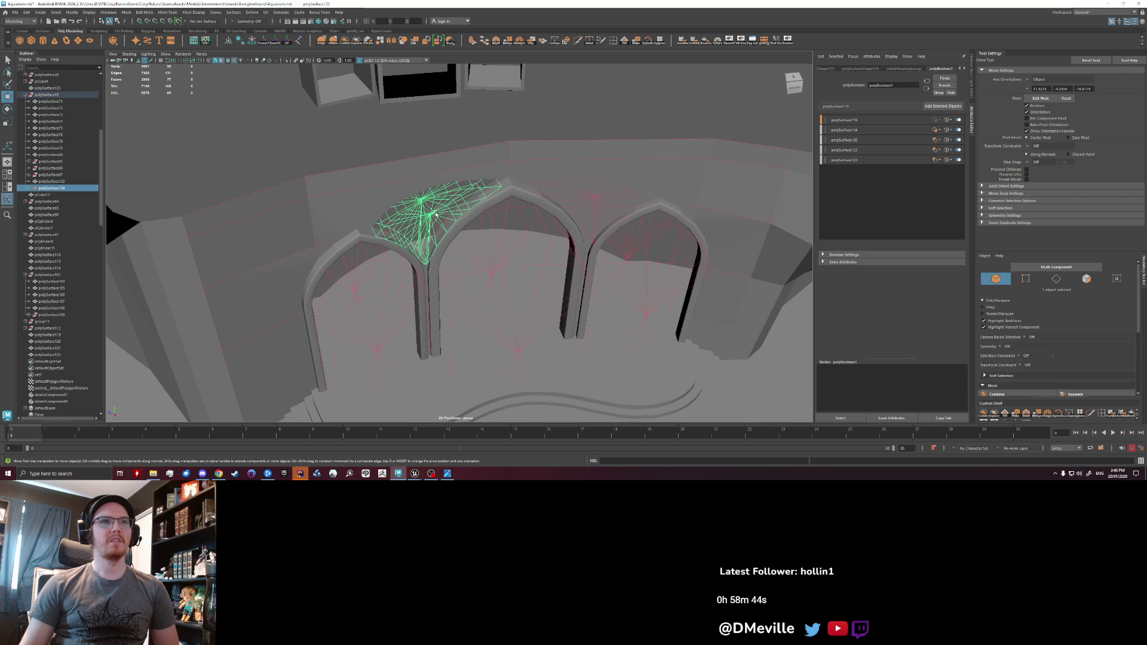
click(598, 198)
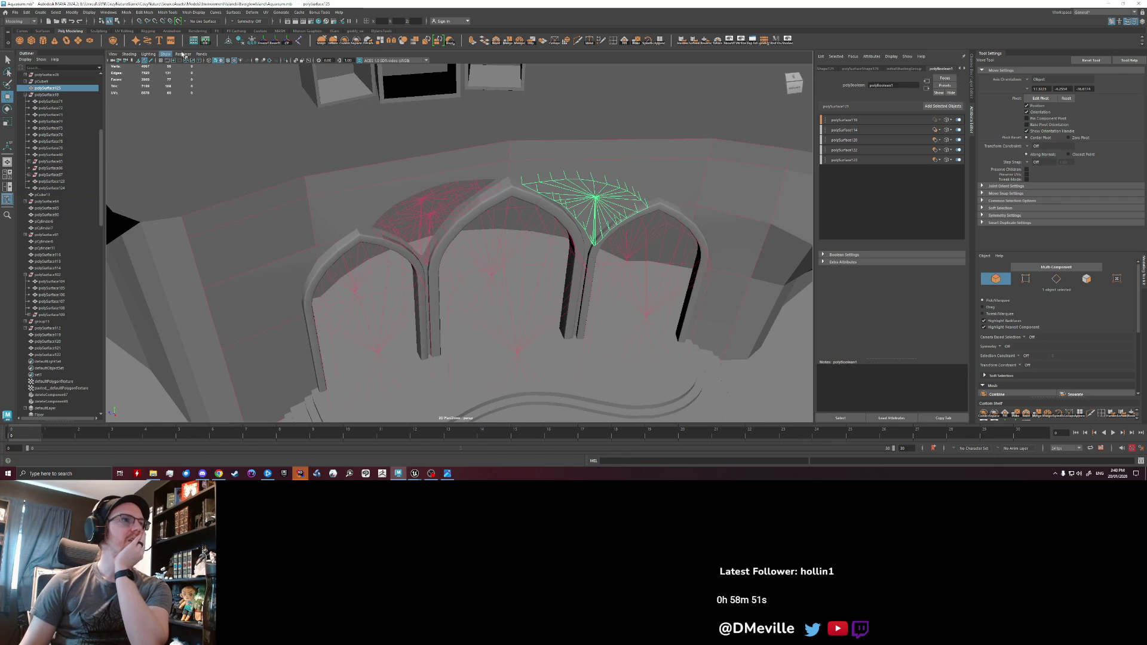
click(26, 12)
mouse_move(96, 93)
click(134, 93)
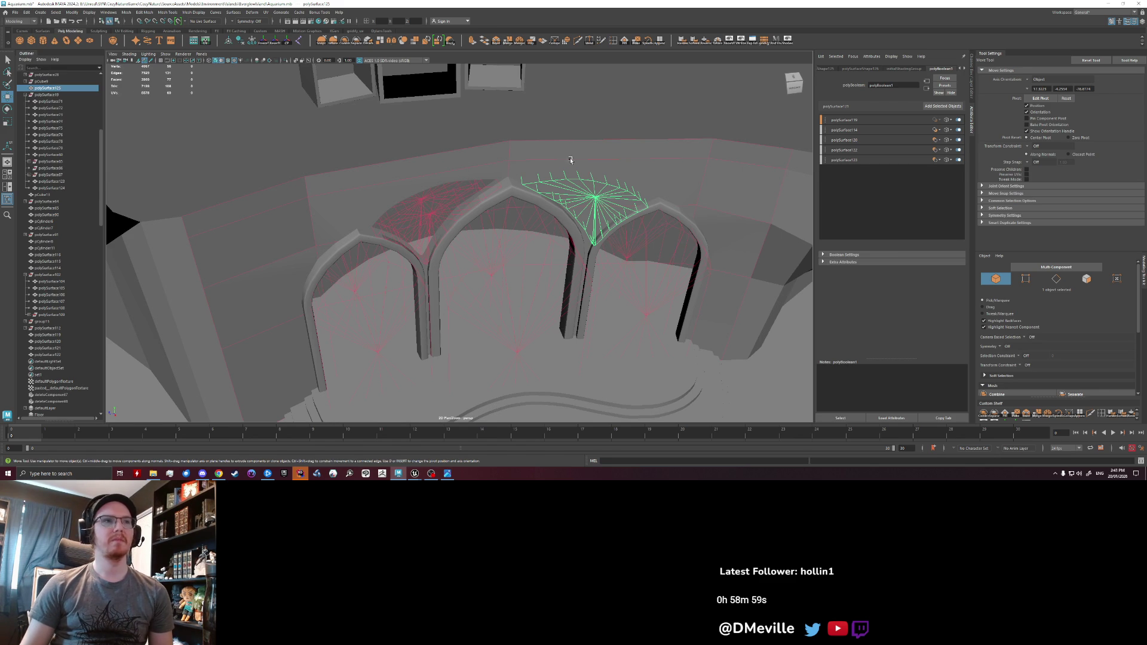
click(267, 44)
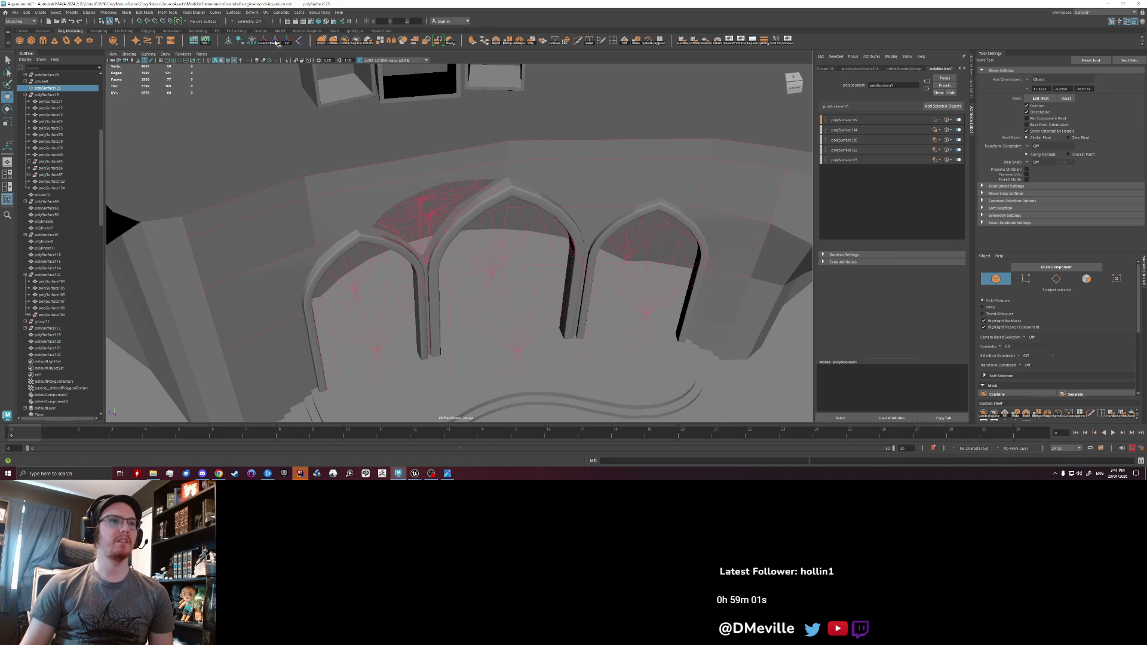
scroll(525, 155, down, 5)
alt+drag(525, 154, 499, 157)
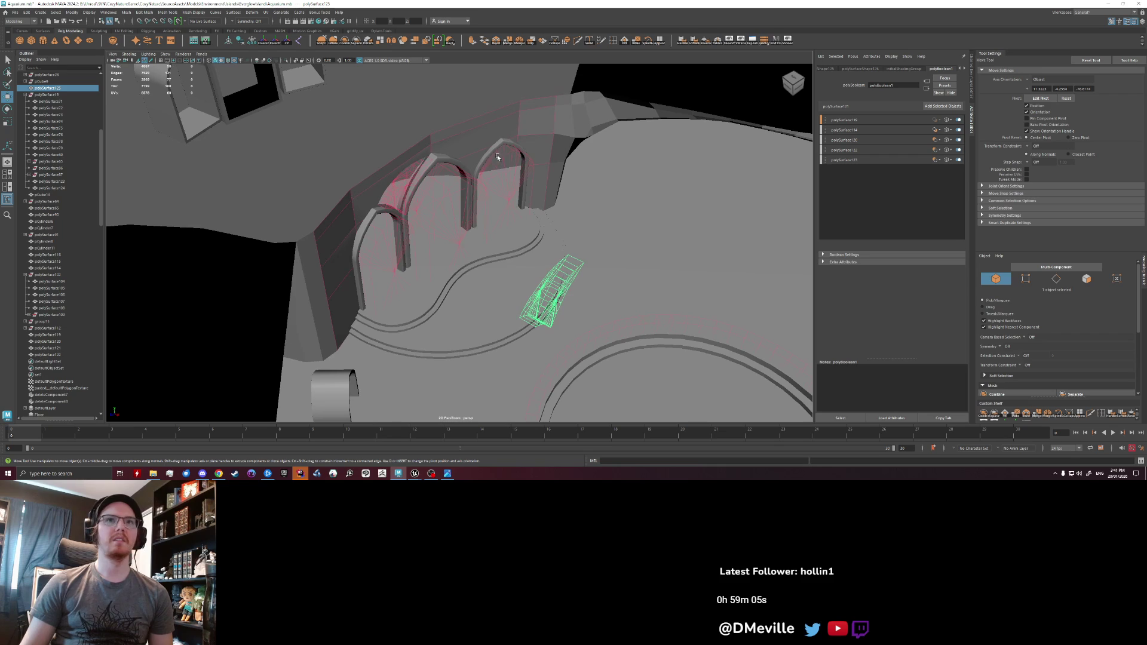
key(f)
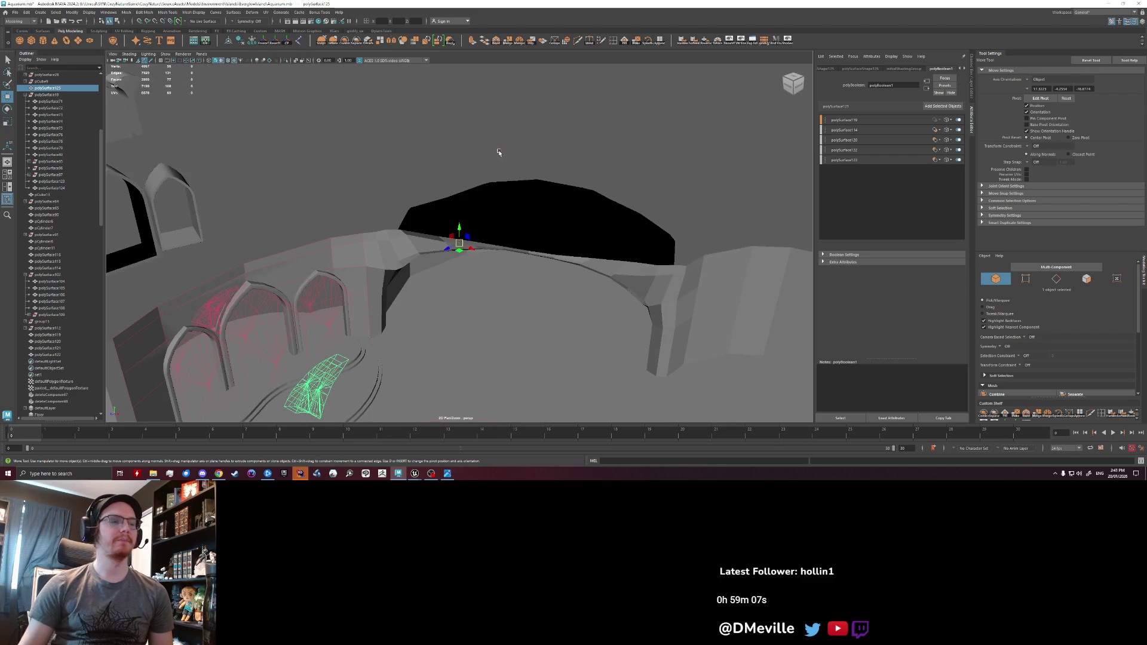
click(498, 152)
mouse_move(496, 148)
alt+mouse_down()
mouse_move(515, 156)
mouse_move(494, 245)
alt+mouse_up()
click(493, 245)
key(f)
scroll(550, 260, down, 5)
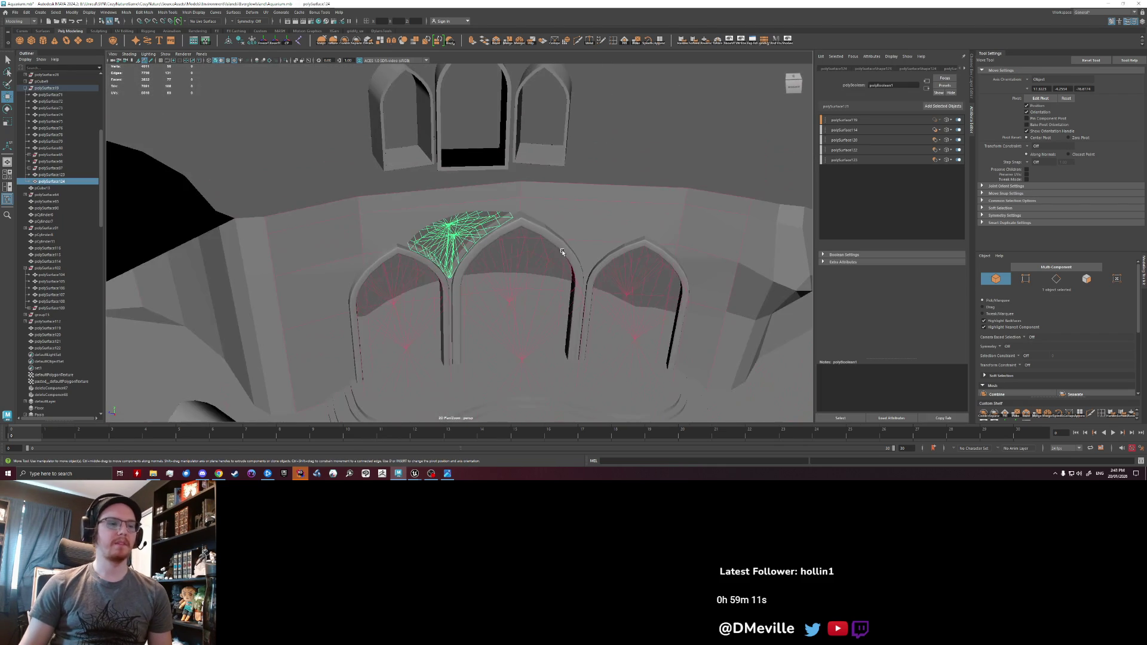
mouse_move(594, 284)
alt+mouse_down()
mouse_move(585, 236)
mouse_move(545, 243)
mouse_move(540, 226)
alt+mouse_up()
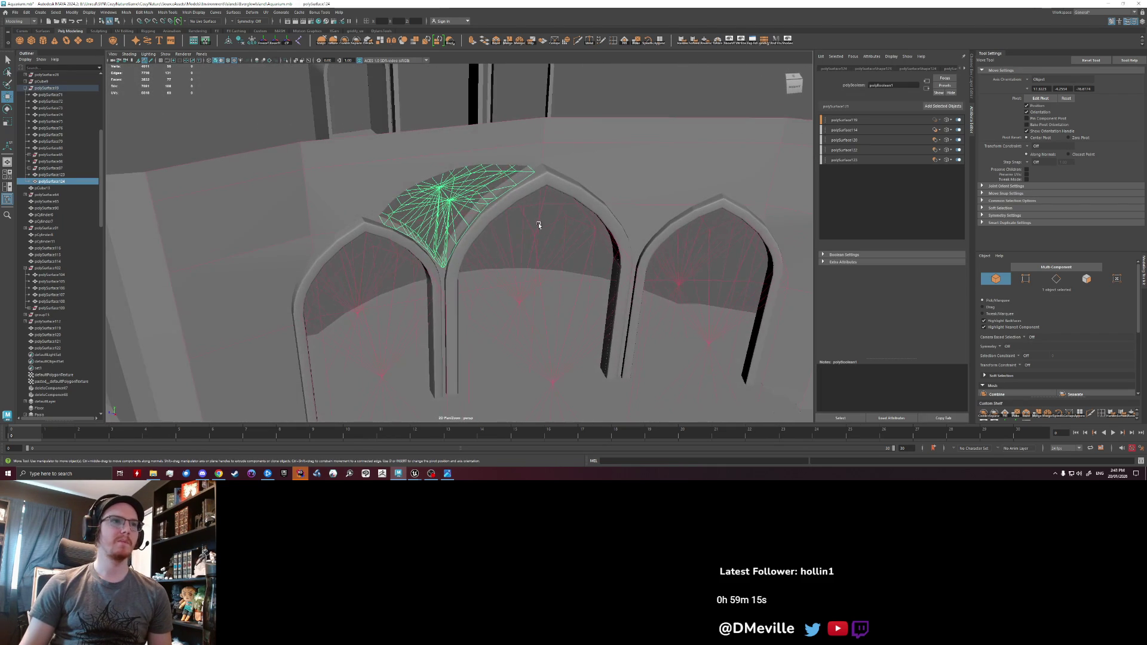
click(876, 160)
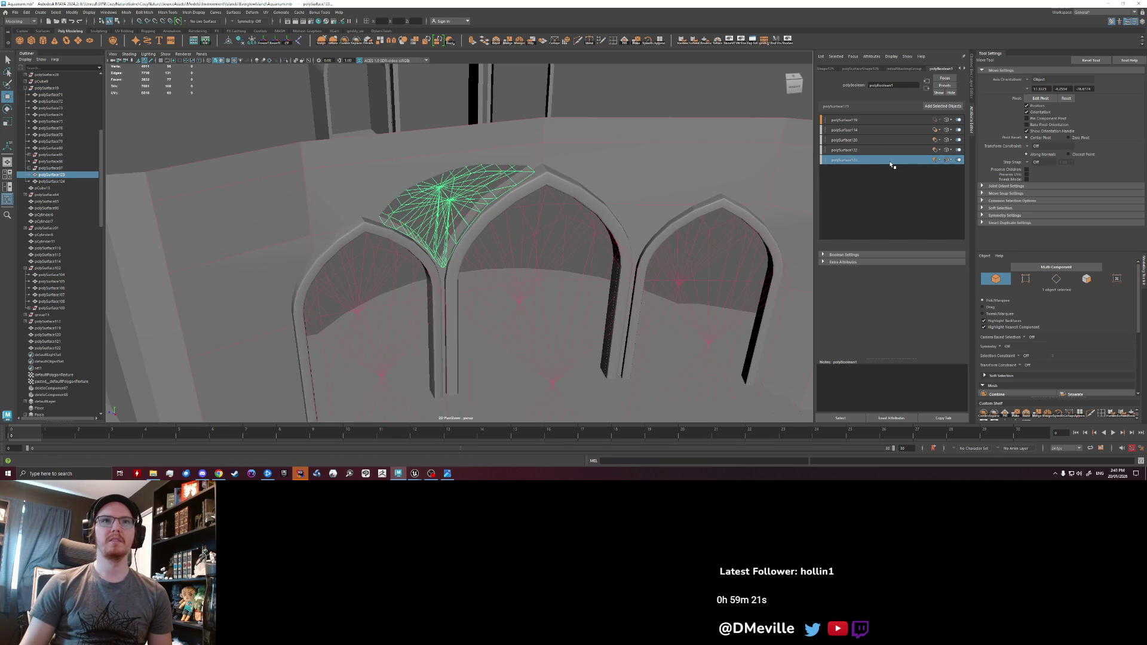
right_click(853, 161)
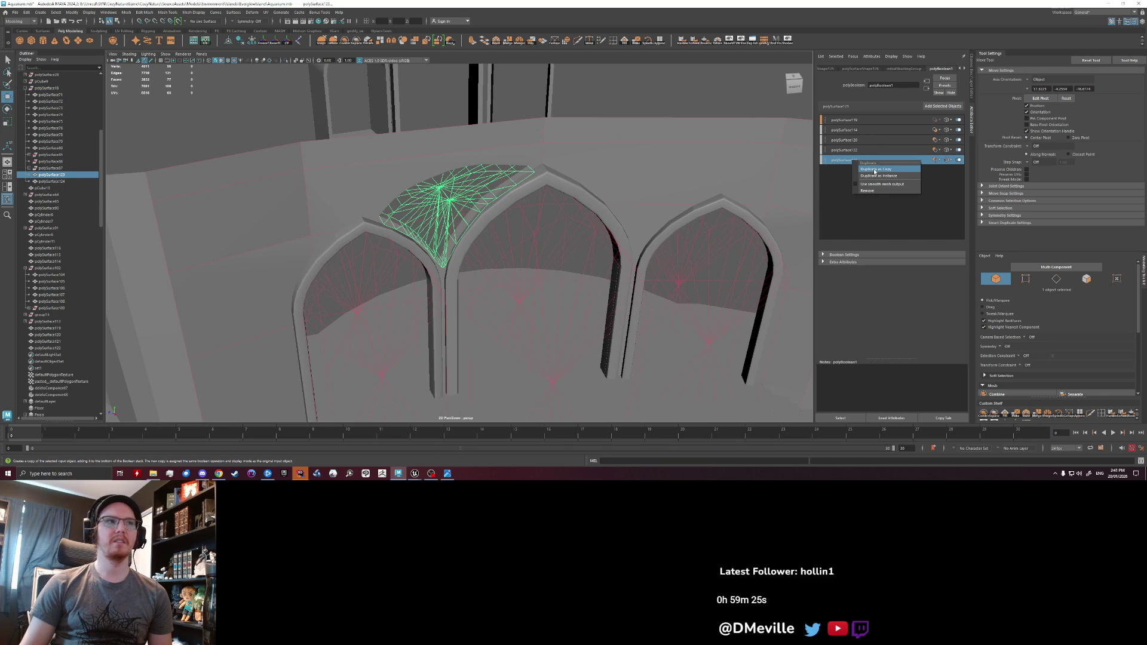
- Duplicate polySurface123 as a copy and set its Scale Z to -1 to mirror it
click(875, 170)
alt+drag(614, 179, 556, 176)
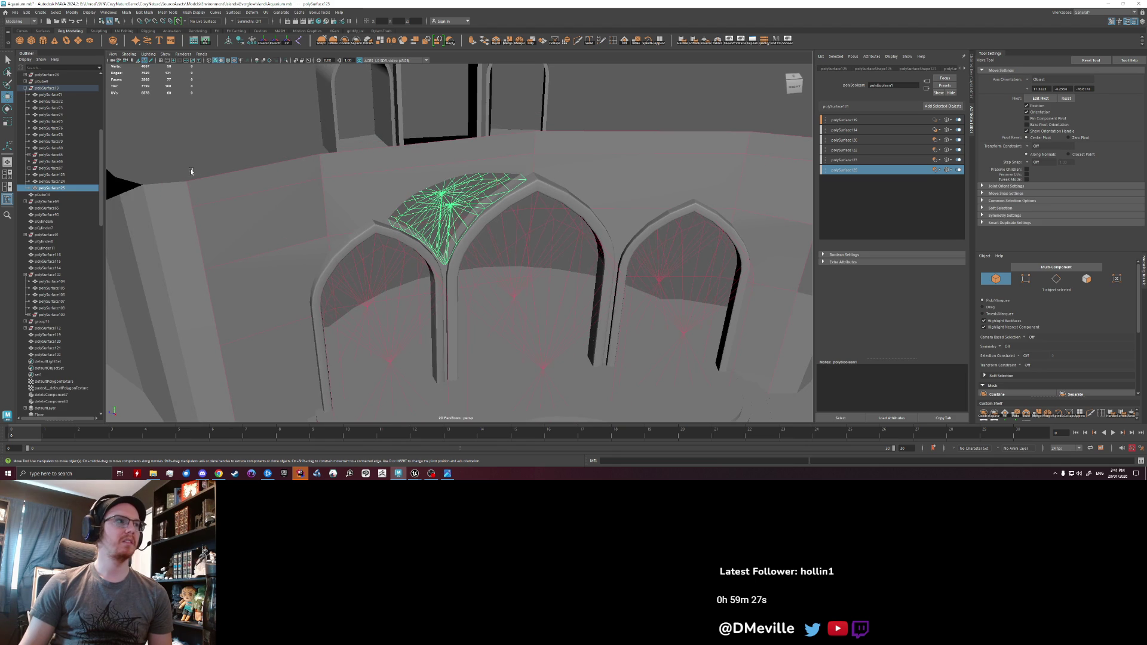
click(76, 188)
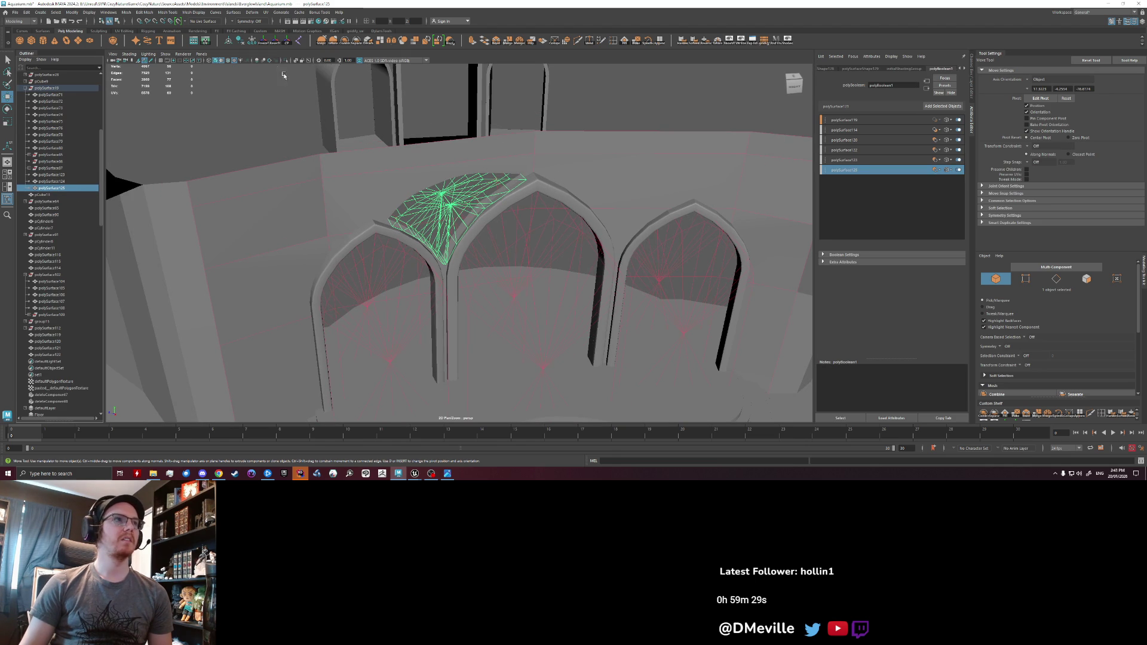
key(ctrl+a)
click(955, 116)
text(-1)
key(Return)
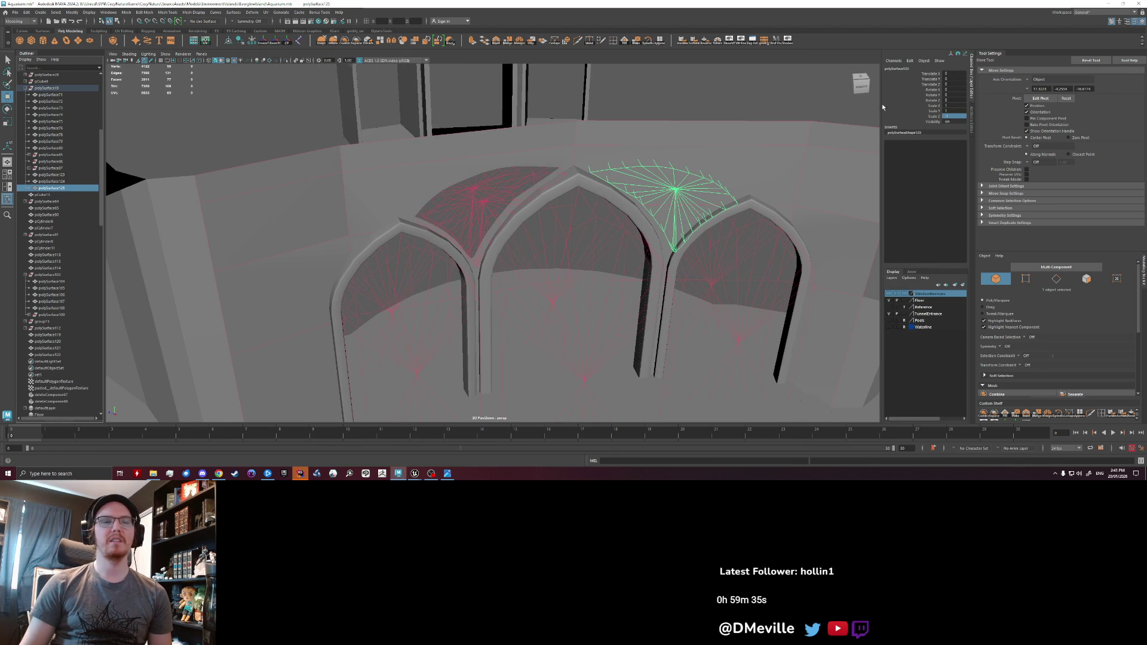
- Slide the mirrored vault copy over to the right arch and rotate it to fit
key(Return)
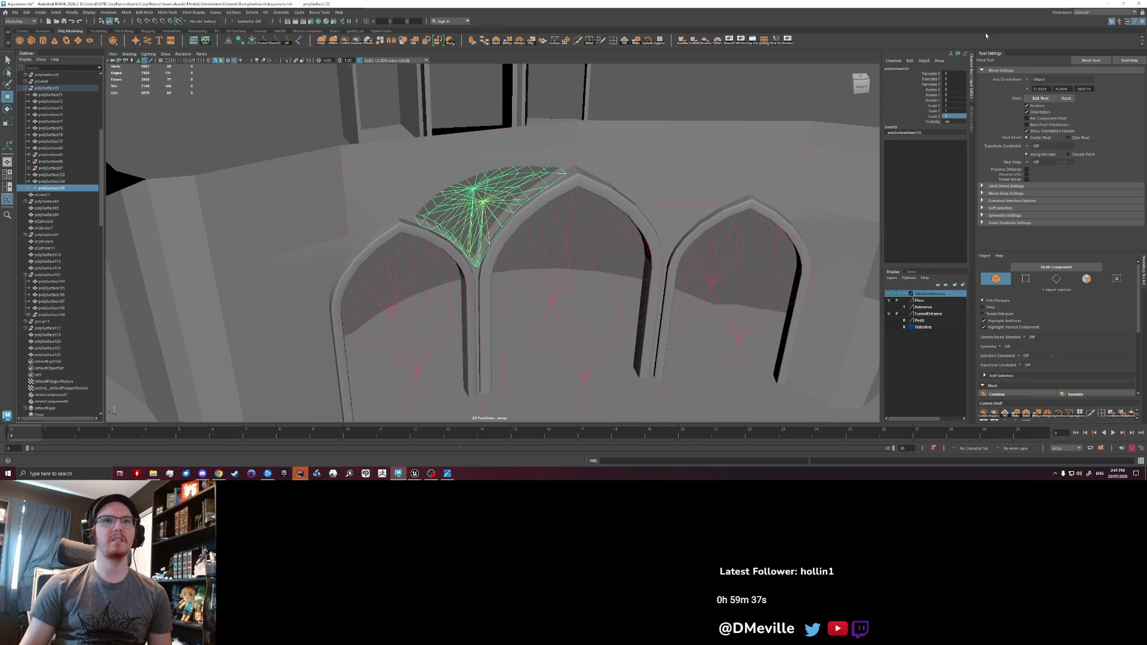
scroll(582, 262, down, 10)
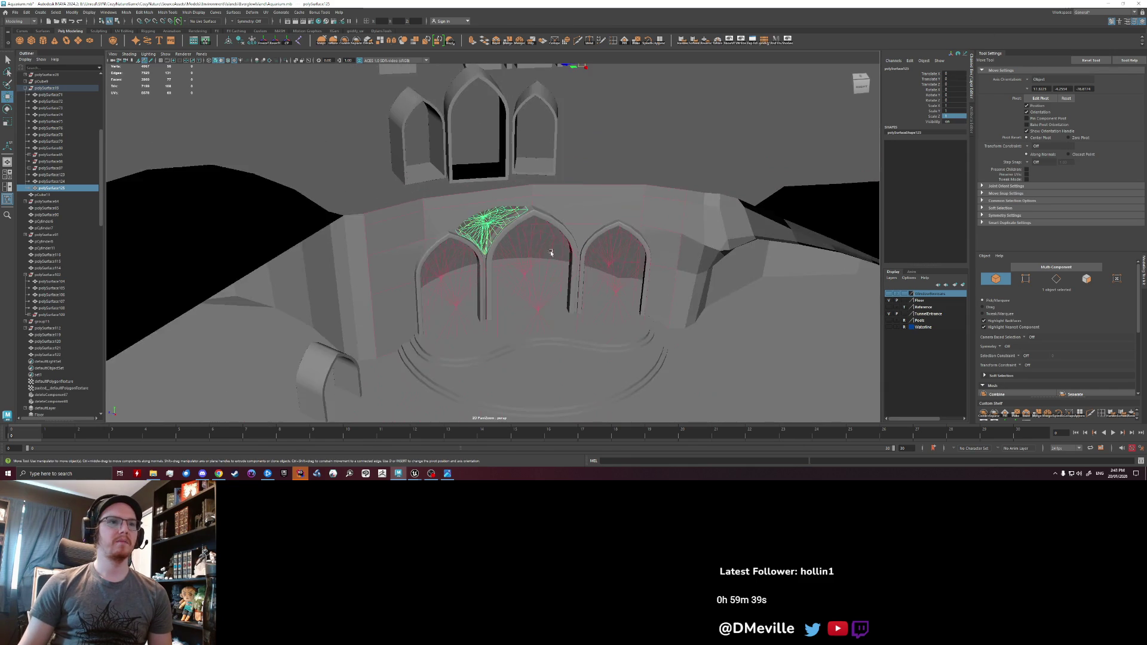
scroll(536, 143, up, 3)
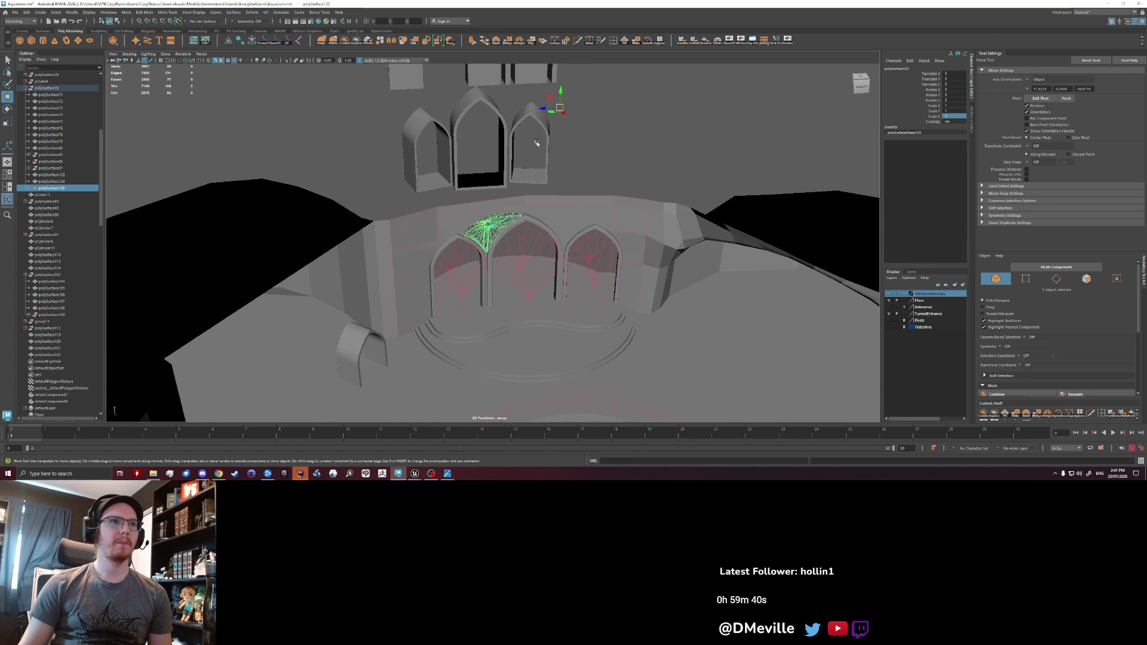
drag(541, 110, 649, 106)
scroll(646, 116, up, 5)
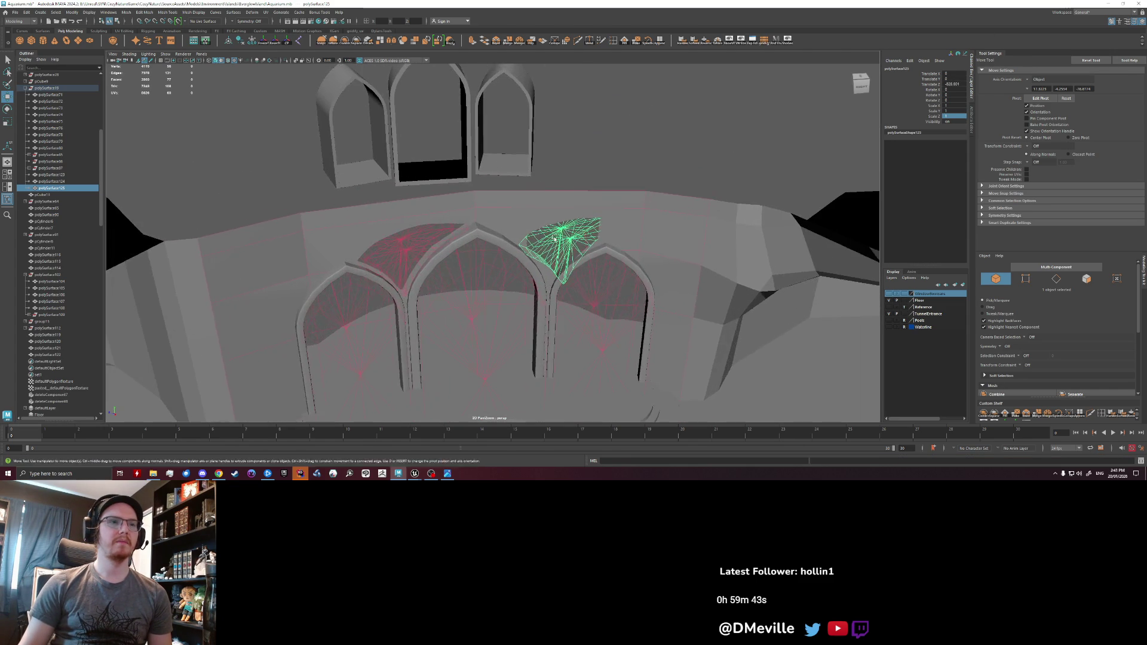
scroll(524, 217, down, 3)
key(e)
drag(654, 99, 624, 97)
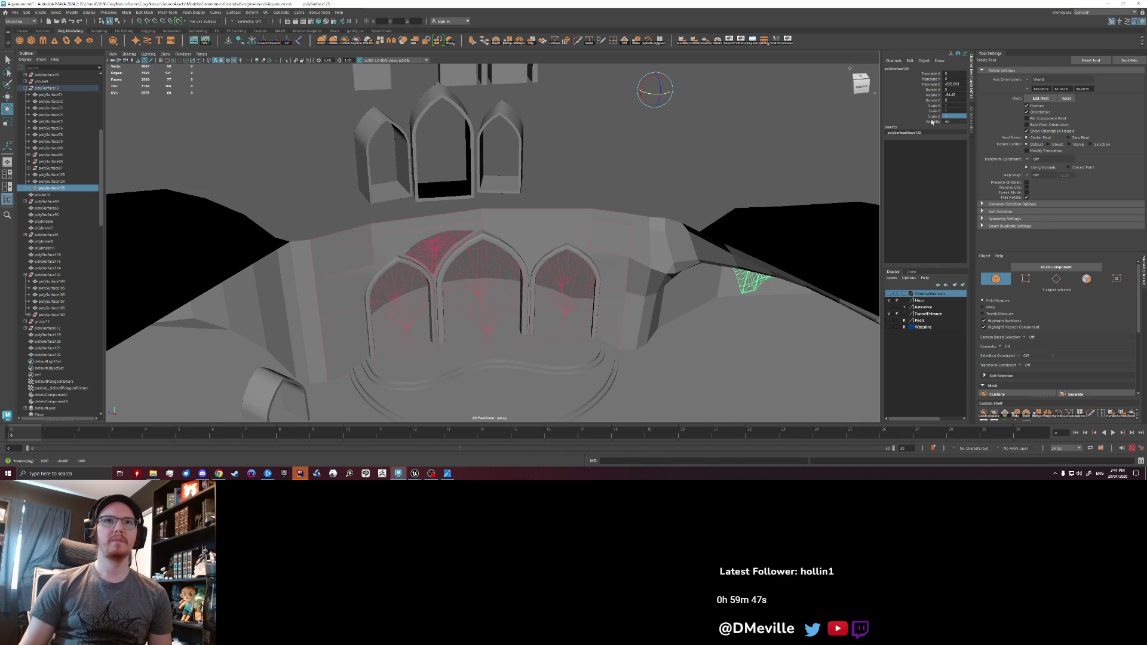
text(180)
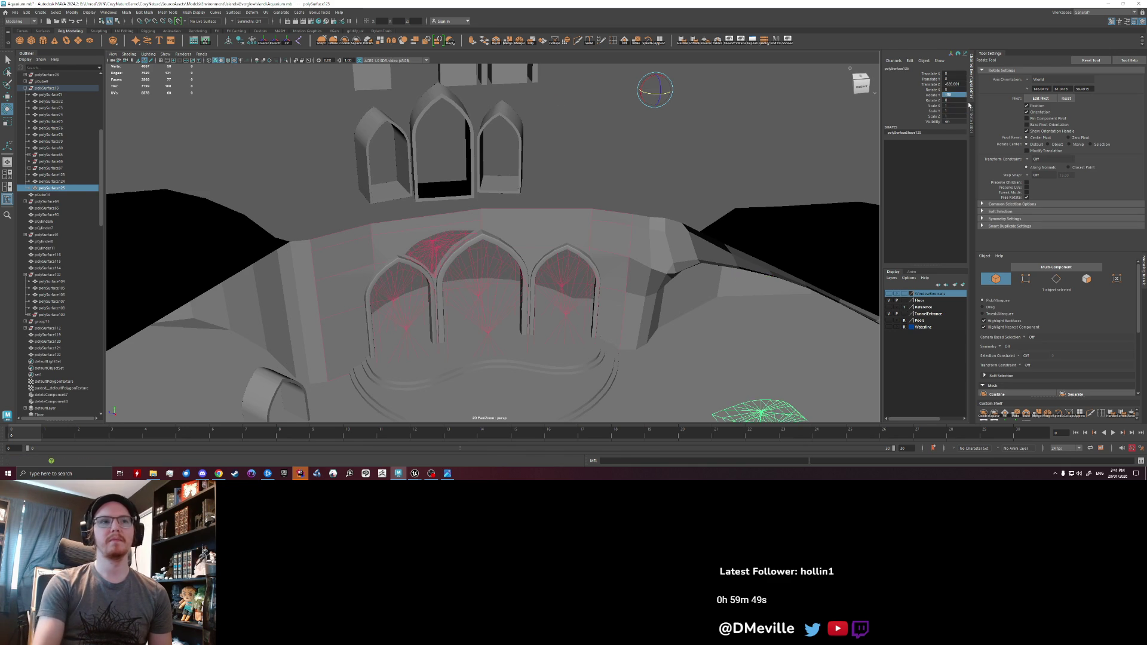
- Lift the vault copy up into the top of the right-hand arch and deselect it
scroll(584, 184, down, 3)
alt+drag(584, 184, 614, 198)
key(w)
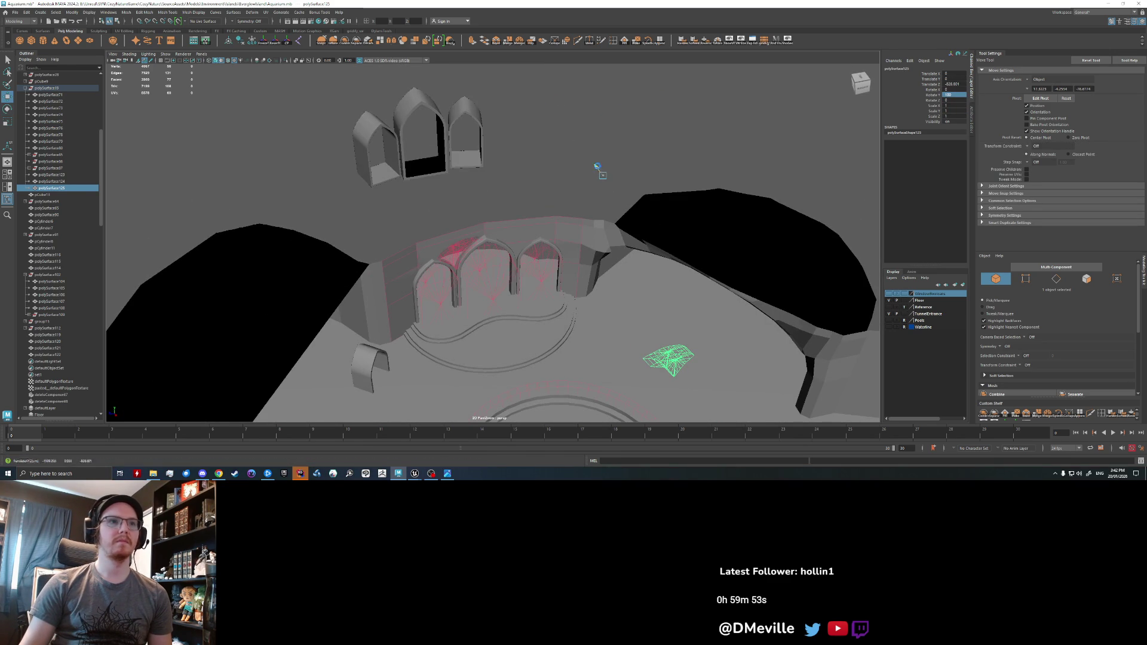
middle_drag(597, 167, 504, 82)
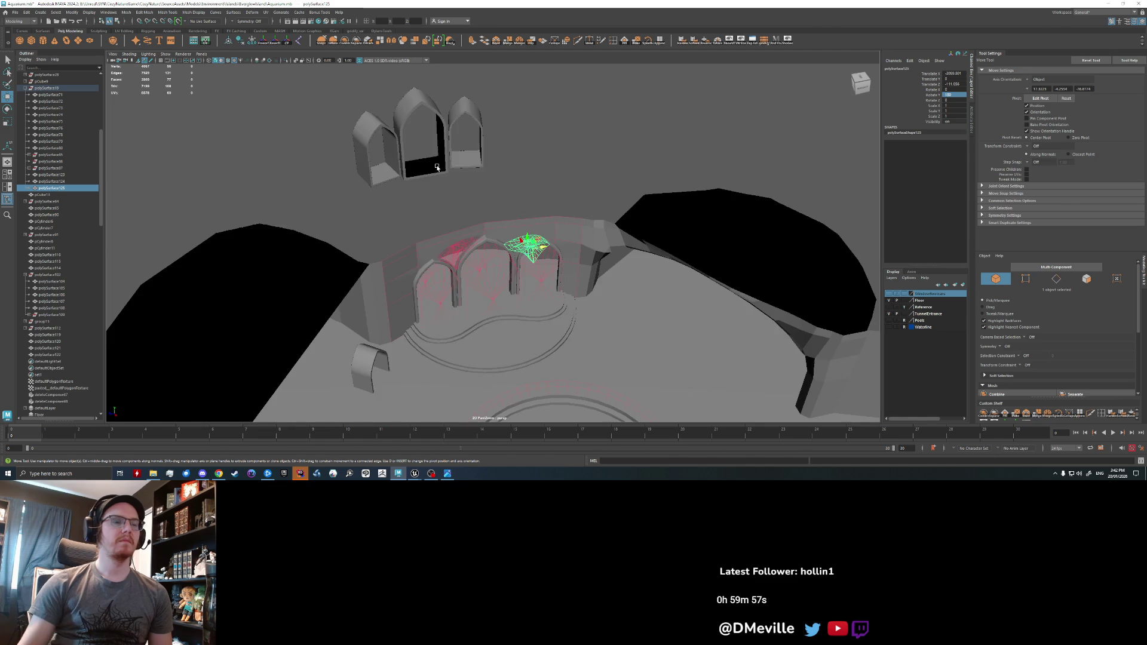
scroll(502, 289, up, 5)
mouse_move(502, 290)
alt+mouse_down()
mouse_move(545, 302)
mouse_move(537, 292)
mouse_move(517, 316)
mouse_move(555, 331)
mouse_move(600, 315)
mouse_move(605, 227)
mouse_move(609, 263)
mouse_move(574, 185)
mouse_move(579, 167)
alt+mouse_up()
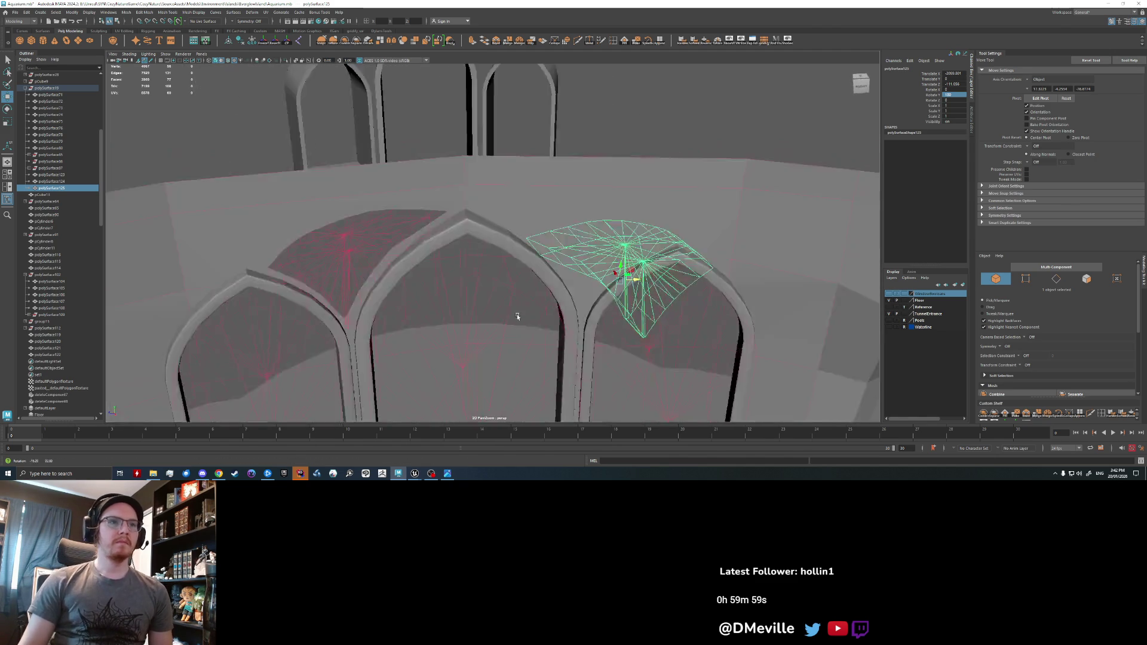
key(e)
key(w)
scroll(578, 166, down, 5)
click(538, 239)
scroll(481, 243, down, 3)
scroll(560, 253, up, 4)
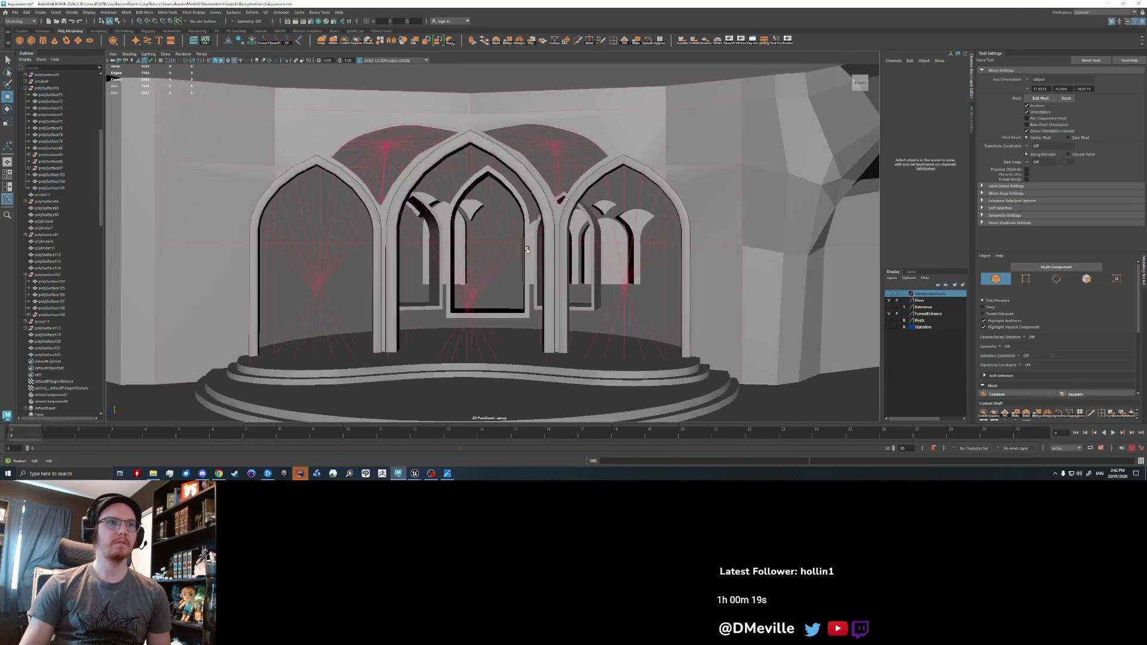
- Select only the arch wall and delete its construction history
click(444, 161)
key(q)
shift+click(443, 150)
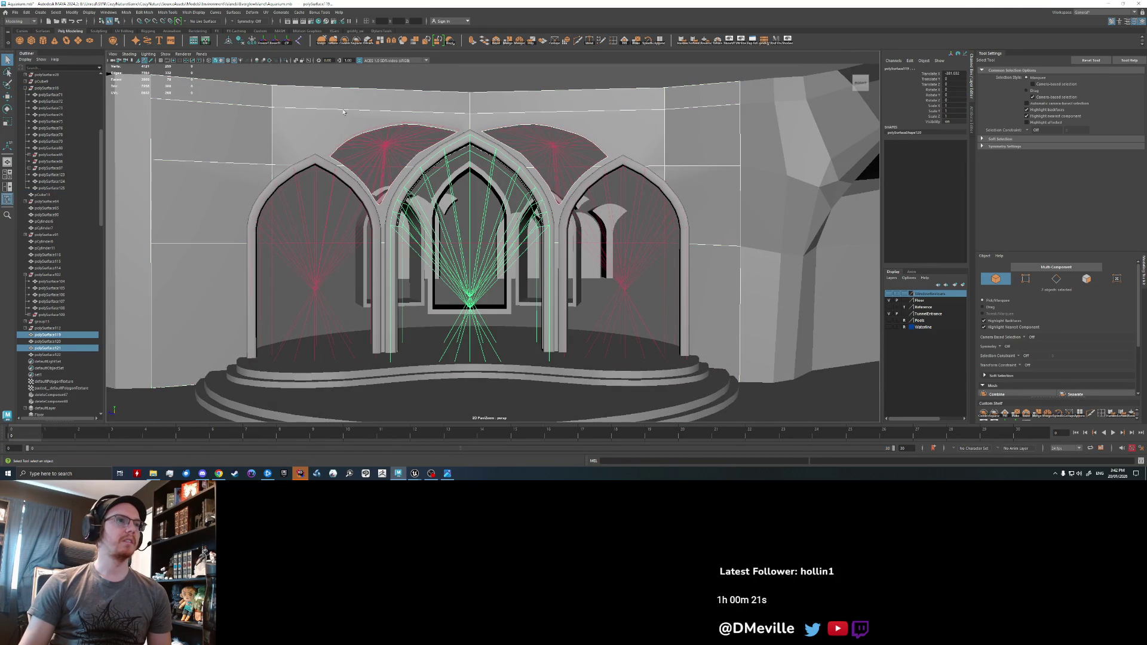
click(357, 125)
click(239, 43)
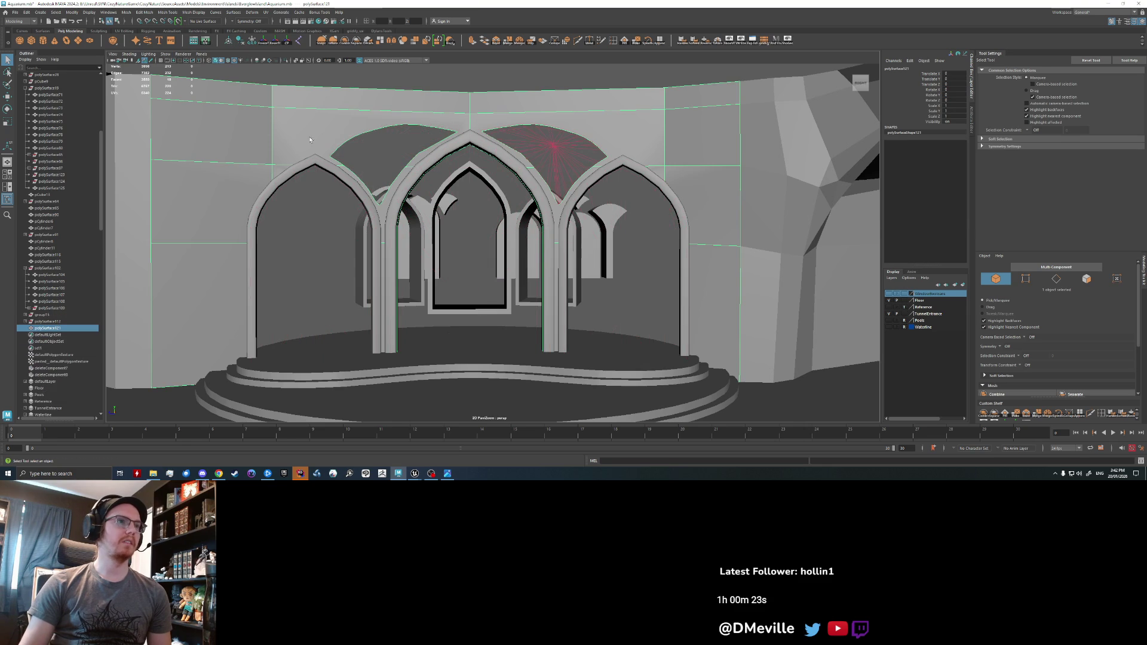
- Combine the wall with the side arches, platform cylinder, ground mesh and pool cylinder
shift+click(332, 168)
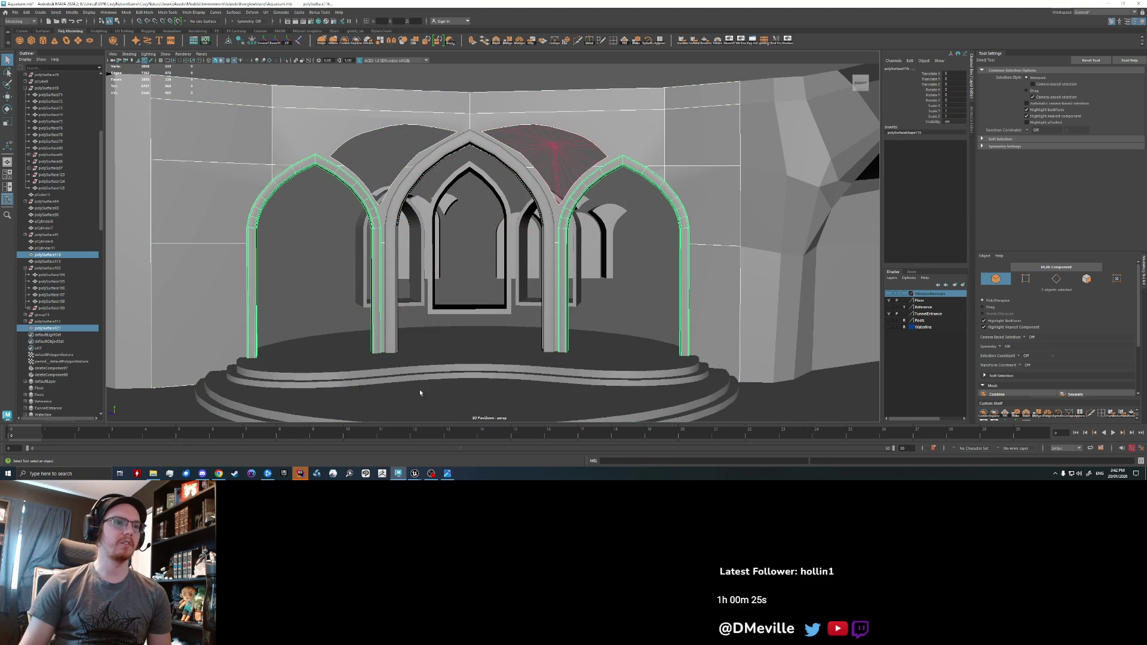
shift+click(416, 373)
mouse_move(417, 373)
alt+mouse_down()
mouse_move(398, 359)
mouse_move(408, 353)
alt+mouse_up()
shift+click(299, 335)
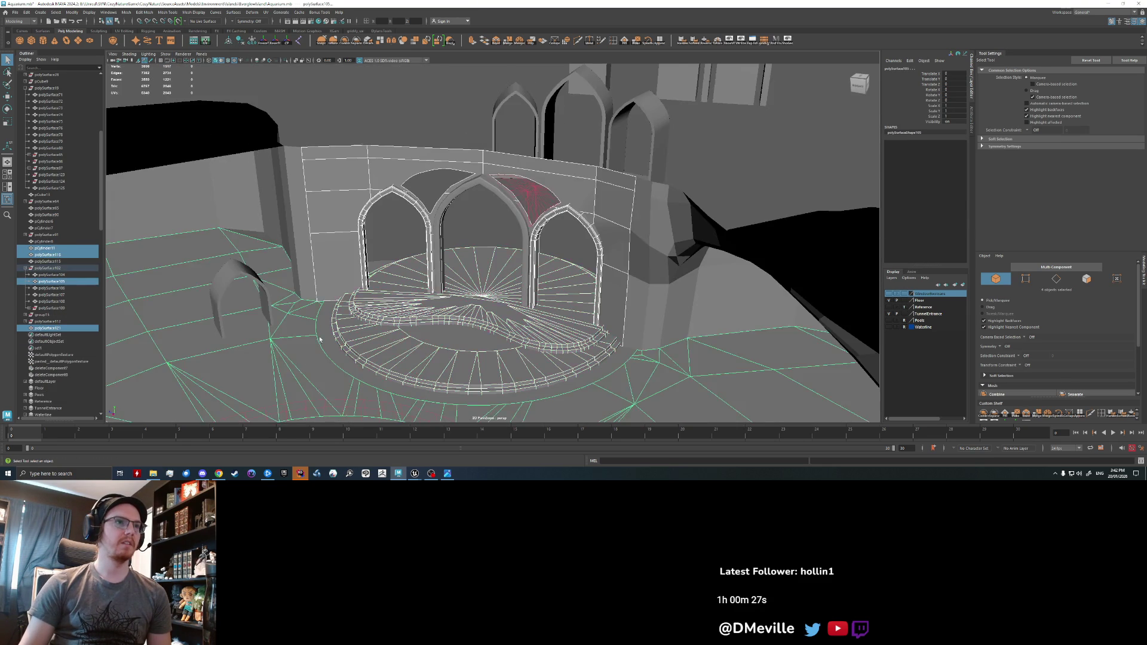
alt+drag(298, 335, 335, 292)
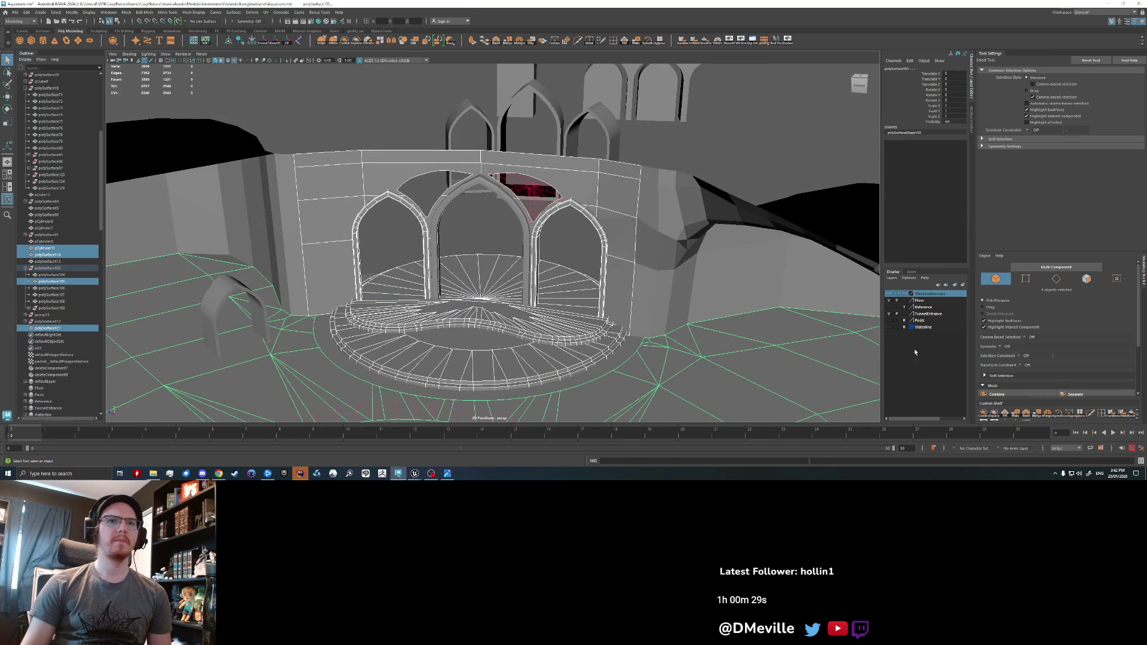
click(890, 320)
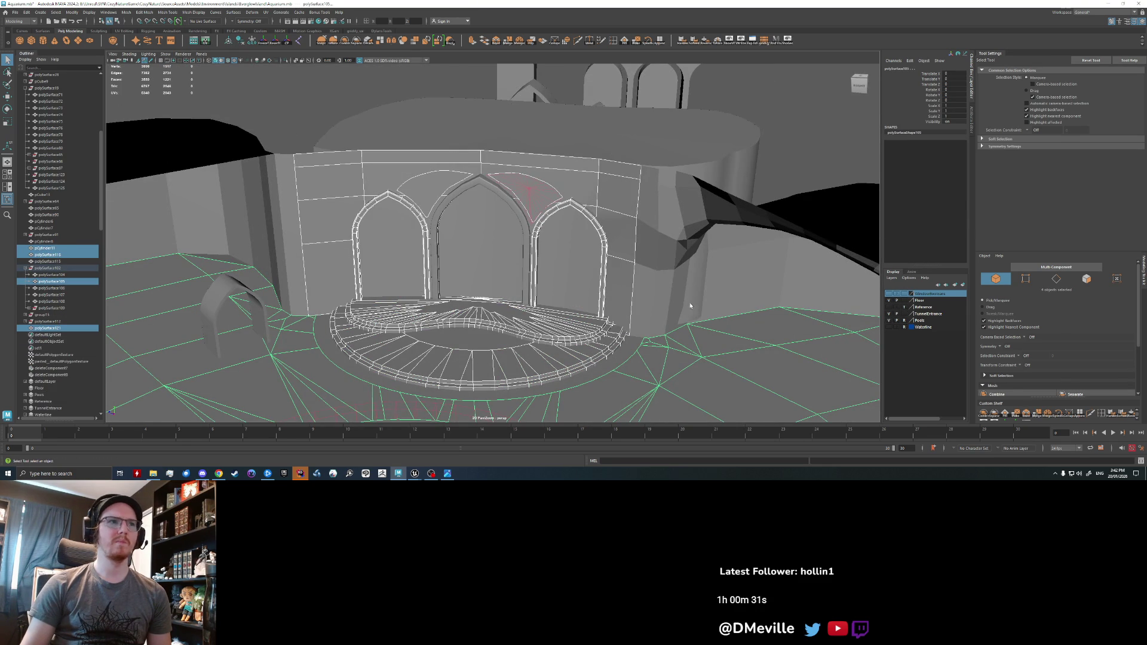
key(ctrl+z)
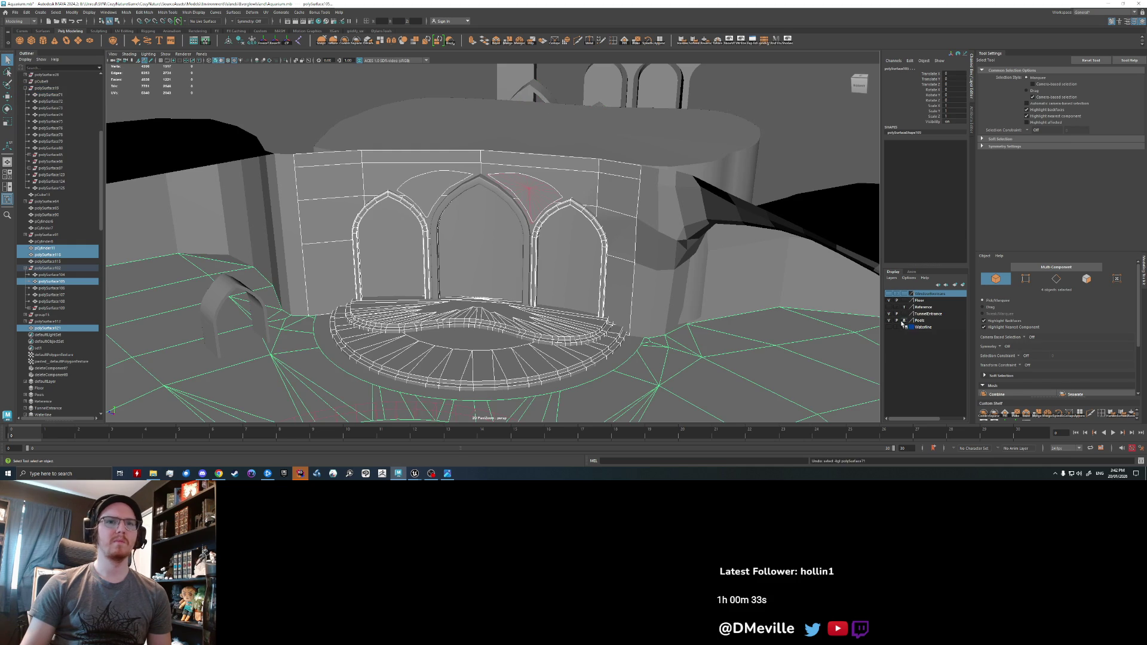
shift+click(706, 187)
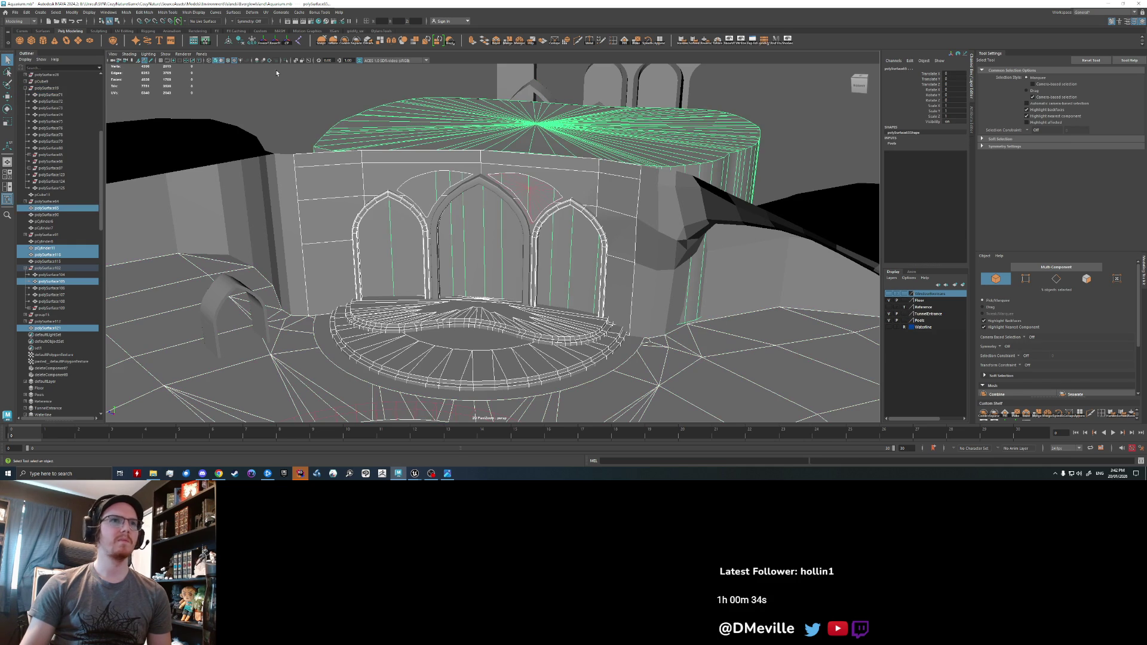
click(344, 40)
- Export the selection over AquariumCaveBlockout.fbx, confirming the overwrite
click(15, 12)
click(36, 108)
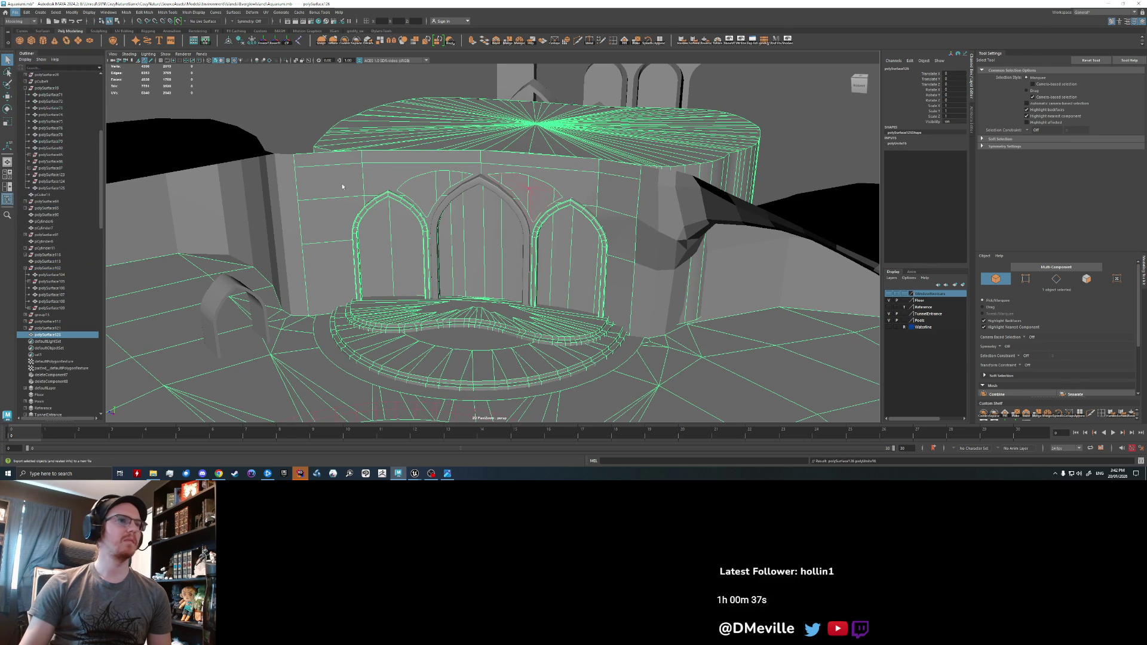
click(537, 273)
click(950, 347)
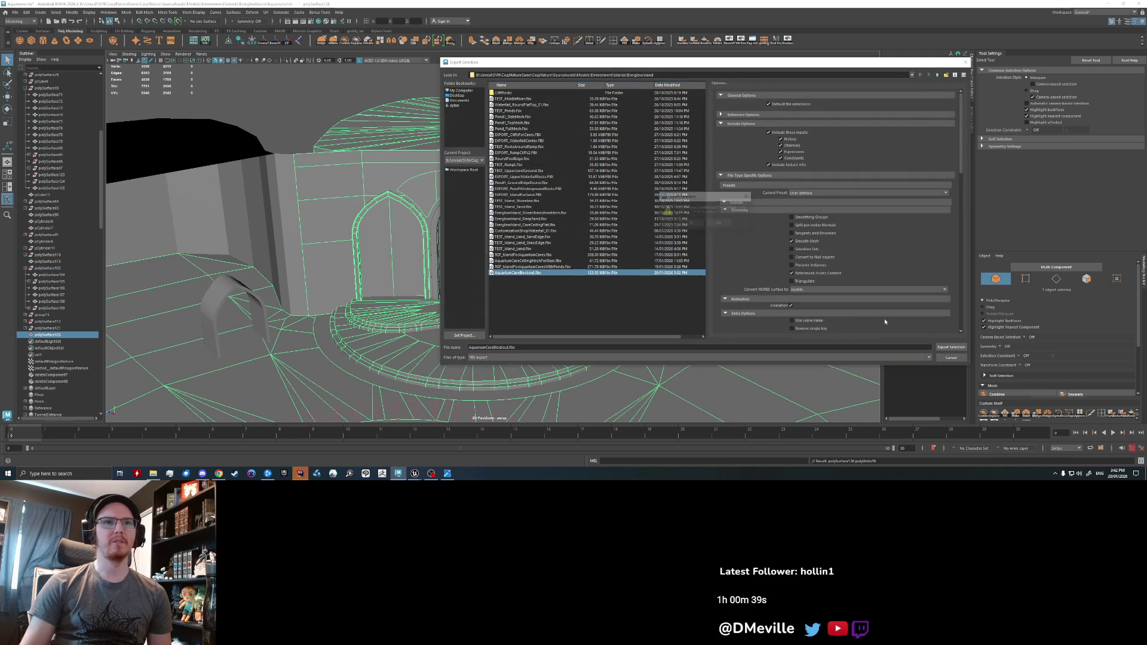
click(688, 224)
click(786, 145)
- Undo the combine to restore the separate pieces and boolean geometry
key(ctrl+z)
key(ctrl+z)
key(ctrl+z)
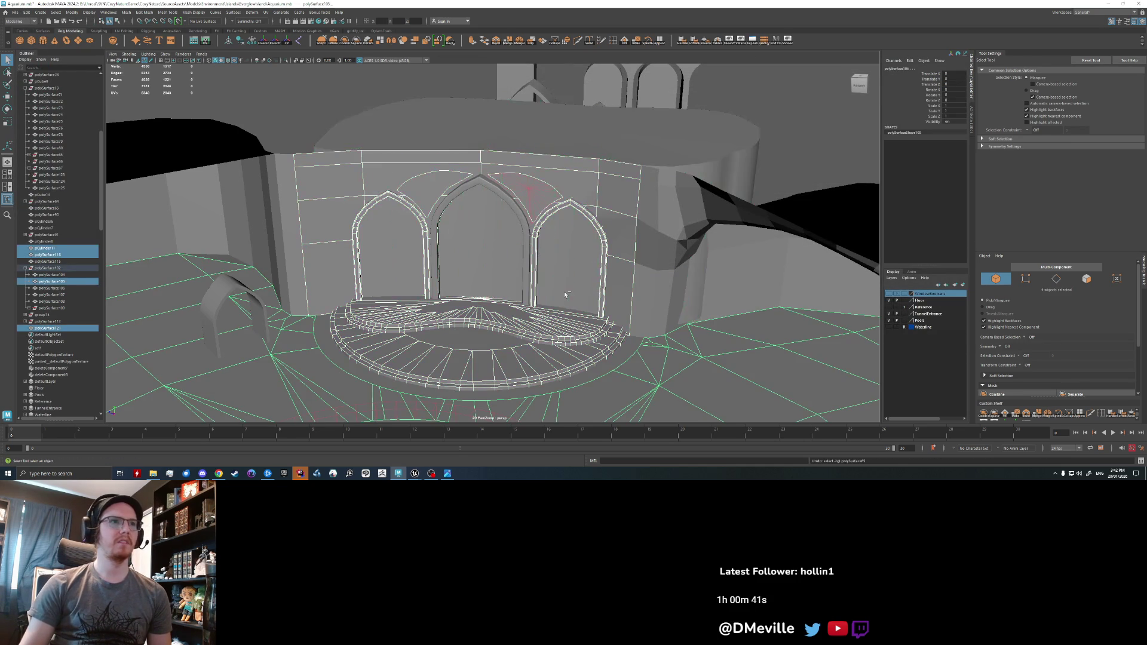
key(ctrl+z)
key(ctrl+z)
key(ctrl+z)
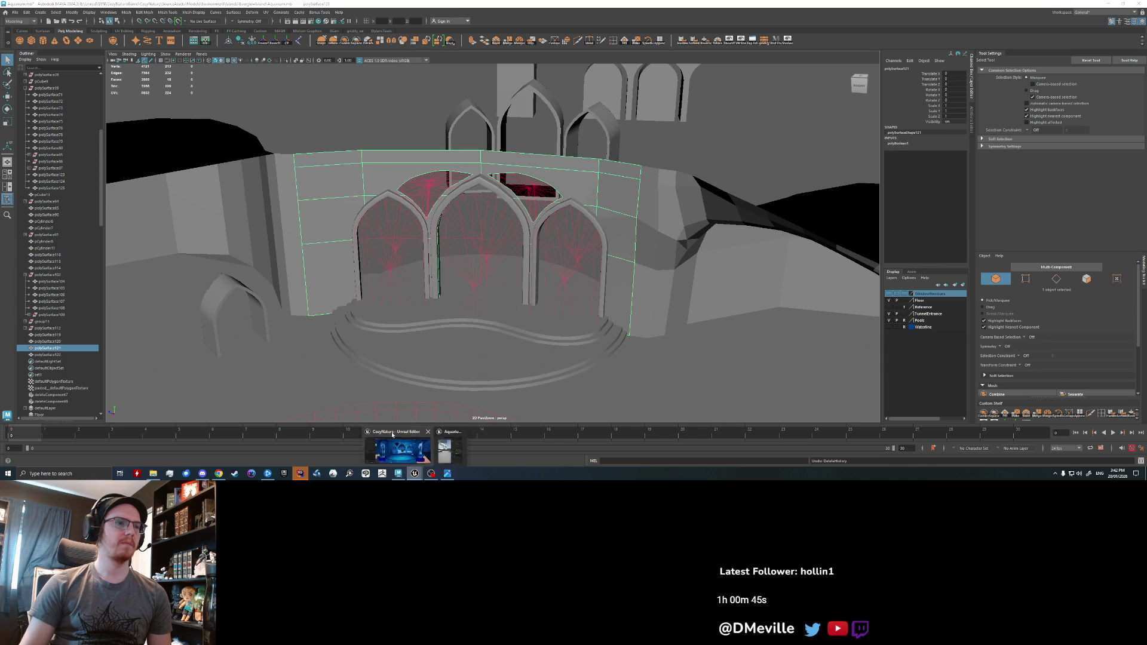
click(418, 473)
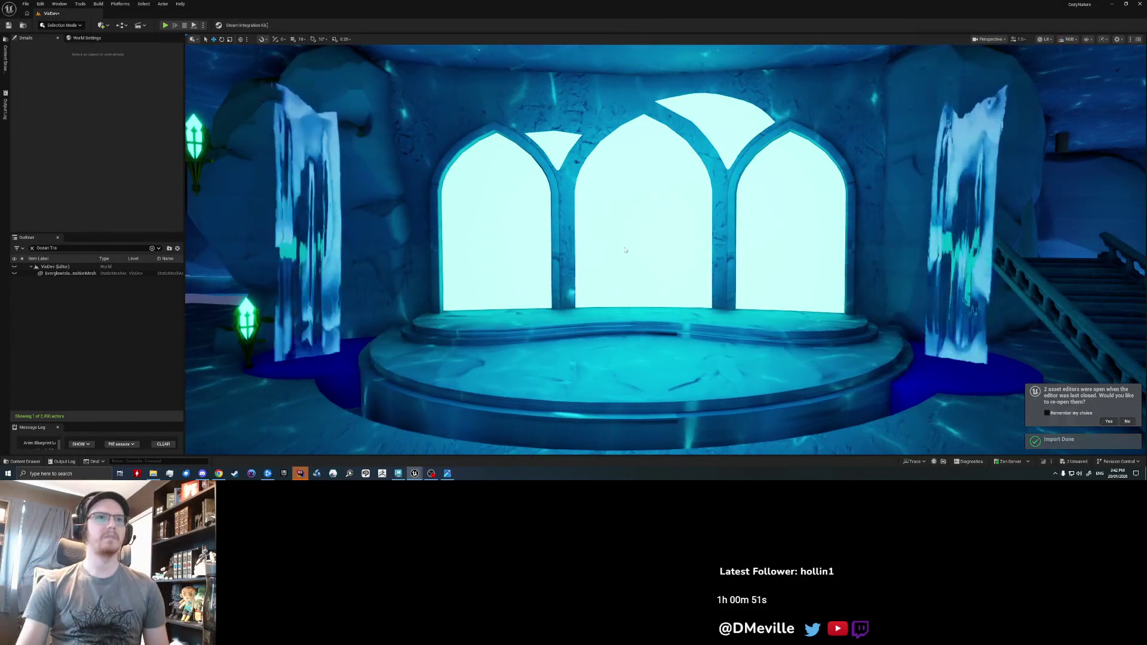
- Pull the Unreal camera back to review the reimported arches from further away
mouse_move(579, 237)
mouse_down()
mouse_move(634, 248)
mouse_move(621, 242)
mouse_up()
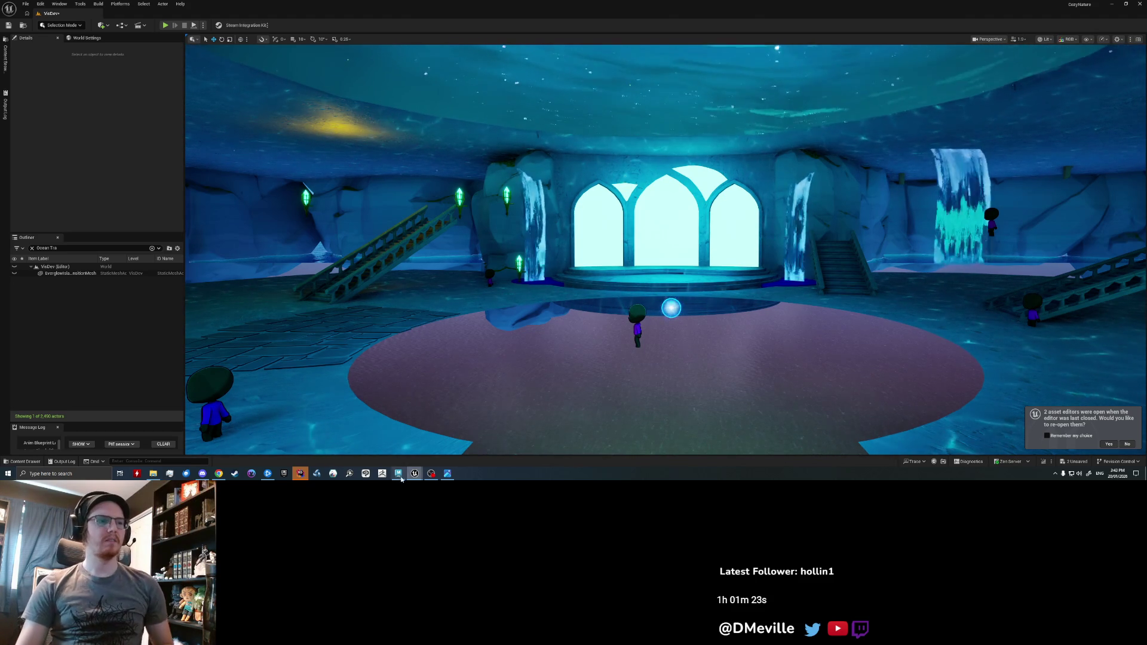
key(alt+Tab)
scroll(469, 240, up, 5)
- Delete the arch boolean's construction history
scroll(469, 240, down, 5)
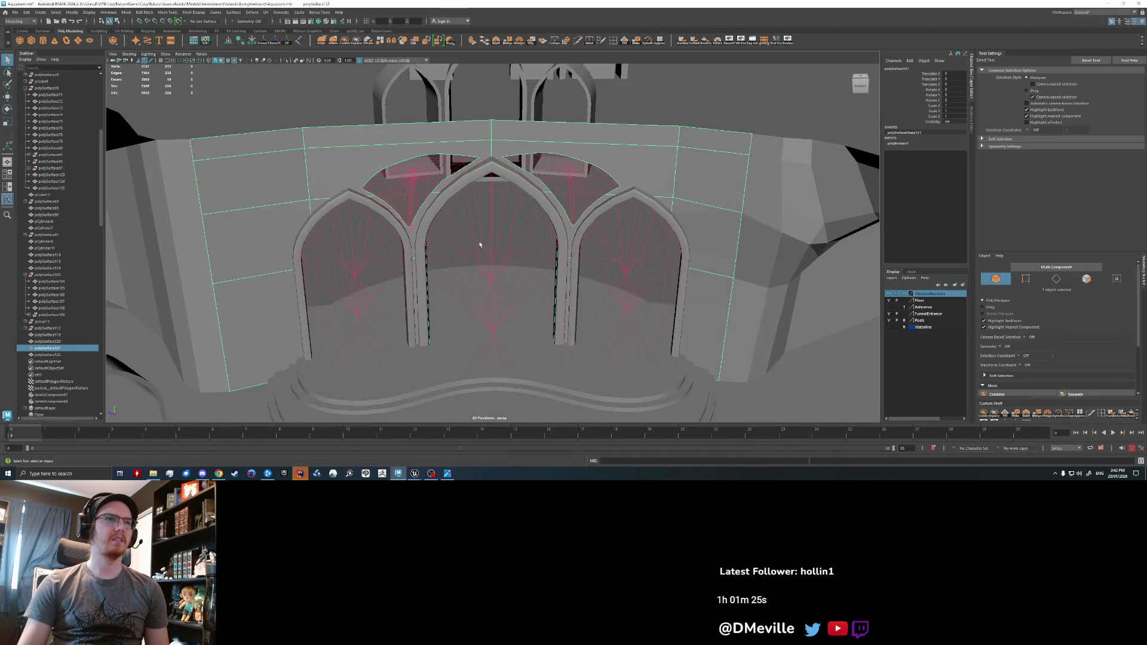
scroll(588, 216, up, 5)
alt+drag(505, 262, 335, 150)
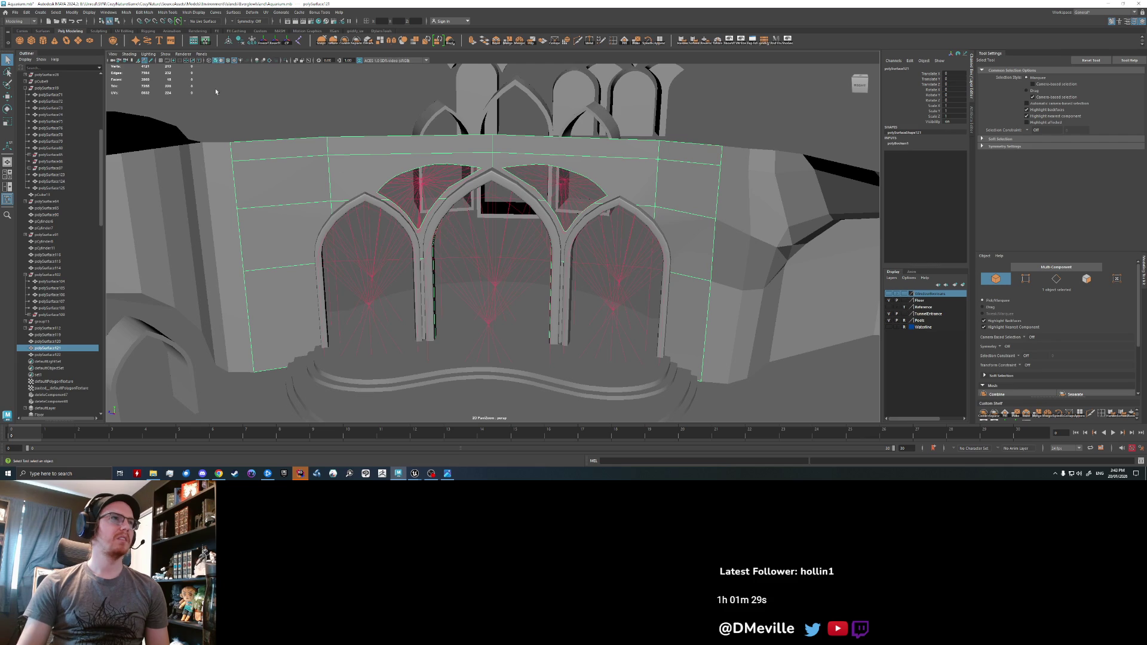
click(244, 43)
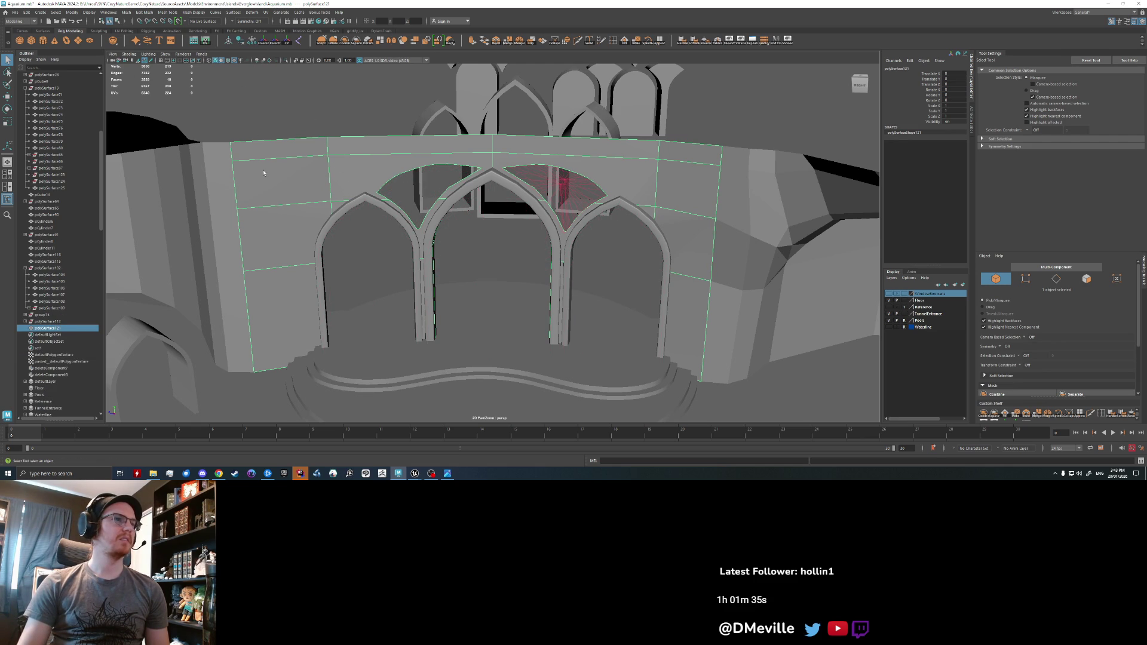
- Combine the wall with the stepped floor, then with the arch trim mesh
shift+click(385, 392)
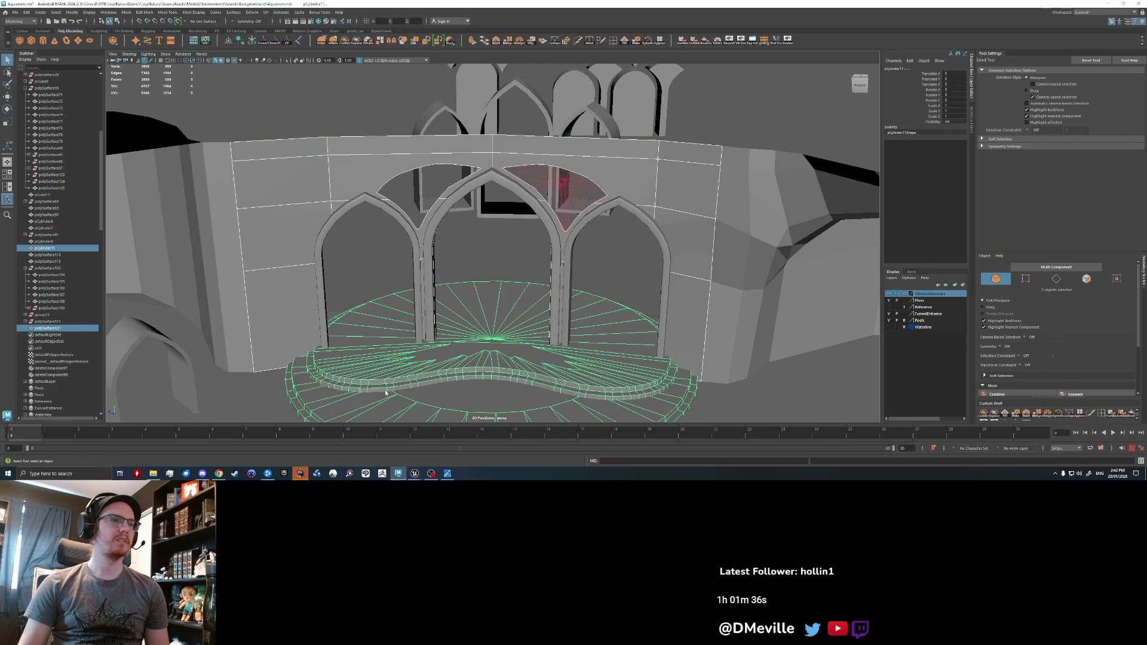
click(345, 41)
shift+click(371, 205)
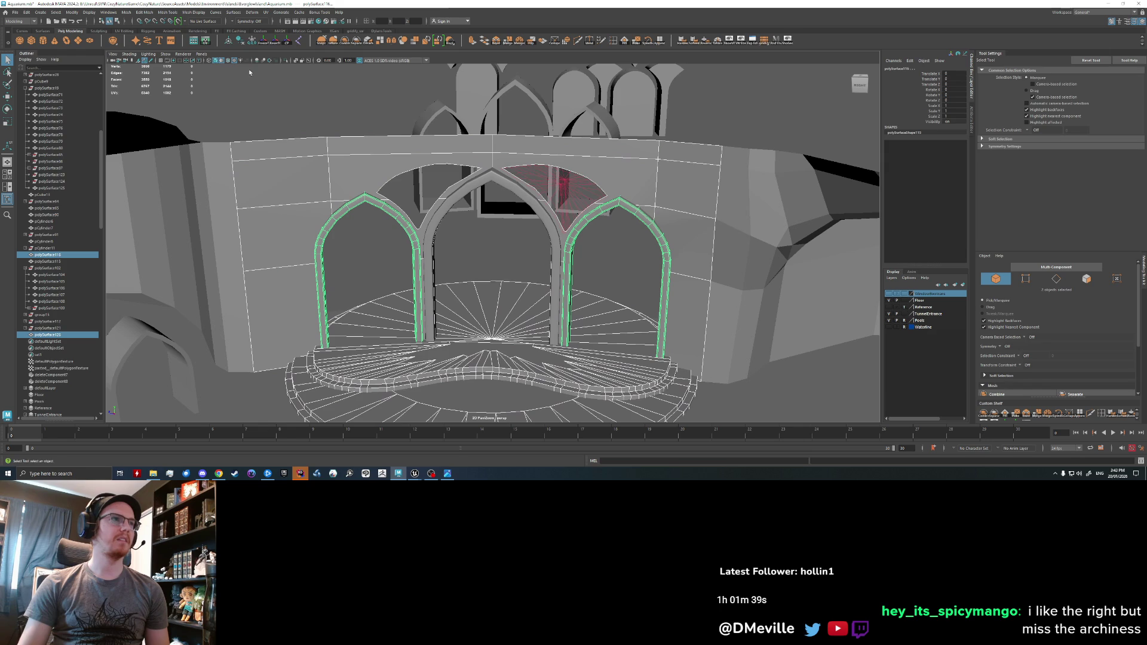
click(349, 43)
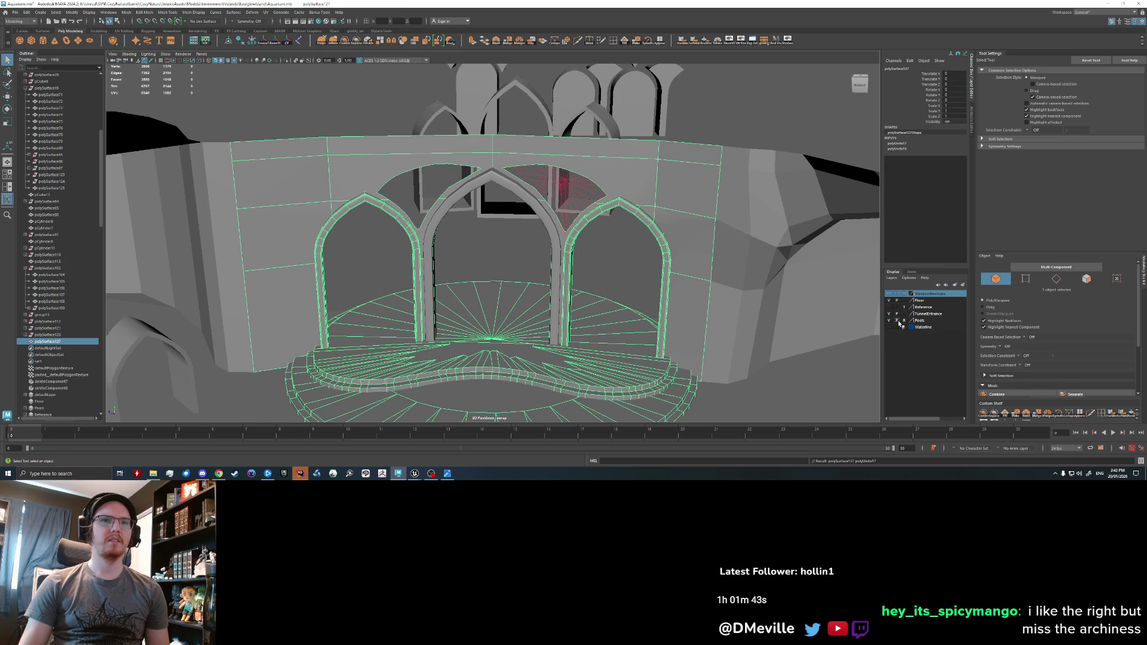
- Turn the Pools layer back on and reselect the arch wall mesh, framing it
mouse_move(848, 323)
alt+mouse_down()
mouse_move(765, 257)
mouse_move(738, 295)
alt+mouse_up()
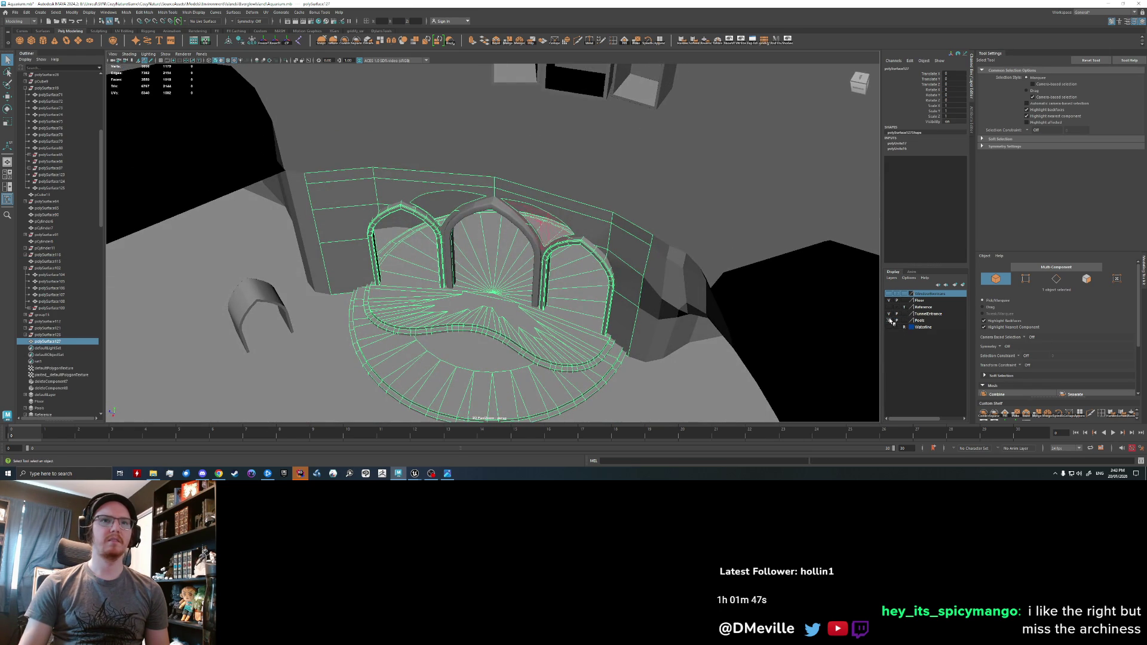
click(889, 321)
click(889, 321)
click(889, 320)
alt+drag(723, 299, 616, 149)
shift+click(616, 149)
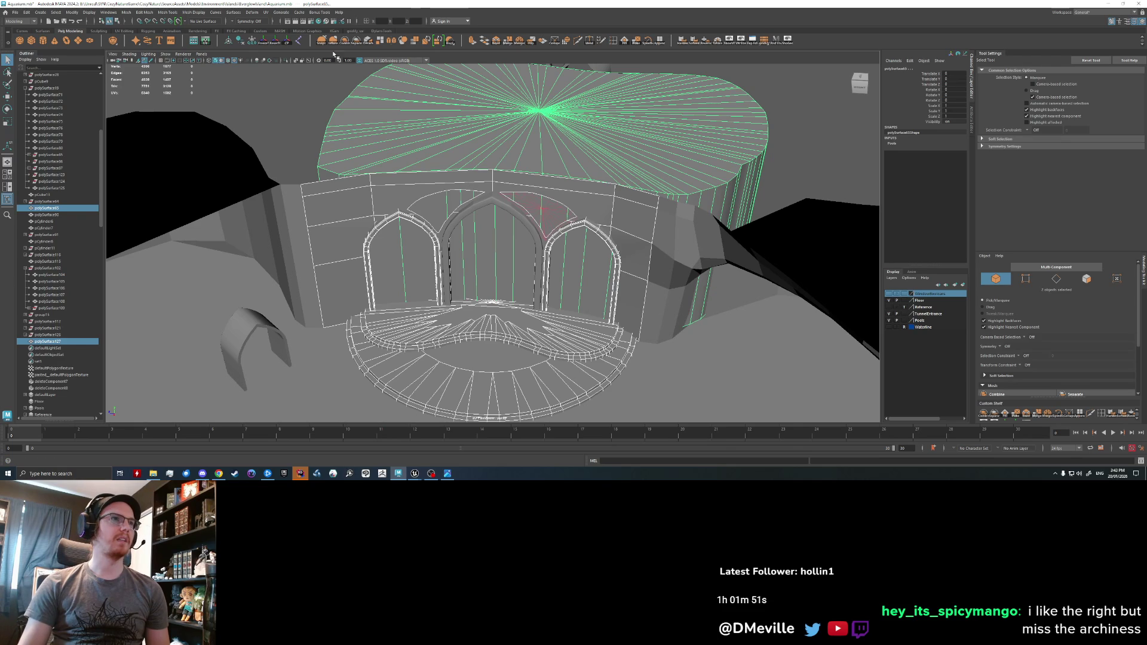
scroll(385, 116, up, 3)
click(550, 204)
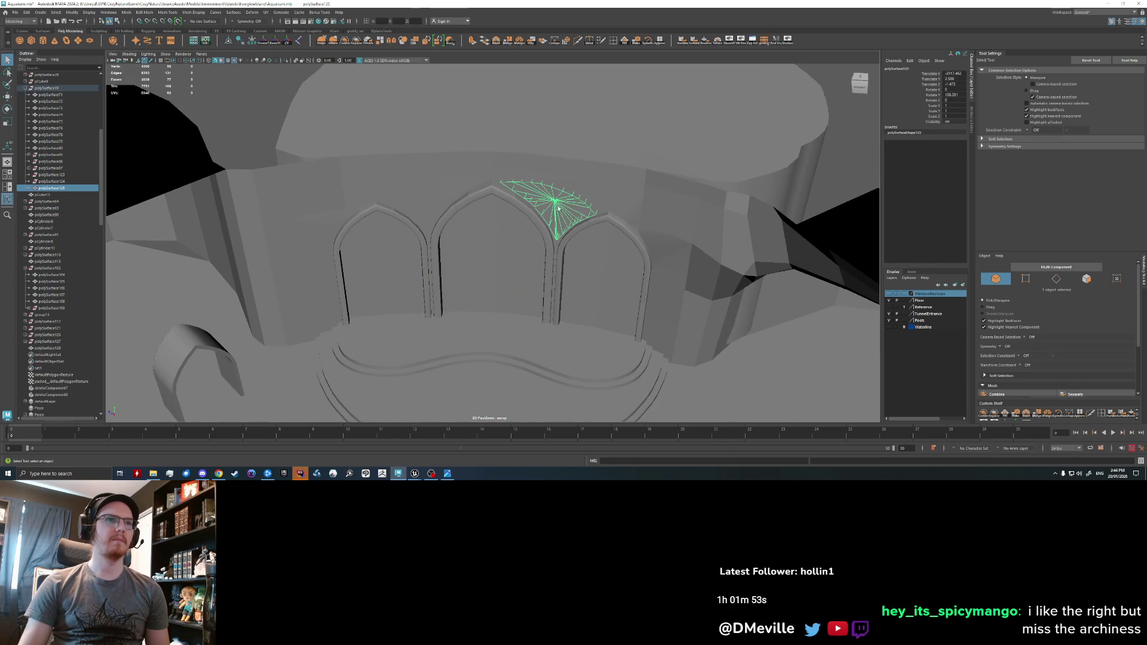
click(582, 220)
click(582, 220)
key(f)
mouse_move(582, 220)
alt+mouse_down()
mouse_move(573, 233)
mouse_move(566, 223)
alt+mouse_up()
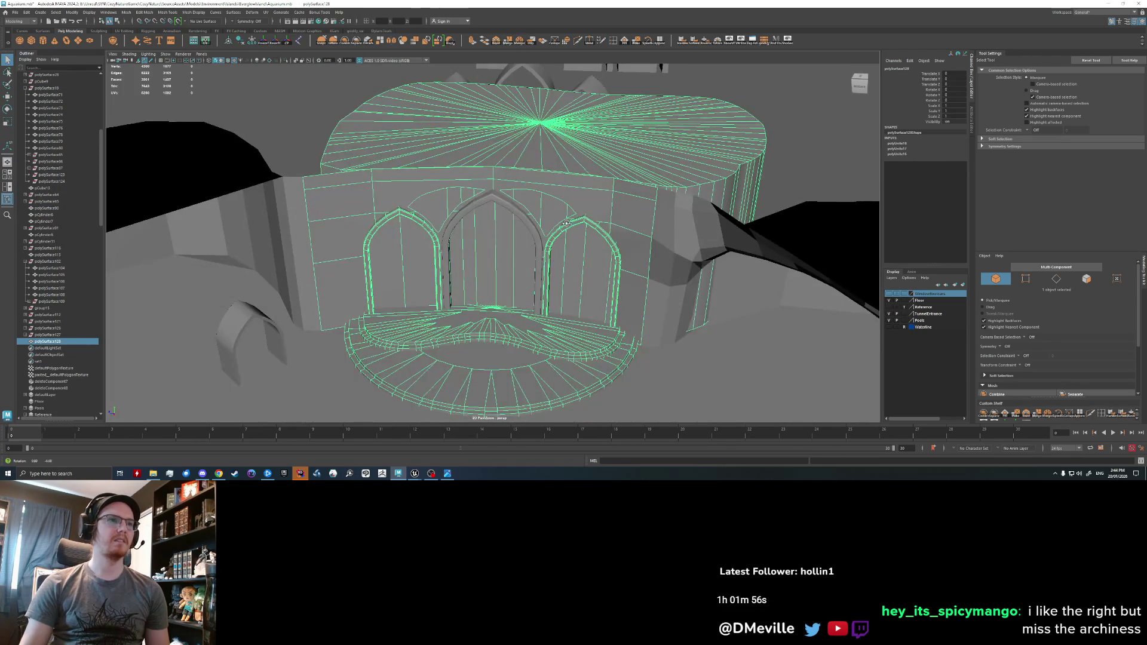
- Combine the floor, side wall, arch wall and central arch trim, then delete history
click(646, 359)
shift+click(660, 295)
shift+click(605, 259)
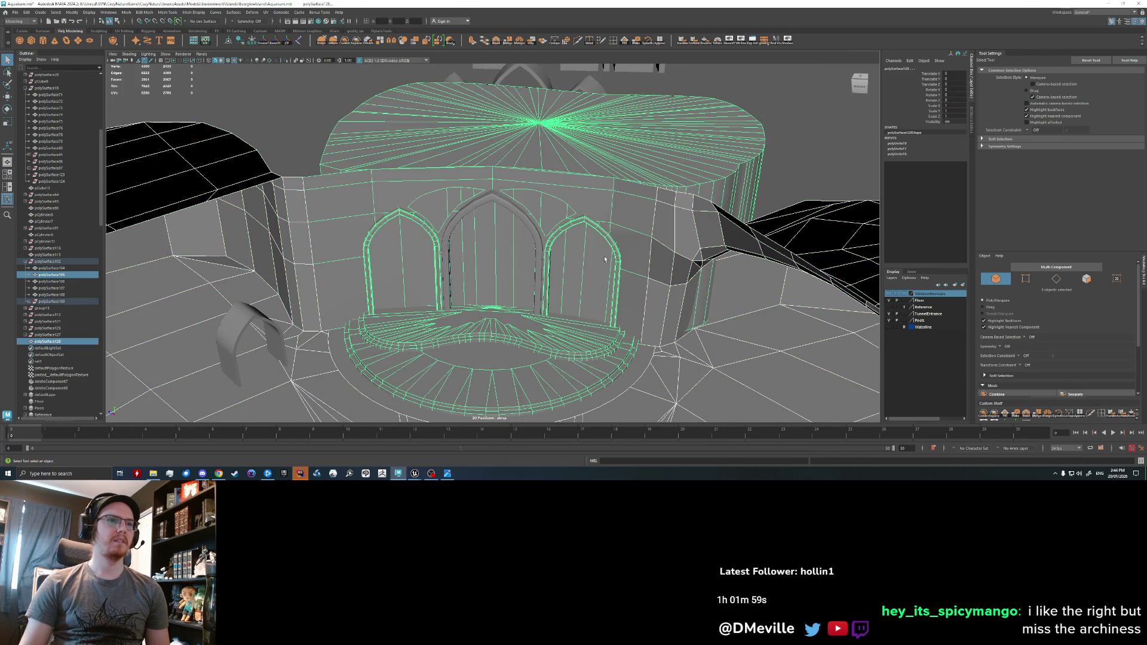
shift+click(527, 230)
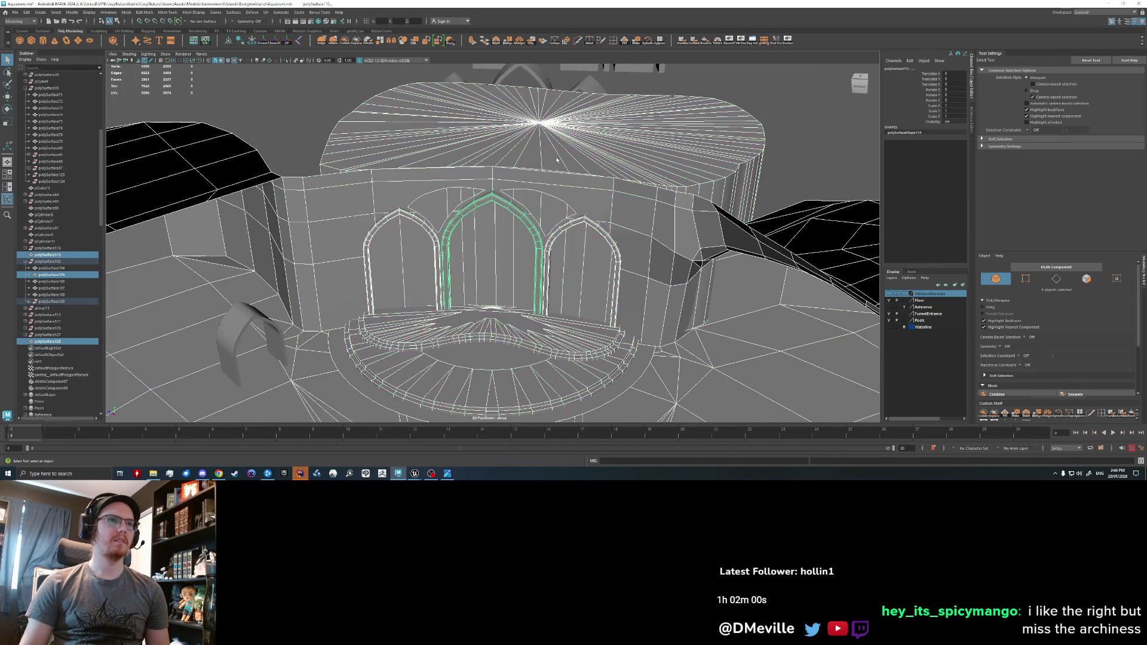
click(345, 42)
click(245, 43)
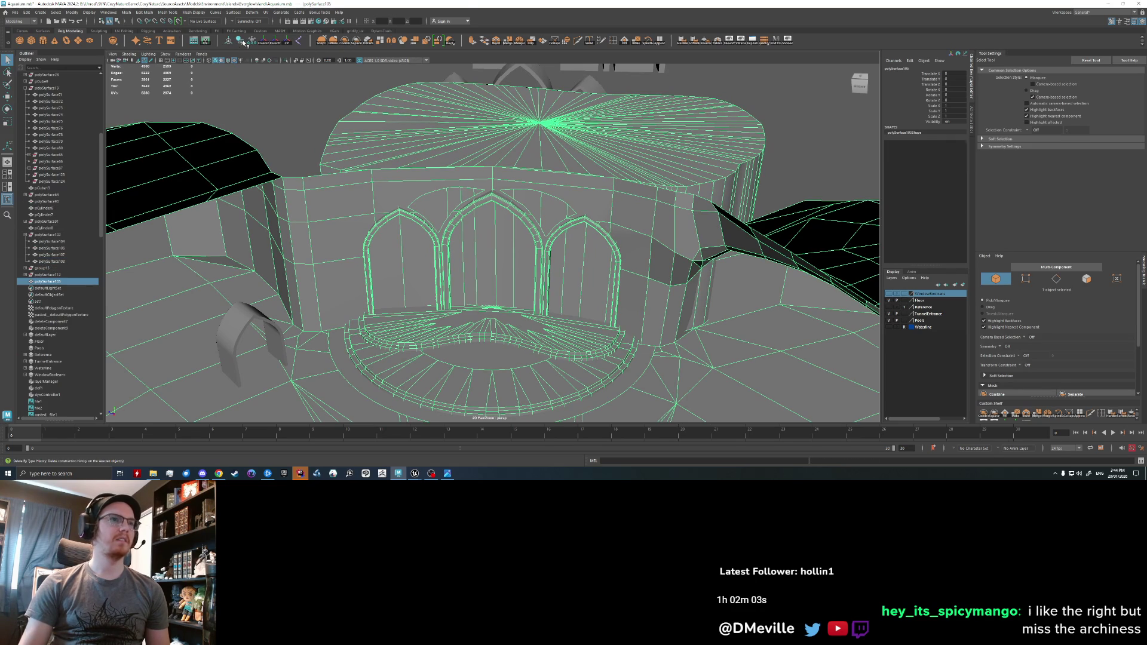
click(15, 13)
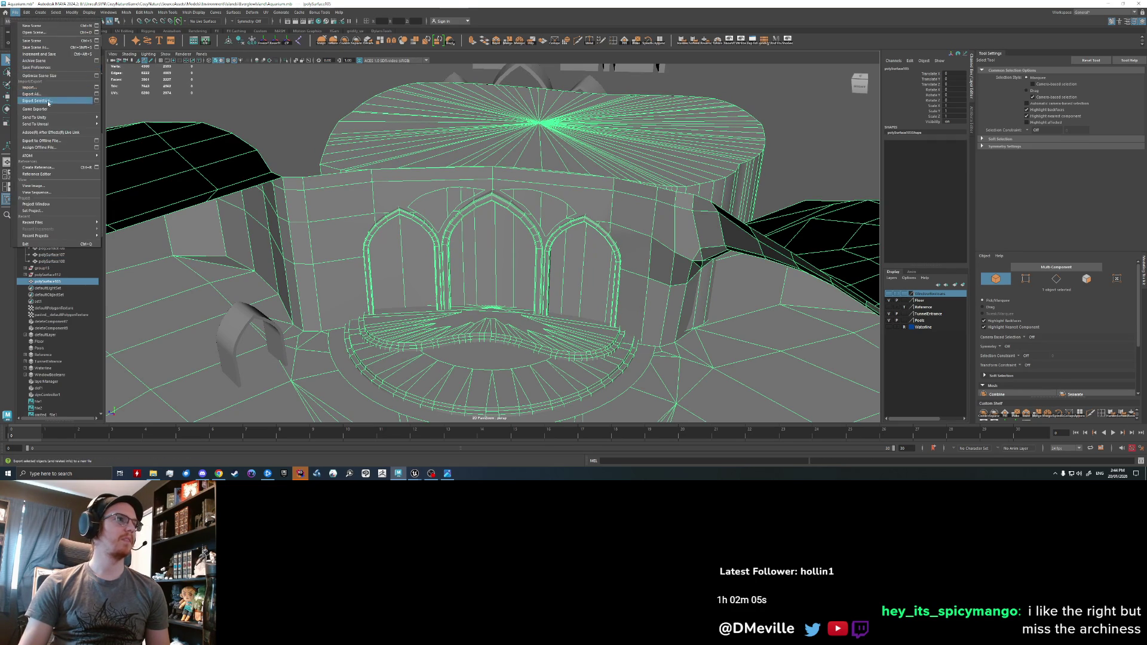
- Export the combined mesh over AquariumCaveBlockout.fbx, confirming the overwrite
click(48, 101)
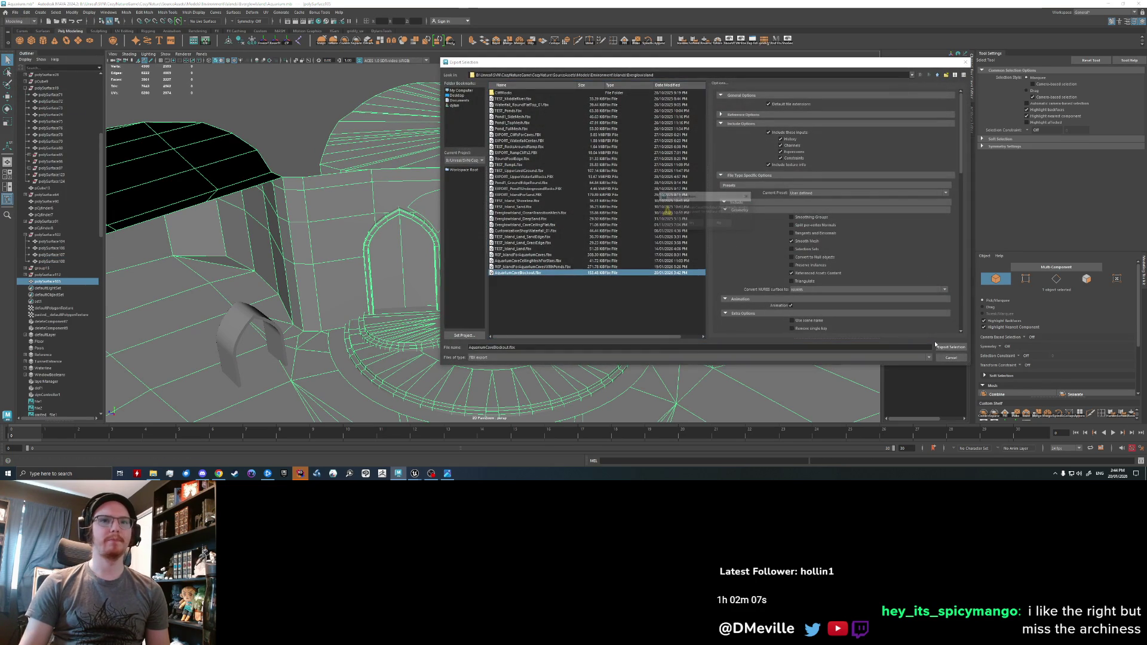
key(Return)
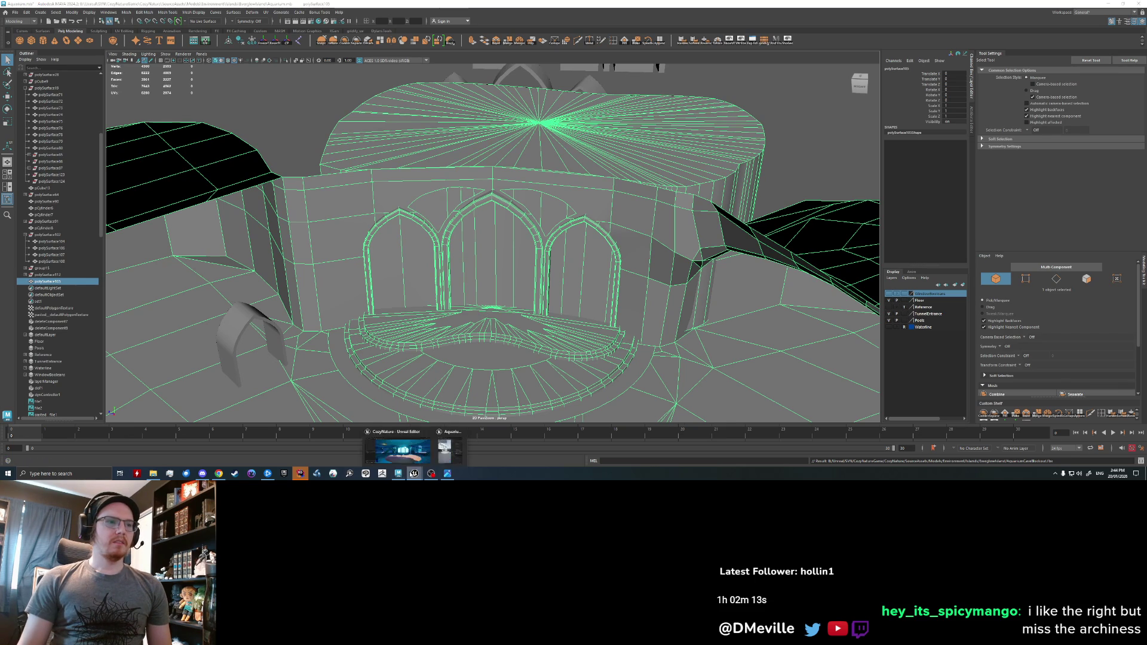
click(398, 448)
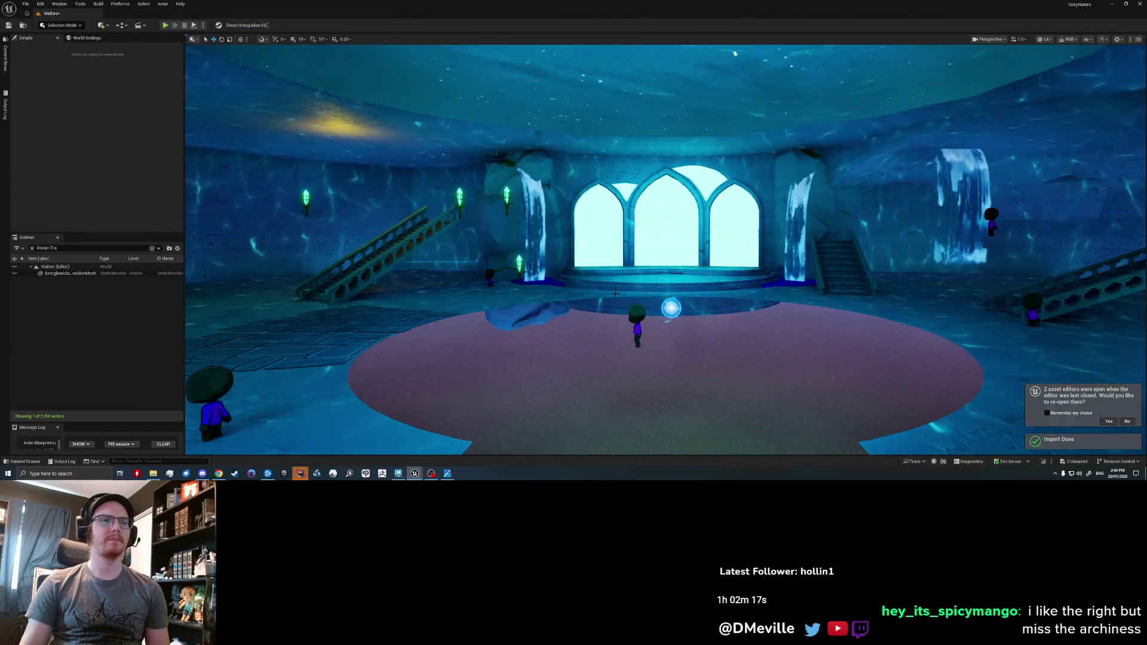
- Fly the Unreal camera in to the three arched windows and back across the hall
key(w)
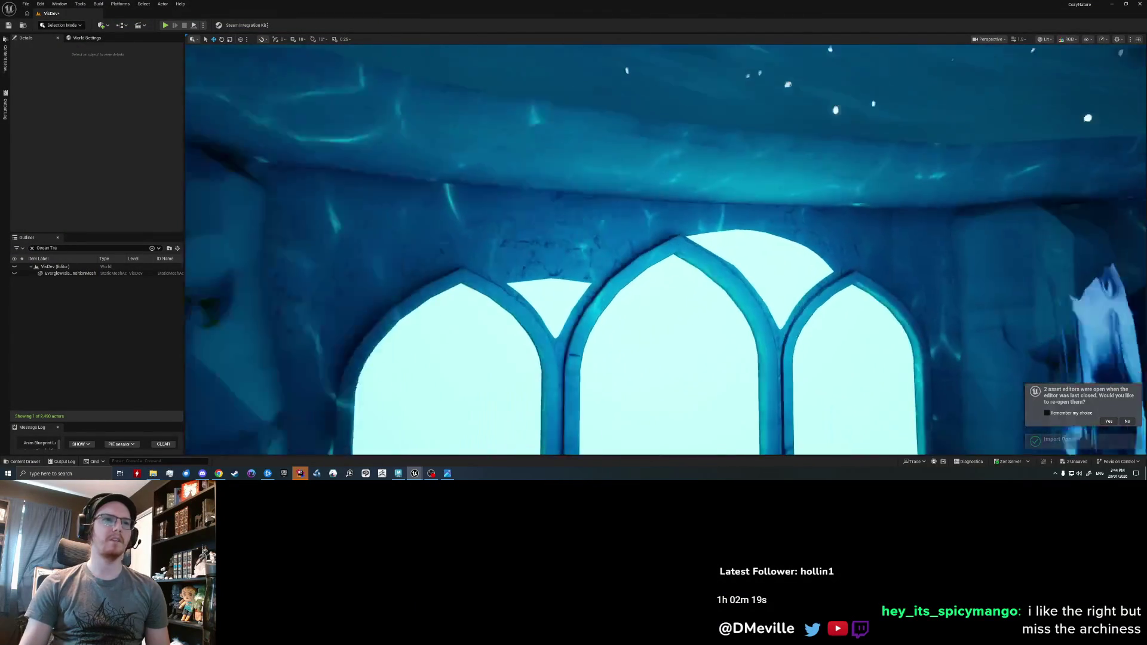
scroll(666, 250, down, 2)
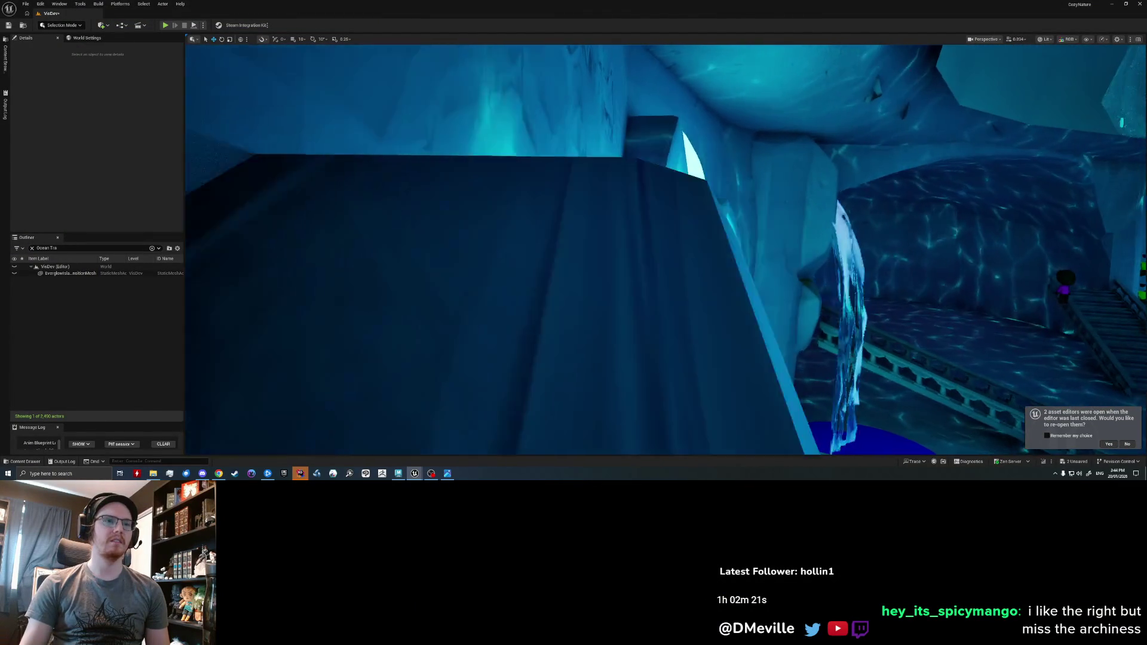
key(w)
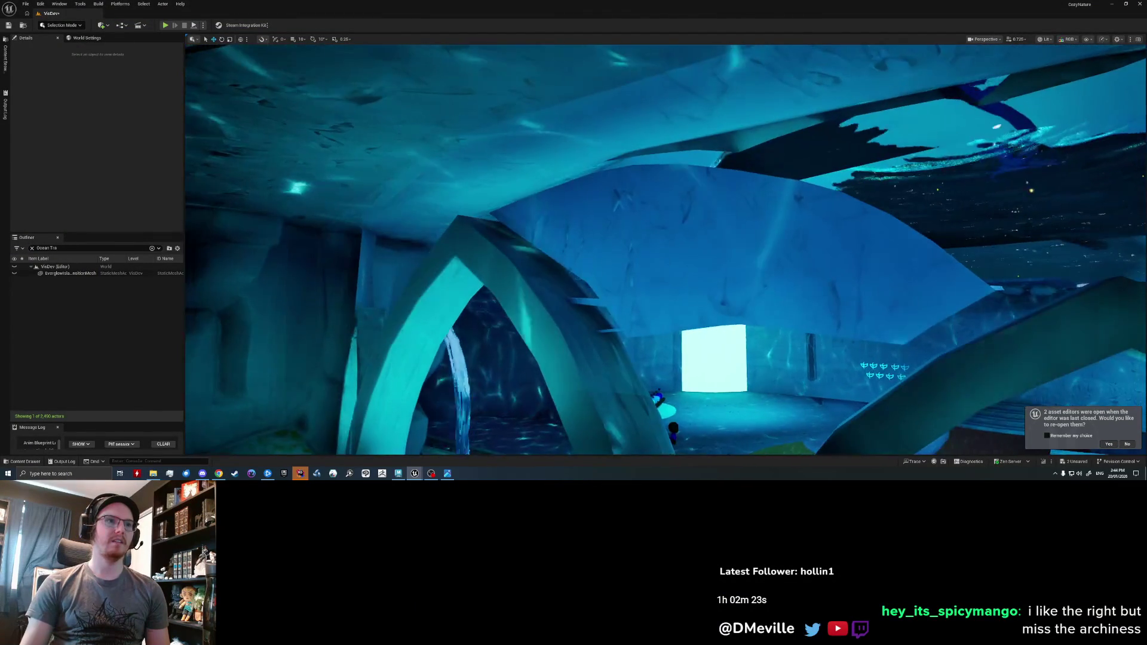
key(s)
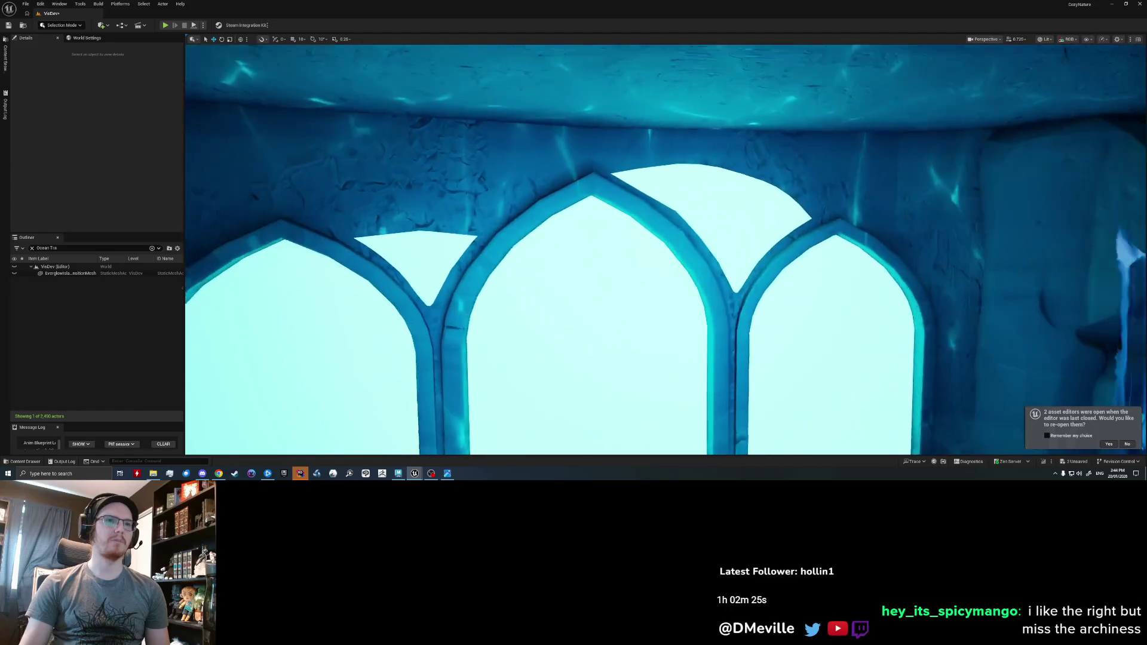
key(s)
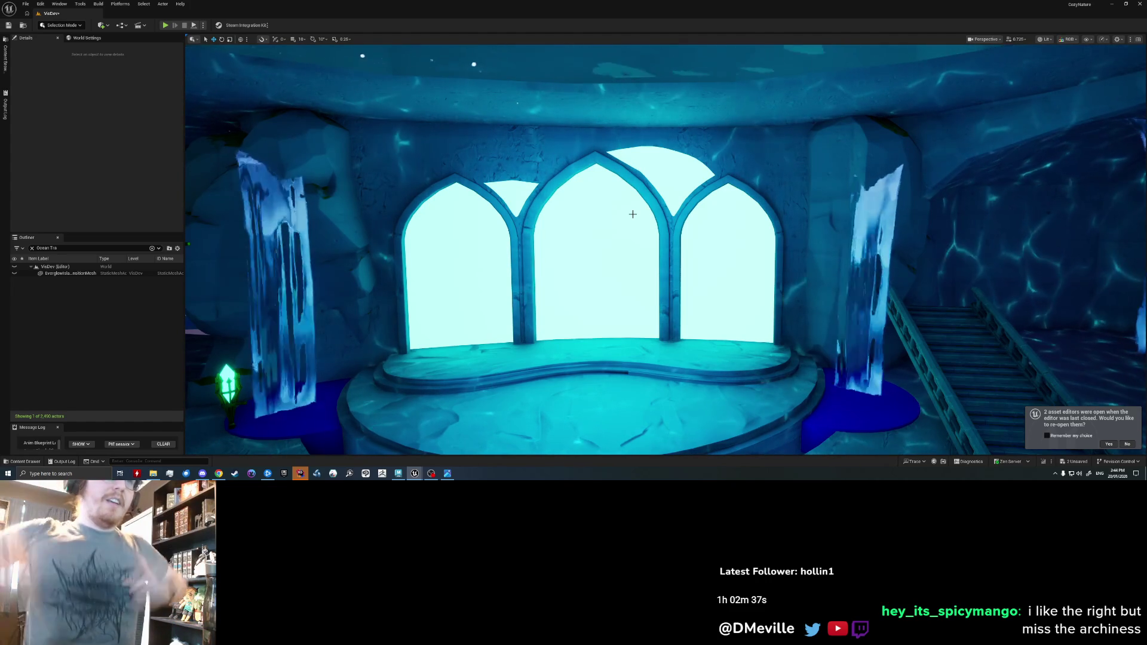
key(s)
right_drag(632, 214, 633, 214)
key(w)
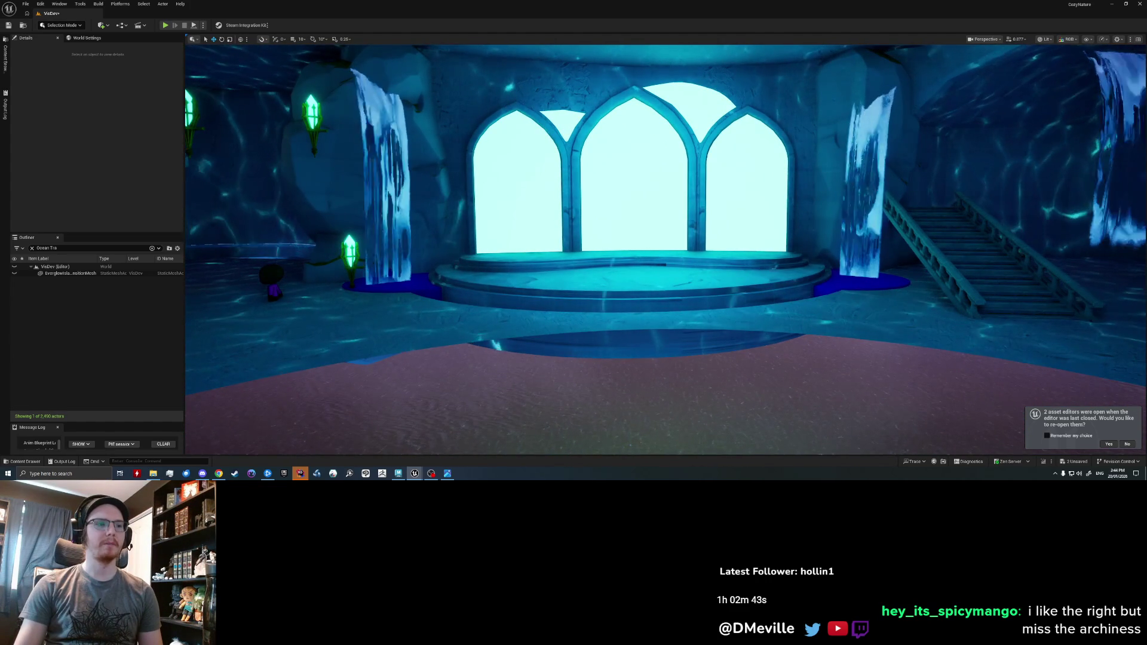
right_drag(632, 214, 726, 118)
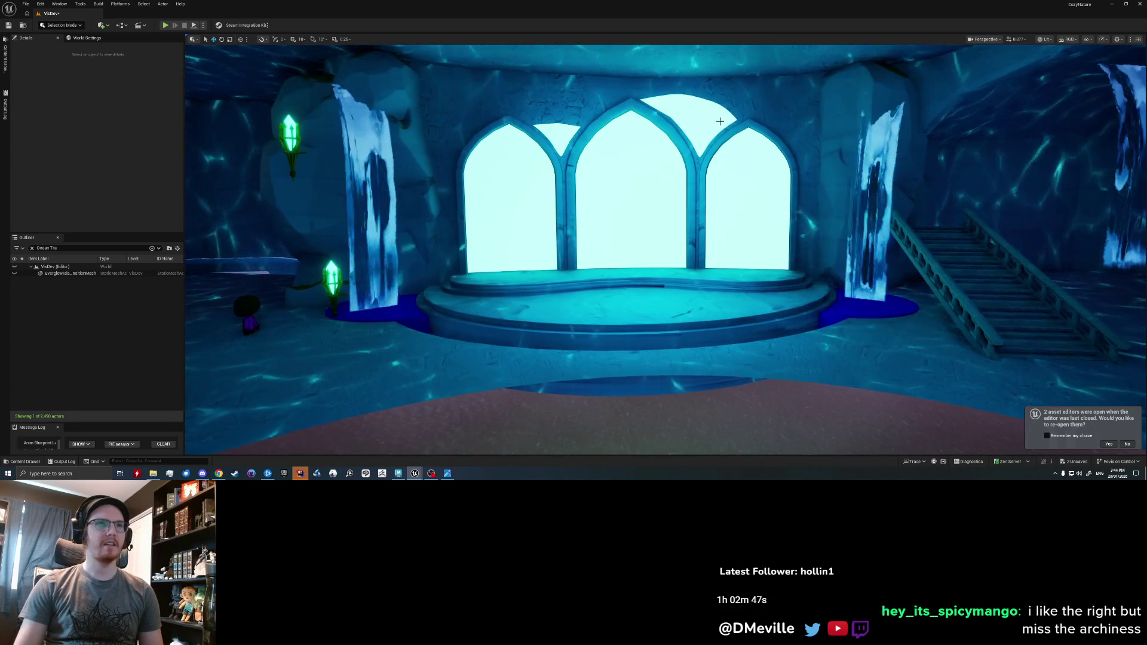
key(alt+Tab)
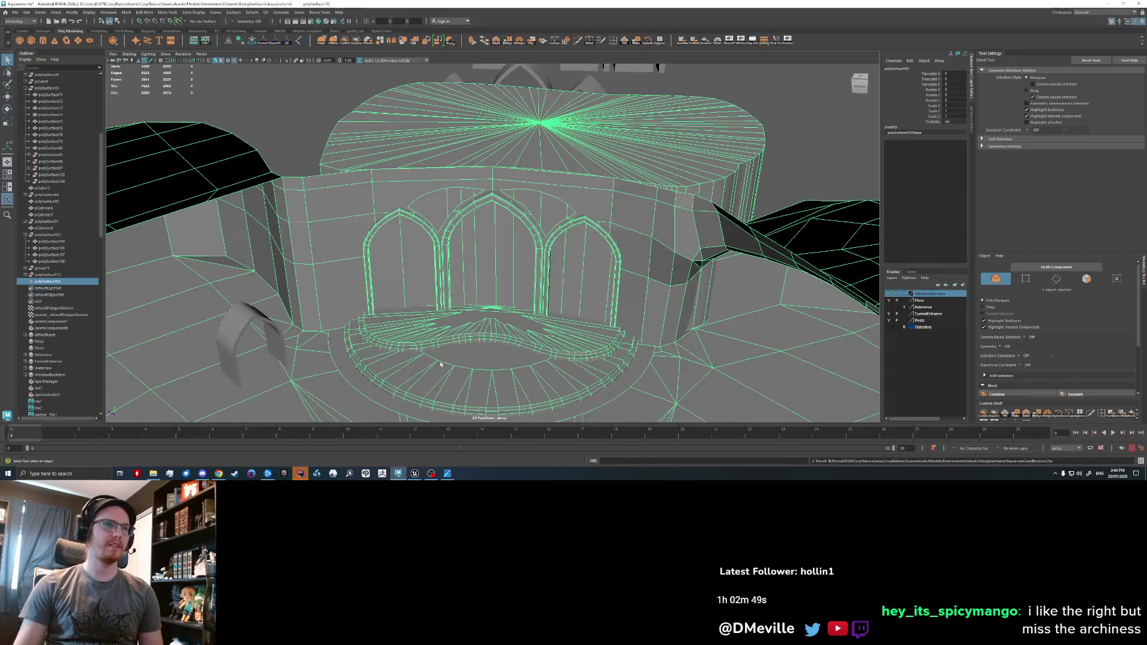
- Undo the recent selection changes to clear the selection
key(ctrl+z)
key(ctrl+z)
key(ctrl+z)
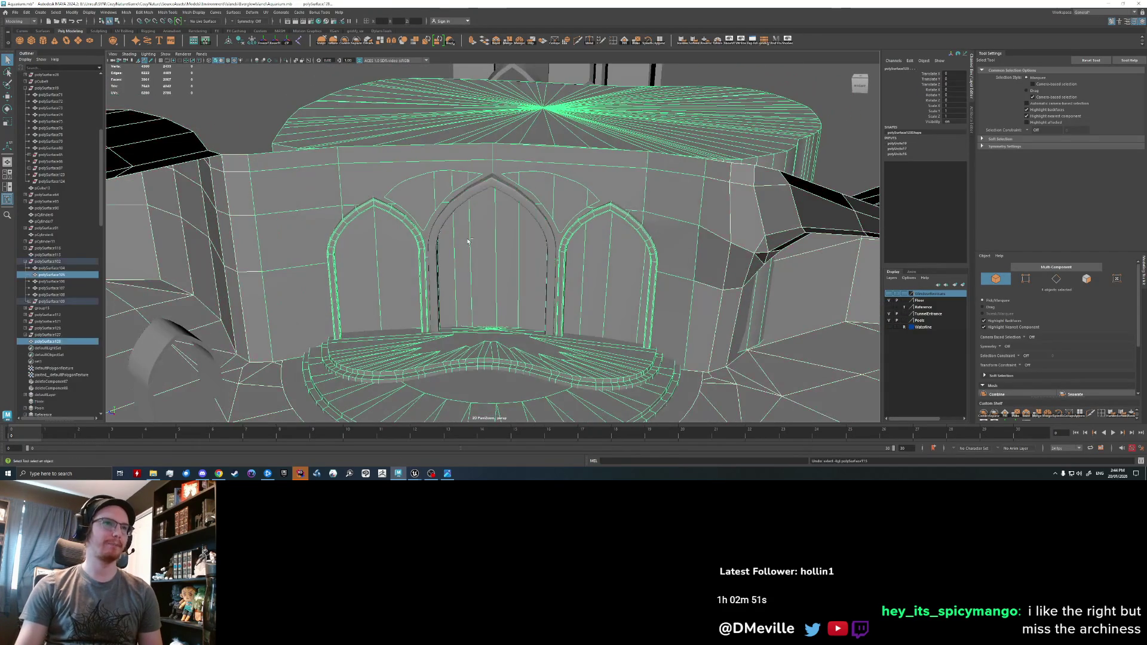
key(ctrl+z)
key(ctrl+z)
key(ctrl+z)
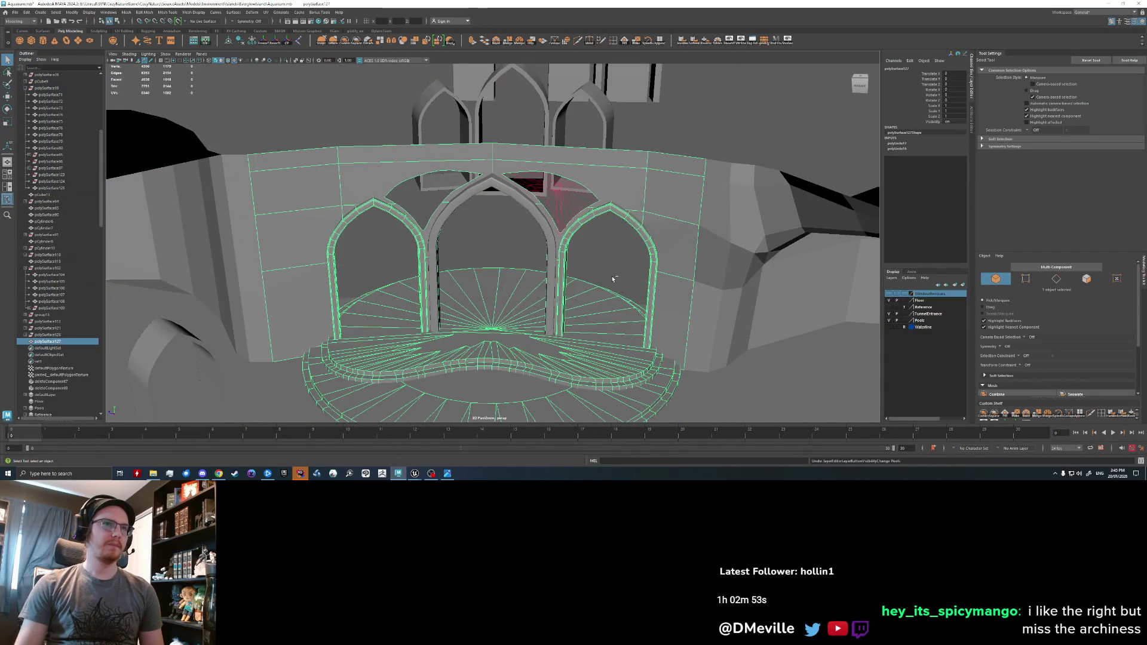
key(ctrl+z)
key(ctrl+z)
key(ctrl+z)
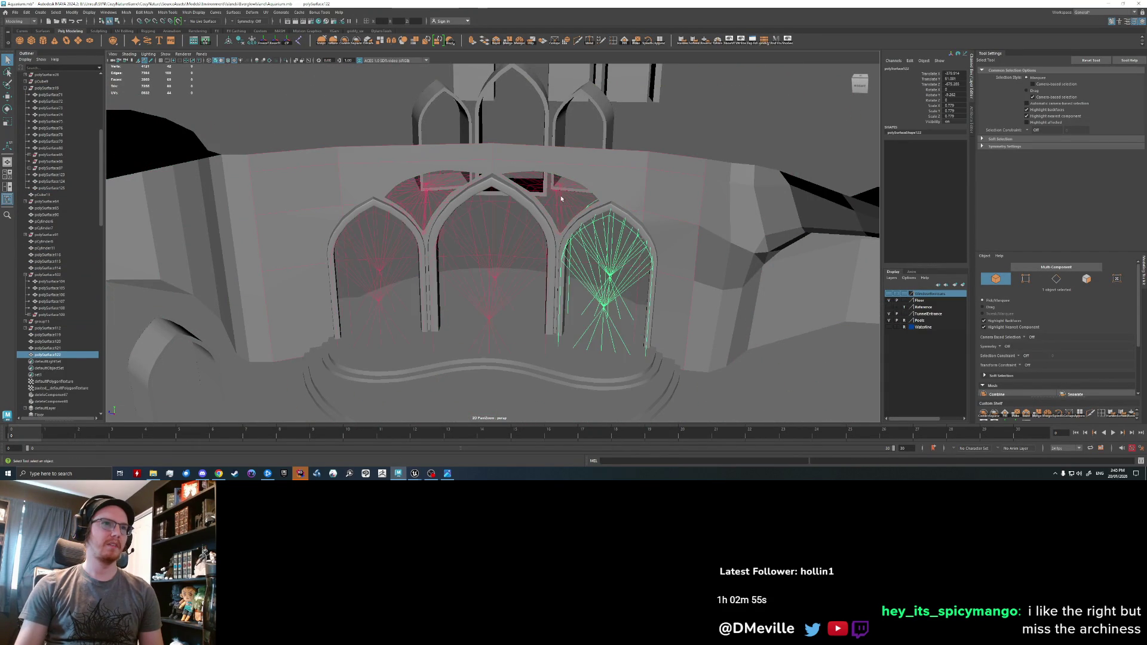
shift+click(430, 204)
key(ctrl+z)
key(ctrl+z)
key(ctrl+z)
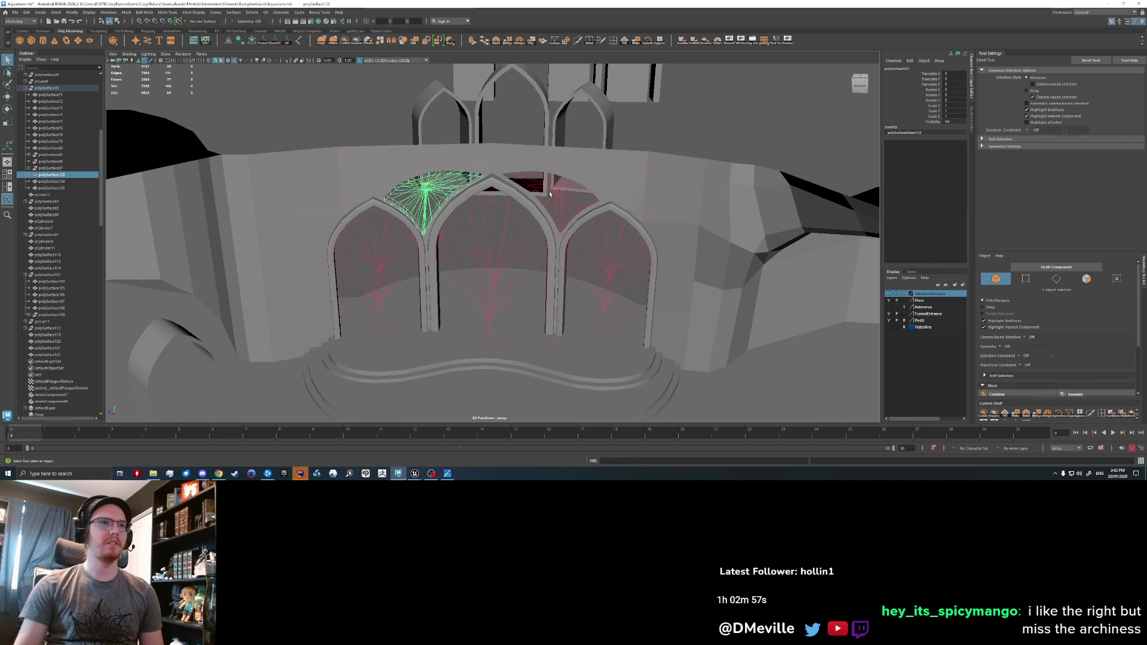
- Select the arched wall and delete its construction history
alt+drag(552, 193, 526, 196)
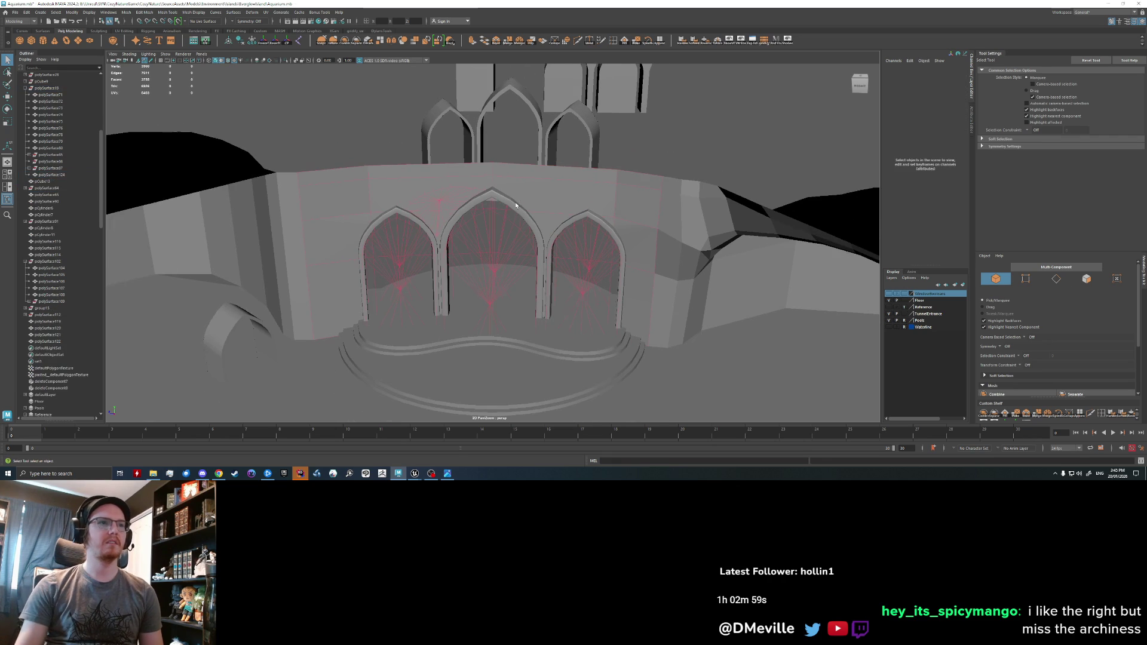
click(477, 199)
click(463, 190)
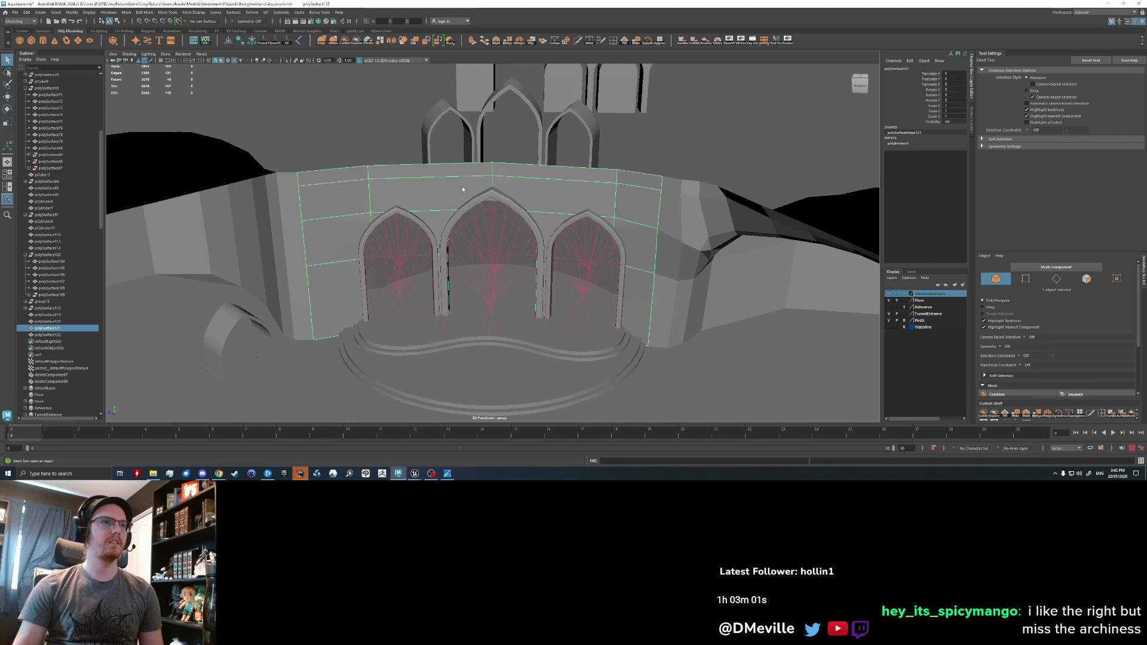
click(249, 43)
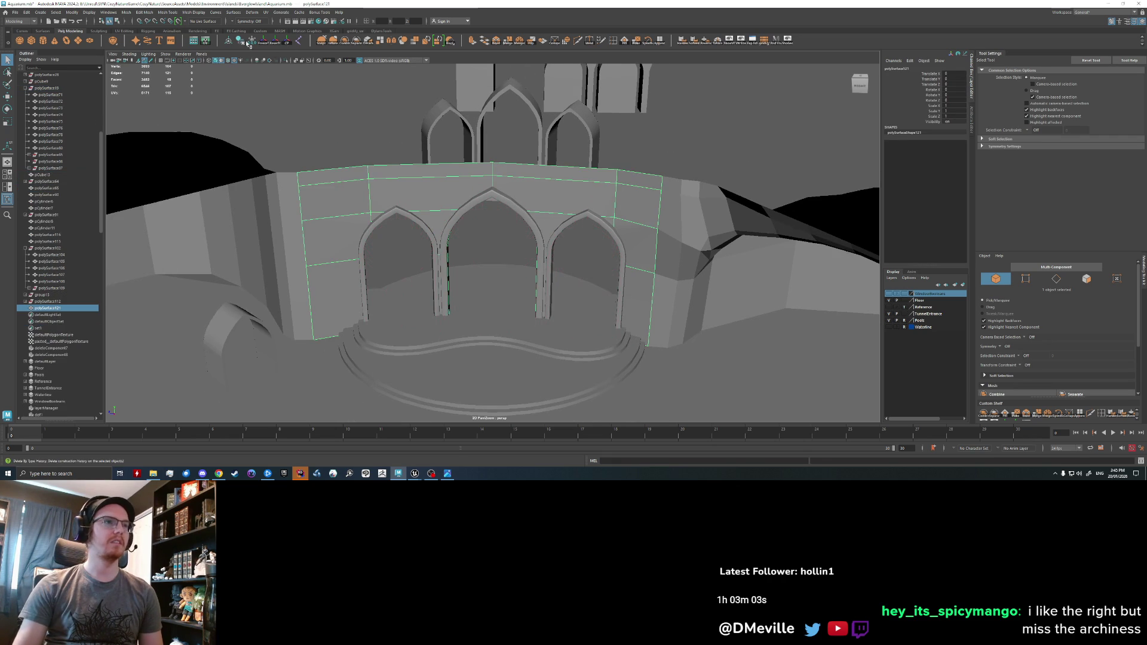
- Combine the wall with the side and middle arches, stairs, terrain and floor
shift+click(414, 226)
shift+click(517, 214)
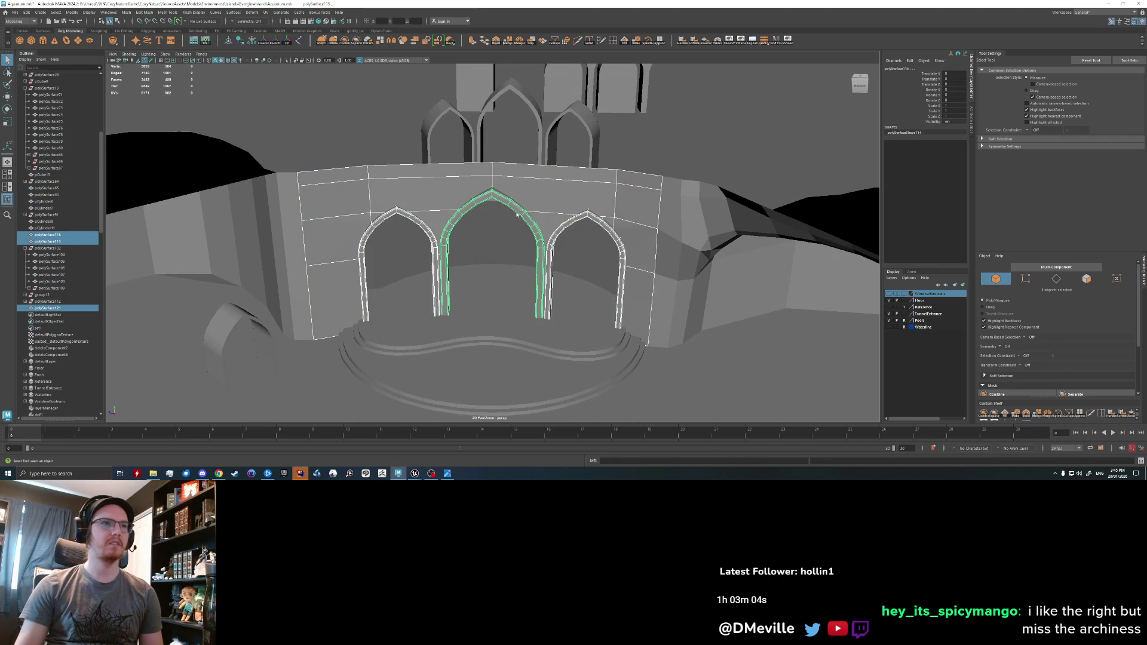
shift+click(526, 365)
shift+click(280, 281)
shift+click(331, 229)
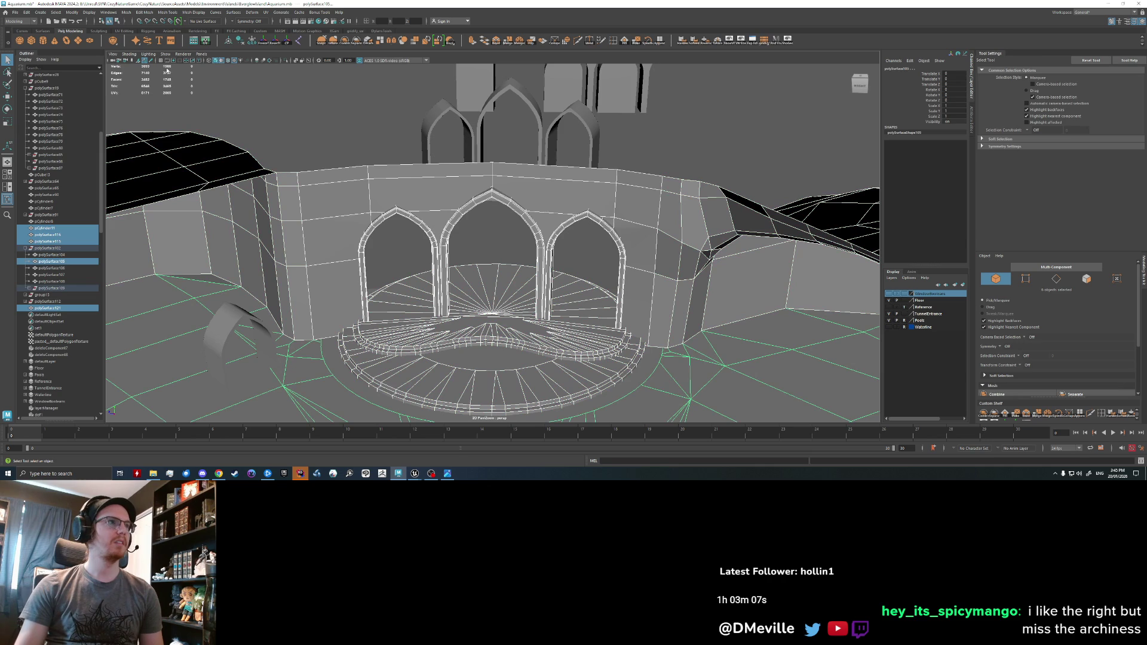
click(346, 43)
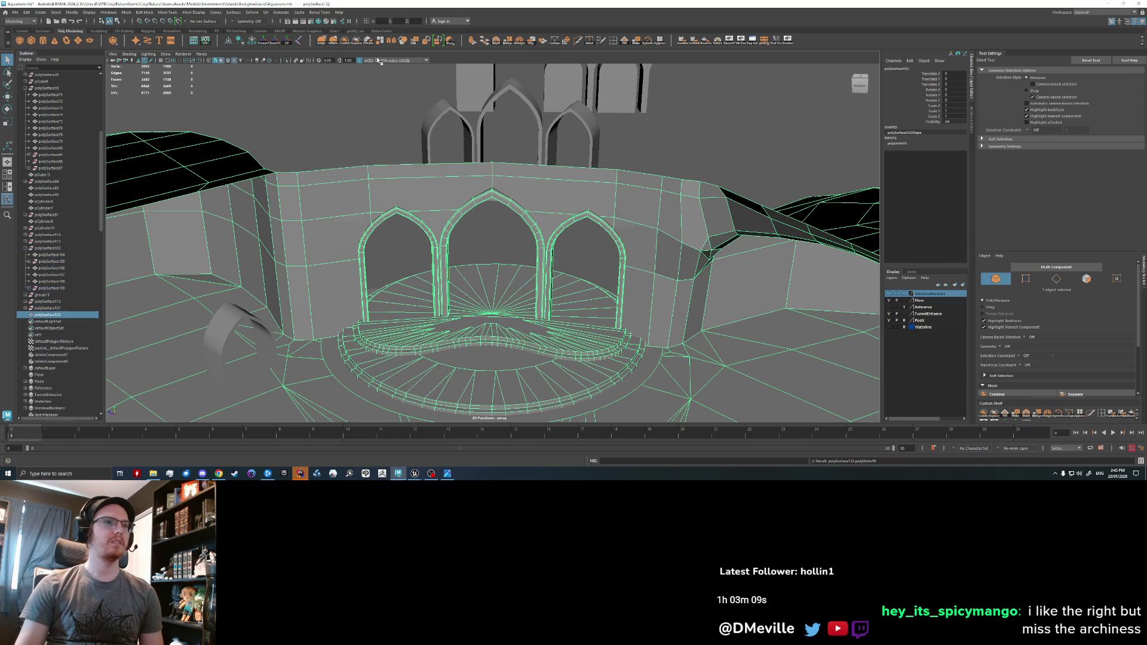
- Show the Pools layer, combine in the upper pool wall, and delete history
click(890, 321)
click(889, 320)
click(889, 321)
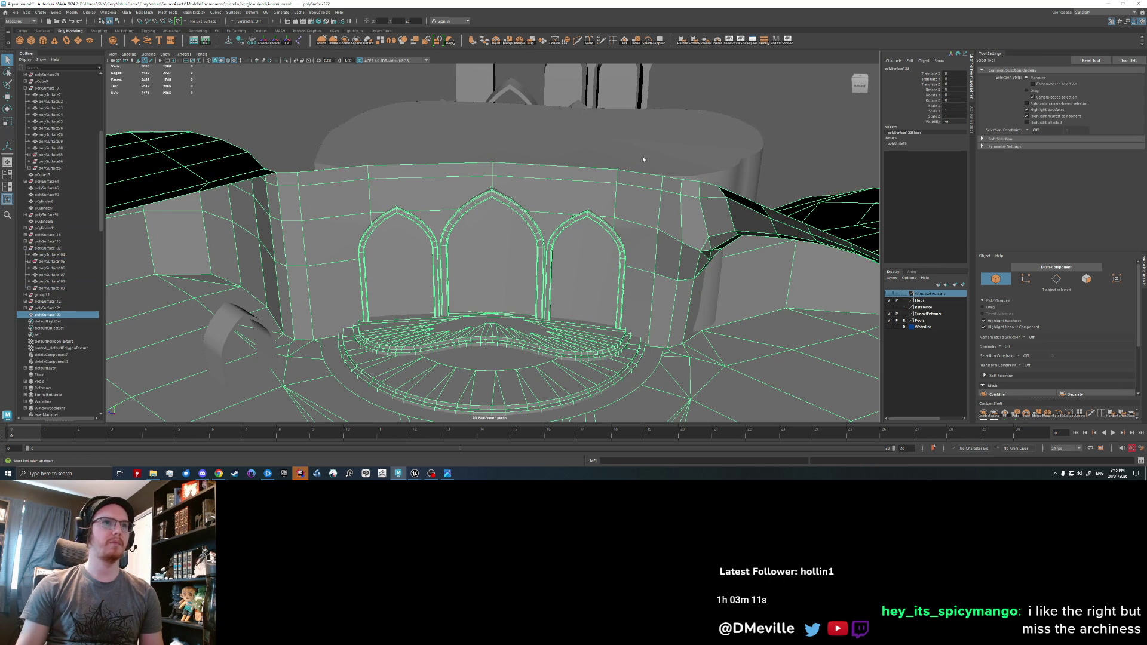
shift+click(696, 159)
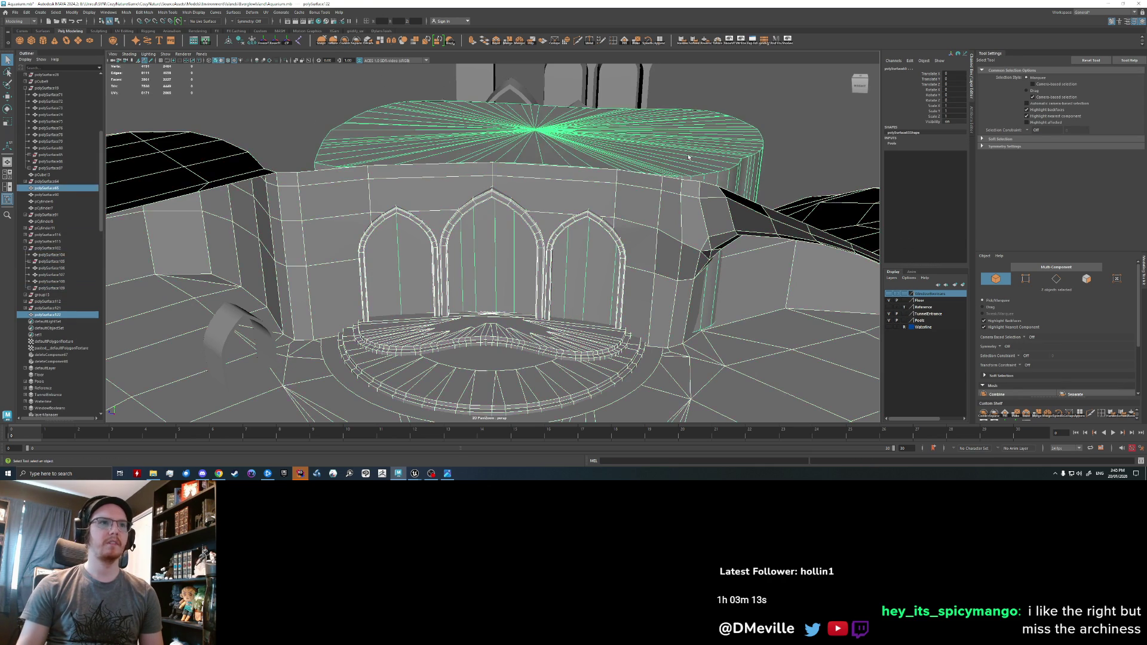
click(346, 43)
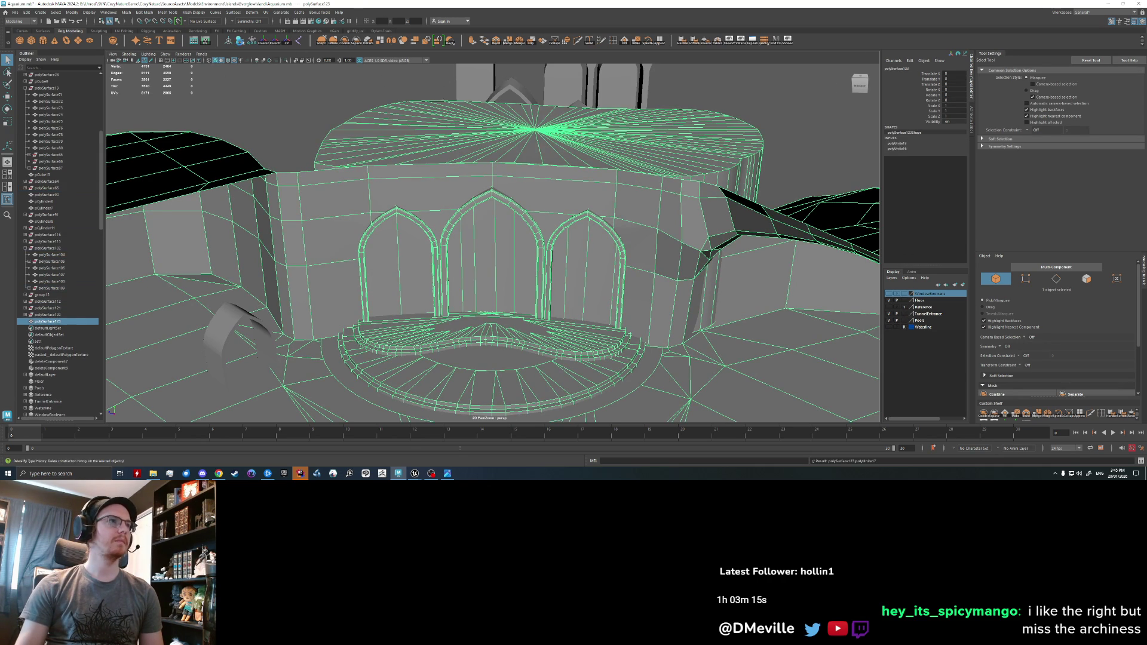
click(240, 42)
- Export the selection over the cave blockout FBX, confirming the overwrite
click(15, 12)
click(37, 100)
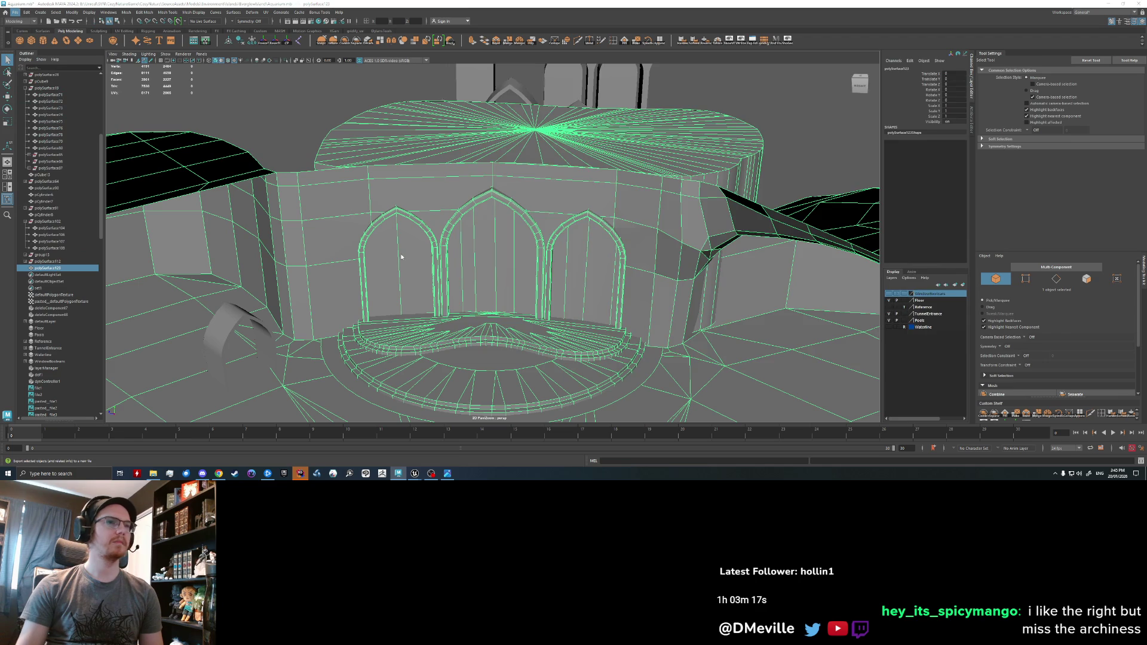
click(941, 346)
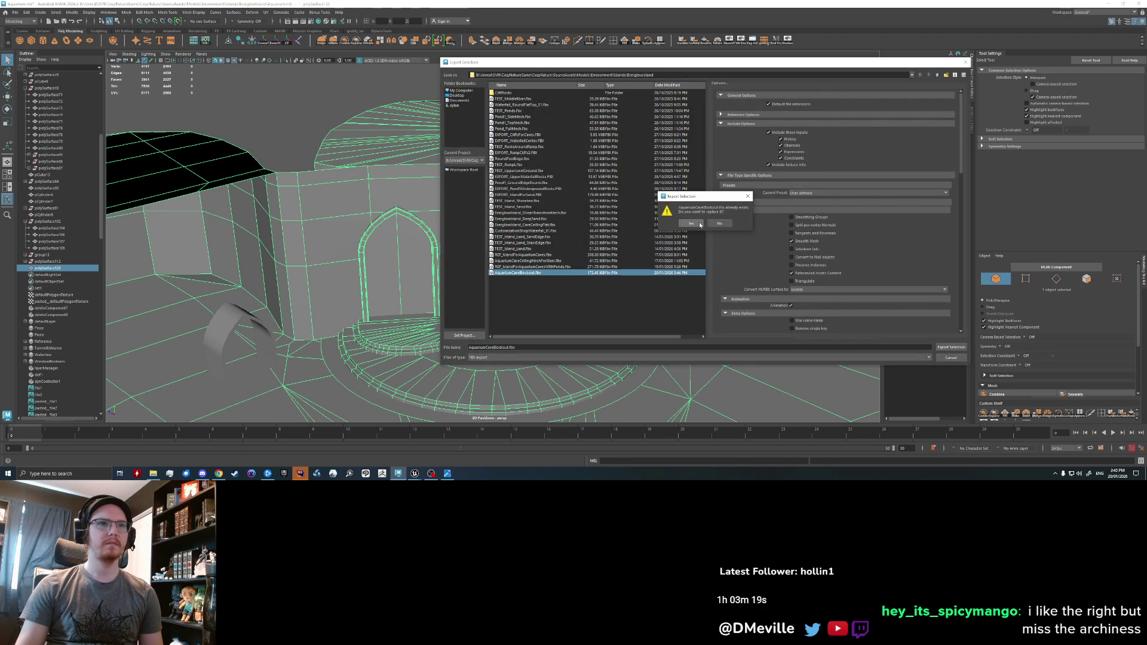
key(Return)
mouse_move(415, 477)
click(394, 446)
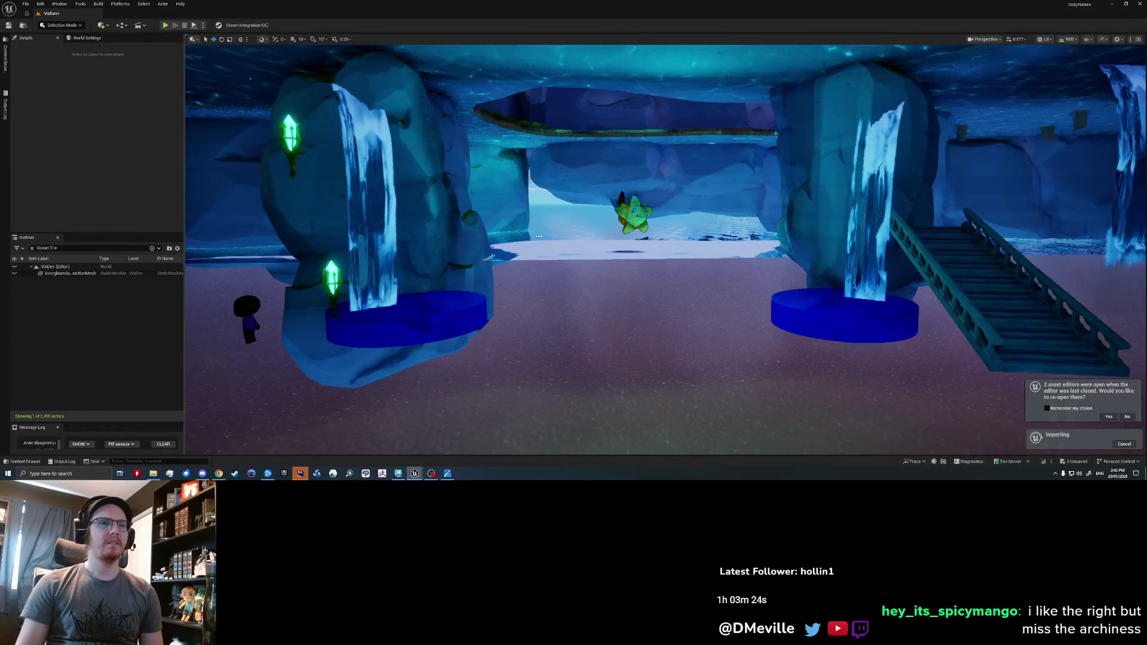
- Fly the Unreal viewport over to the reimported hall's three arched windows
right_drag(539, 236, 539, 236)
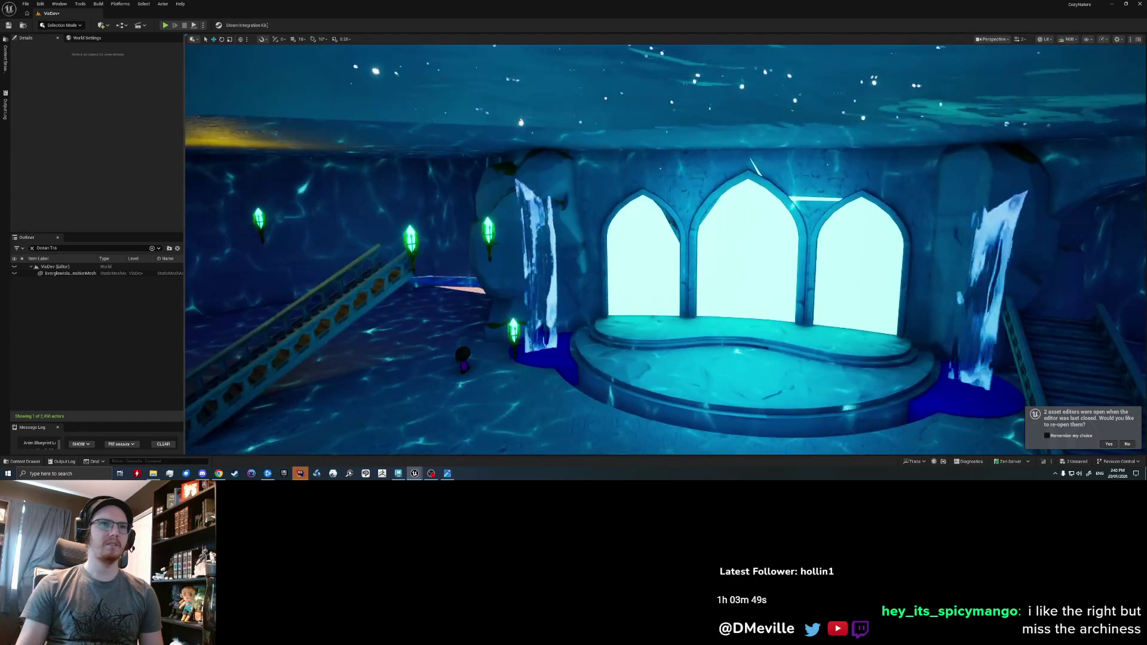
- Fly around the new arched windows in Unreal, close up and from across the room, then return to Maya
drag(564, 197, 564, 175)
drag(686, 179, 679, 252)
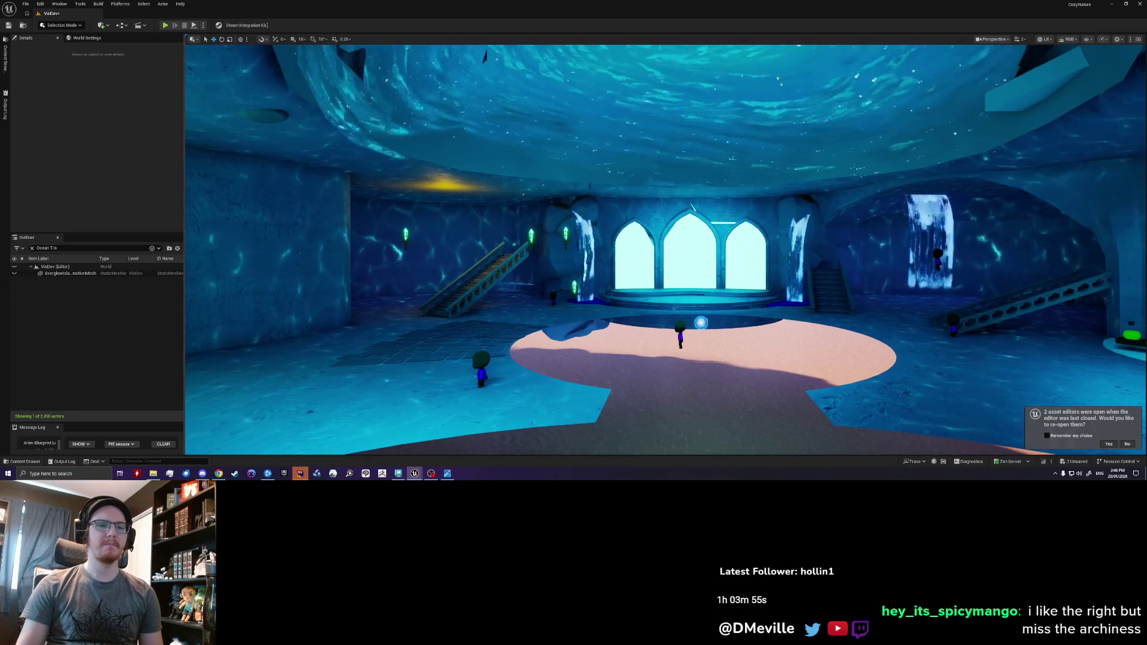
drag(679, 252, 677, 136)
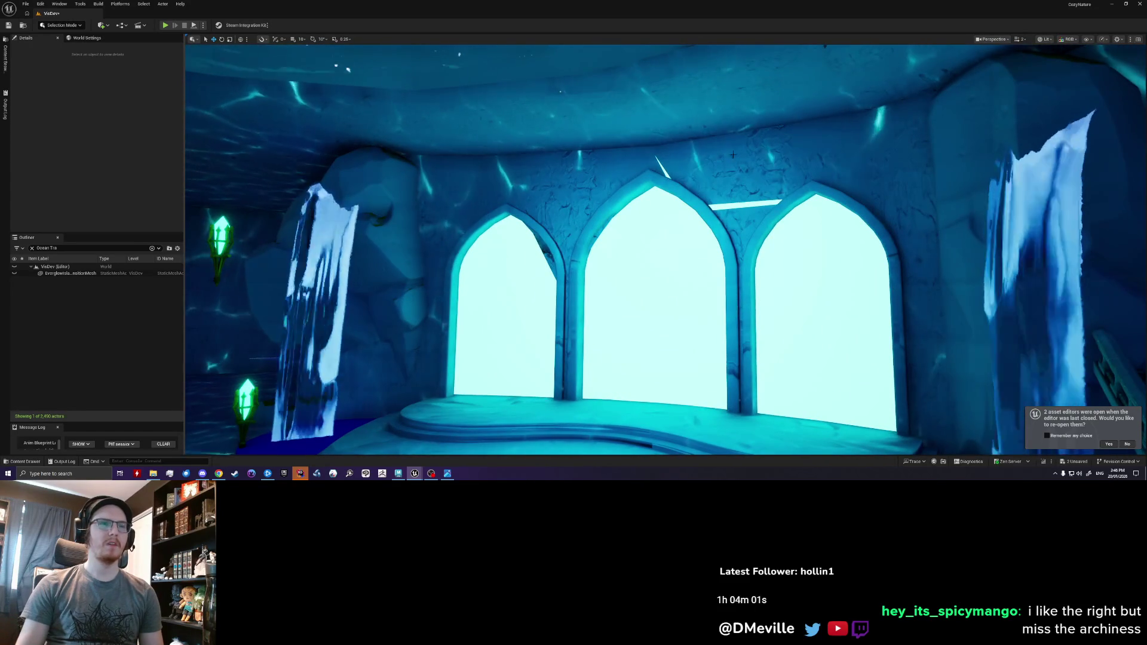
click(399, 473)
scroll(420, 217, up, 5)
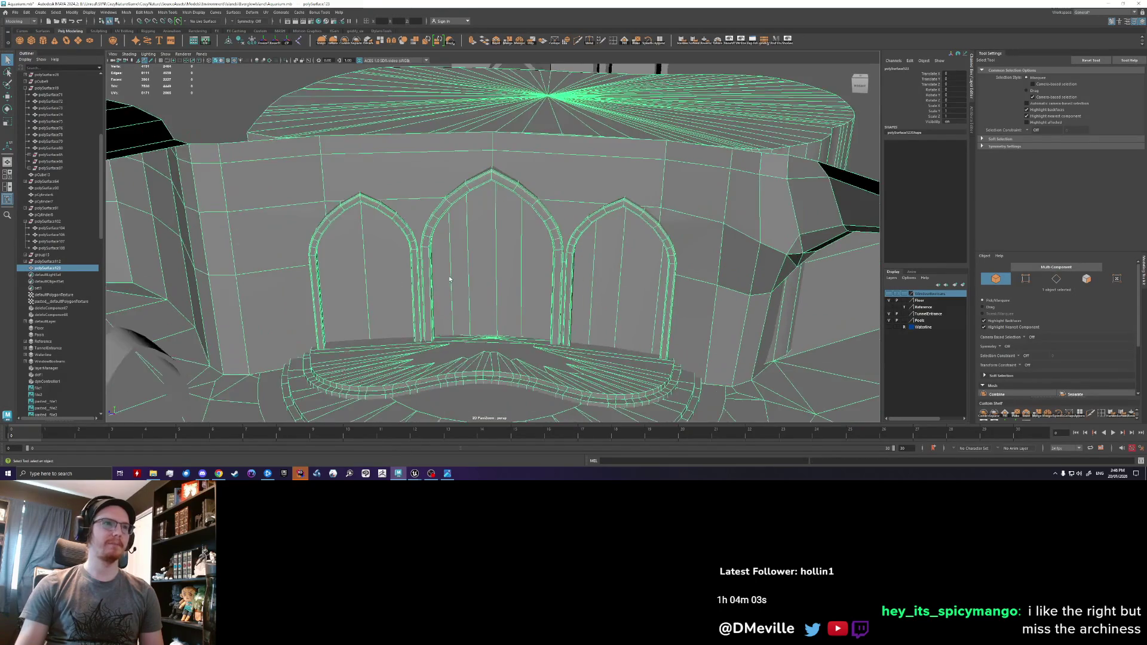
- Triangulate the ten spandrel wall faces above the arches using the hotbox Mesh menu
alt+drag(402, 221, 411, 228)
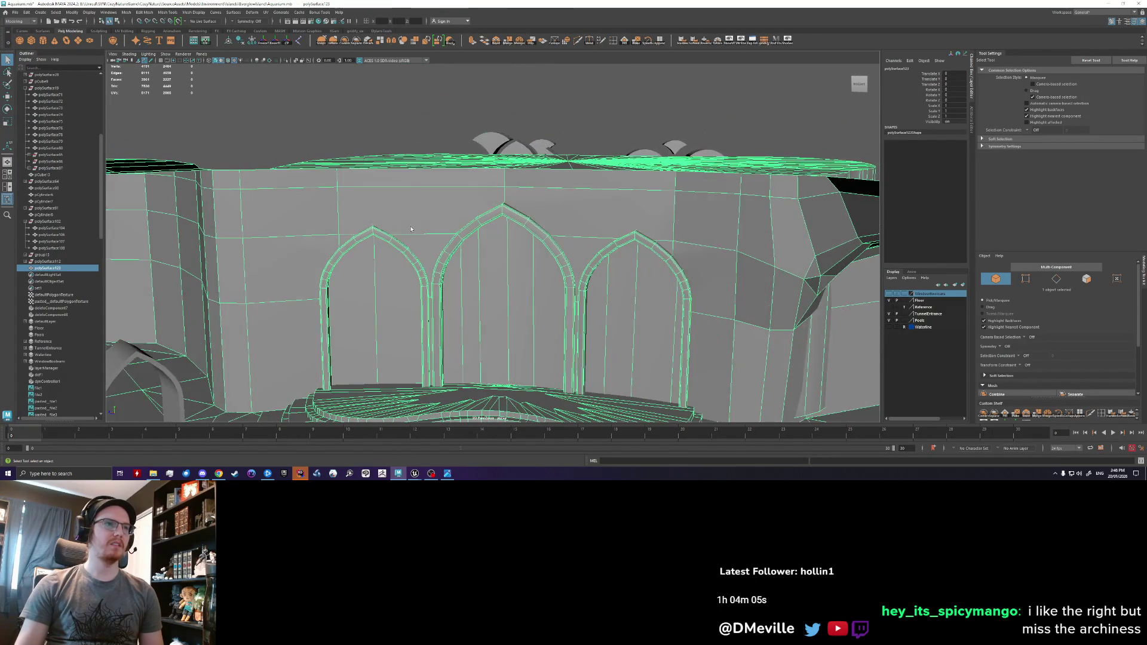
key(F11)
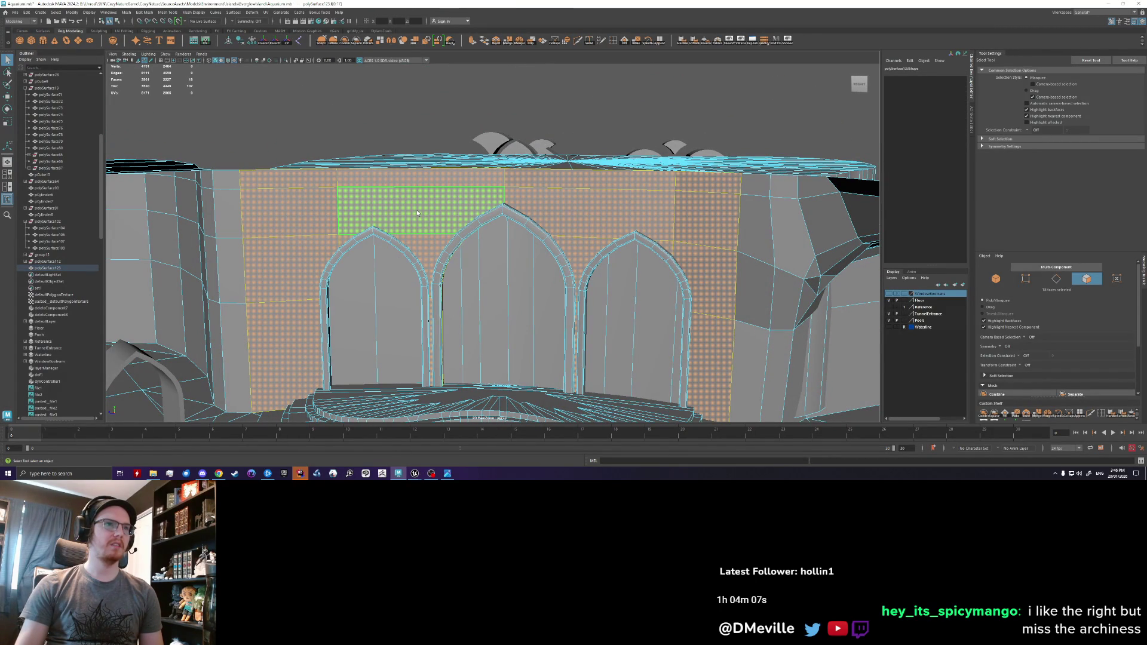
key(space)
click(334, 226)
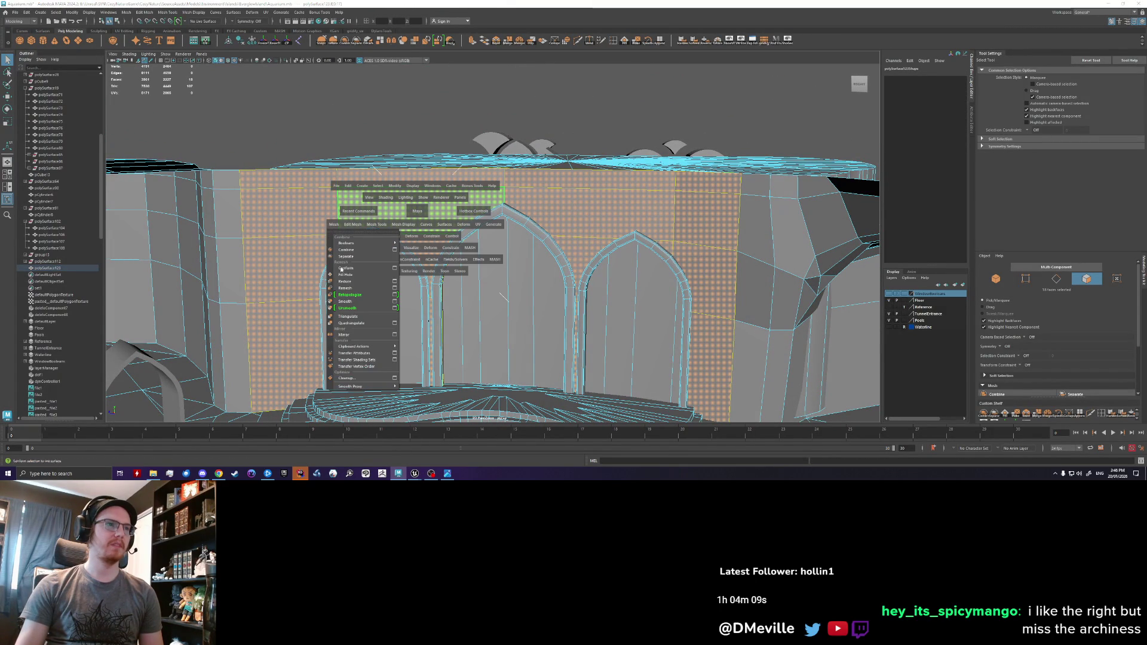
click(354, 323)
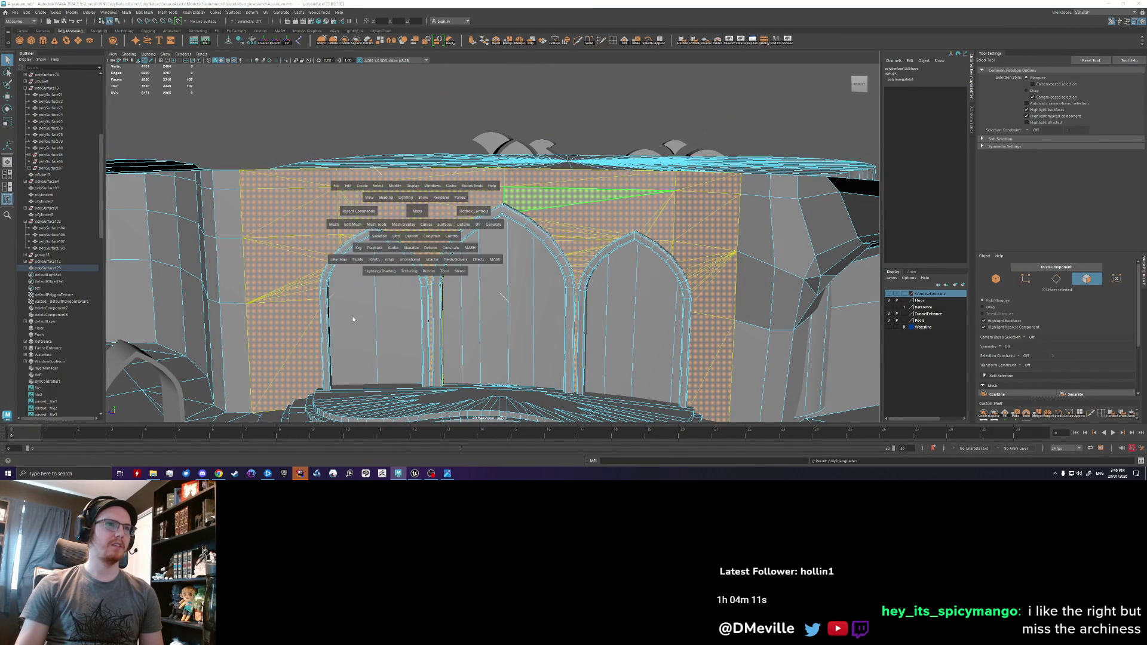
scroll(478, 269, down, 3)
mouse_move(448, 205)
shift+right_down()
mouse_move(471, 202)
mouse_move(260, 70)
shift+right_up()
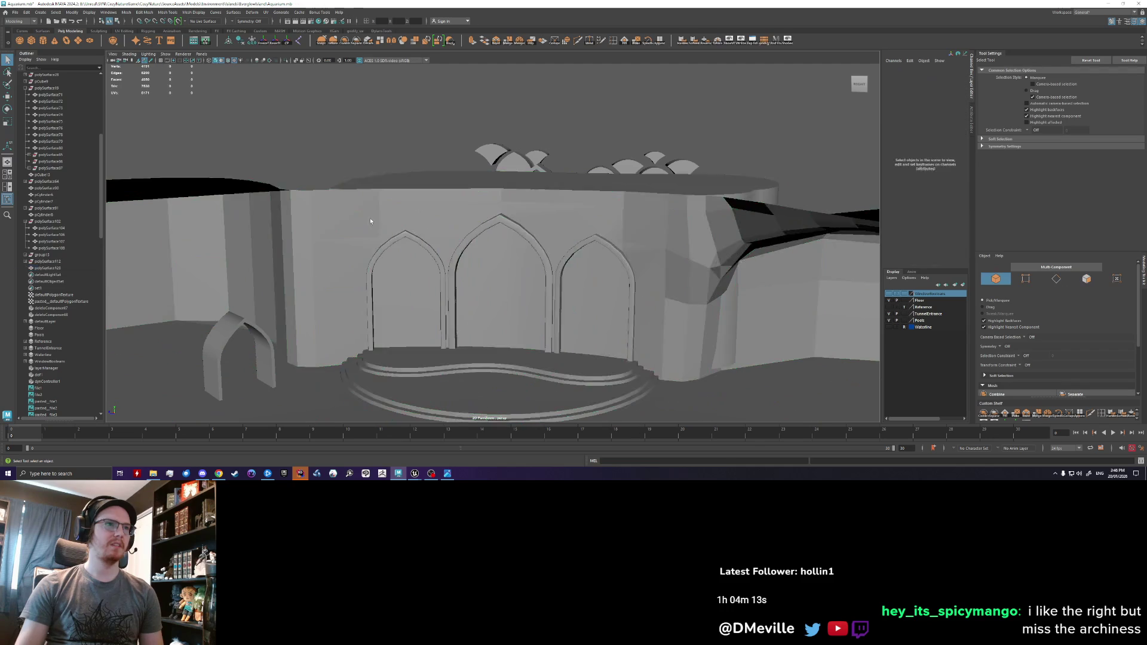
- Export the selected mesh over AquariumCaveBlockout.fbx, confirming the overwrite, and return to Unreal
click(15, 12)
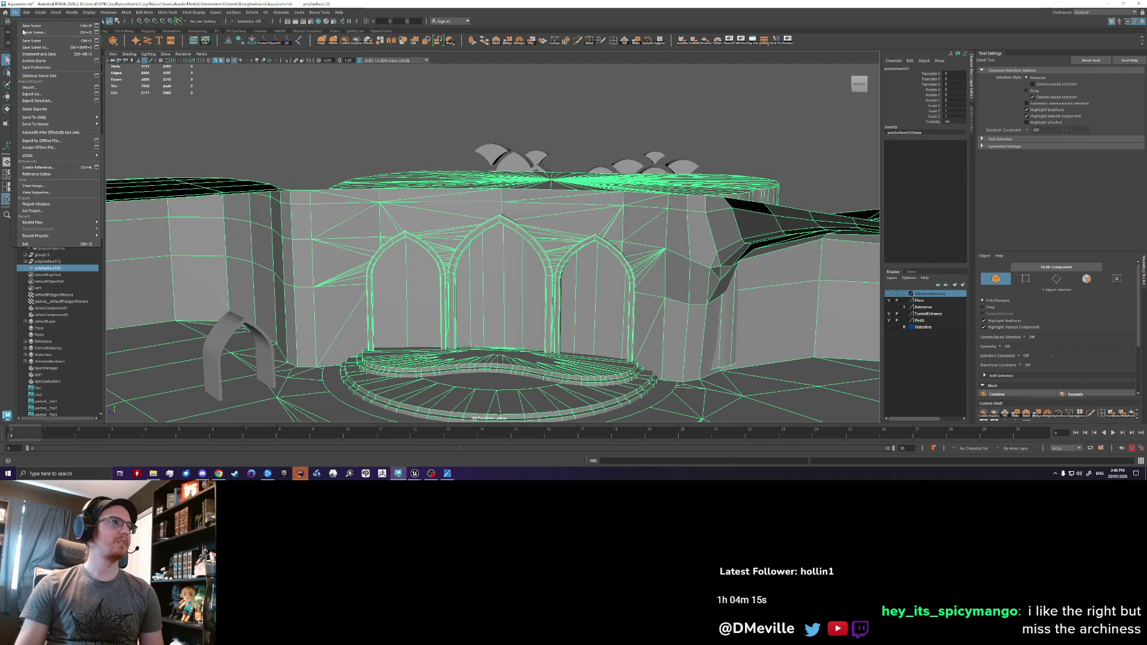
click(36, 100)
click(531, 273)
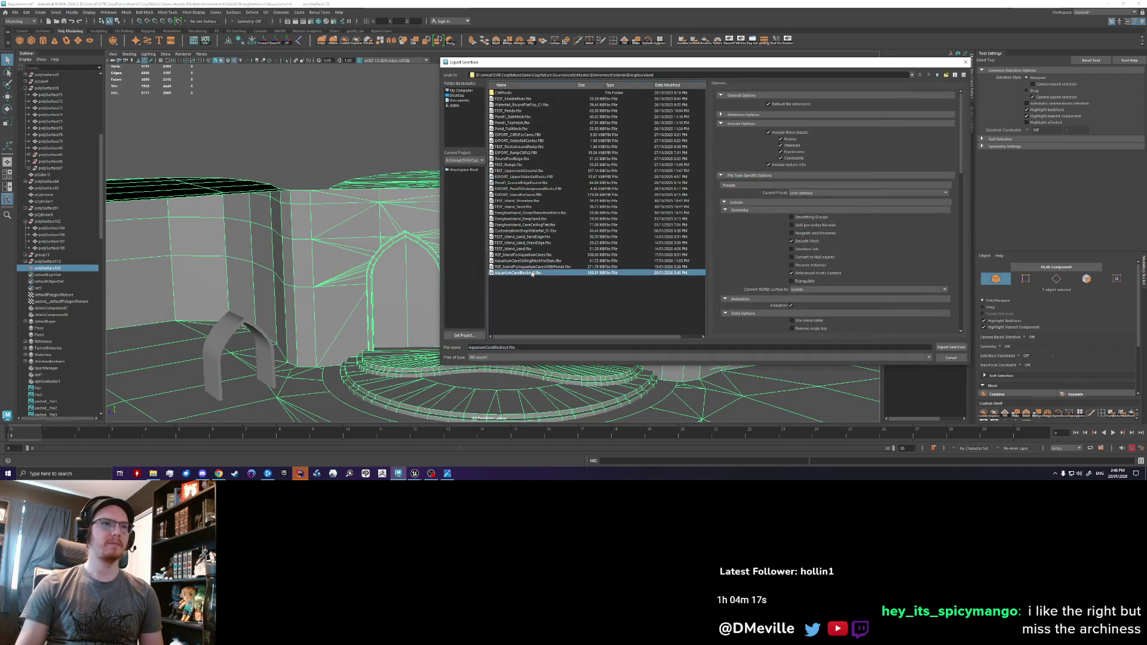
click(951, 347)
click(690, 224)
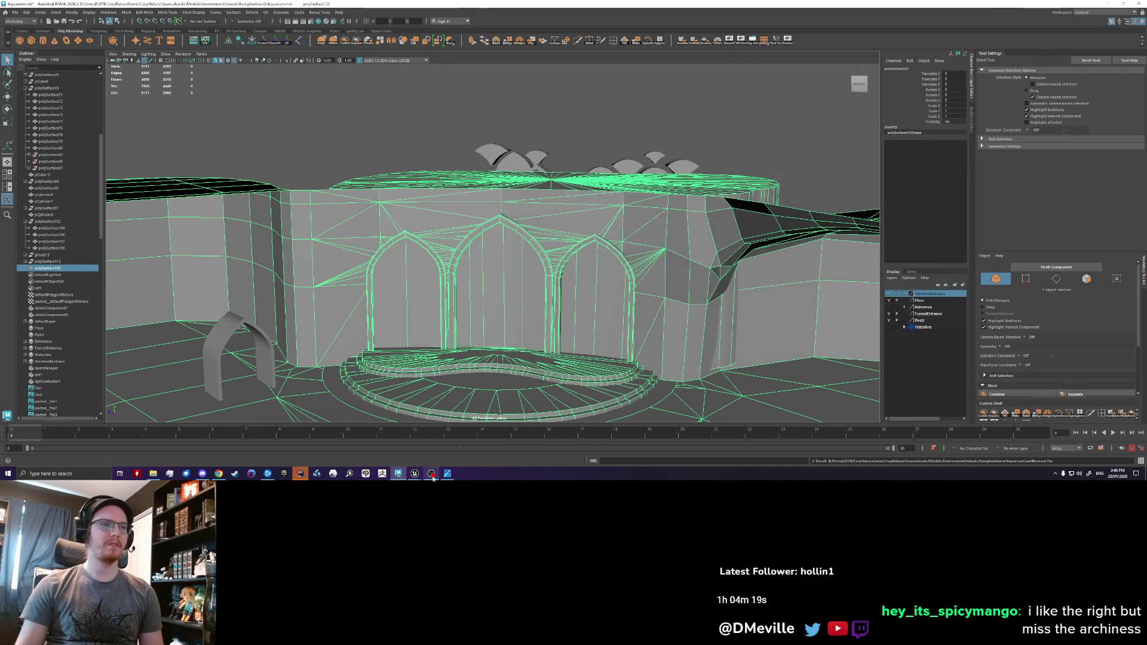
alt+right_drag(463, 351, 481, 411)
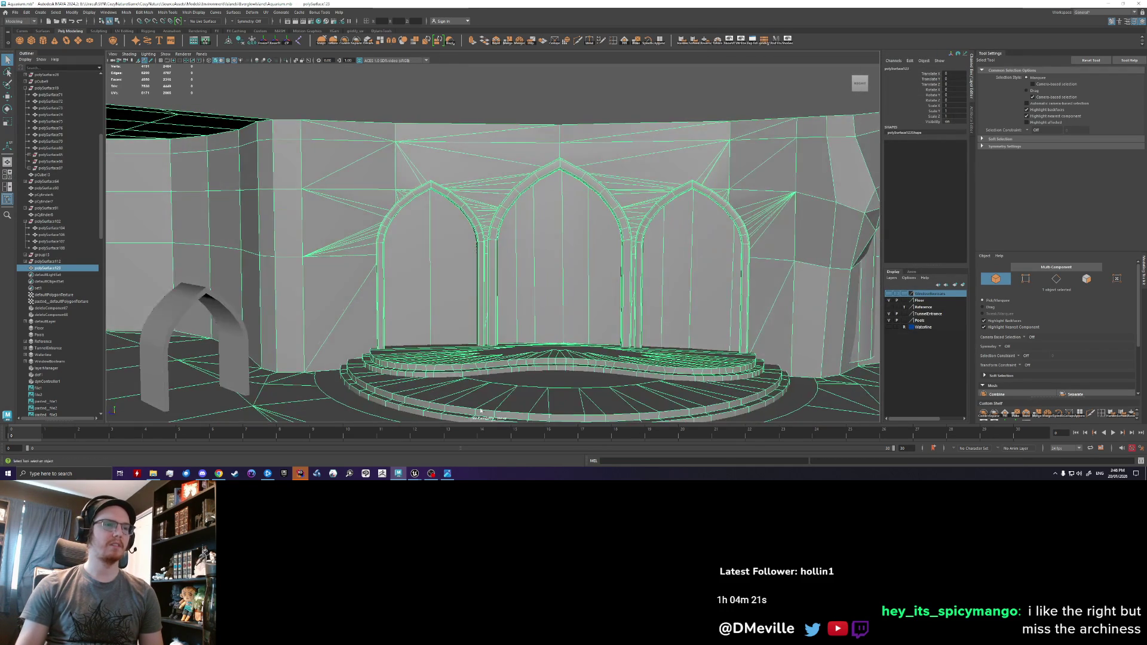
click(415, 474)
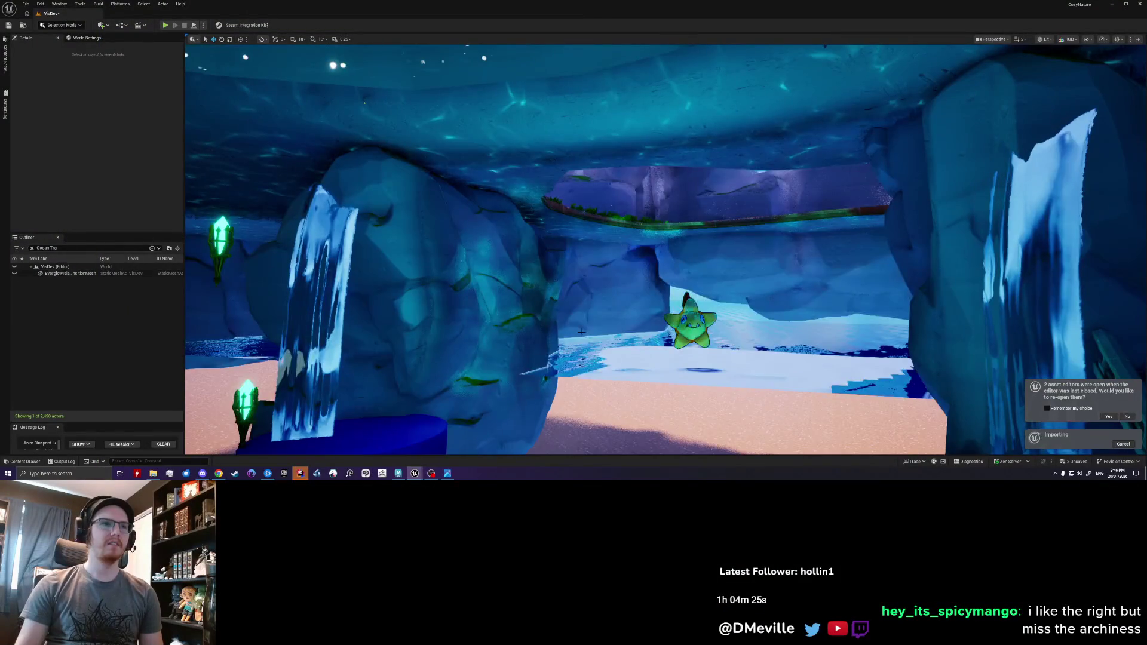
- Pull the Unreal view back over the whole hall, then return to Maya and orbit above the arches
right_drag(581, 331, 619, 333)
scroll(564, 322, down, 10)
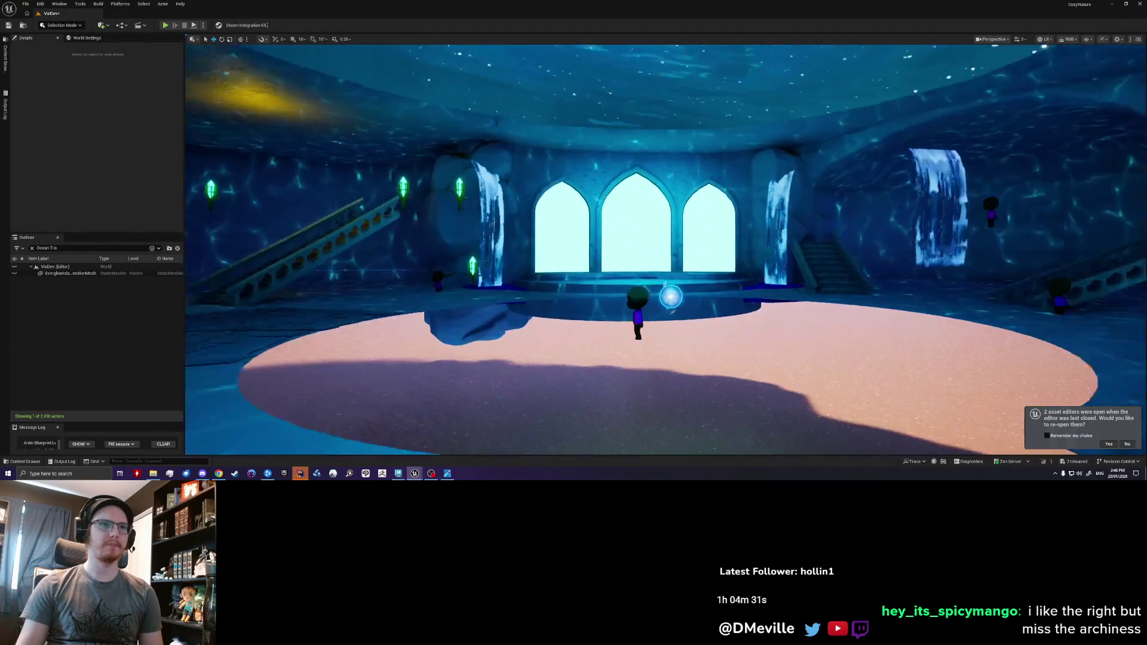
right_drag(618, 333, 612, 346)
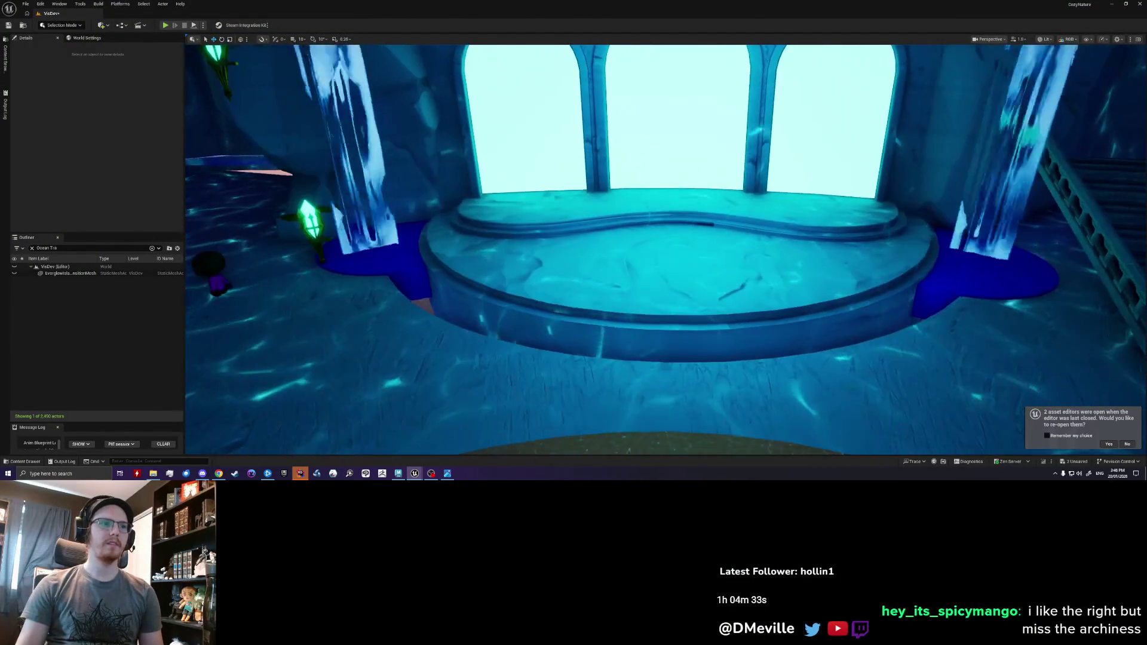
scroll(613, 347, down, 8)
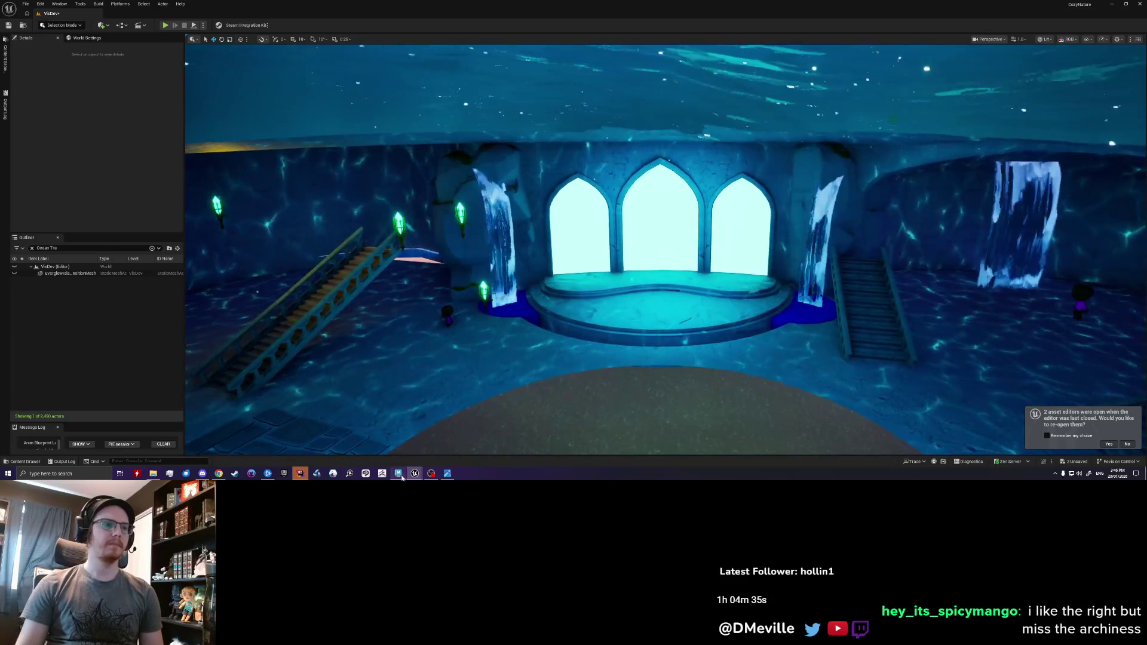
click(399, 473)
mouse_move(453, 233)
alt+mouse_down()
mouse_move(450, 300)
mouse_move(347, 197)
alt+mouse_up()
- Combine the pCylinder8 floor ring with the cave mesh and re-export it over AquariumCaveBlockout.fbx
shift+click(292, 160)
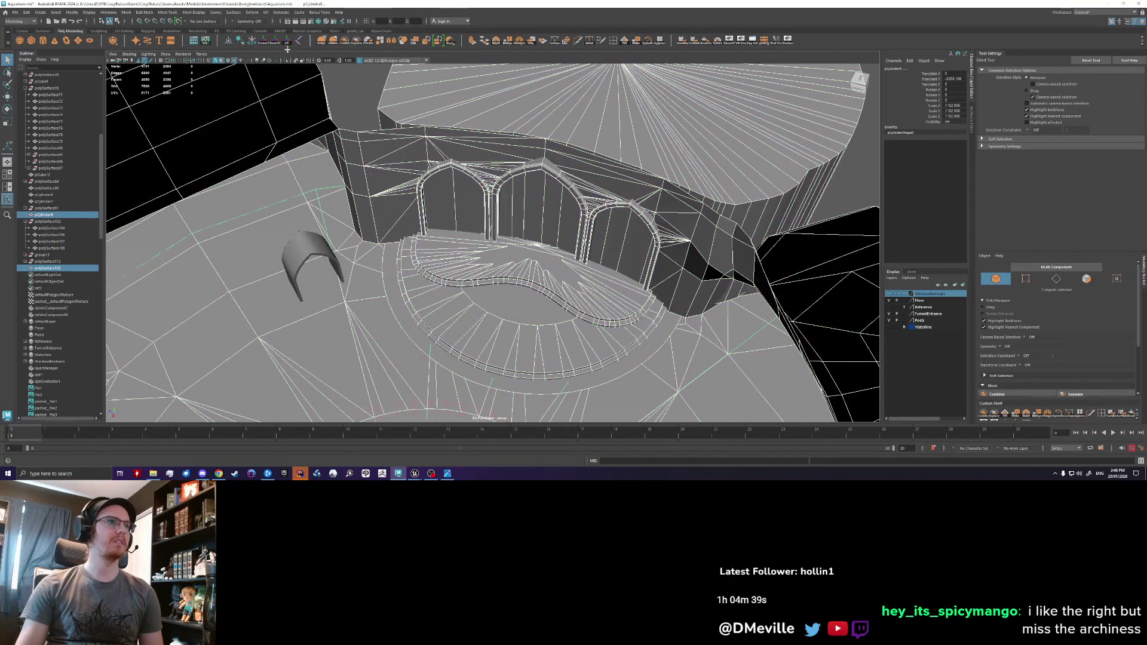
click(345, 40)
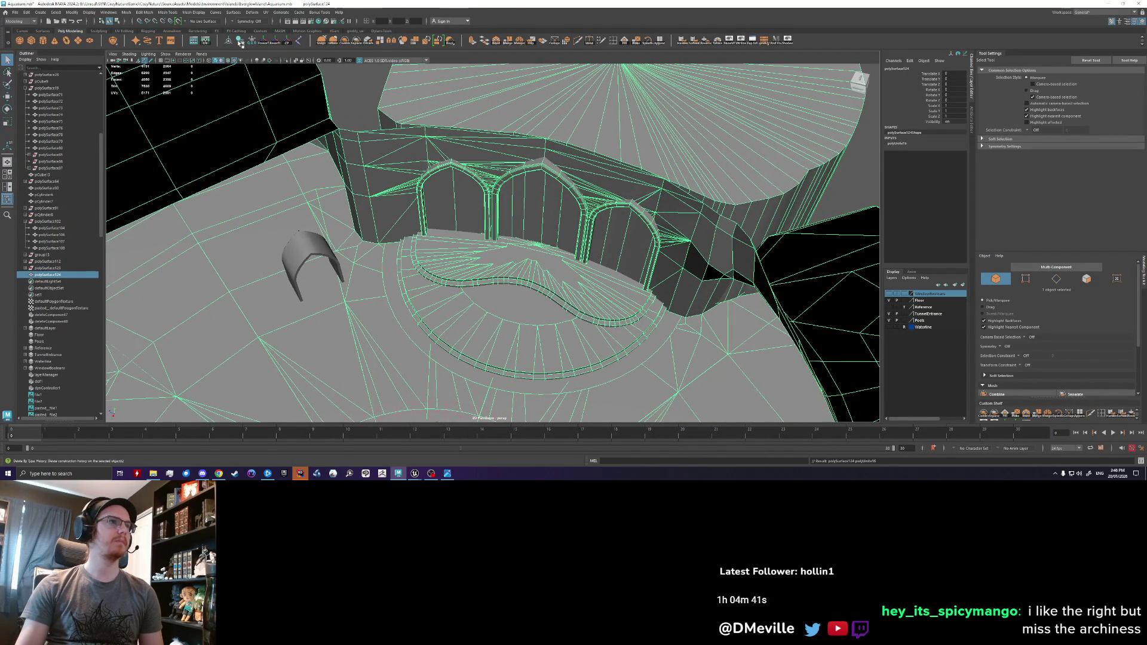
click(14, 12)
click(36, 100)
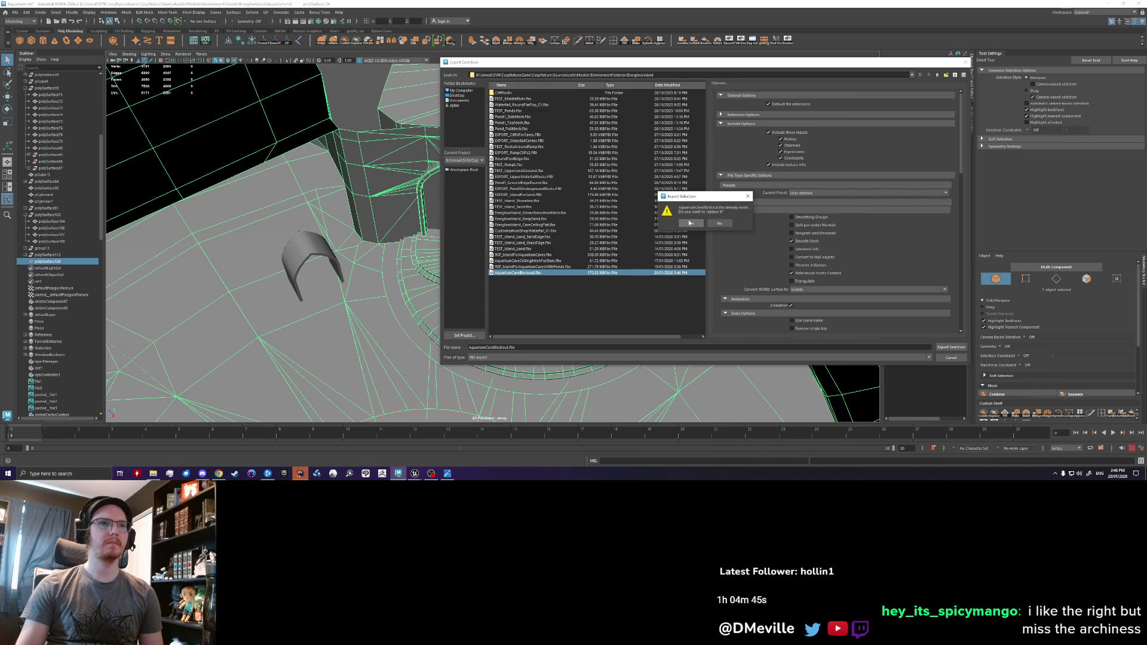
click(689, 223)
click(407, 457)
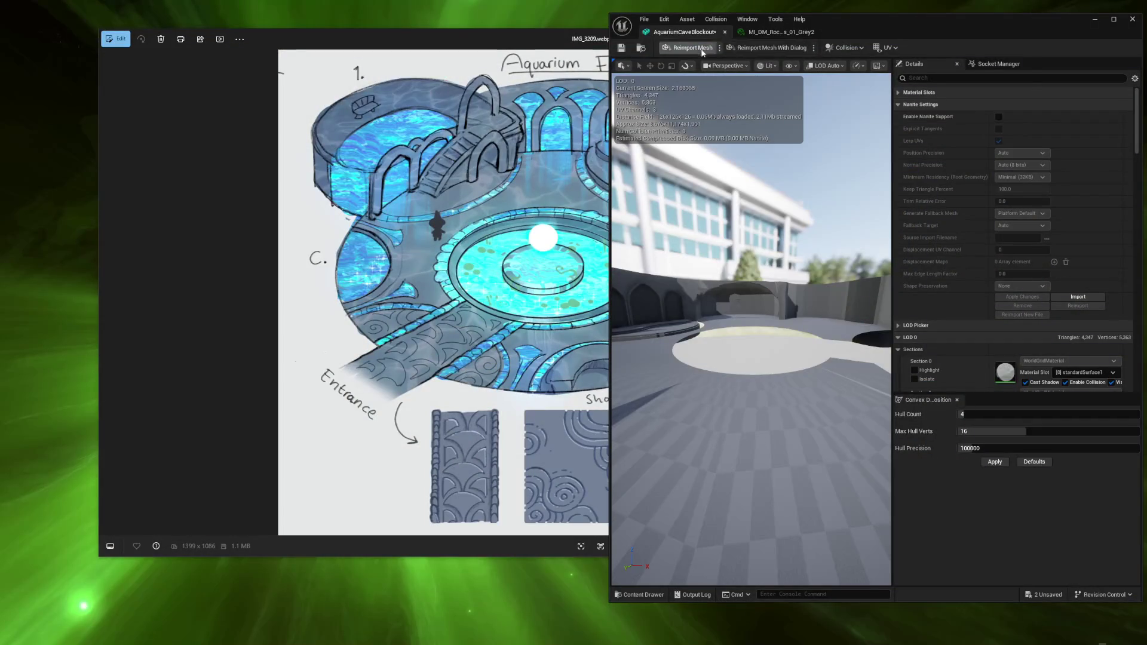
- Reimport the updated cave blockout mesh and fly down toward the raised platform
click(702, 52)
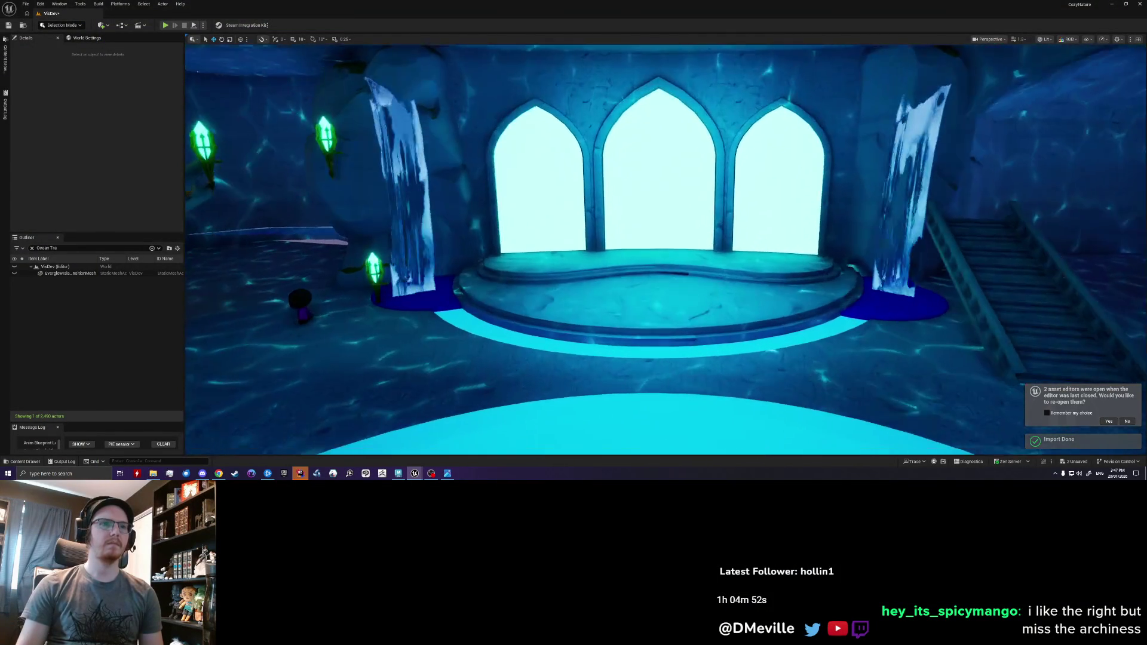
right_drag(663, 251, 663, 299)
right_drag(583, 312, 583, 312)
- Delete the two blue cylinders beside the platform and look over the glowing floor ring
click(421, 302)
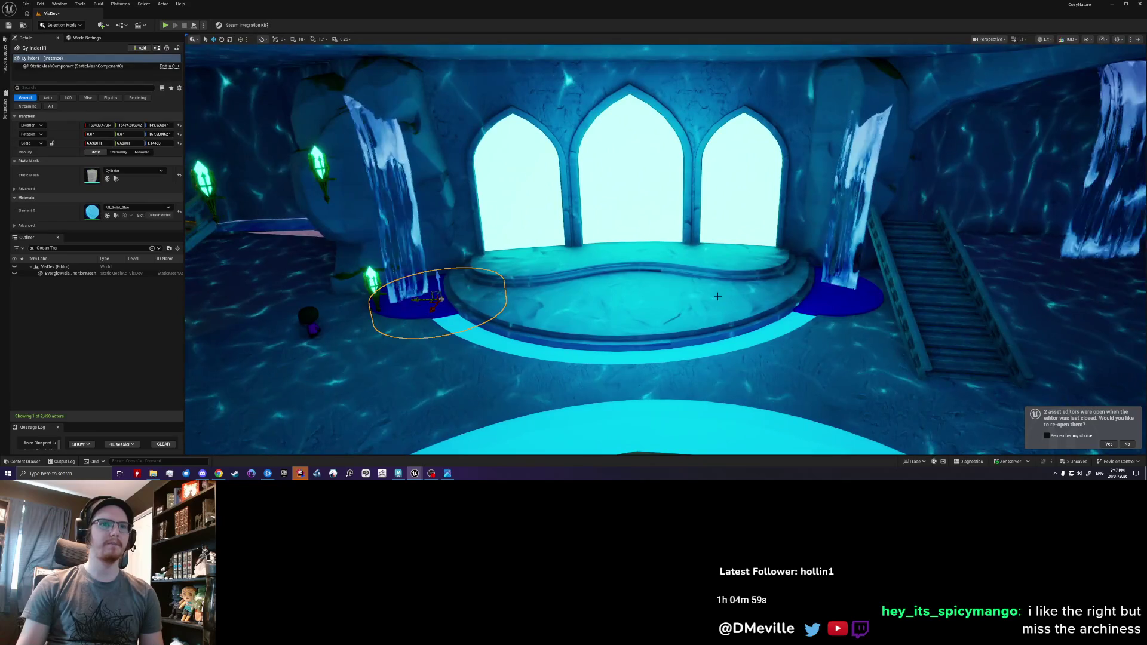
ctrl+click(821, 298)
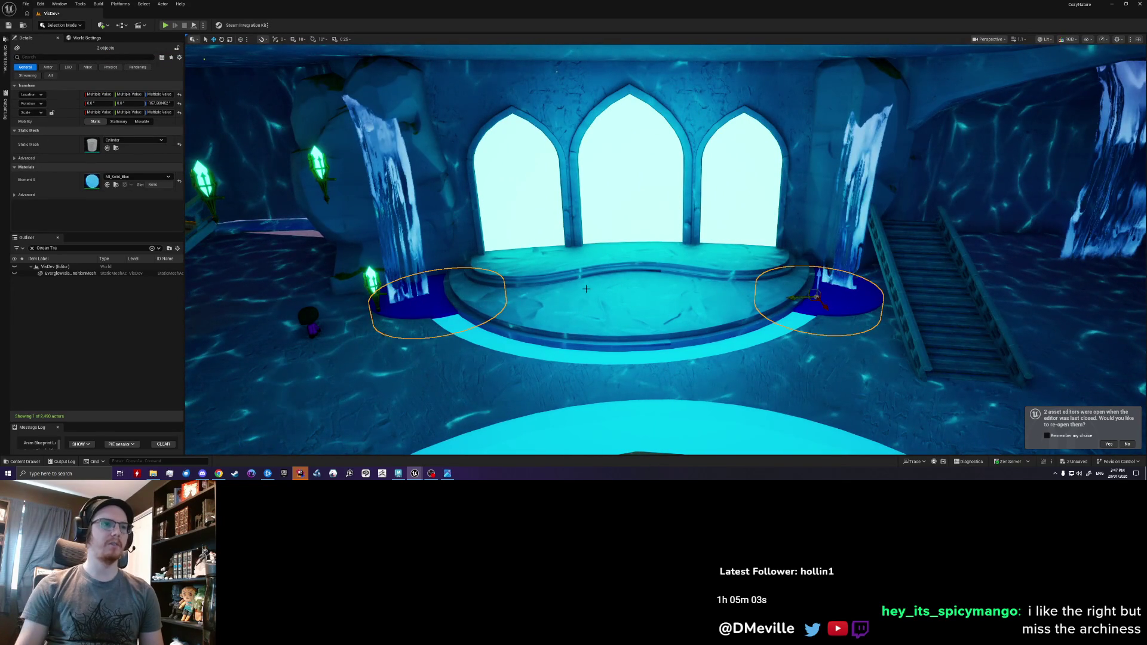
key(Delete)
mouse_move(583, 312)
right_down()
mouse_move(600, 312)
mouse_move(601, 299)
right_up()
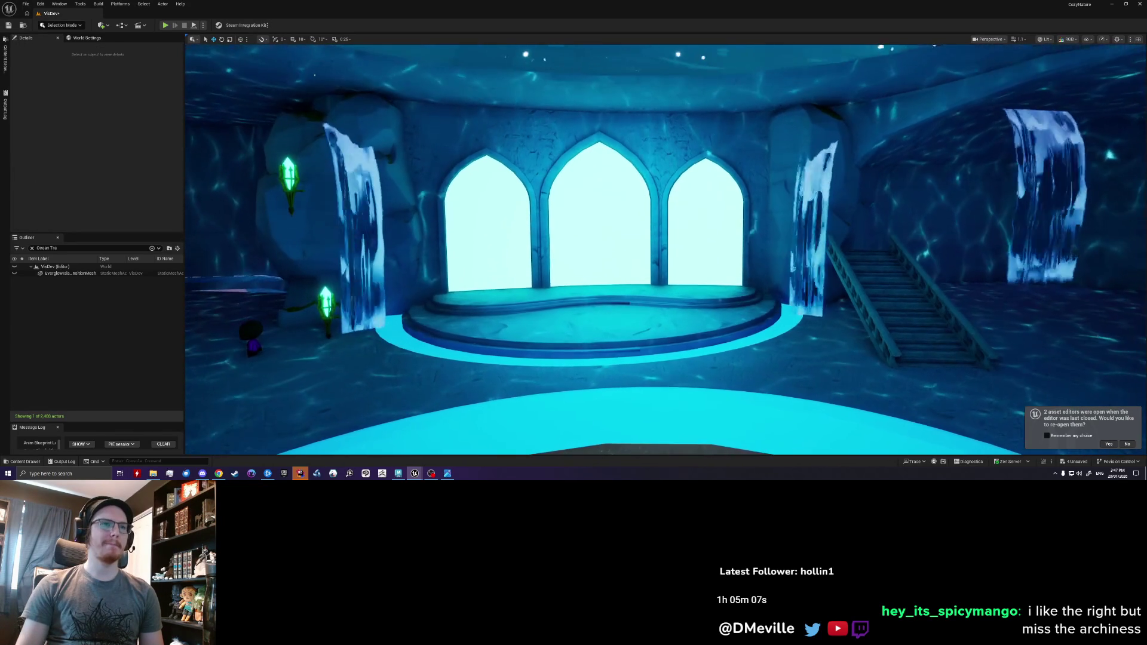
scroll(600, 312, up, 2)
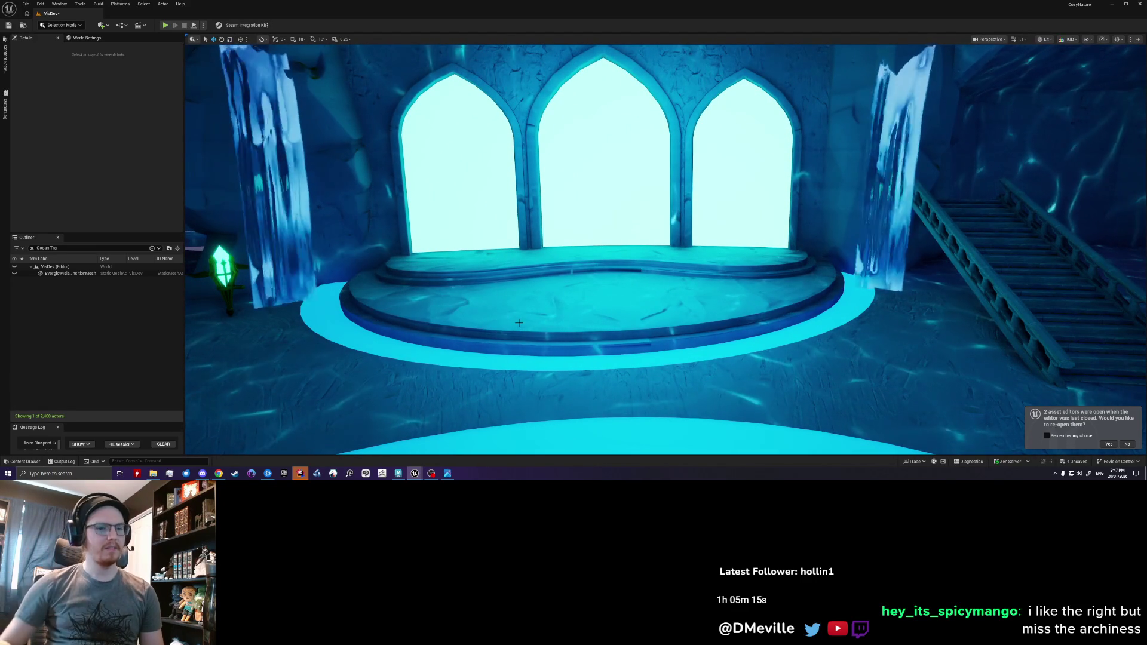
mouse_move(569, 357)
right_down()
mouse_move(418, 366)
mouse_move(490, 365)
mouse_move(443, 376)
mouse_move(424, 361)
mouse_move(433, 358)
right_up()
- Select AquariumCaveBlockout and look beneath the edge of the glowing cyan floor ring
click(434, 359)
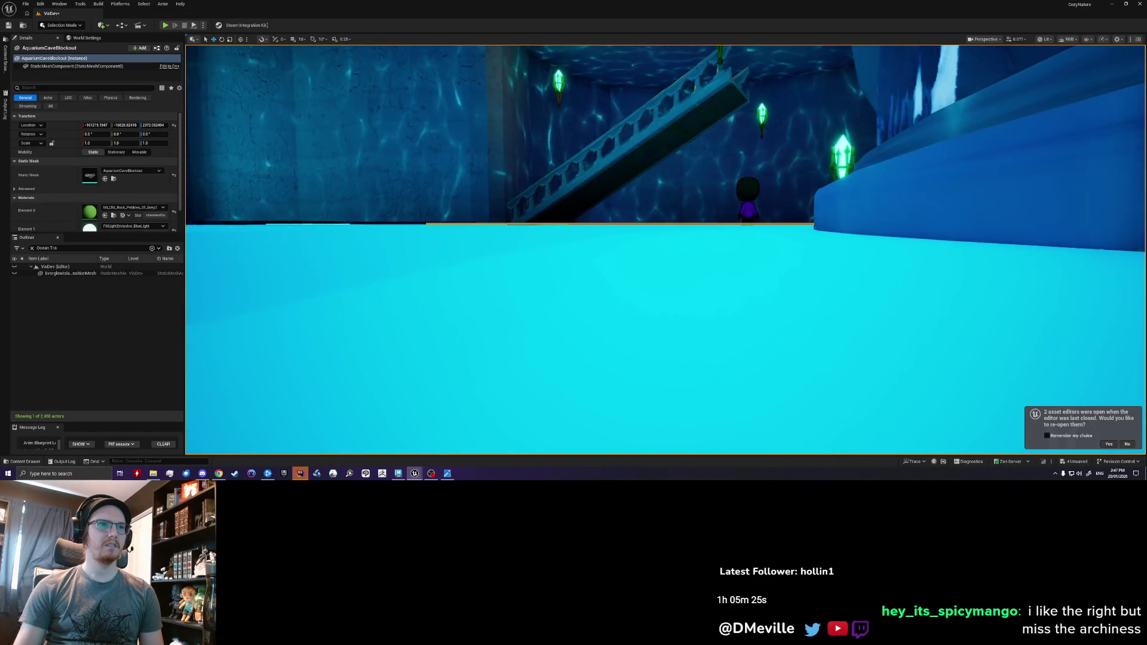
right_drag(433, 358, 435, 361)
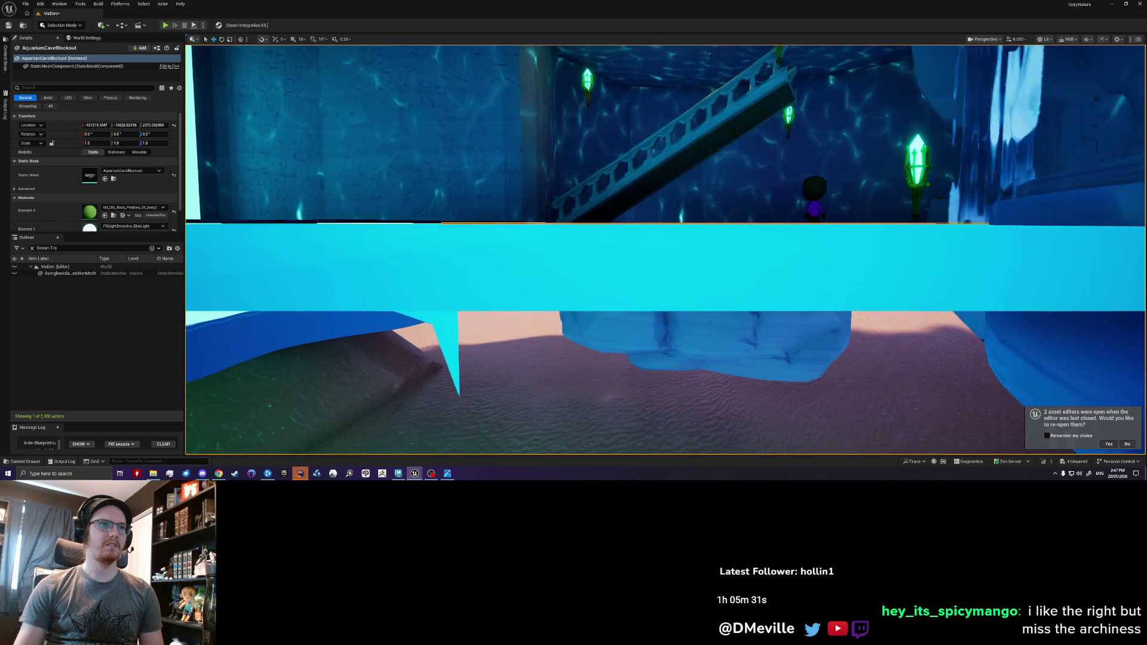
right_drag(435, 360, 436, 362)
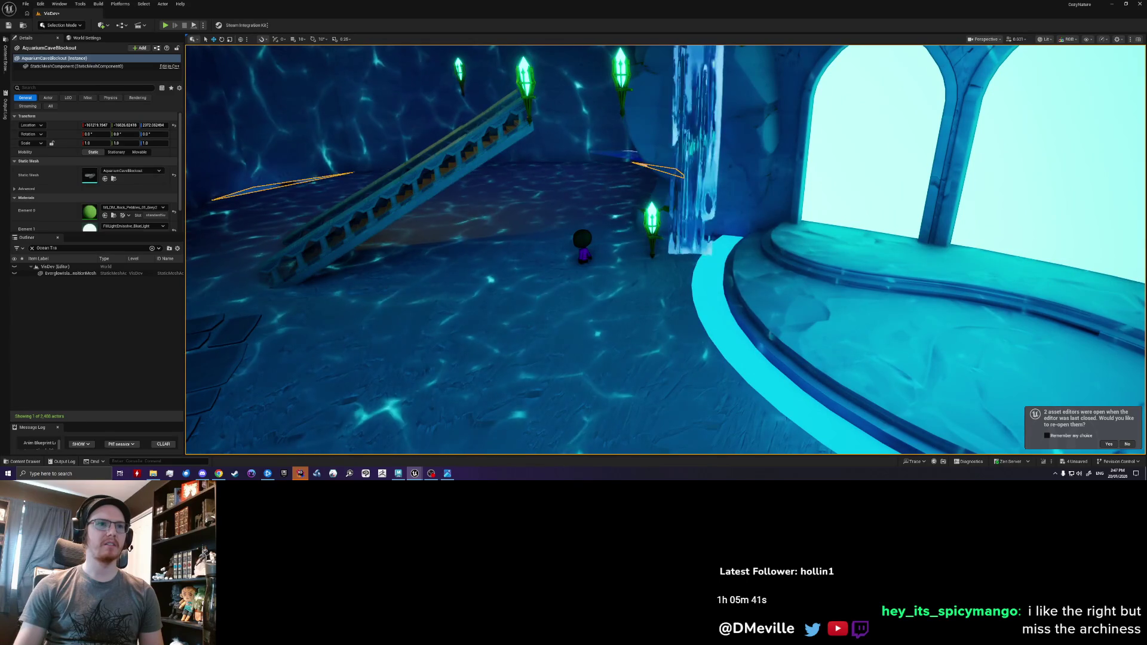
- Raise the IP_Sweater_5 character along Z so it stands higher, and fly closer to it
click(582, 257)
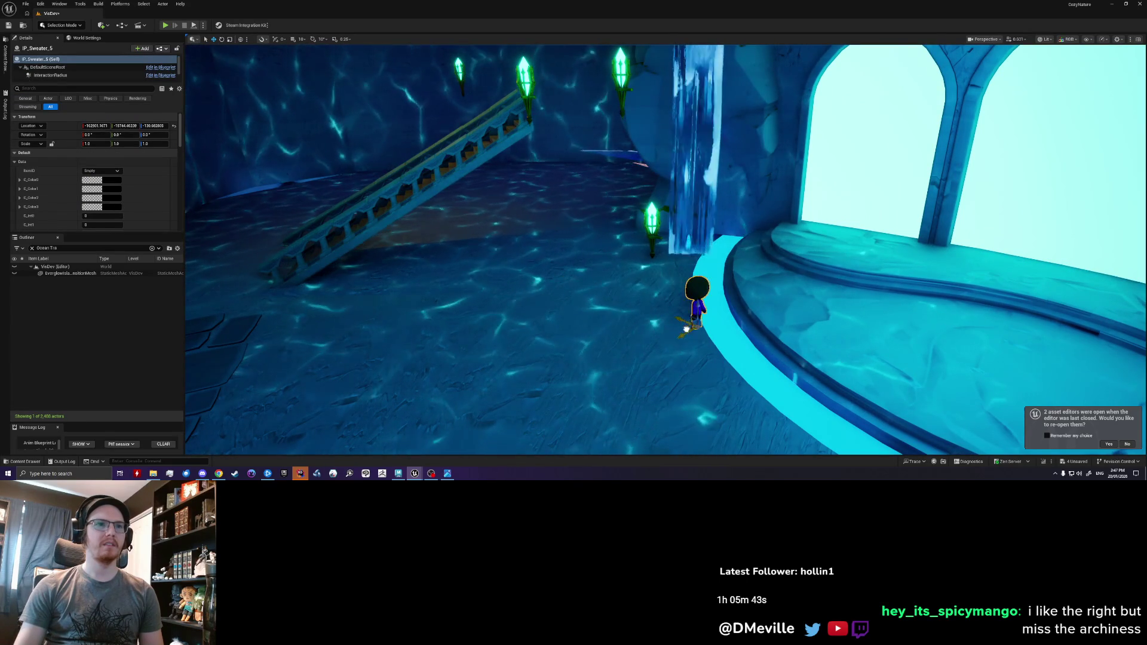
drag(681, 332, 681, 302)
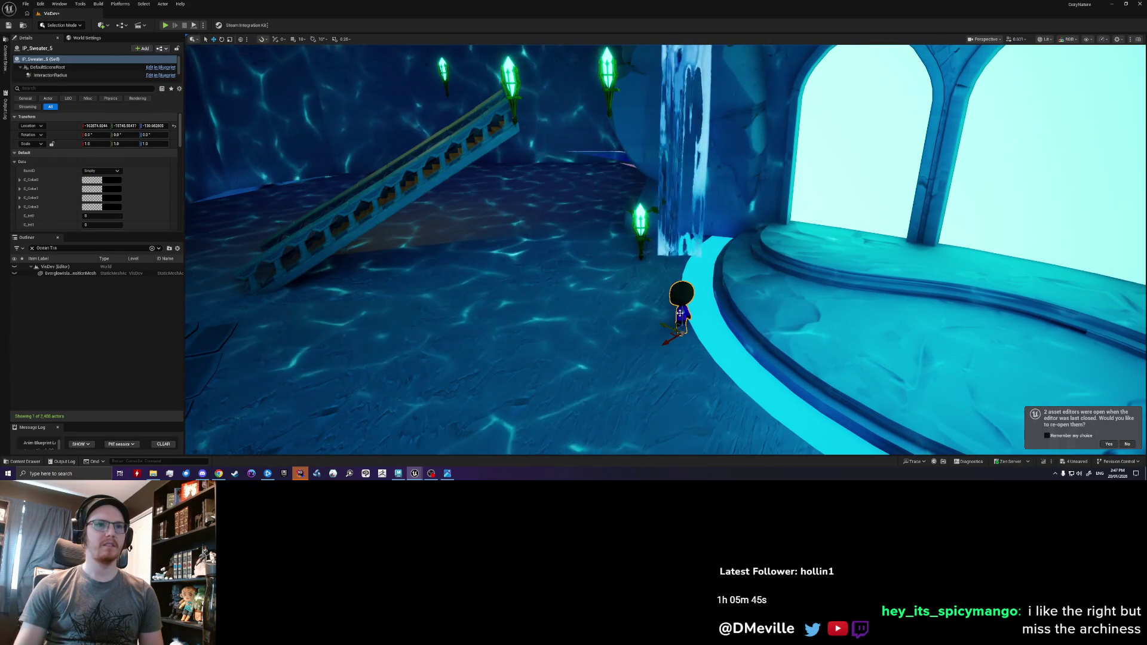
right_drag(681, 301, 681, 302)
key(Escape)
key(w)
scroll(681, 301, up, 1)
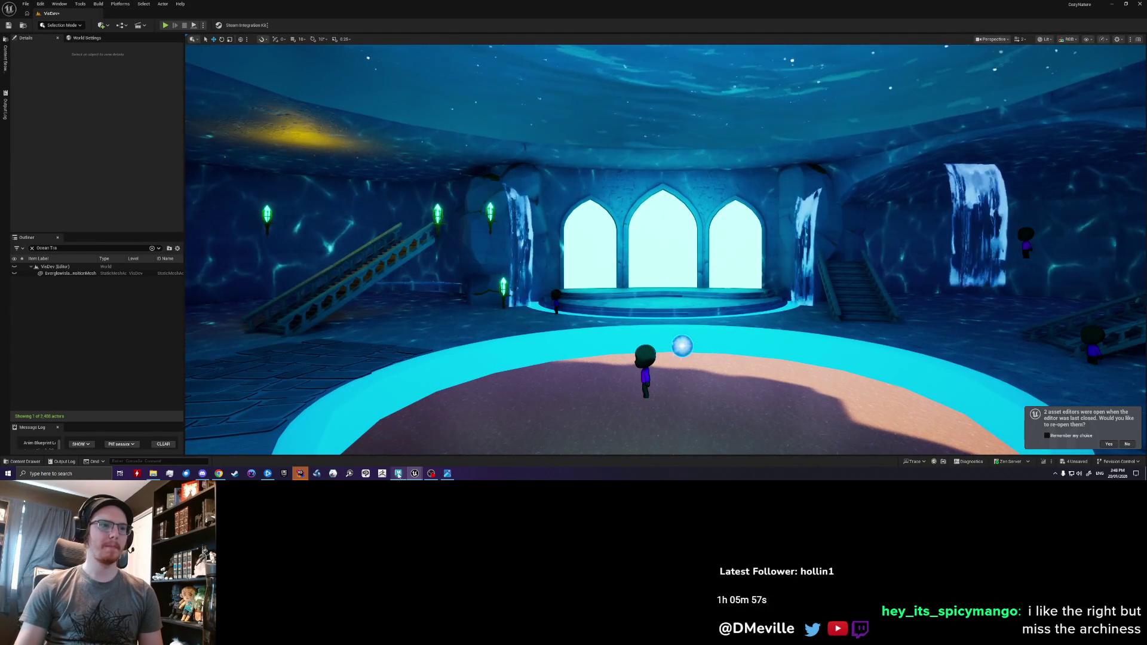
- Return to Maya and select the cave mesh close over the floor ring
click(398, 473)
mouse_move(440, 364)
alt+mouse_down()
mouse_move(482, 215)
mouse_move(442, 282)
alt+mouse_up()
click(442, 282)
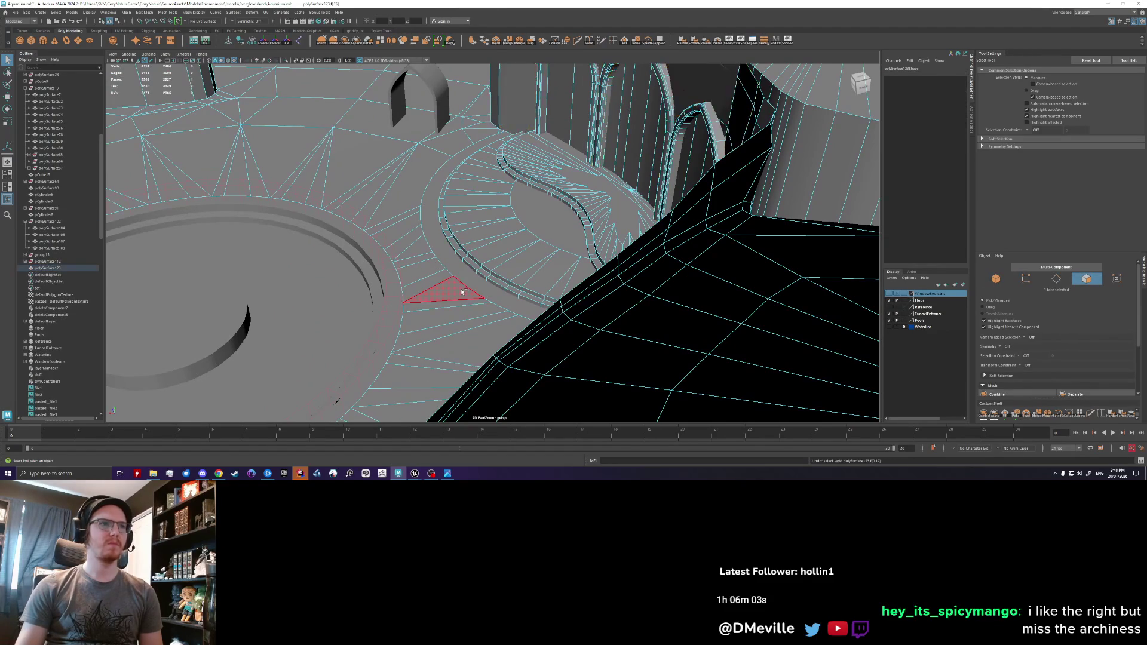
- Undo a stray selection and orbit to a high angle over the floor platform
click(463, 291)
key(ctrl+z)
key(ctrl+z)
key(ctrl+z)
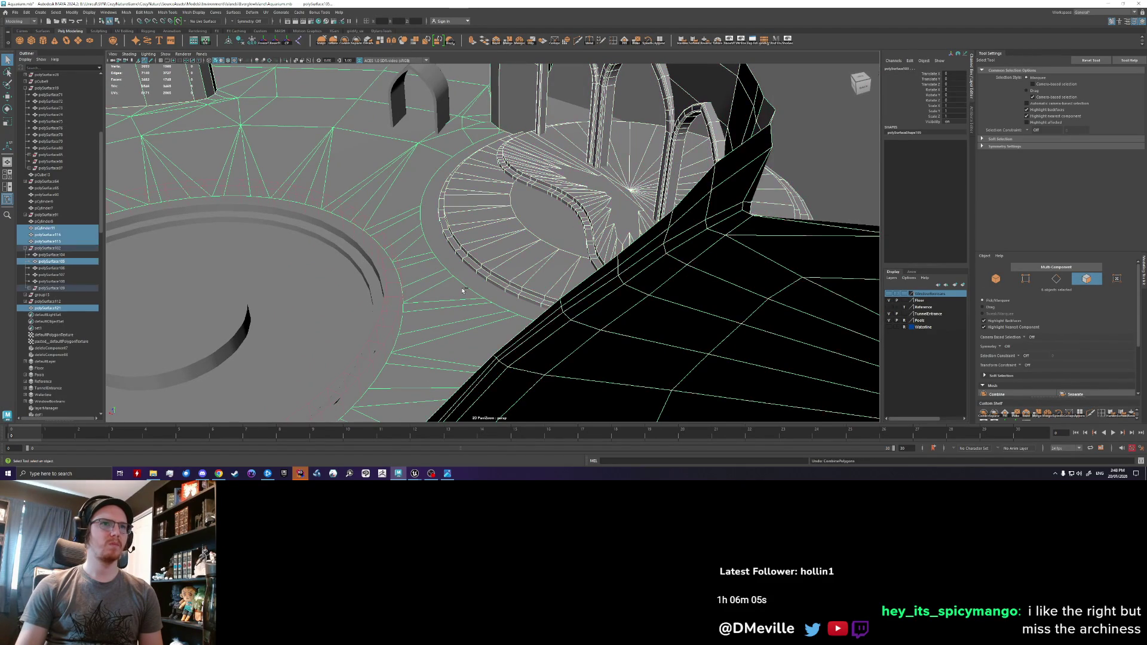
click(455, 258)
alt+drag(455, 258, 499, 294)
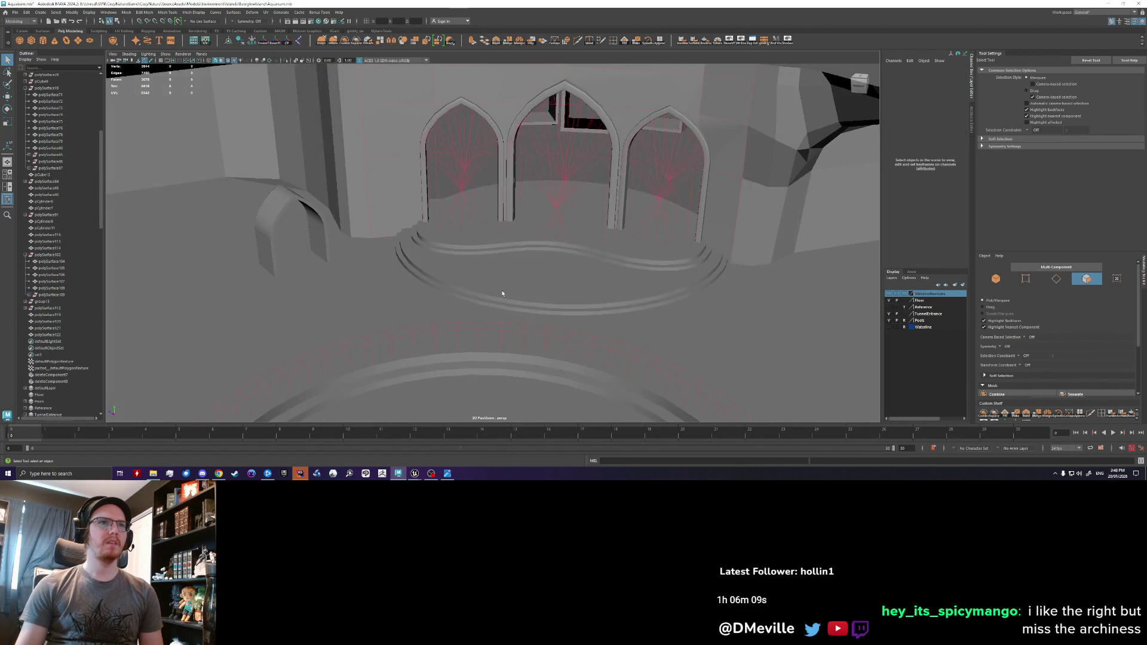
scroll(553, 249, down, 3)
scroll(627, 230, up, 2)
click(568, 277)
mouse_move(569, 276)
alt+mouse_down()
mouse_move(396, 319)
mouse_move(433, 287)
mouse_move(302, 309)
alt+mouse_up()
scroll(396, 319, up, 2)
- Try the pool ring pieces, then select and frame the floor mesh polySurface105
click(397, 342)
click(411, 259)
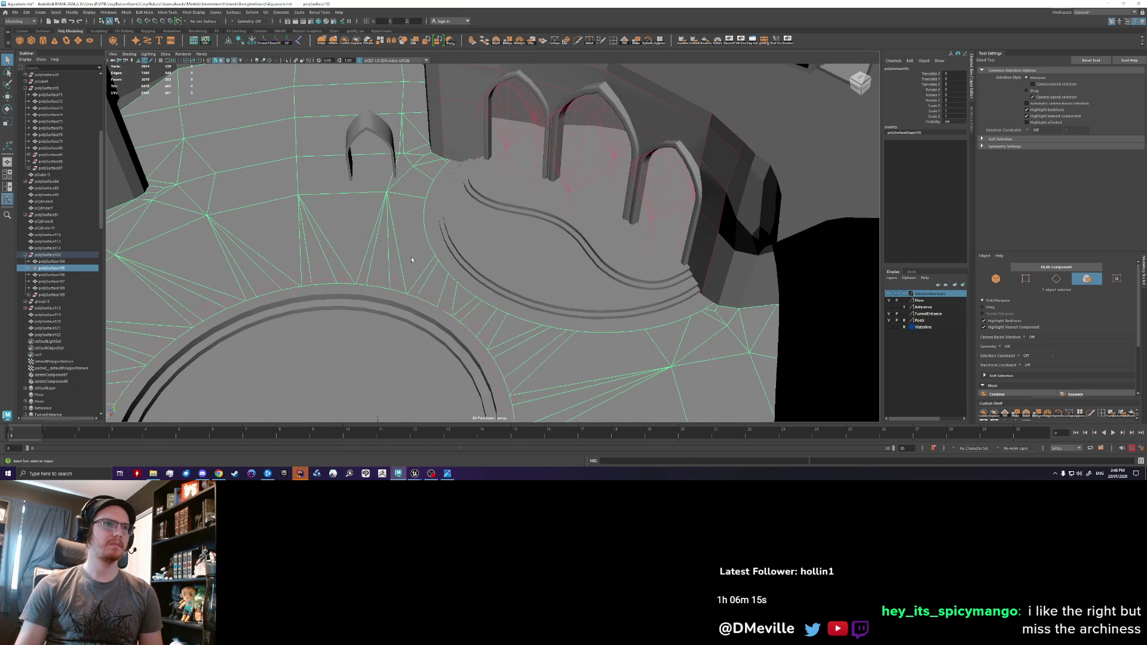
mouse_move(429, 277)
alt+mouse_down()
mouse_move(389, 311)
mouse_move(405, 259)
alt+mouse_up()
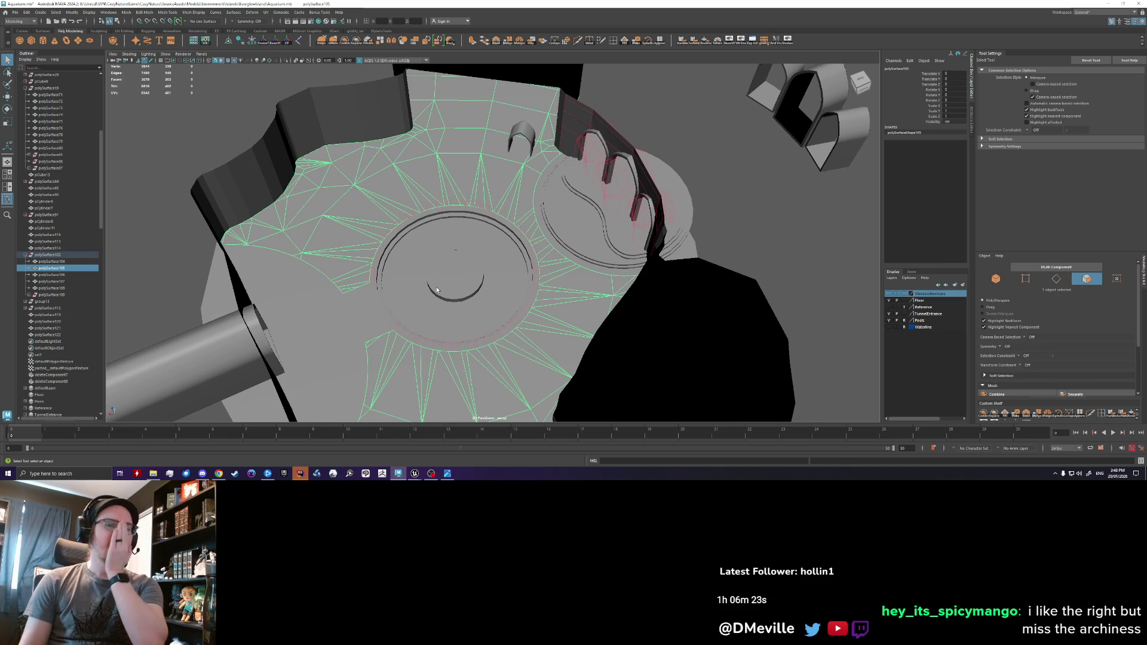
scroll(484, 263, up, 4)
alt+drag(493, 247, 517, 181)
mouse_move(625, 265)
alt+mouse_down()
mouse_move(490, 282)
mouse_move(493, 269)
alt+mouse_up()
click(533, 241)
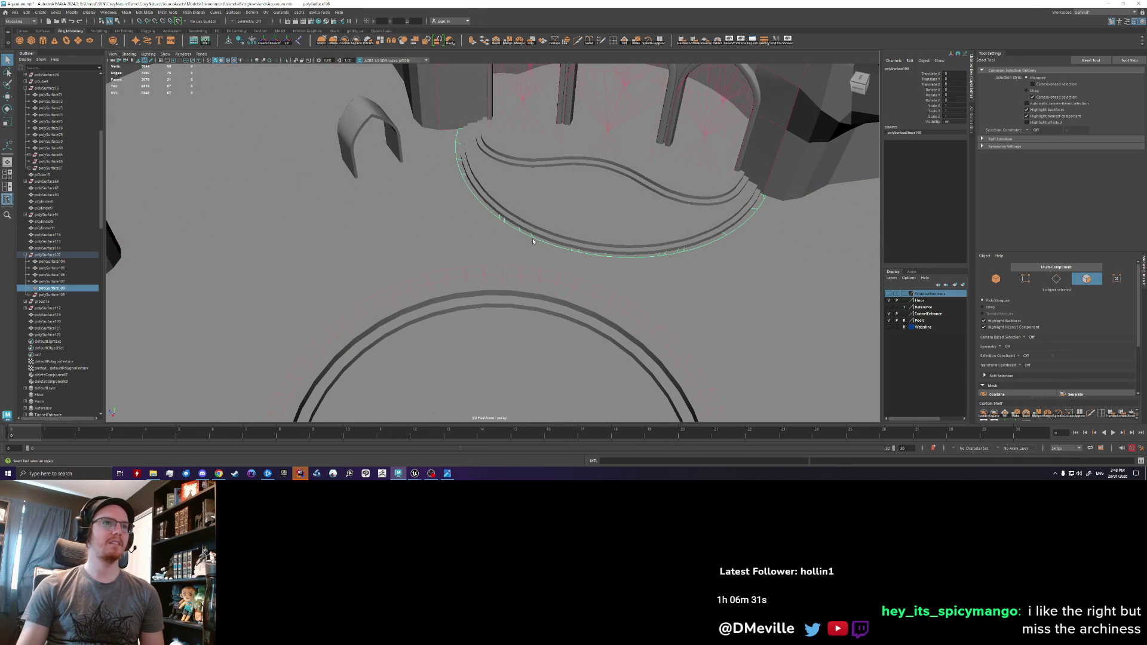
click(532, 242)
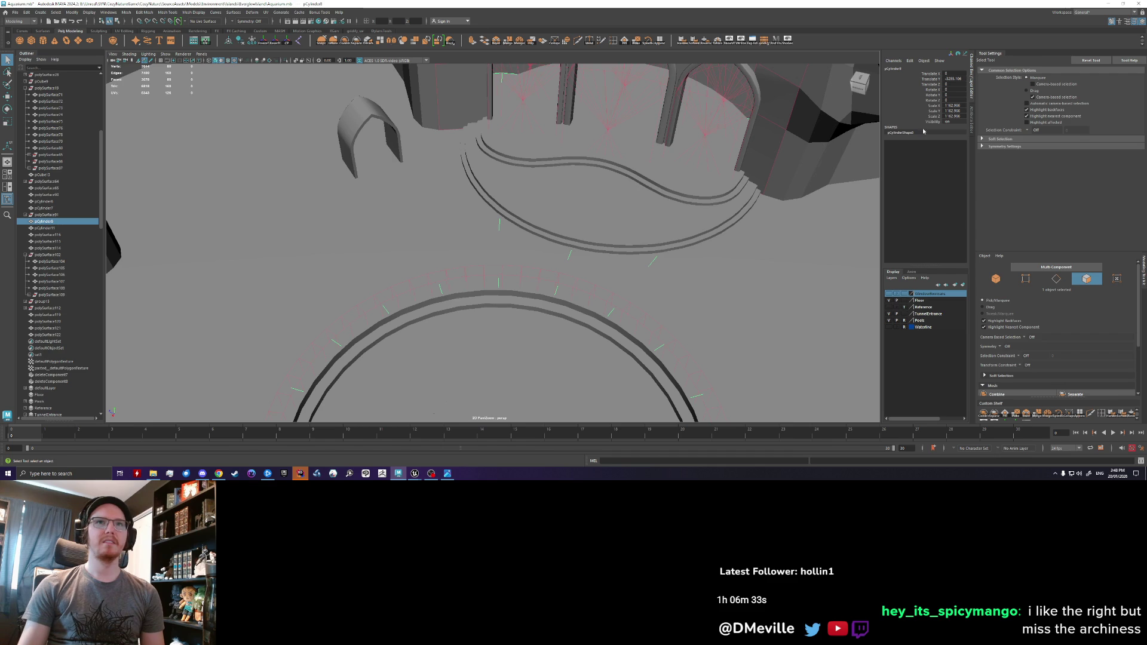
alt+drag(747, 293, 511, 282)
click(509, 279)
key(f)
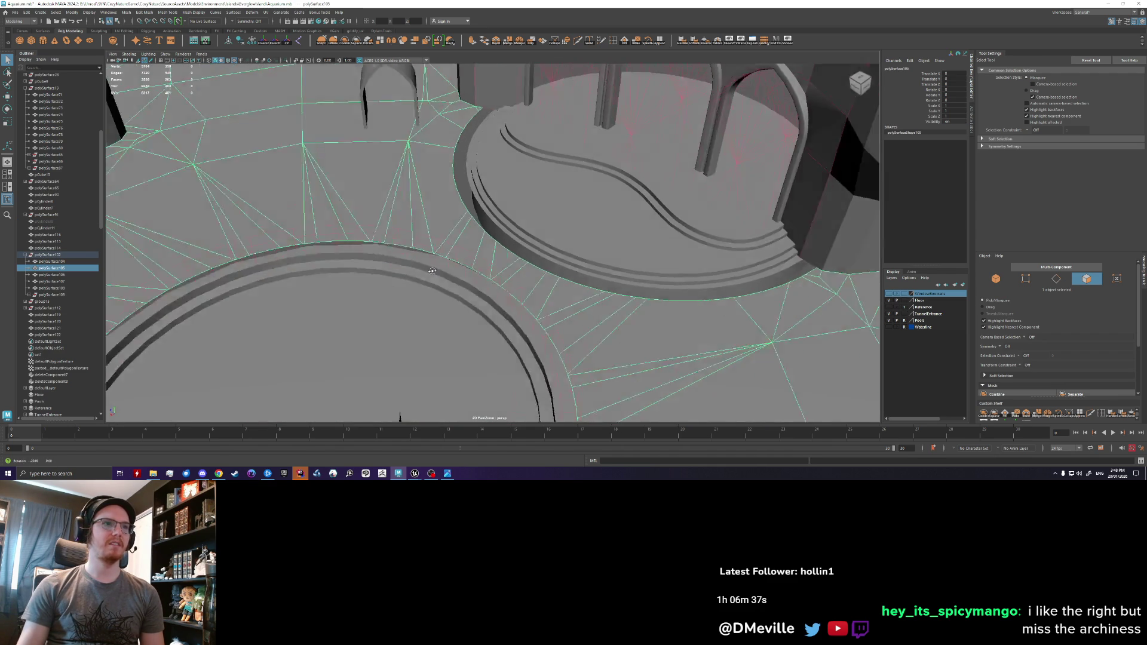
- Select the floor's border edges around the pool and toggle between Move and Scale tools
right_drag(625, 288, 624, 285)
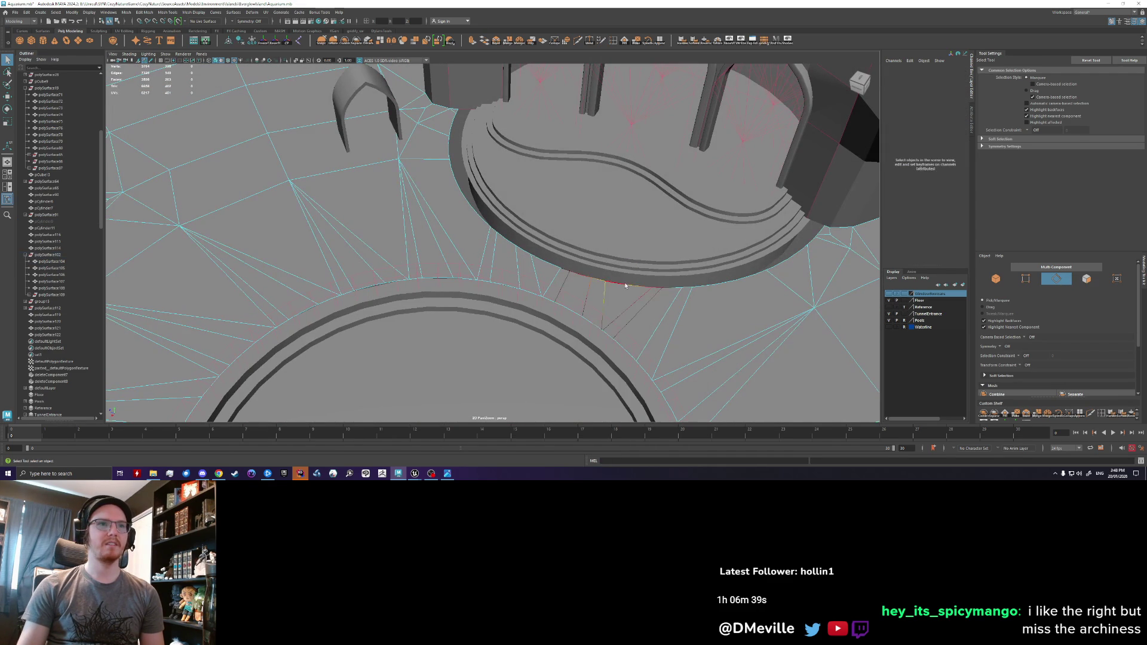
mouse_move(611, 355)
alt+mouse_down()
mouse_move(567, 310)
mouse_move(518, 309)
alt+mouse_up()
key(w)
key(r)
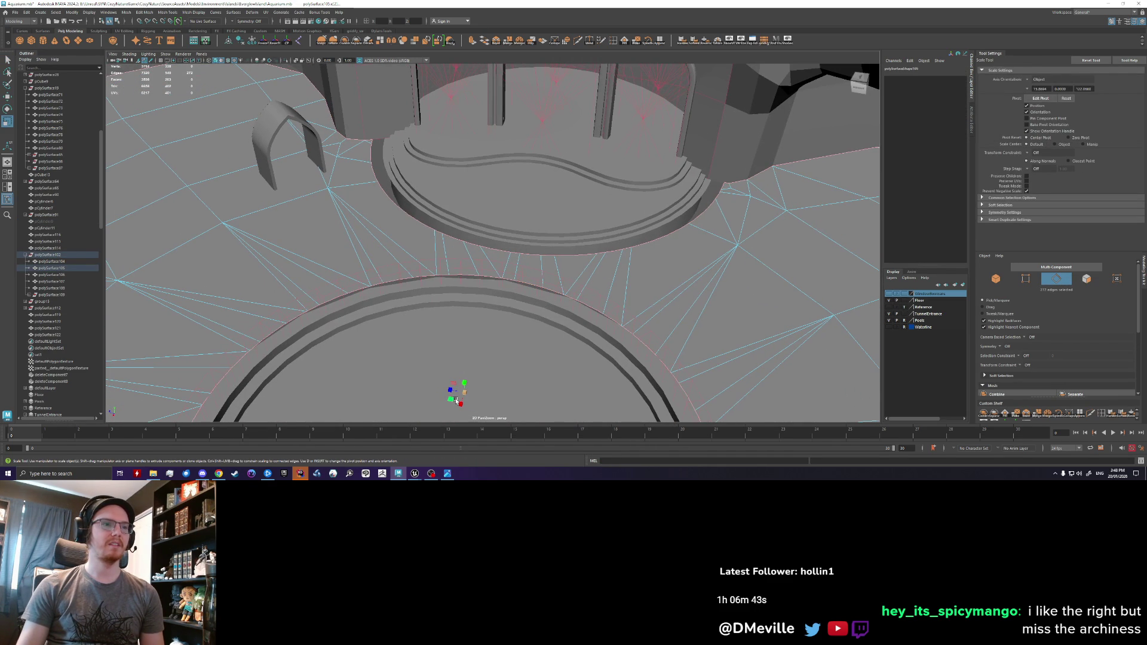
key(w)
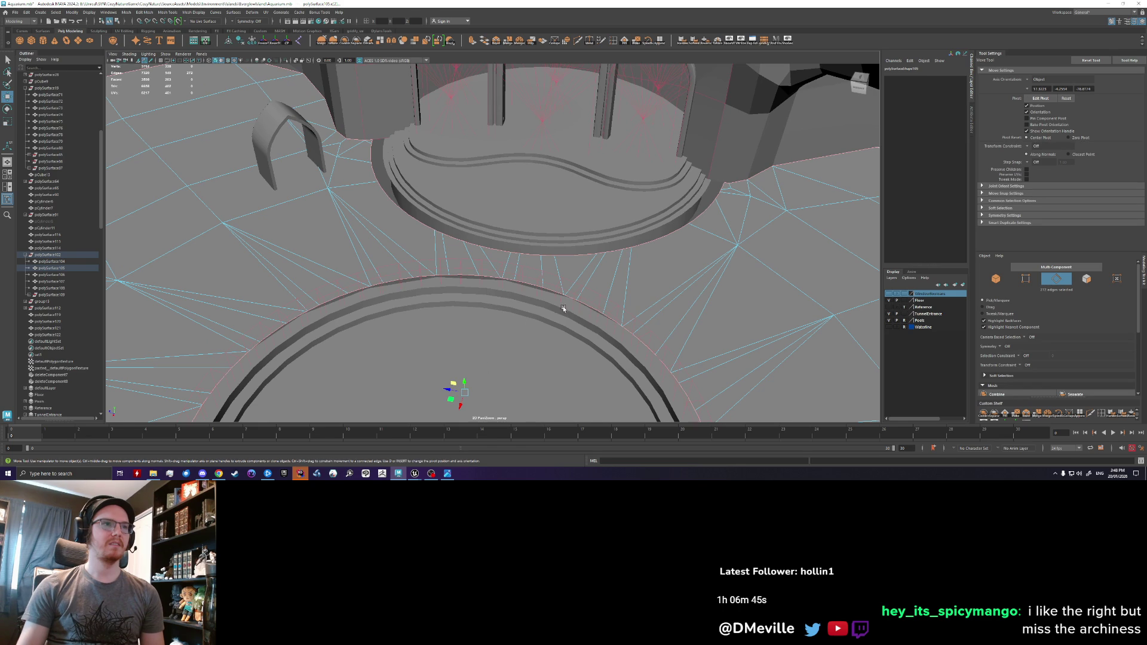
mouse_move(590, 312)
alt+mouse_down()
mouse_move(578, 326)
mouse_move(585, 348)
mouse_move(571, 303)
alt+mouse_up()
- Clear the edge selection and undo back to before the arch-top piece was moved
click(668, 144)
alt+drag(526, 334, 526, 259)
scroll(519, 263, down, 1)
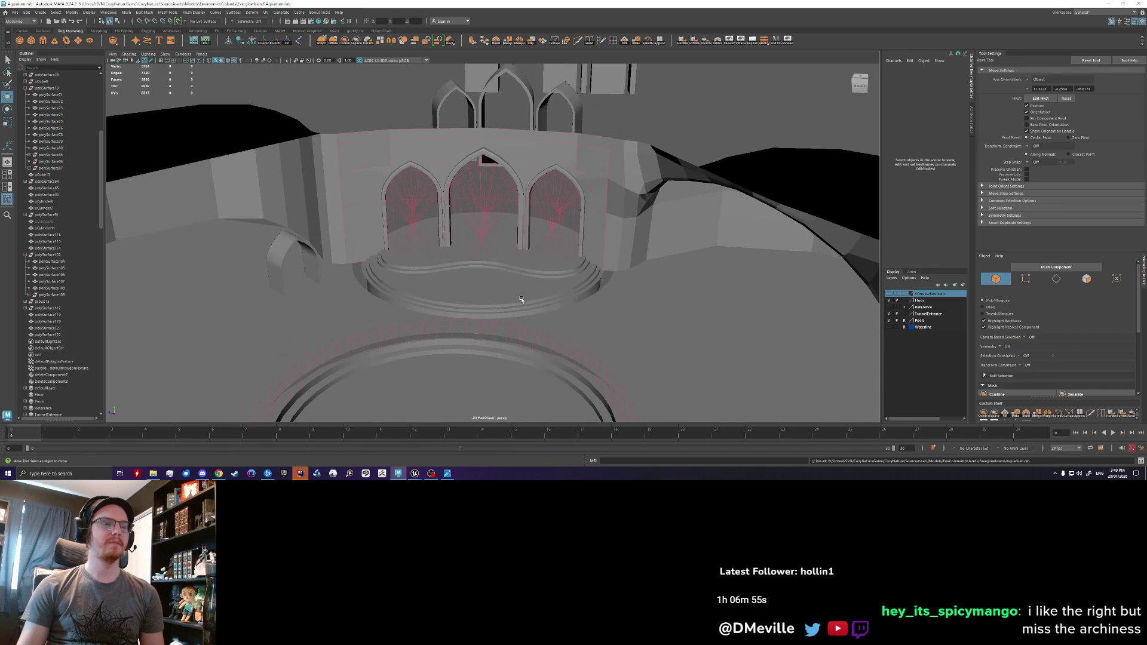
scroll(529, 302, down, 4)
click(532, 279)
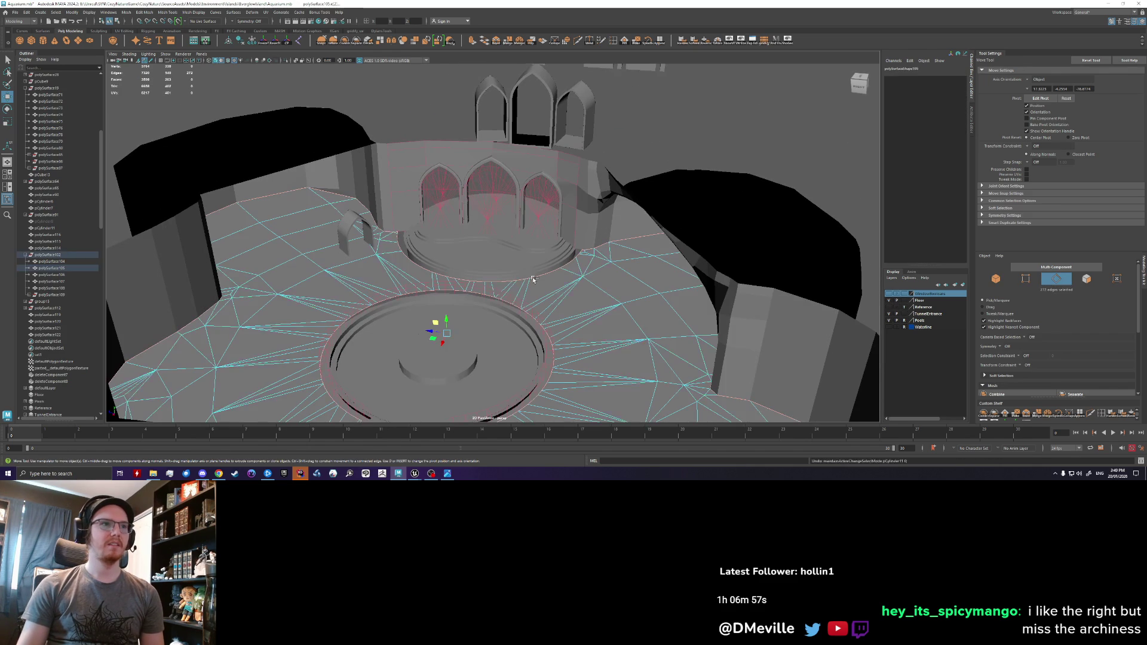
click(486, 276)
key(ctrl+z)
key(ctrl+z)
key(ctrl+z)
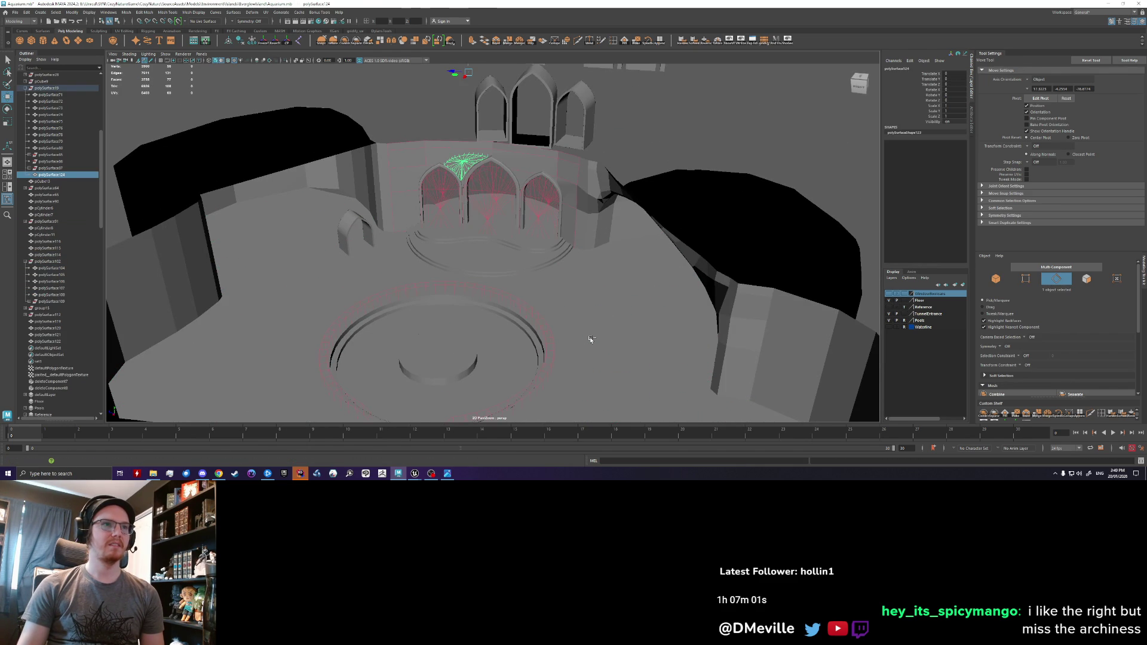
key(ctrl+z)
key(ctrl+z)
key(ctrl+z)
key(ctrl+z)
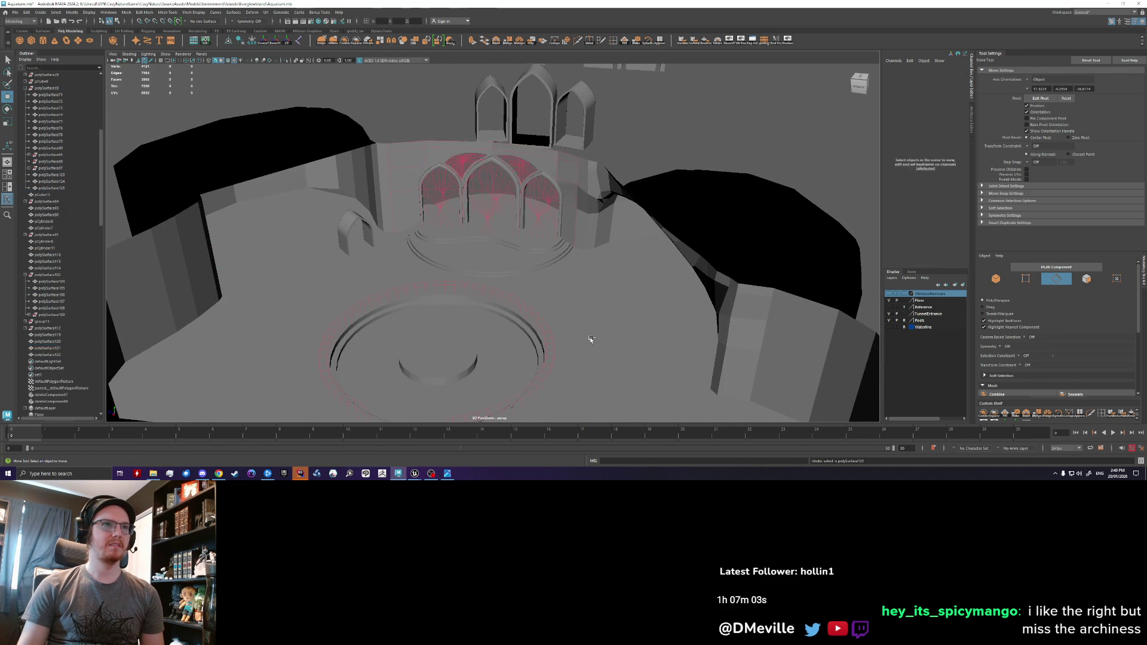
key(ctrl+z)
key(ctrl+z)
key(ctrl+z)
key(ctrl+z)
key(ctrl+z)
key(ctrl+z)
key(ctrl+z)
key(ctrl+z)
key(ctrl+z)
key(ctrl+z)
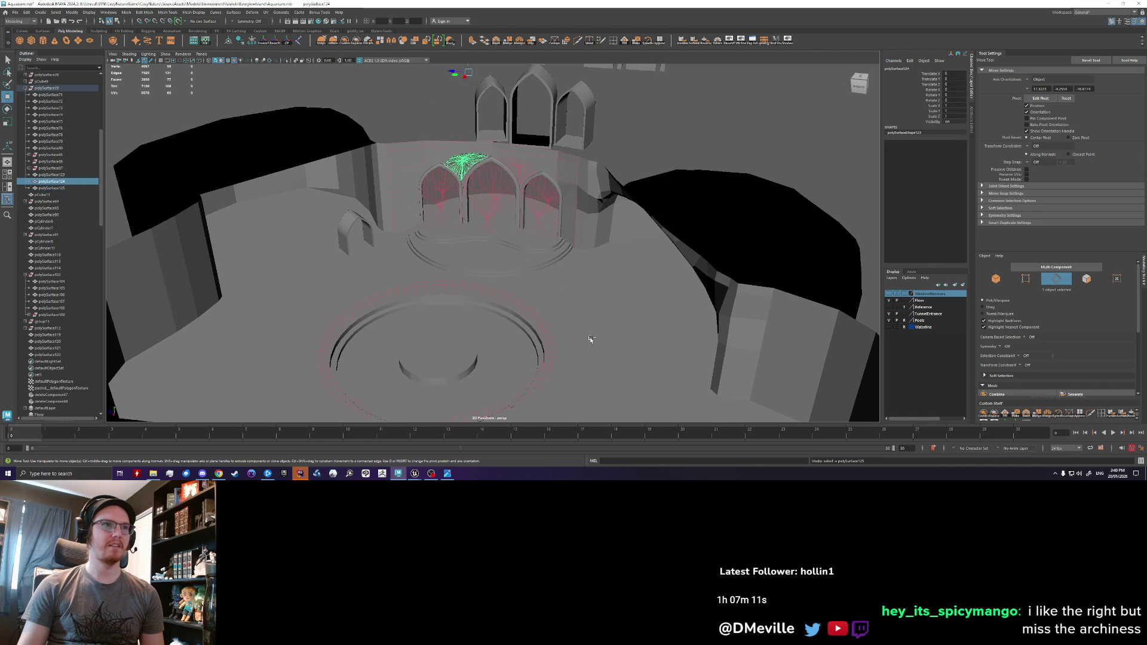
key(ctrl+z)
key(ctrl+z)
key(ctrl+z)
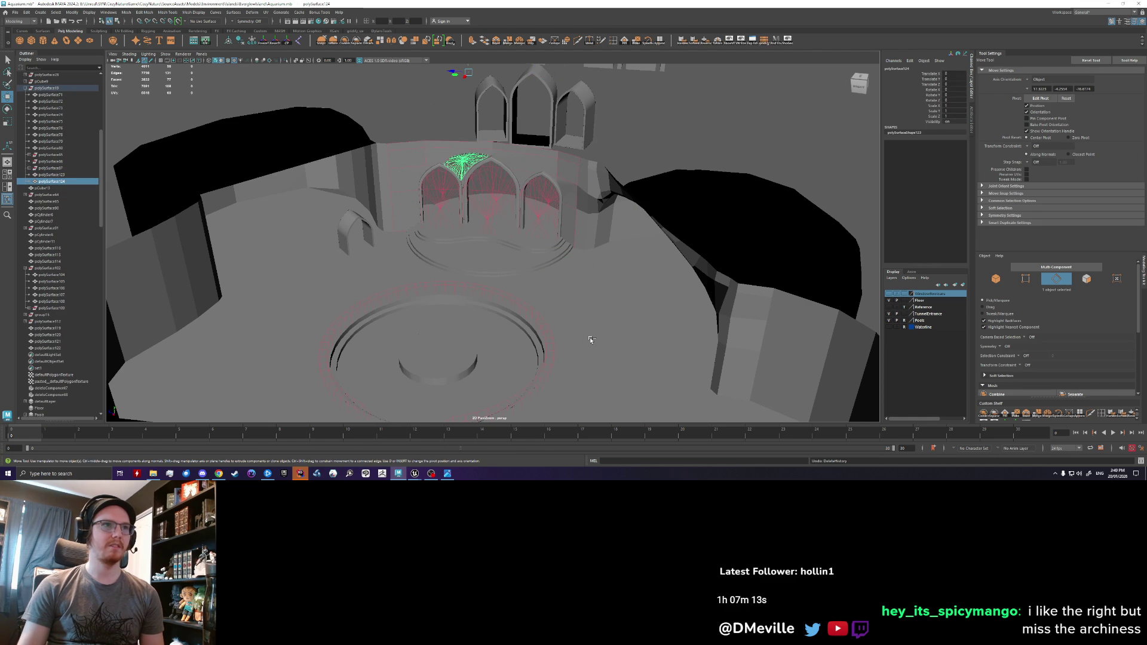
scroll(590, 338, up, 4)
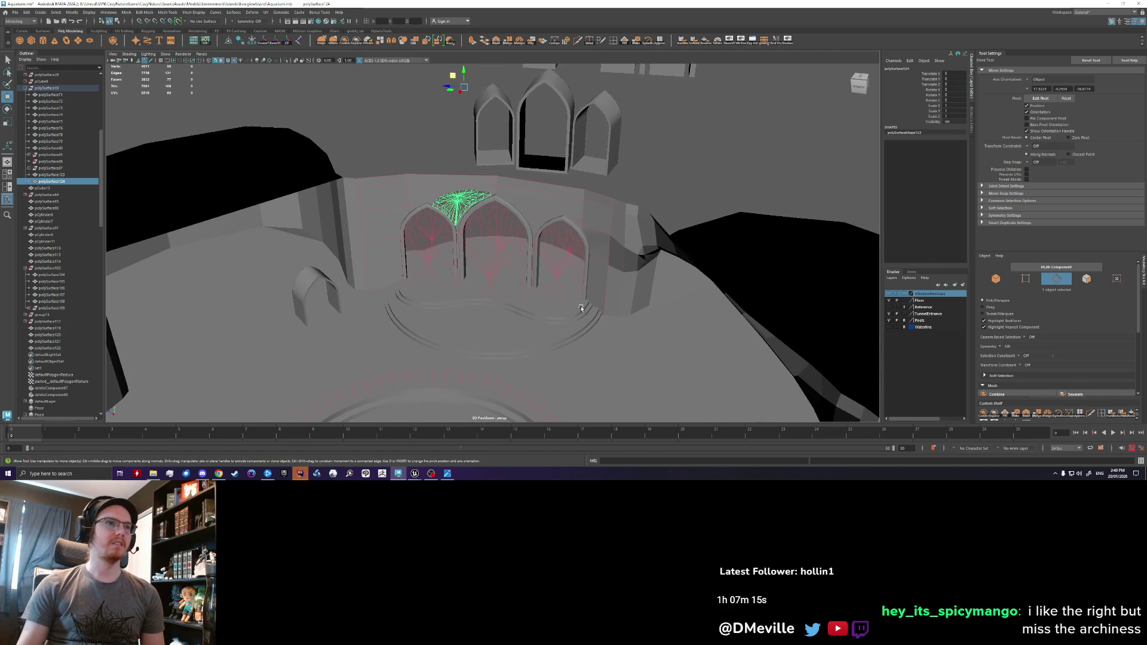
- Delete the two leftover arch-top pieces floating above the row of arches
key(Delete)
click(460, 204)
click(463, 206)
click(464, 203)
key(Delete)
scroll(488, 347, up, 2)
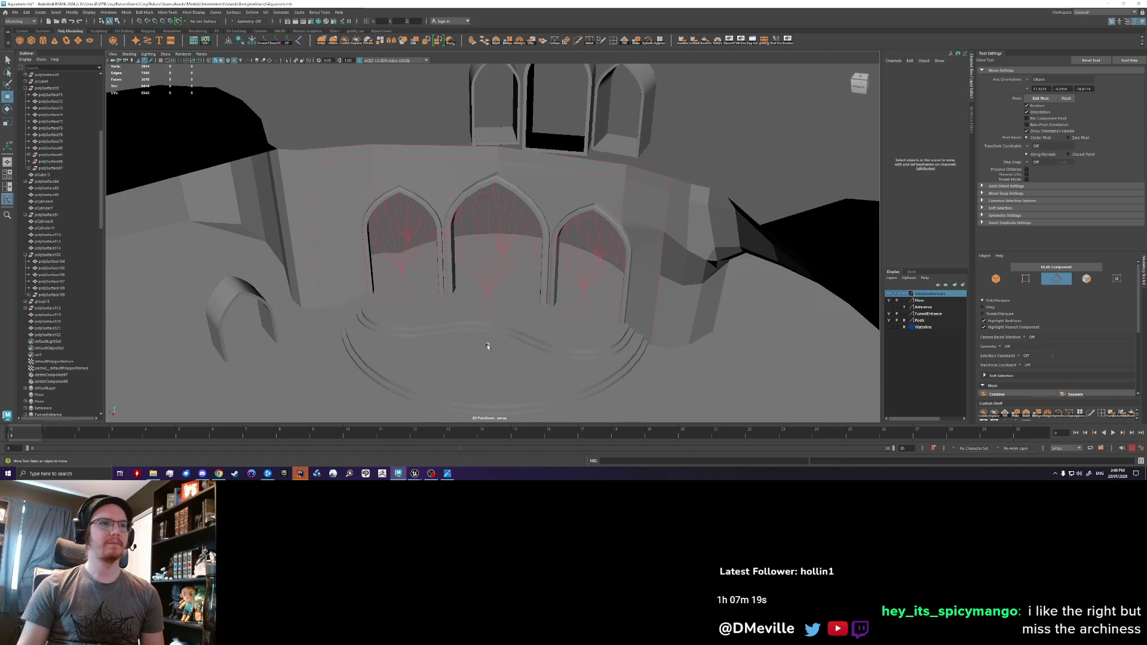
mouse_move(503, 288)
alt+mouse_down()
mouse_move(402, 302)
mouse_move(431, 276)
mouse_move(327, 304)
mouse_move(459, 217)
alt+mouse_up()
click(400, 302)
- Pick through the floor pieces and frame the large cylinder pCylinder8
click(238, 299)
alt+drag(238, 299, 344, 311)
click(353, 299)
click(353, 232)
click(418, 287)
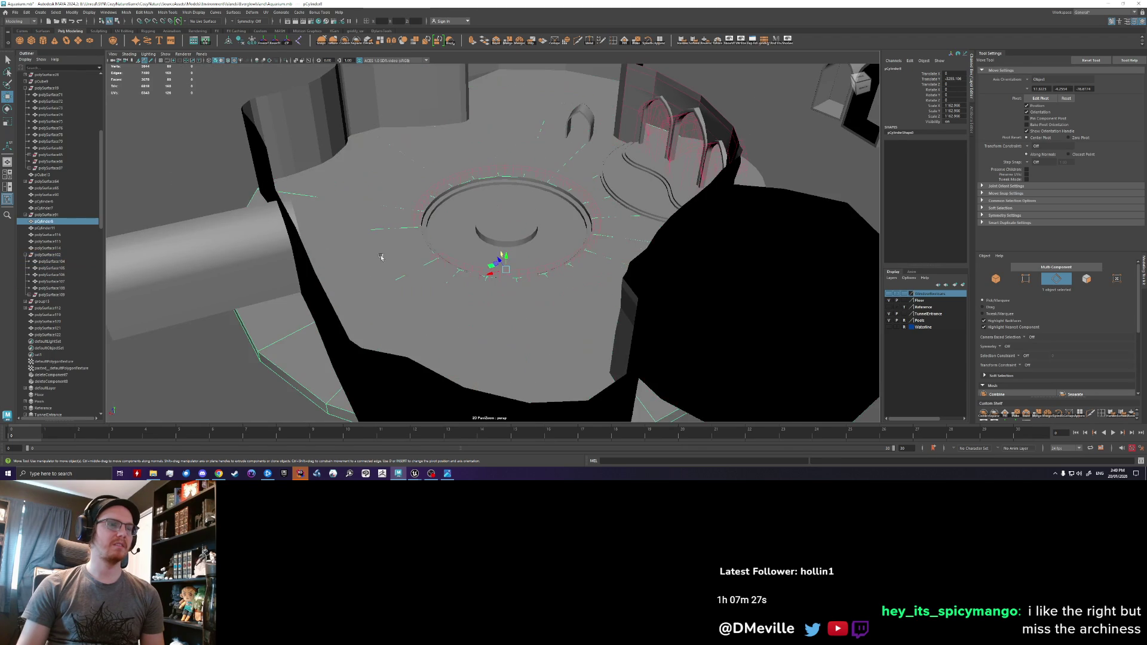
key(f)
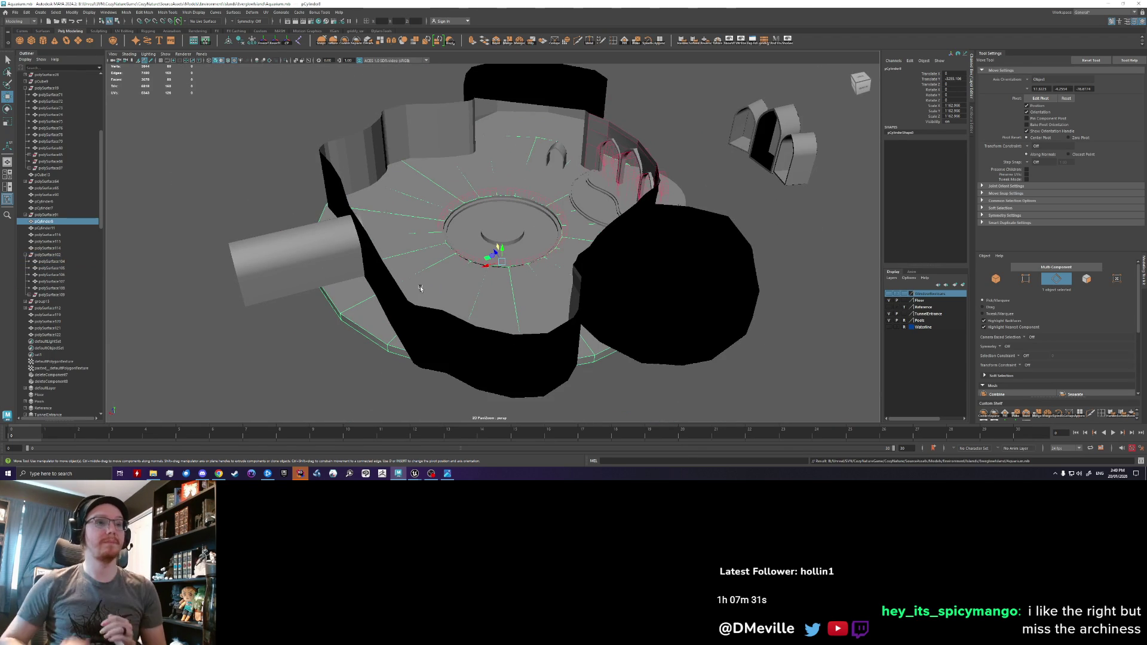
scroll(447, 261, up, 2)
scroll(513, 212, up, 2)
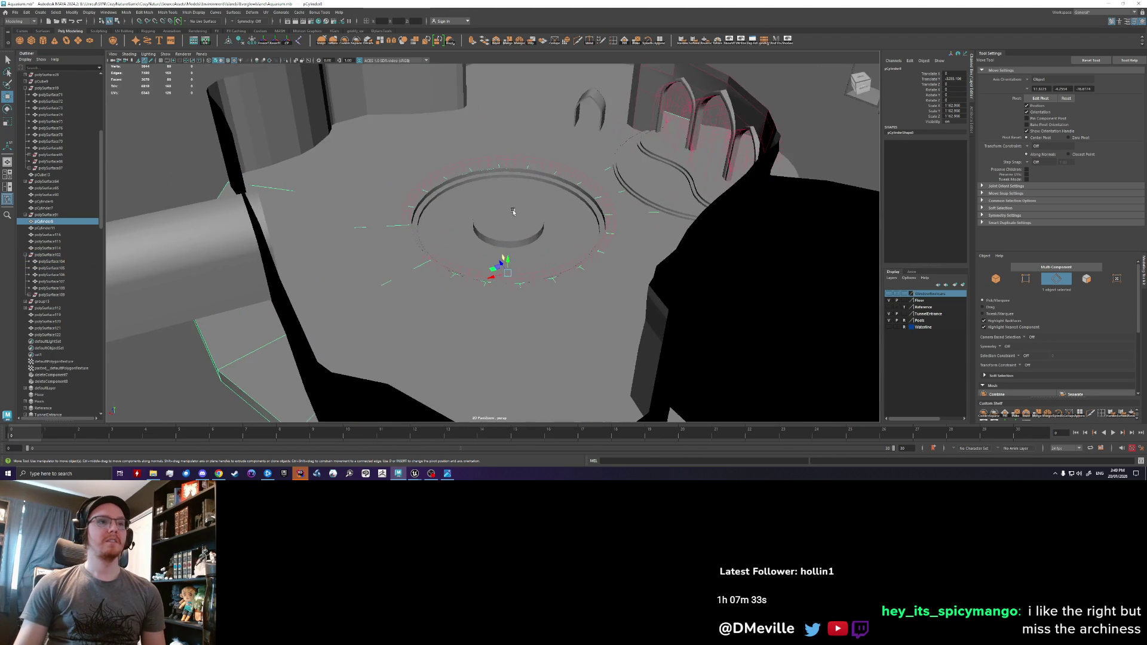
alt+drag(572, 153, 524, 225)
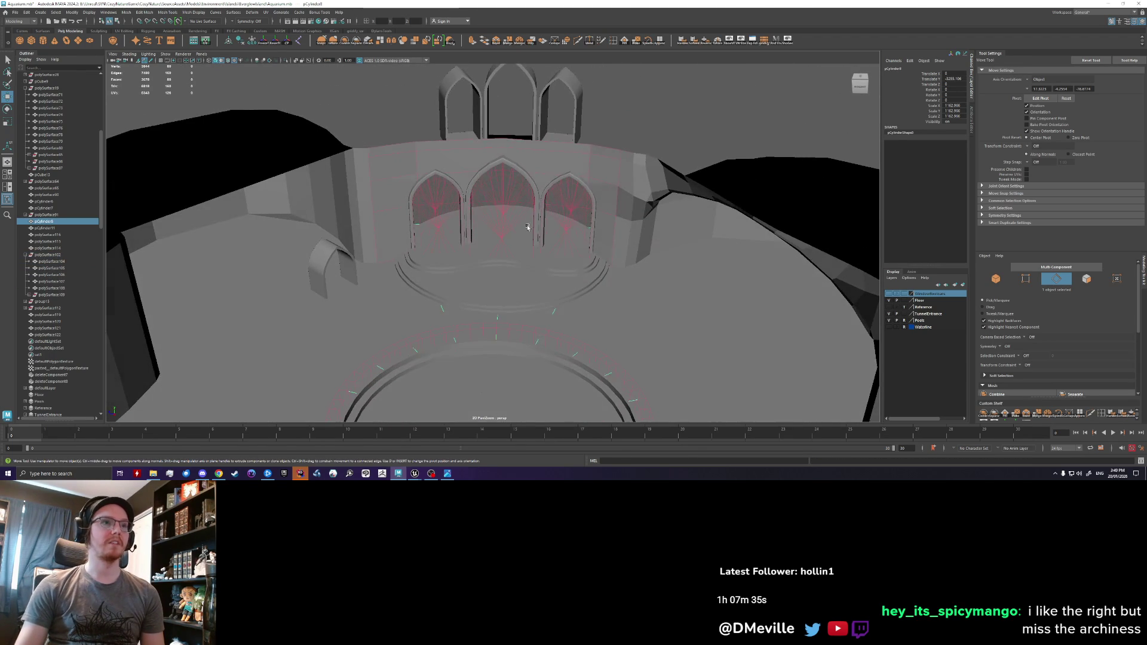
click(525, 225)
- Reselect the large cylinder pCylinder8 and hide it
key(q)
click(533, 284)
mouse_move(532, 284)
alt+mouse_down()
mouse_move(418, 322)
mouse_move(470, 190)
mouse_move(413, 187)
alt+mouse_up()
shift+click(411, 331)
click(345, 239)
click(326, 273)
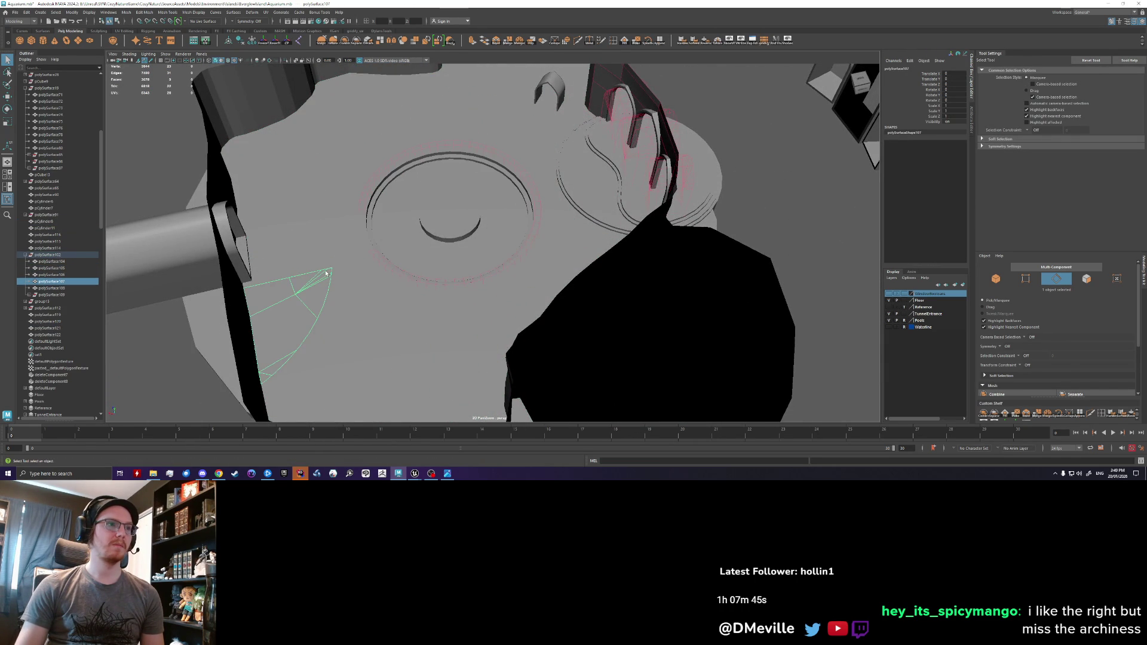
click(326, 268)
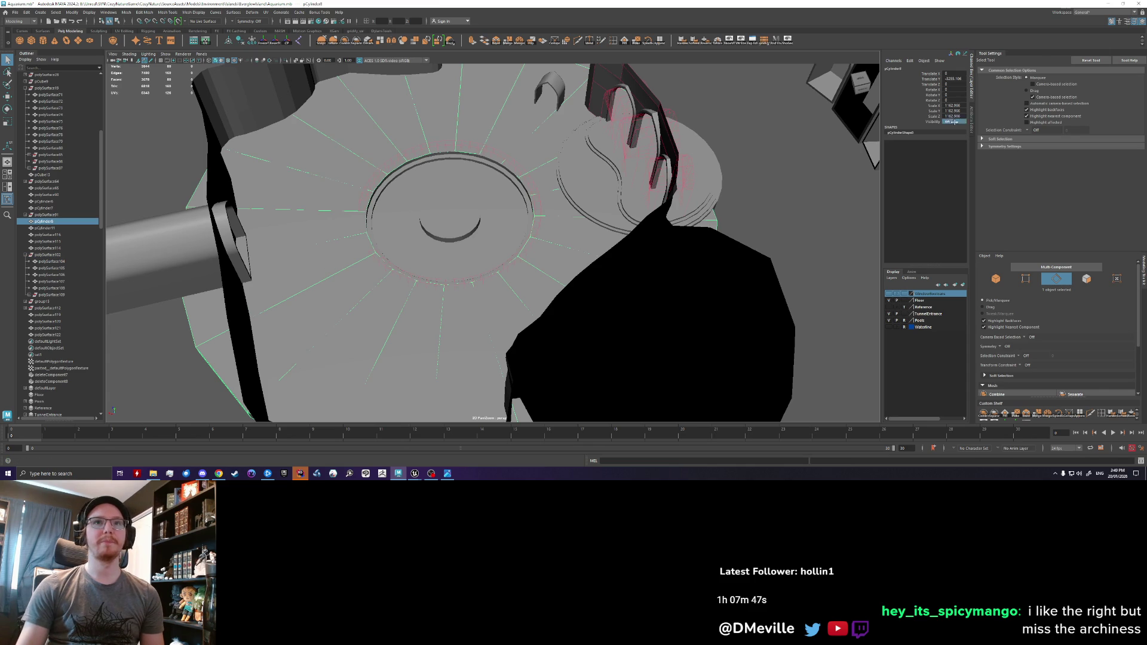
key(Return)
- Inspect the floor ring pieces from several angles, then clear the selection
click(772, 185)
mouse_move(772, 185)
alt+mouse_down()
mouse_move(418, 274)
mouse_move(407, 258)
alt+mouse_up()
scroll(411, 281, up, 5)
click(375, 235)
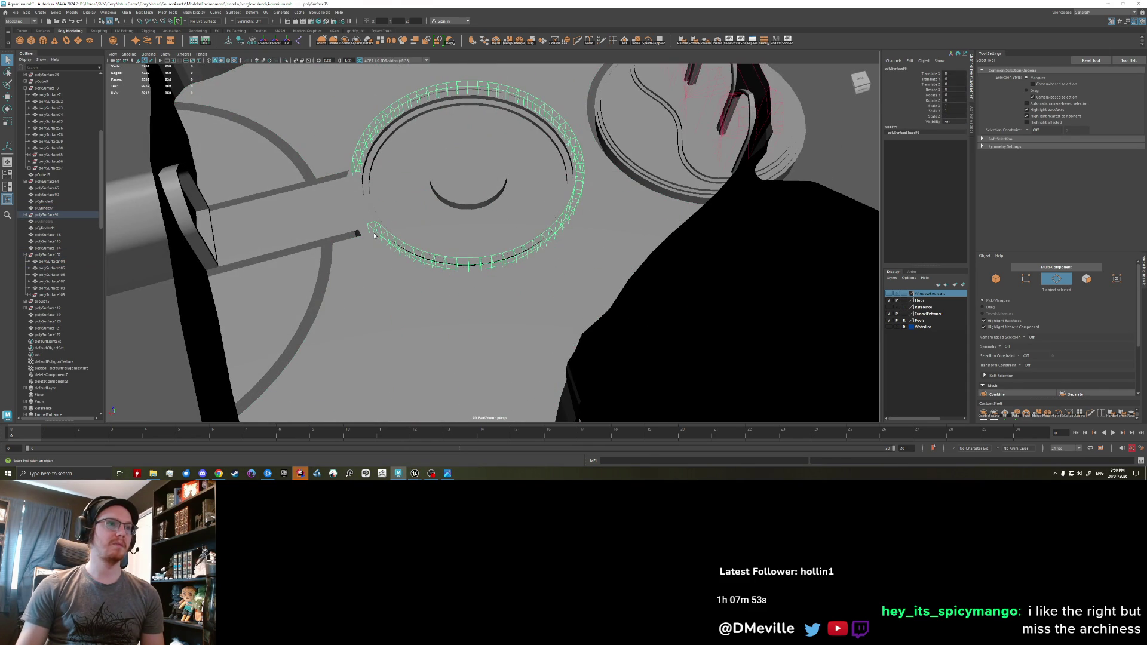
click(375, 238)
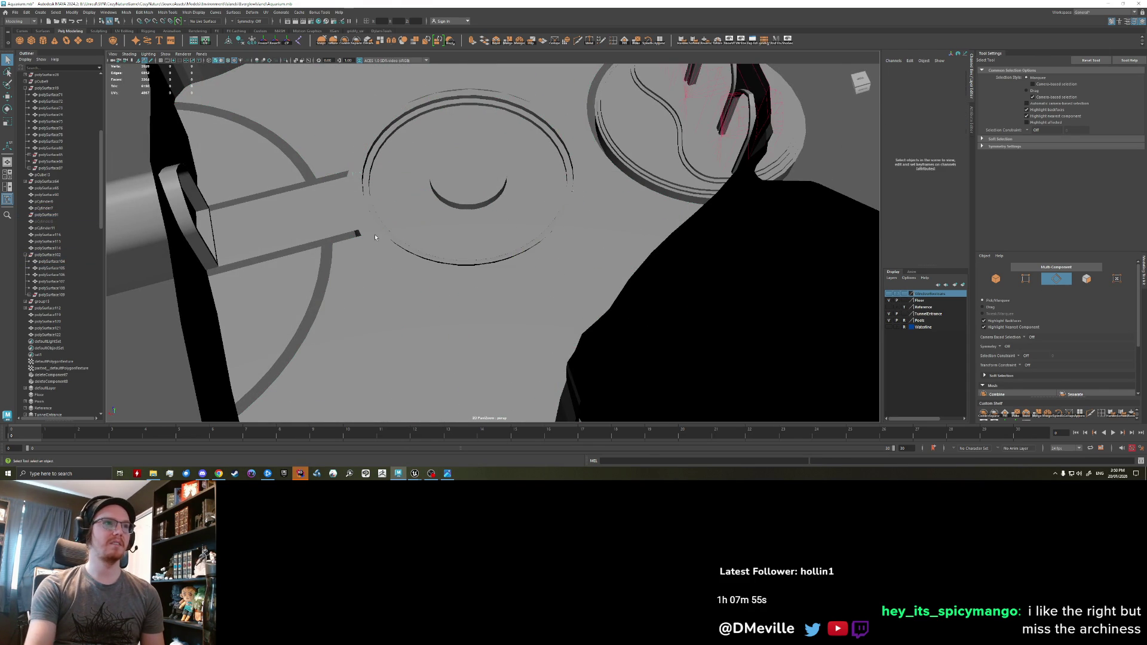
click(377, 239)
alt+drag(376, 239, 388, 278)
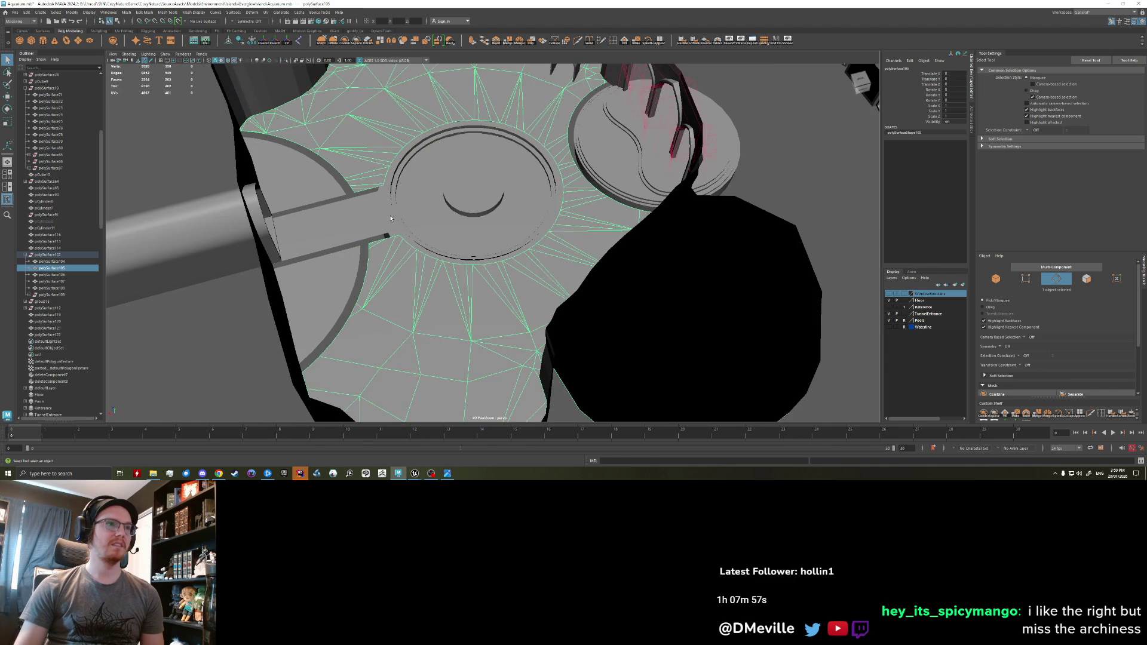
click(390, 219)
click(394, 235)
click(396, 237)
alt+drag(395, 238, 412, 285)
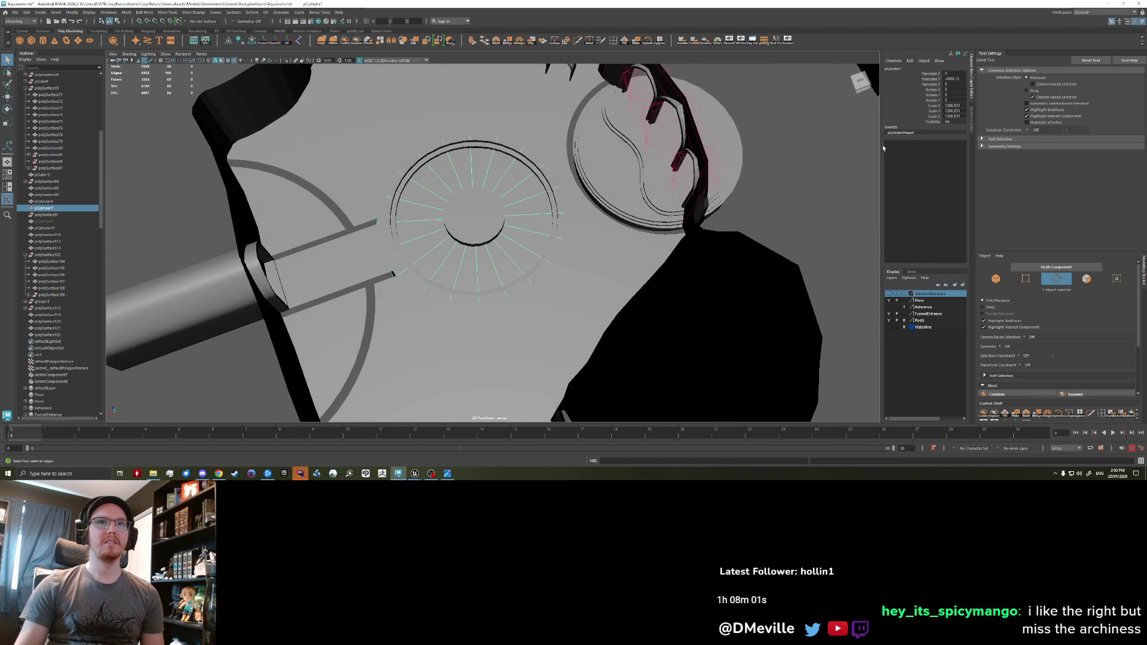
click(478, 269)
alt+drag(478, 269, 520, 286)
scroll(443, 275, up, 5)
- Select the large floor mesh, switch it to edge mode, and pick an edge of the curved steps
click(443, 275)
scroll(474, 302, up, 5)
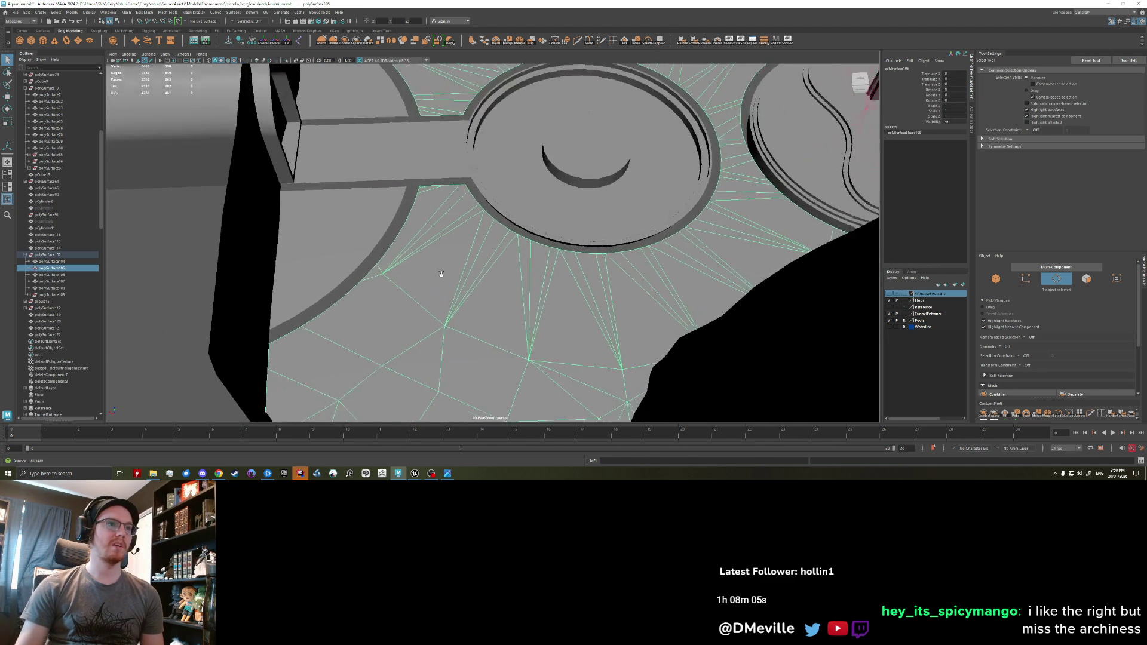
scroll(475, 301, down, 3)
mouse_move(474, 301)
alt+mouse_down()
mouse_move(380, 244)
mouse_move(462, 284)
alt+mouse_up()
scroll(380, 243, down, 3)
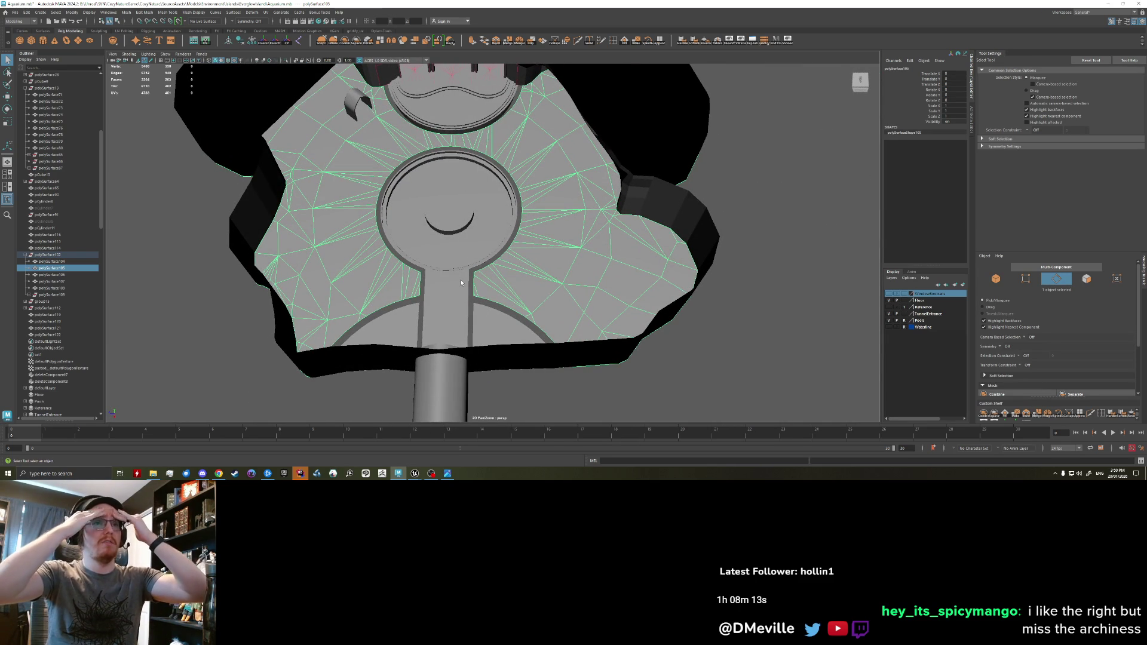
mouse_move(459, 197)
alt+mouse_down()
mouse_move(478, 170)
mouse_move(474, 219)
mouse_move(531, 267)
mouse_move(428, 257)
alt+mouse_up()
scroll(478, 170, up, 3)
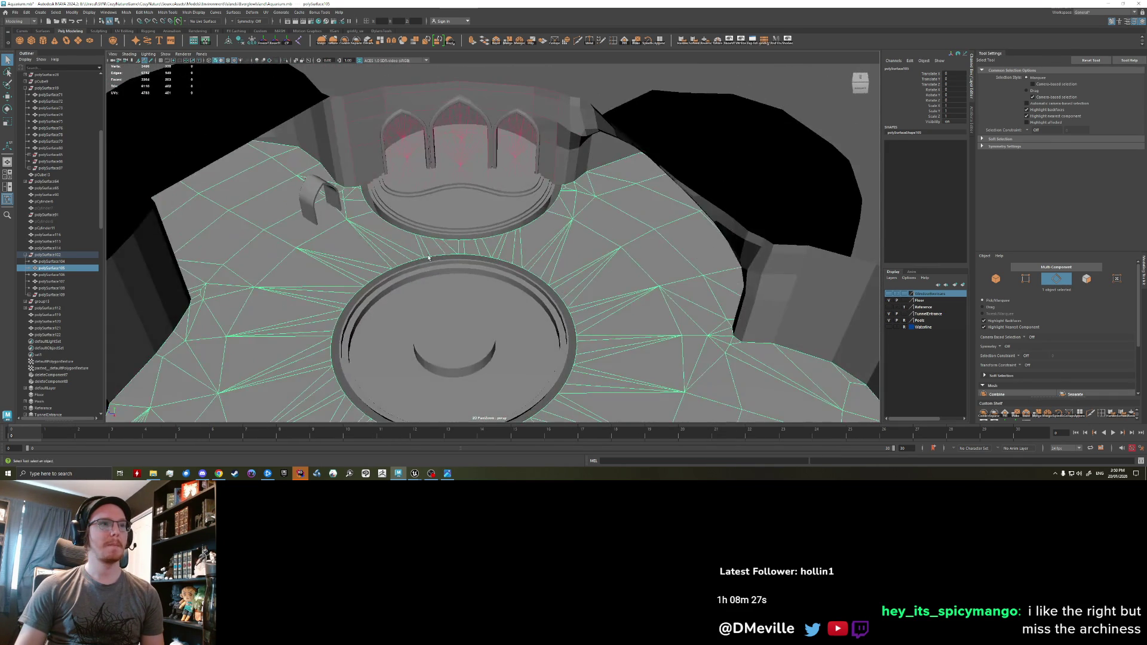
scroll(428, 257, up, 10)
right_drag(332, 256, 279, 257)
mouse_move(276, 223)
alt+mouse_down()
mouse_move(313, 293)
mouse_move(323, 242)
alt+mouse_up()
click(613, 200)
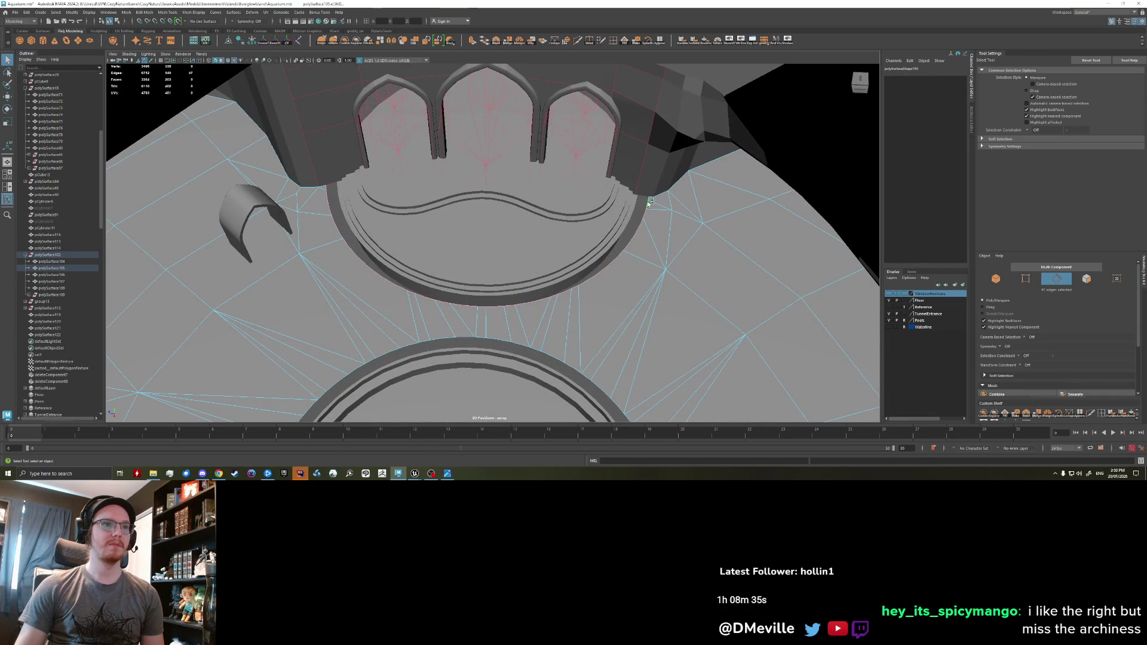
- Select the curved step edge loops and turn on Wireframe on Shaded
mouse_move(648, 203)
alt+mouse_down()
mouse_move(552, 292)
mouse_move(509, 255)
alt+mouse_up()
key(w)
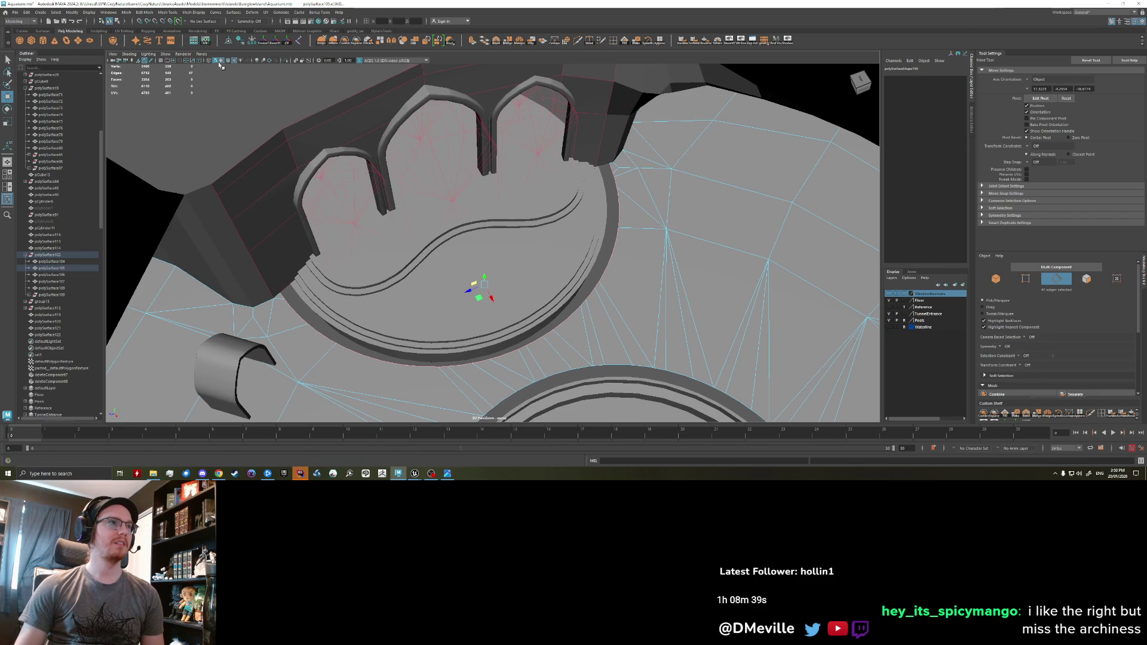
click(220, 61)
key(d)
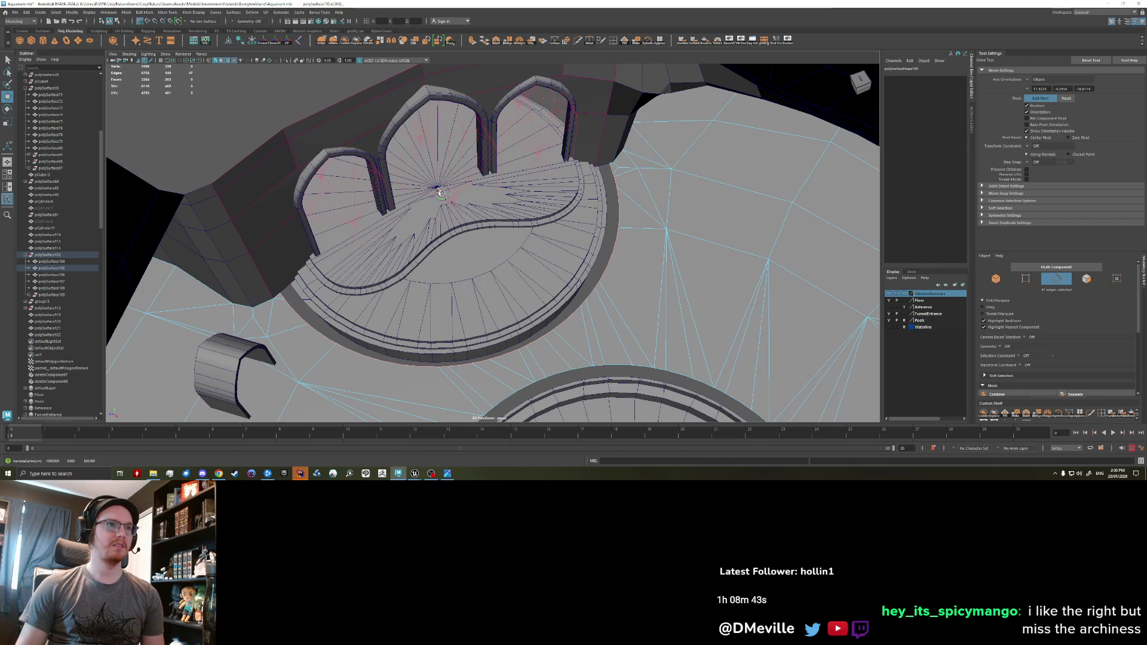
- Rescale the step edges slightly, redoing the first attempt and fine-tuning
key(r)
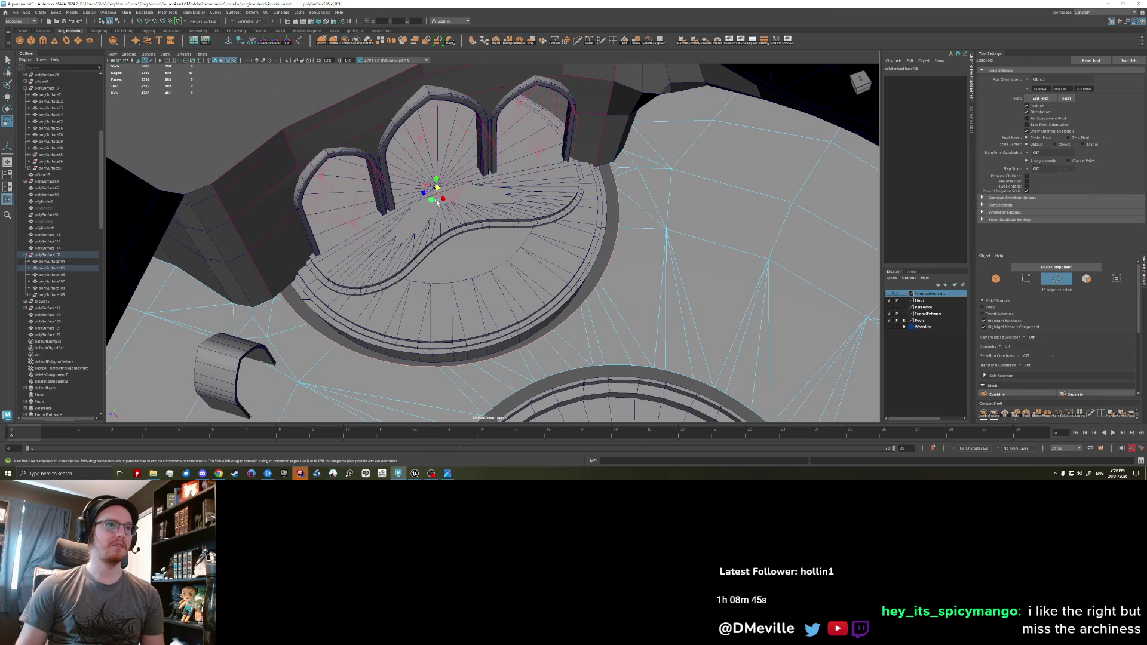
drag(431, 199, 462, 256)
key(ctrl+z)
mouse_move(431, 200)
mouse_down()
mouse_move(421, 330)
mouse_move(434, 266)
mouse_up()
mouse_move(552, 140)
mouse_down()
mouse_move(511, 263)
mouse_move(583, 160)
mouse_up()
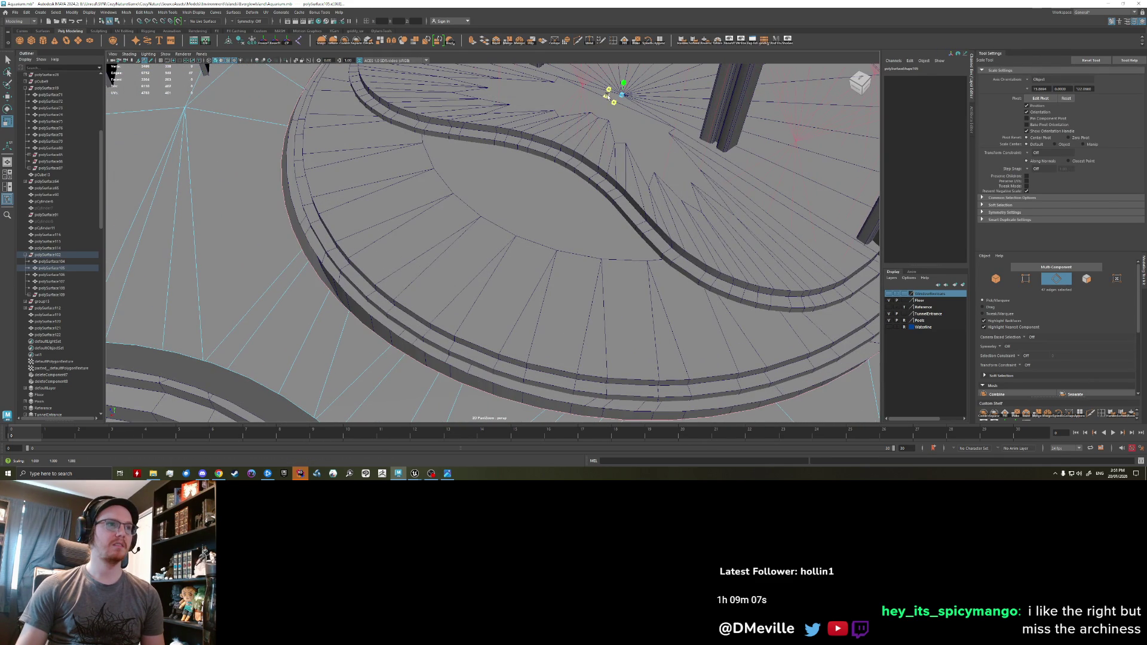
- Toggle between Channel Box and Attribute Editor, ending on polySurfaceShape105's attributes
click(973, 109)
click(974, 86)
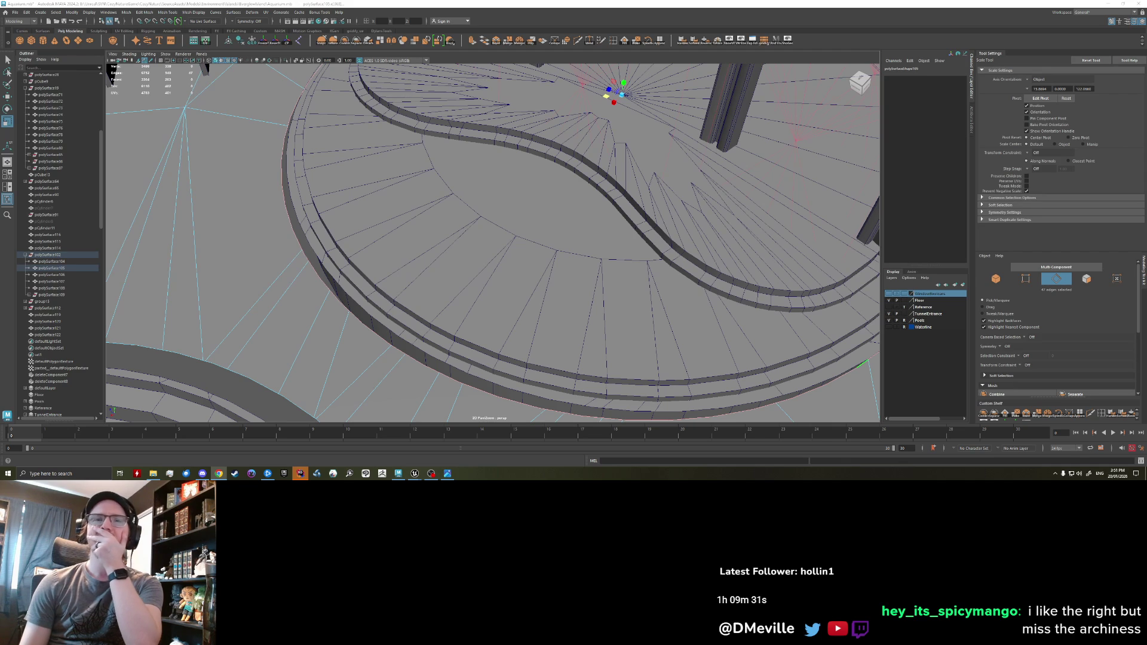
click(971, 120)
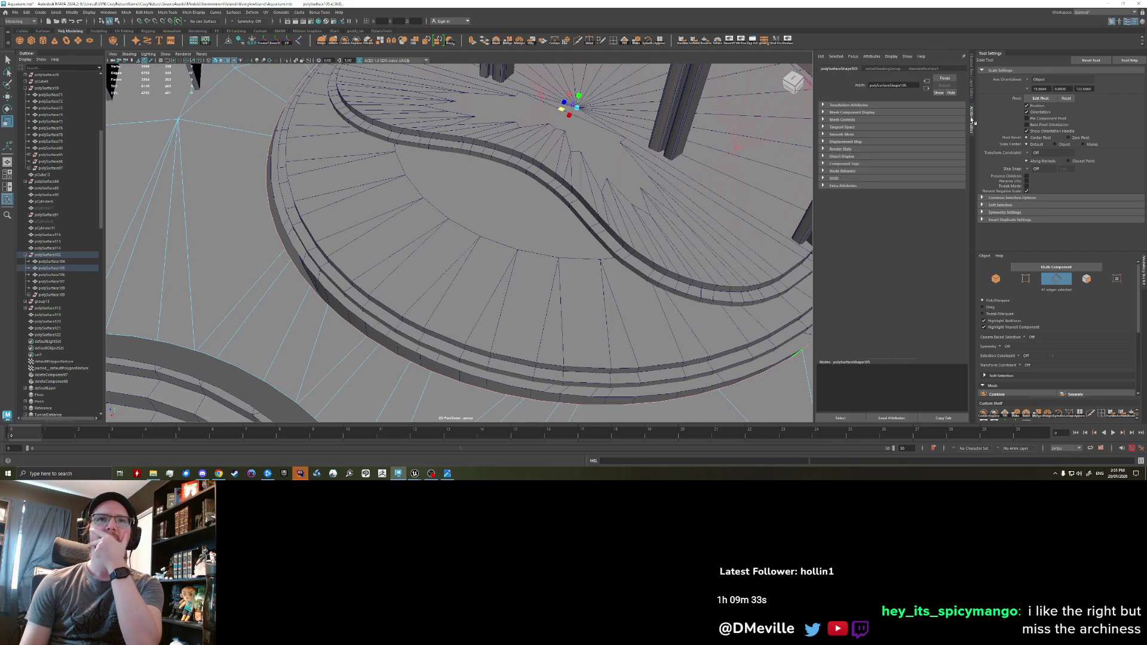
click(972, 88)
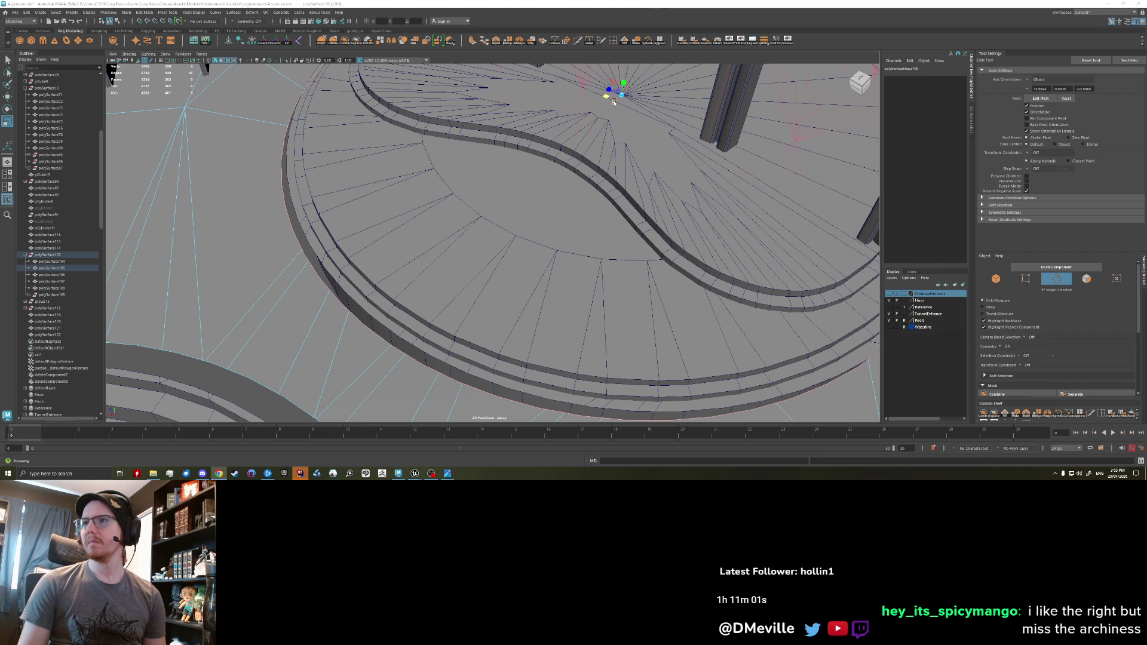
click(971, 115)
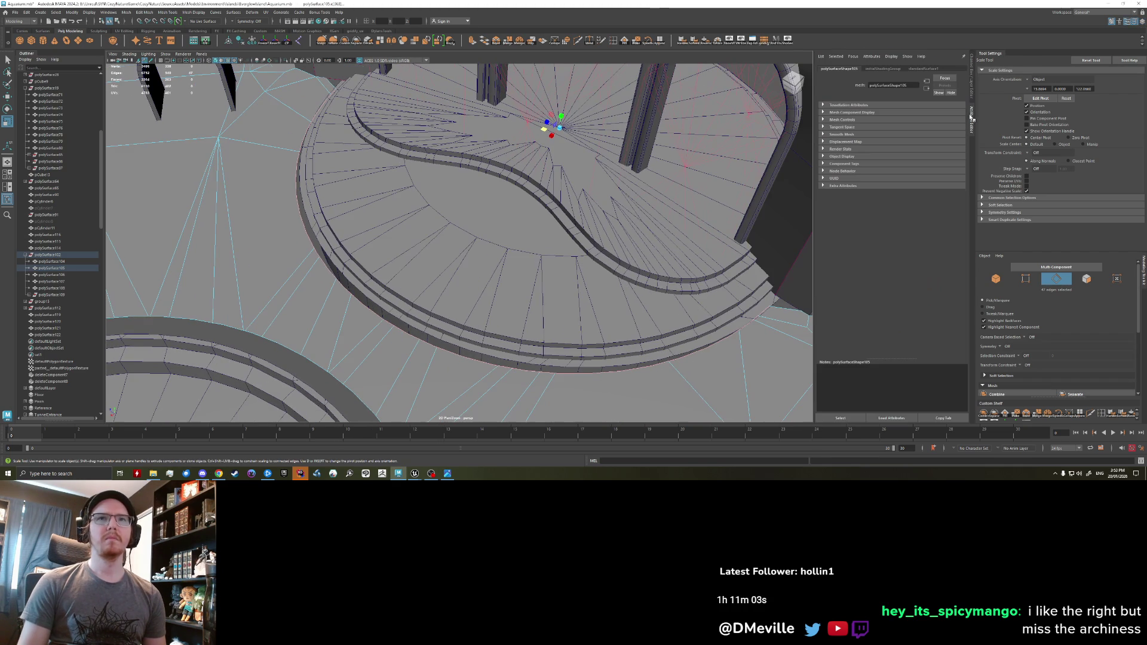
- Browse the shading group and mesh shape attribute tabs, then return to the Channel Box
click(883, 68)
click(922, 69)
click(840, 69)
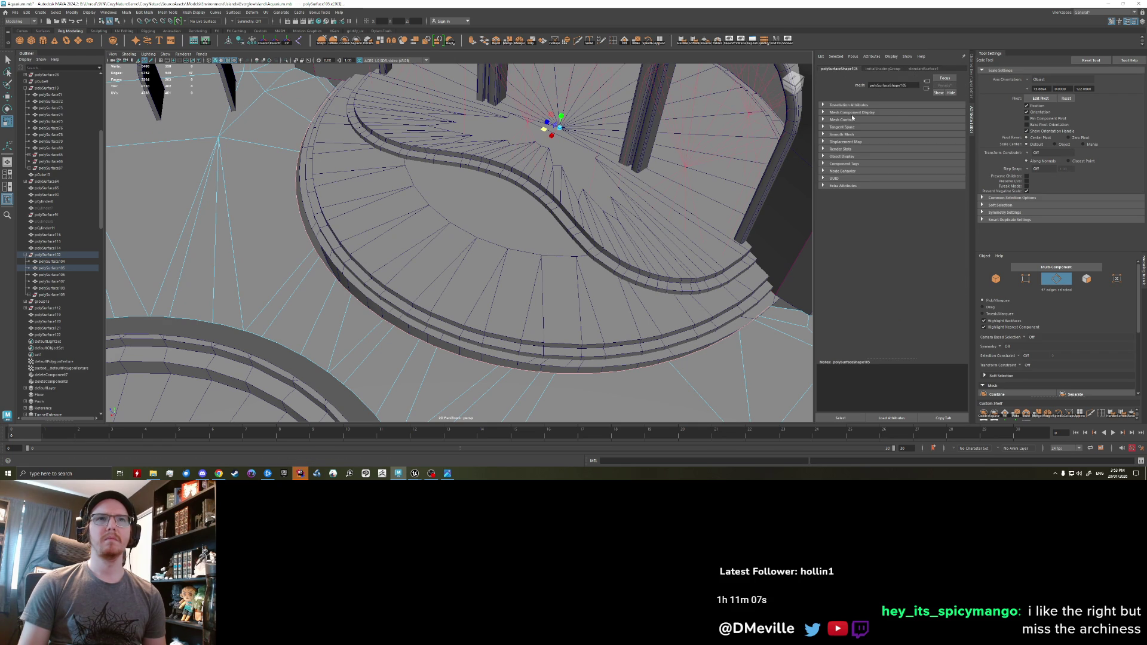
click(972, 98)
- Revert a trial inward scale of the edge loop and enter then leave the shape name field
alt+drag(605, 123, 581, 132)
key(ctrl+z)
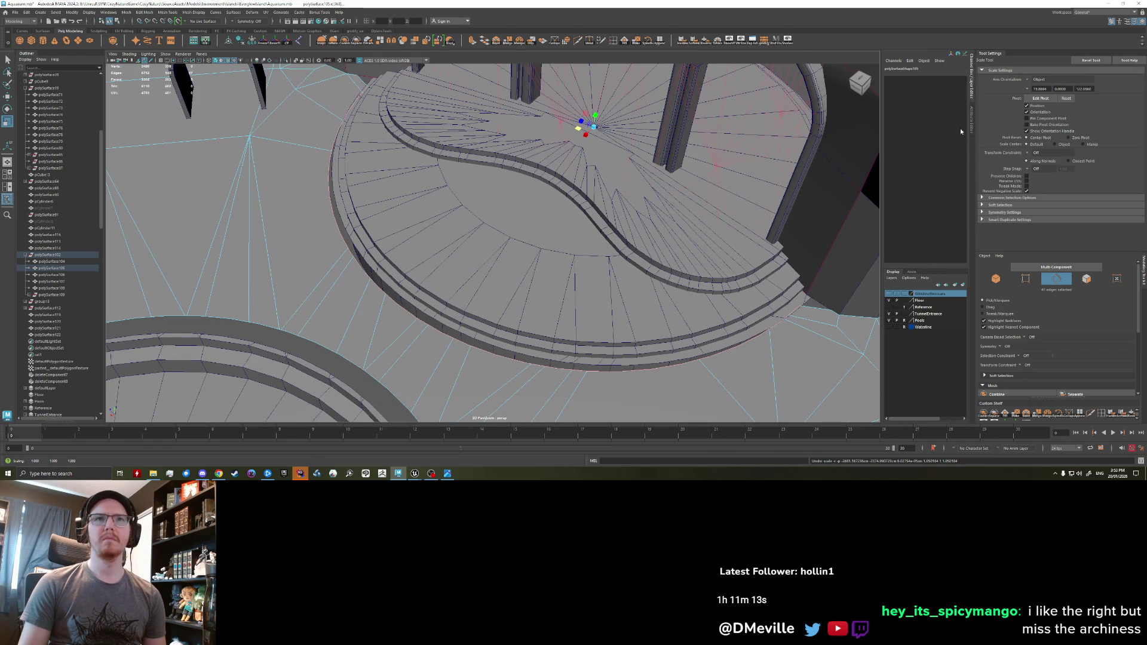
double_click(925, 68)
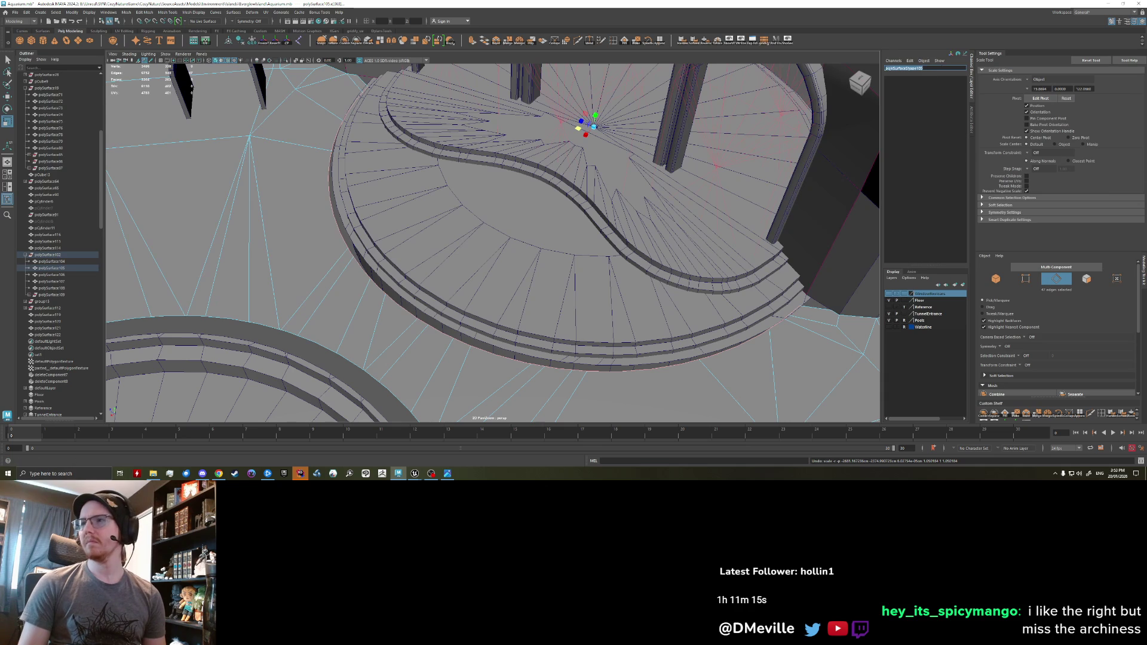
key(Return)
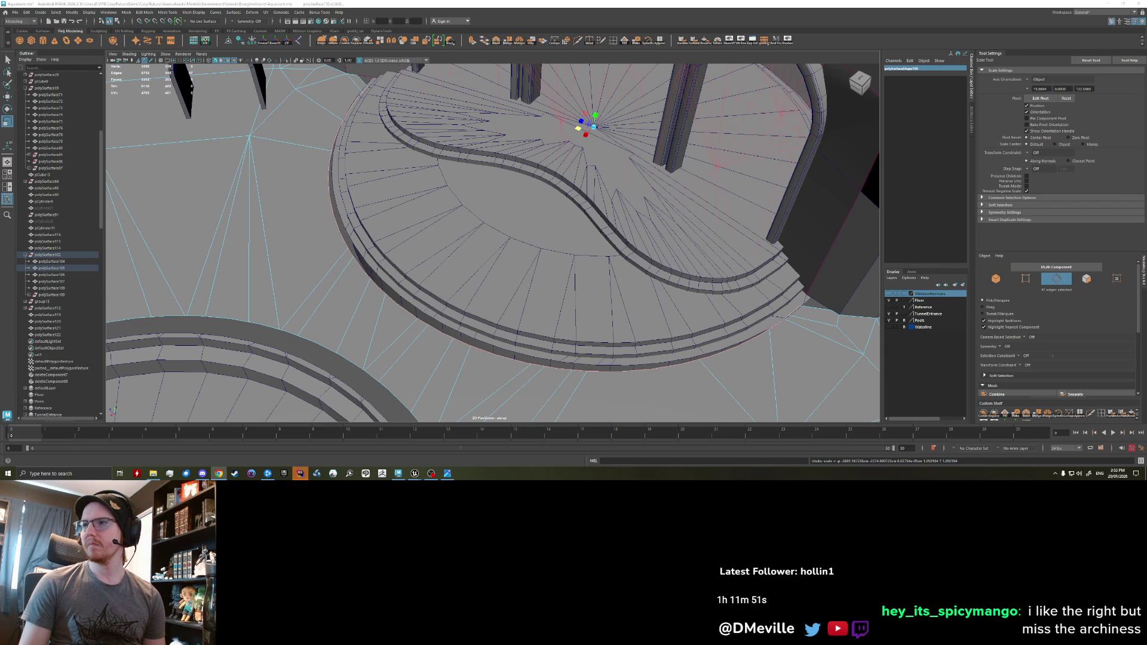
scroll(551, 248, up, 2)
- Undo a trial move and widen the selected ring edges by about 5%
scroll(550, 248, up, 3)
key(w)
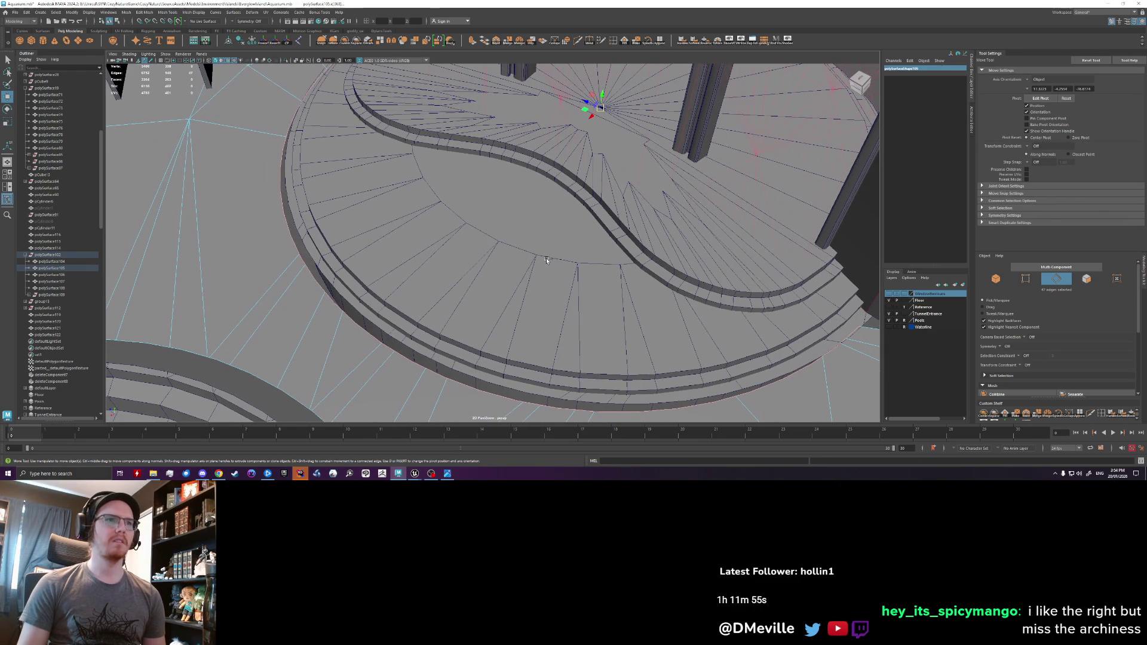
click(527, 250)
middle_drag(527, 251, 538, 249)
key(ctrl+z)
key(e)
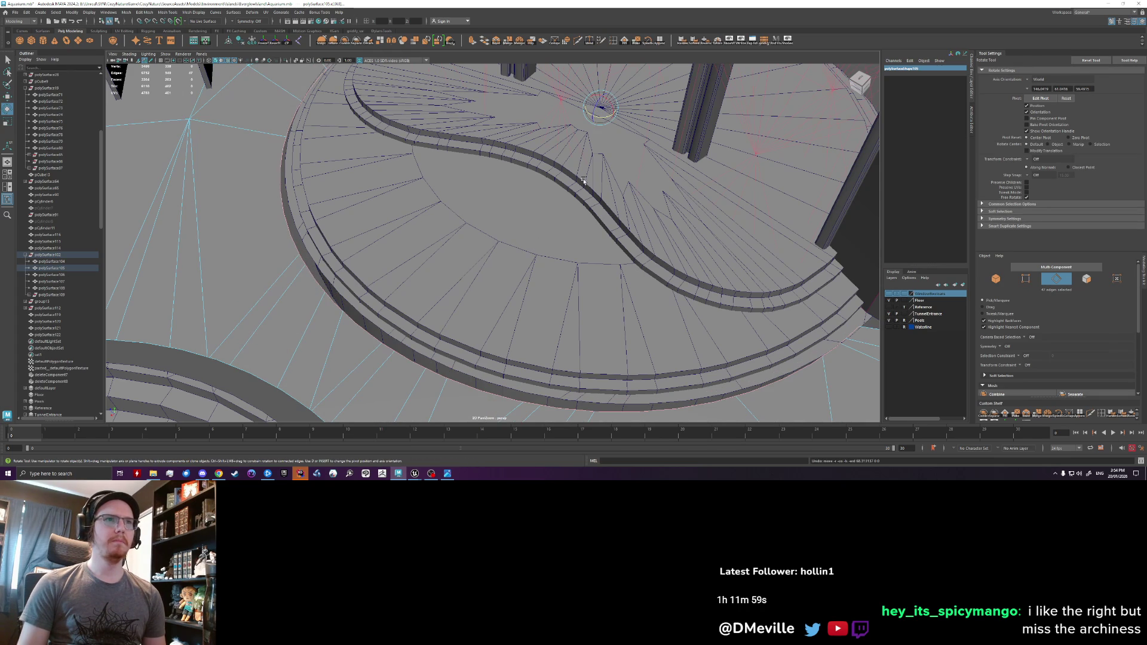
key(r)
drag(590, 108, 585, 111)
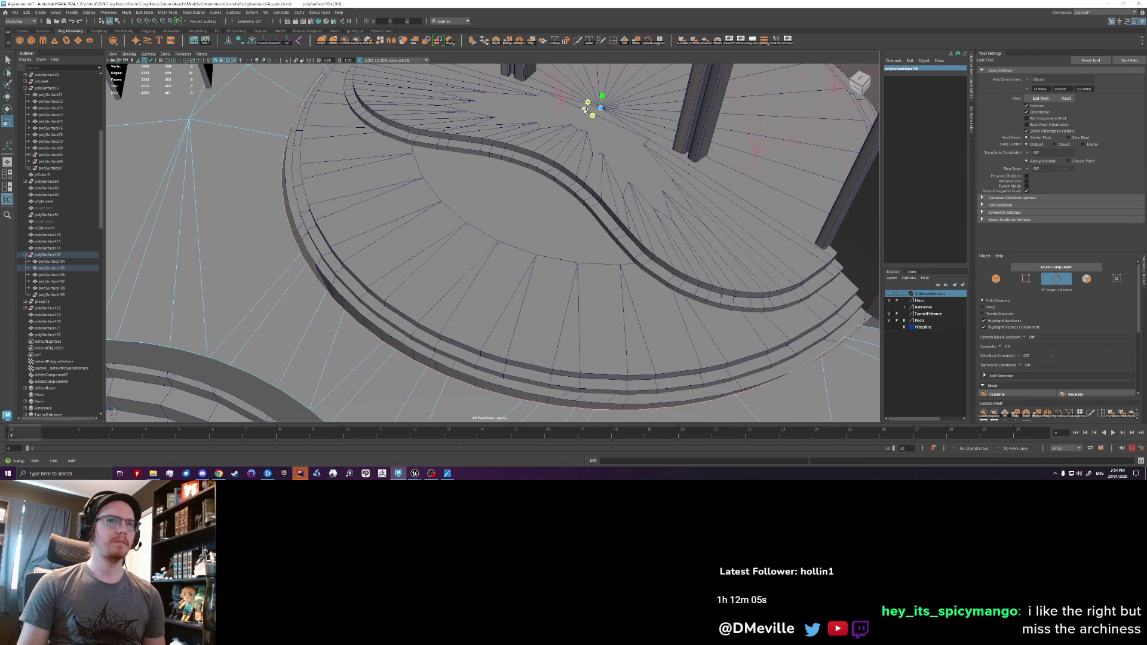
- Looking down on the ring, scale the outer ring edges slightly outward
mouse_move(585, 111)
alt+mouse_down()
mouse_move(496, 199)
mouse_move(505, 179)
mouse_move(530, 205)
mouse_move(514, 216)
mouse_move(497, 155)
mouse_move(571, 124)
alt+mouse_up()
key(w)
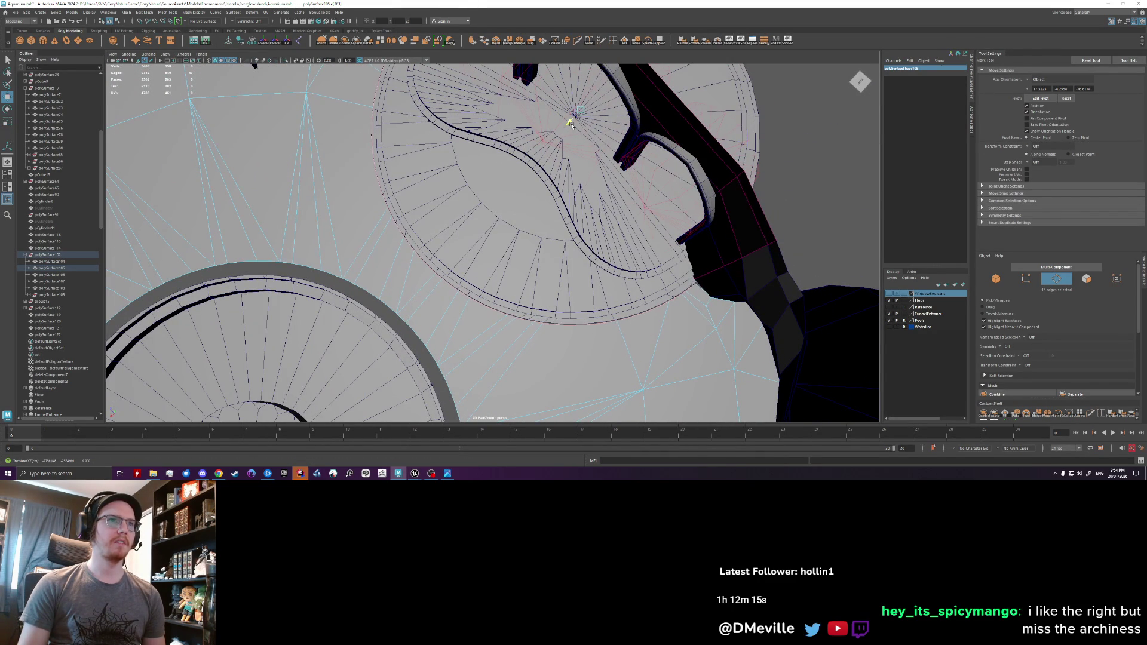
key(r)
mouse_move(564, 112)
mouse_down()
mouse_move(501, 160)
mouse_move(465, 129)
mouse_move(507, 107)
mouse_move(559, 132)
mouse_up()
key(w)
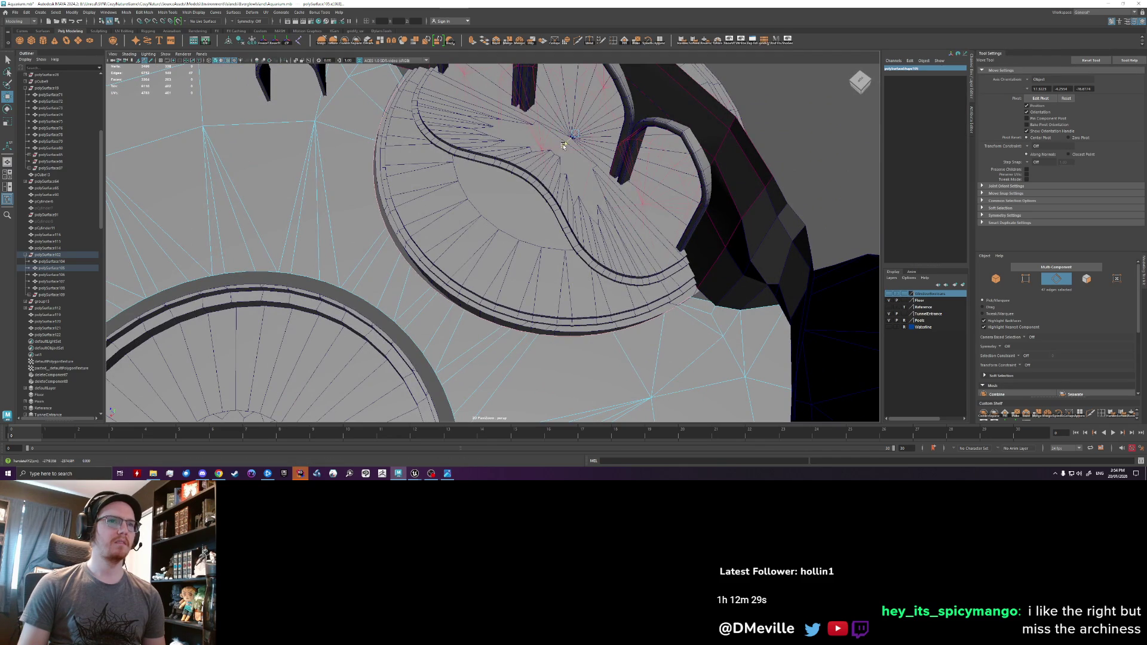
alt+drag(562, 146, 519, 143)
key(e)
key(r)
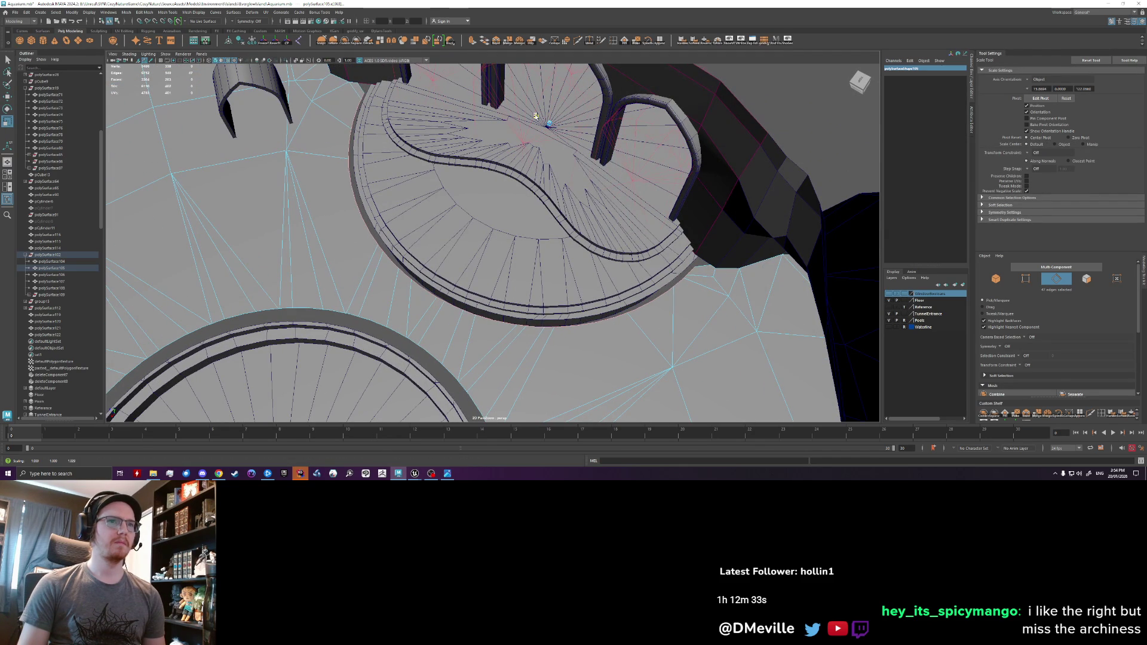
- Check the ring against the arches, shrink it slightly, then stretch it wider along one axis
mouse_move(497, 158)
alt+mouse_down()
mouse_move(498, 201)
mouse_move(494, 168)
alt+mouse_up()
key(e)
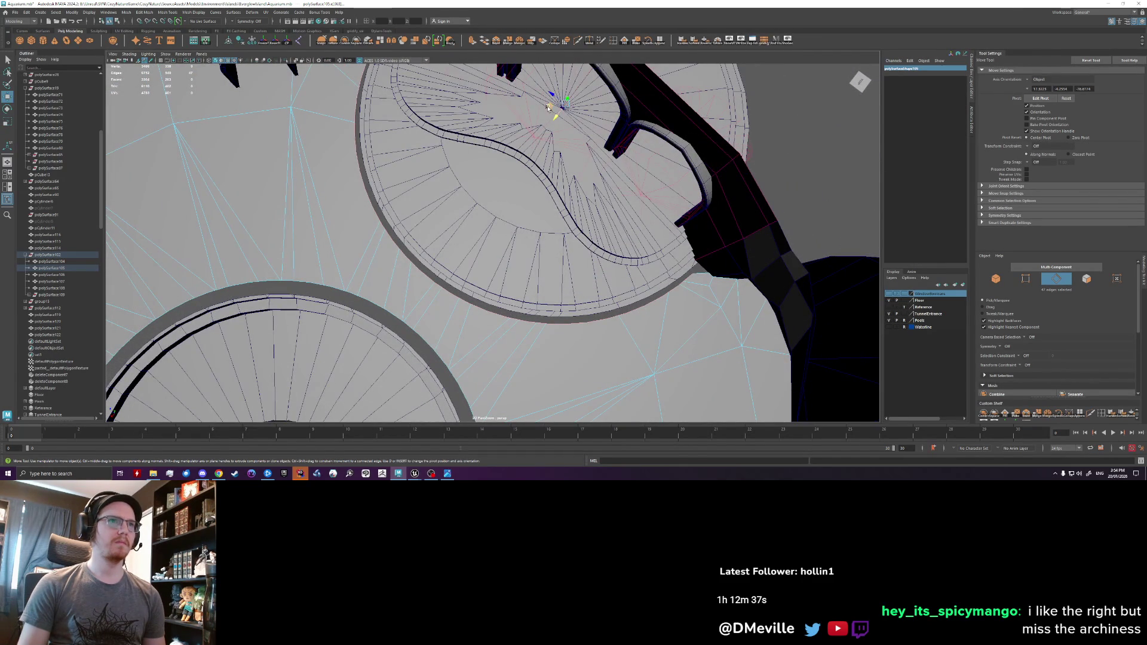
key(r)
drag(550, 107, 548, 109)
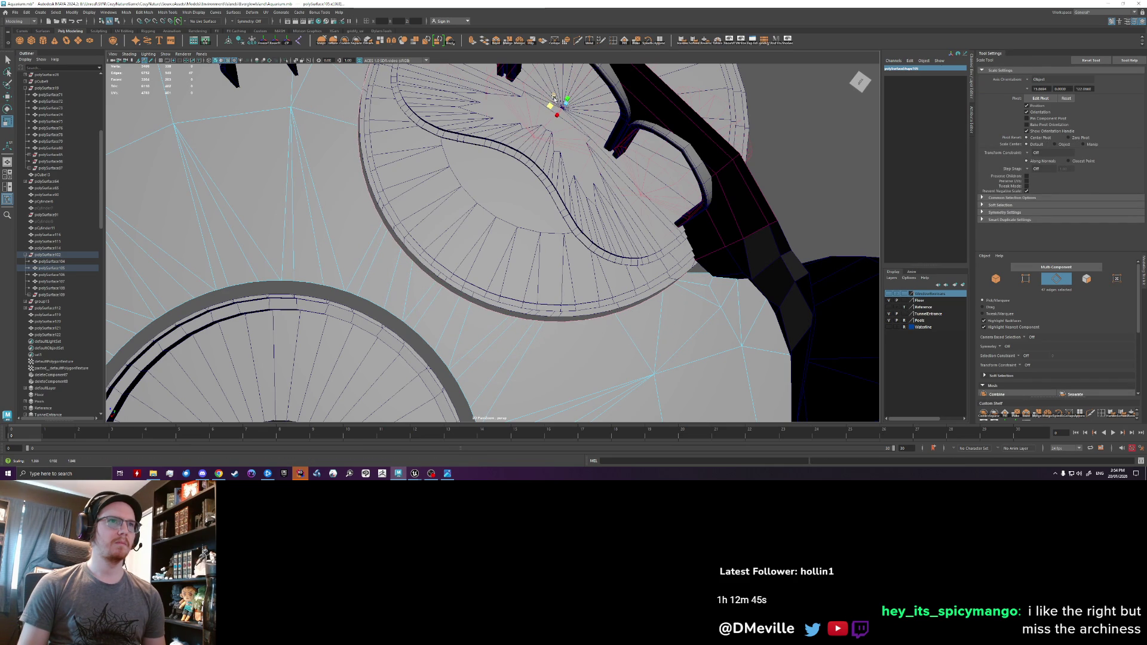
drag(549, 103, 553, 96)
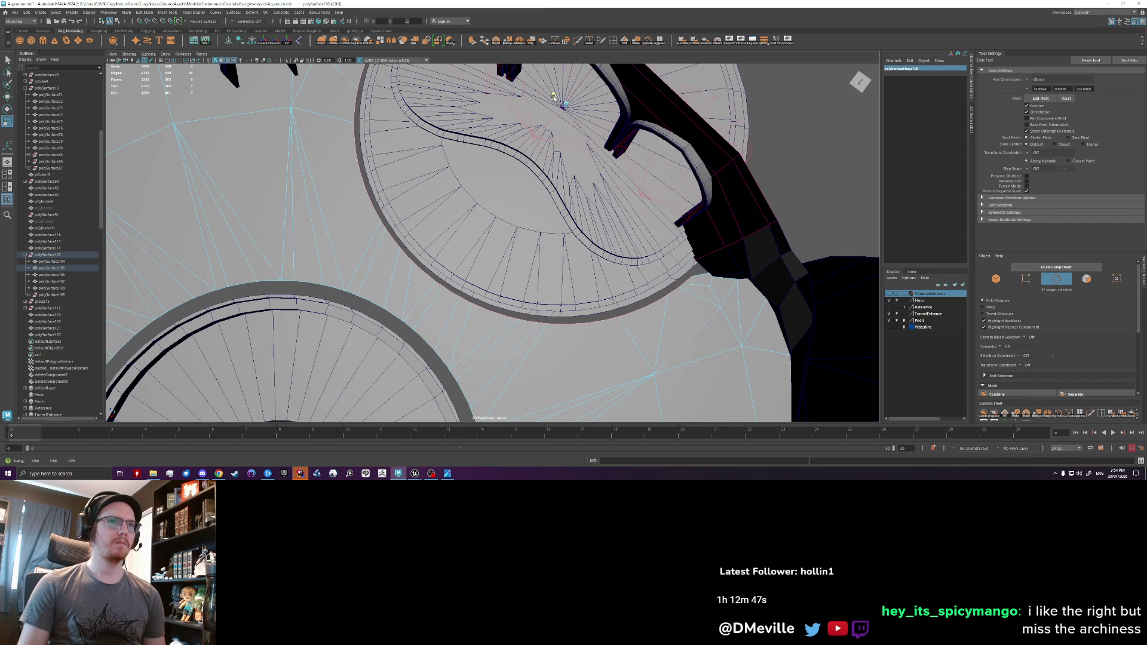
- Switch to vertex mode and select a vertex on the ring
key(q)
right_drag(687, 262, 681, 273)
click(681, 273)
alt+drag(681, 273, 347, 277)
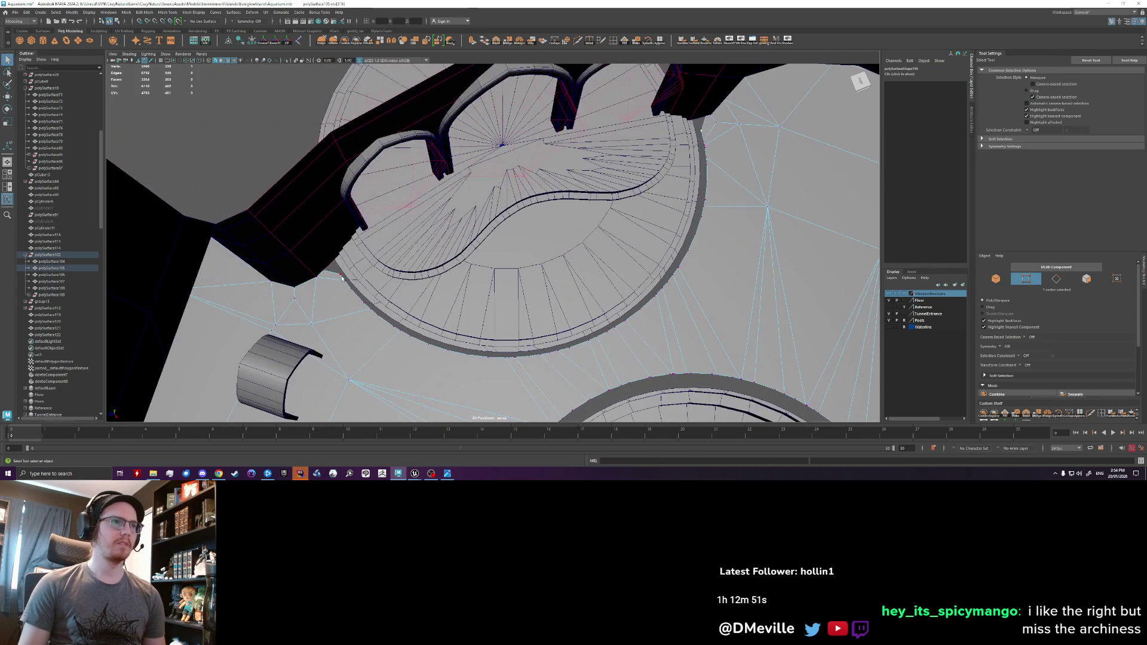
- Add a second rim vertex and scale the two vertices slightly
key(w)
shift+click(525, 207)
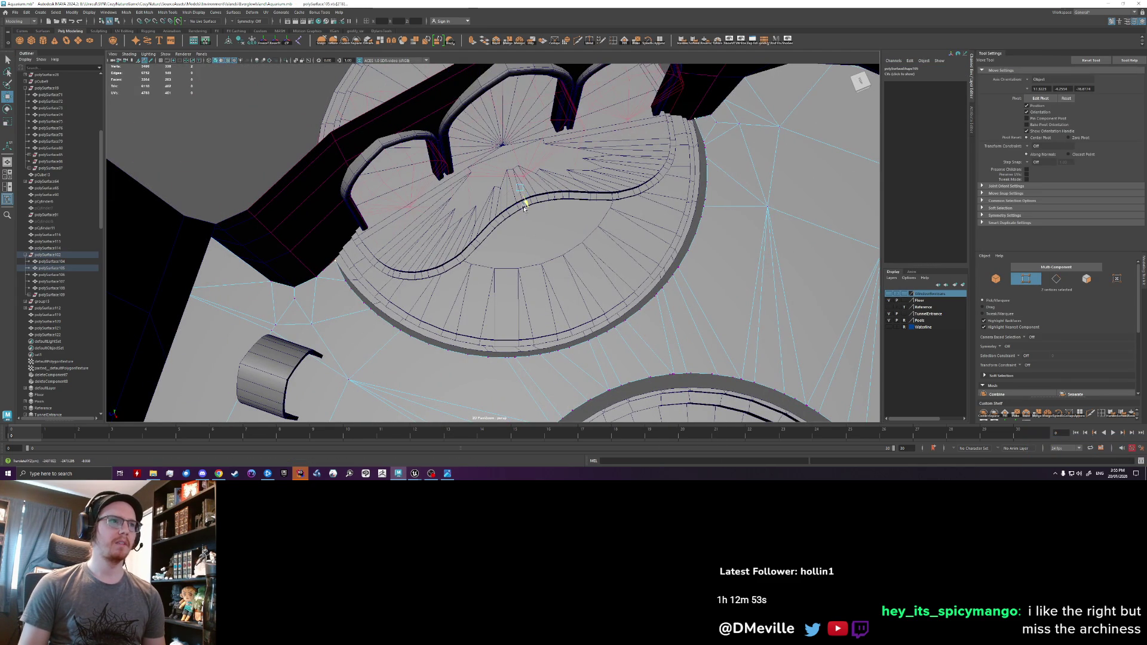
key(r)
mouse_move(500, 188)
mouse_down()
mouse_move(546, 260)
mouse_move(538, 286)
mouse_up()
alt+drag(538, 286, 538, 289)
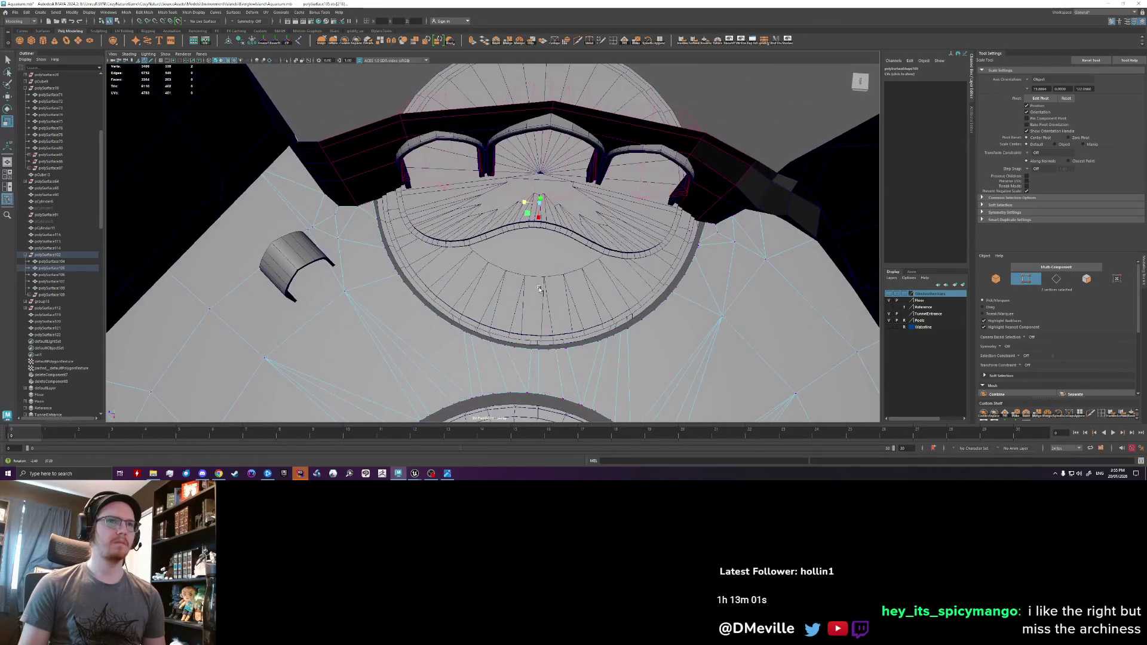
scroll(538, 288, down, 5)
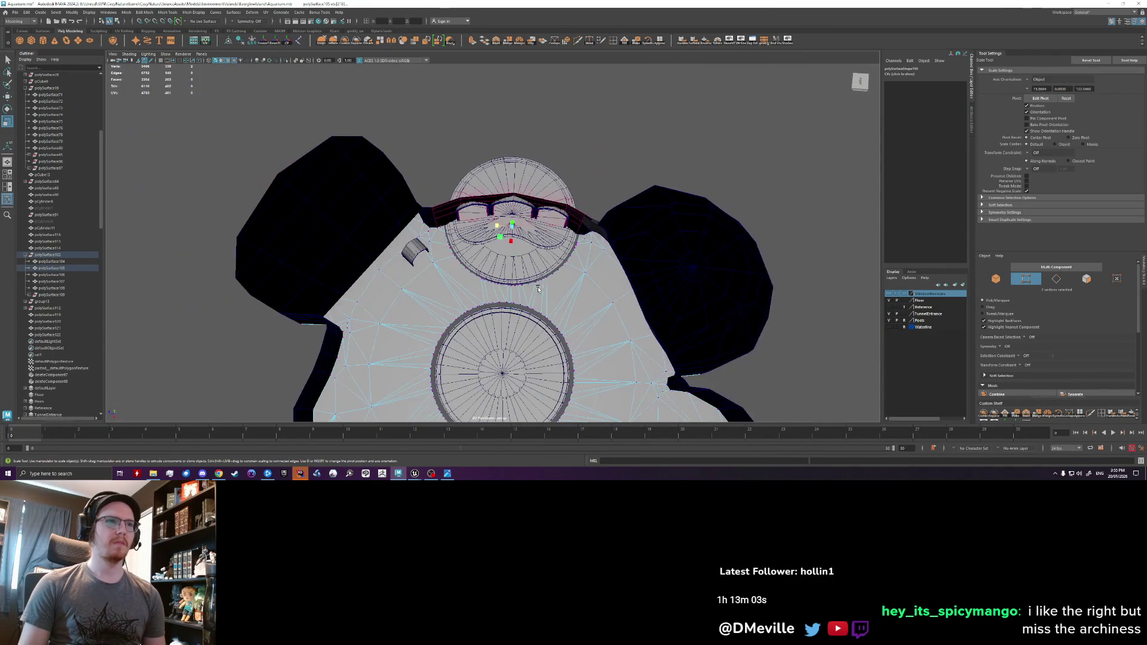
scroll(525, 286, up, 6)
- Undo the vertex moves, the earlier ring scaling and the pivot change
key(q)
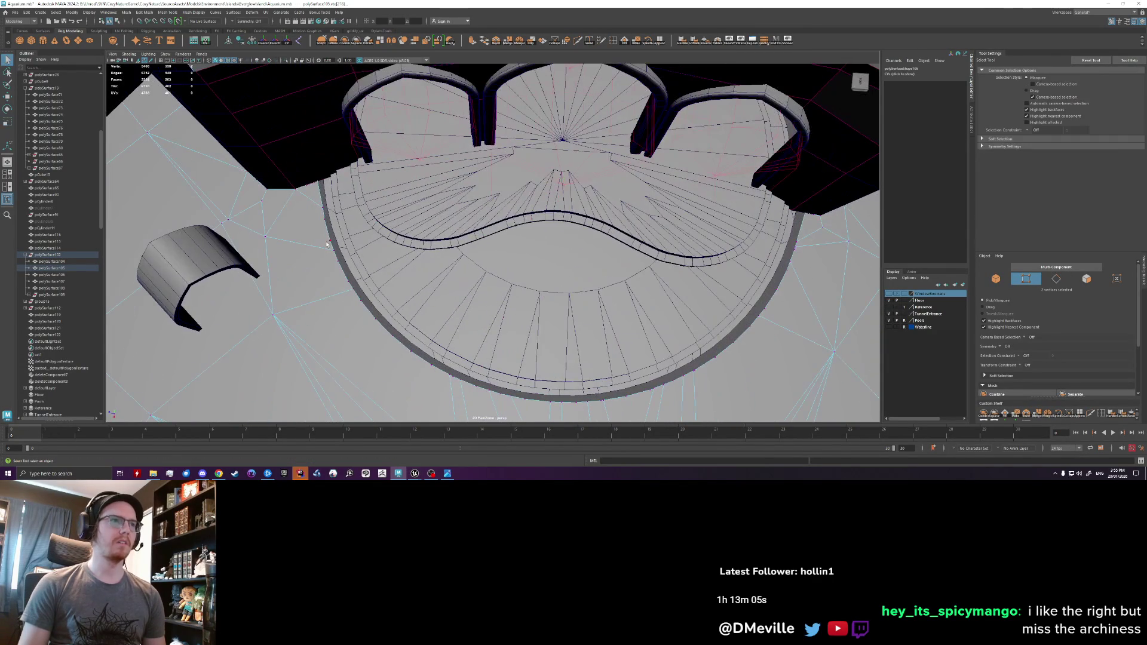
key(ctrl+z)
key(ctrl+z)
key(ctrl+z)
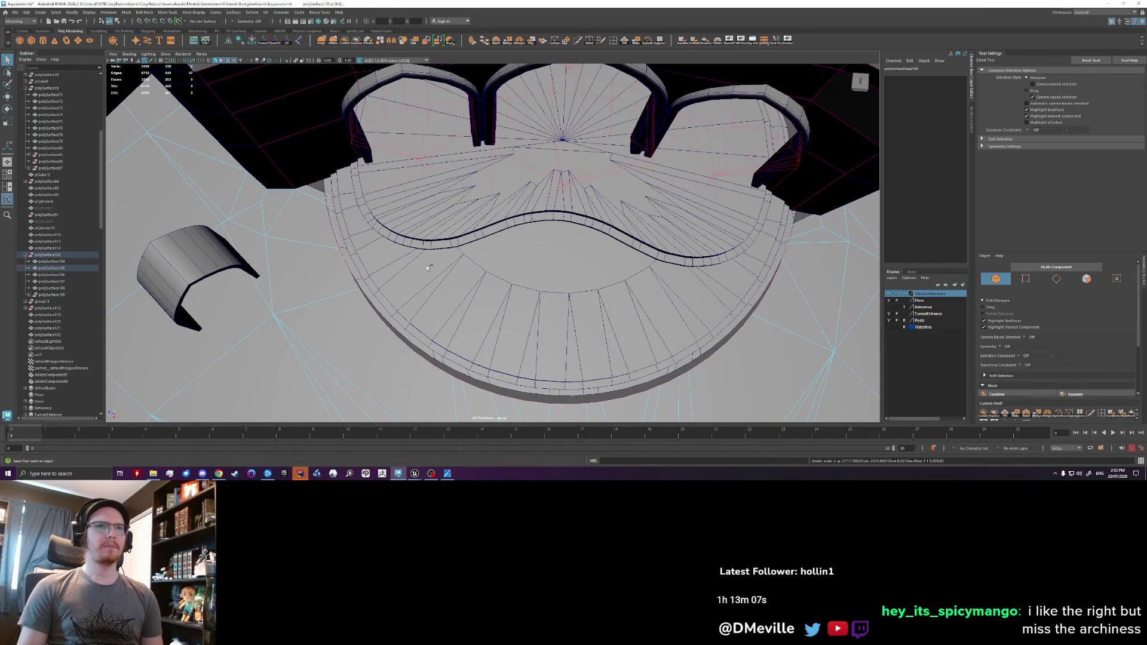
key(ctrl+z)
key(ctrl+z)
key(ctrl+z)
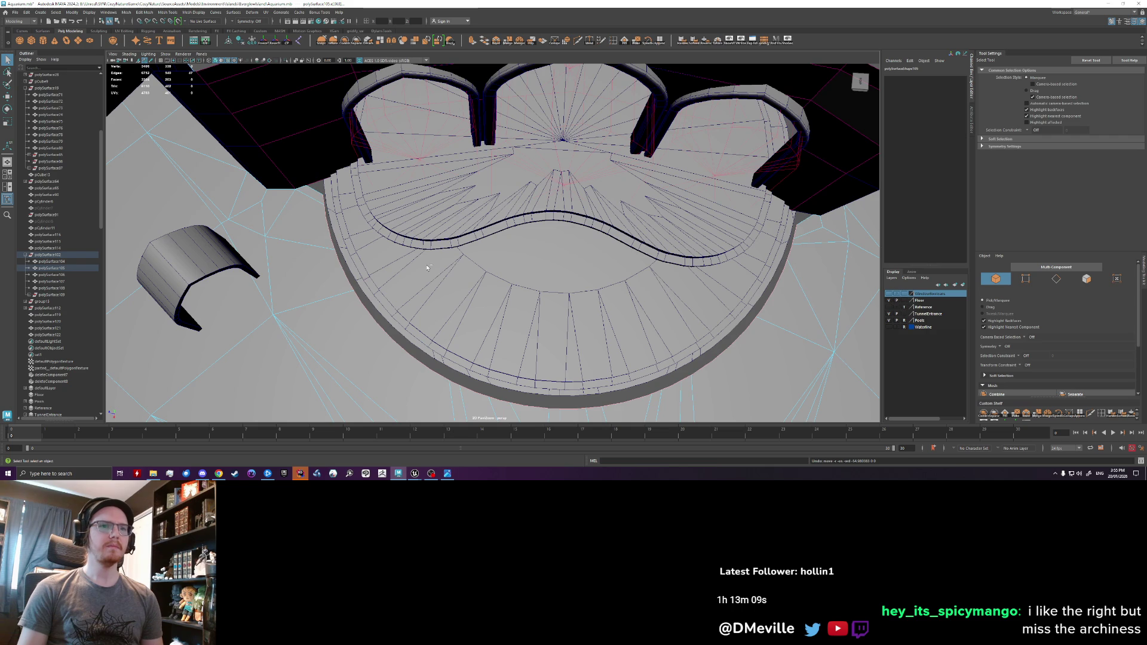
key(ctrl+z)
key(ctrl+z)
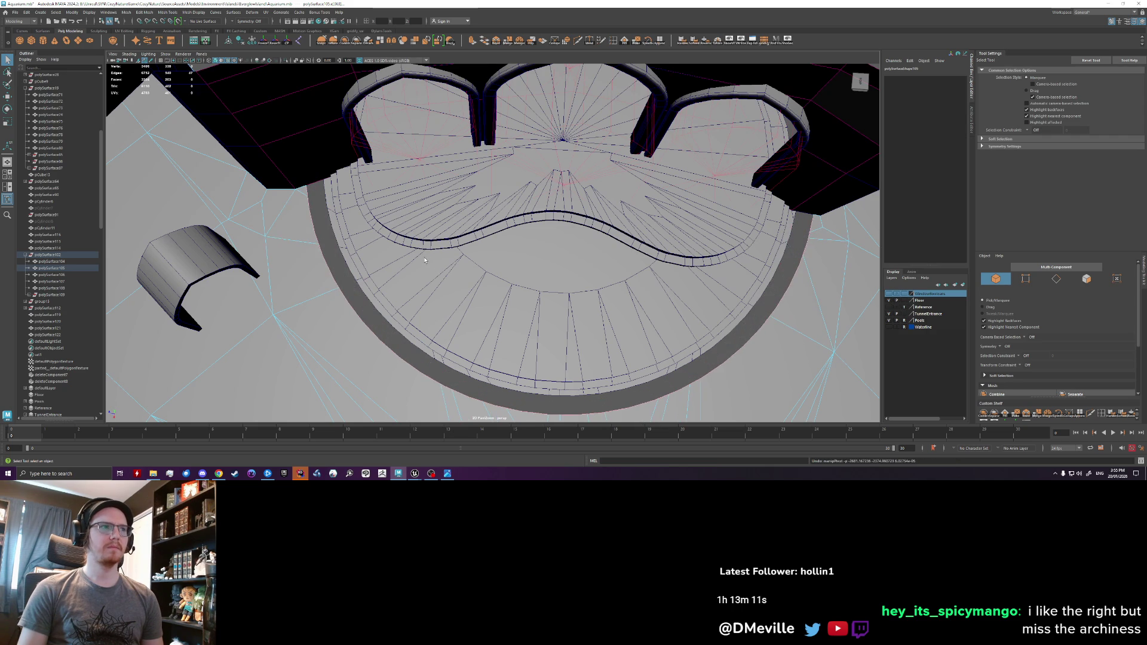
scroll(425, 260, down, 2)
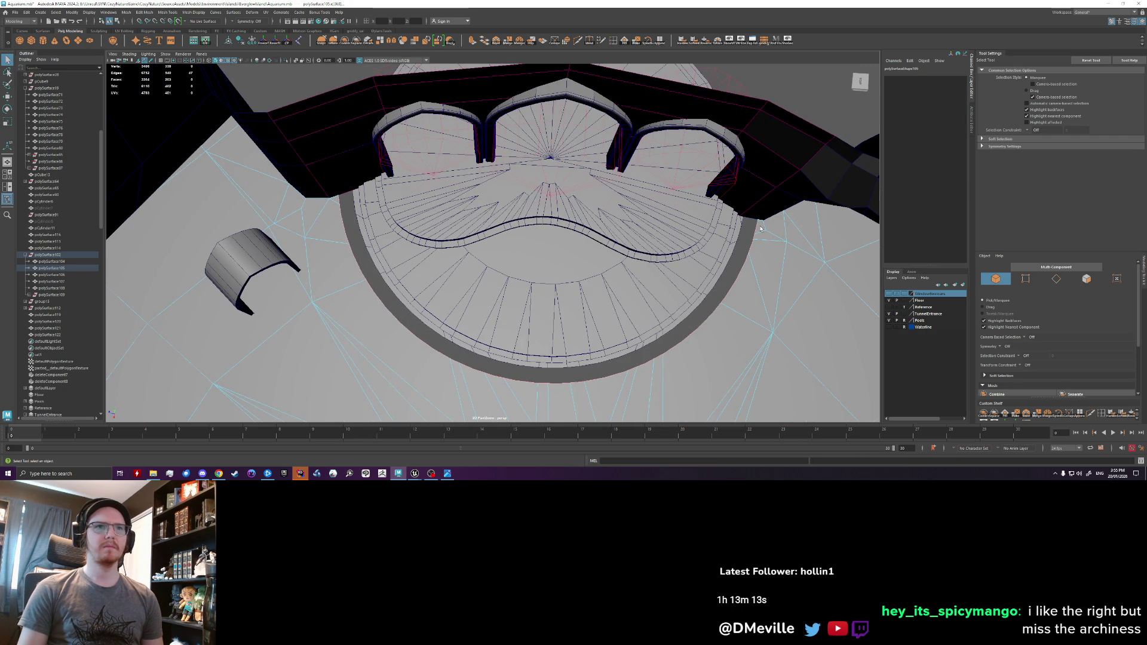
scroll(761, 229, up, 2)
- Reselect the 47 rim edges and try an inward scale, then undo it
right_drag(812, 226, 816, 218)
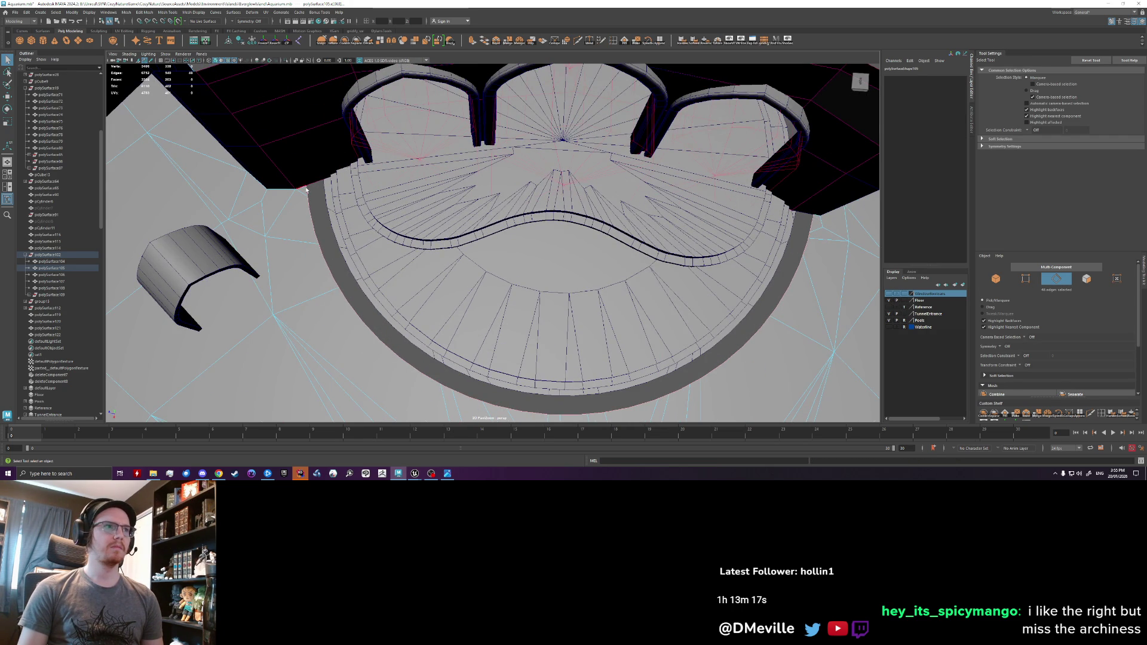
alt+drag(306, 190, 312, 200)
key(r)
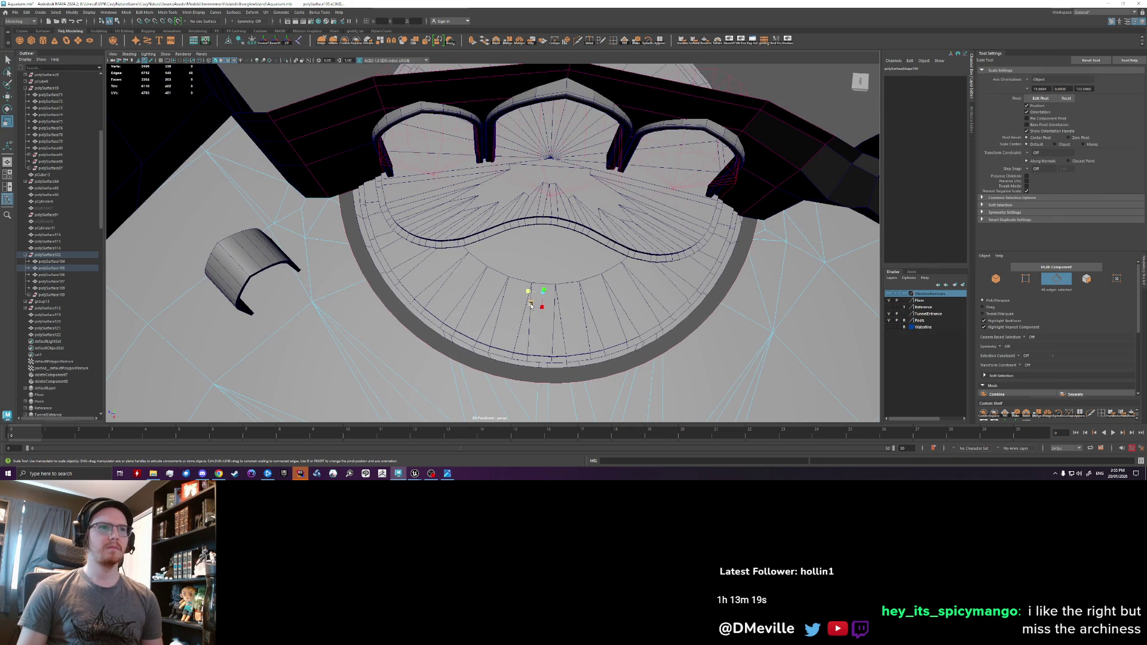
drag(531, 304, 532, 305)
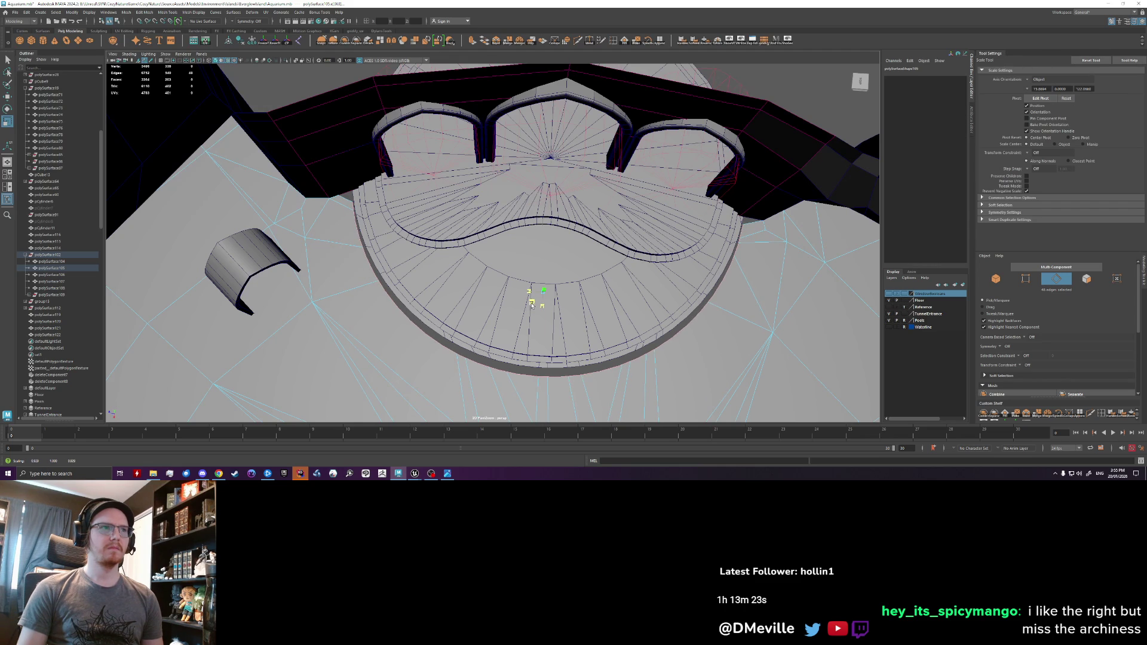
drag(532, 305, 532, 305)
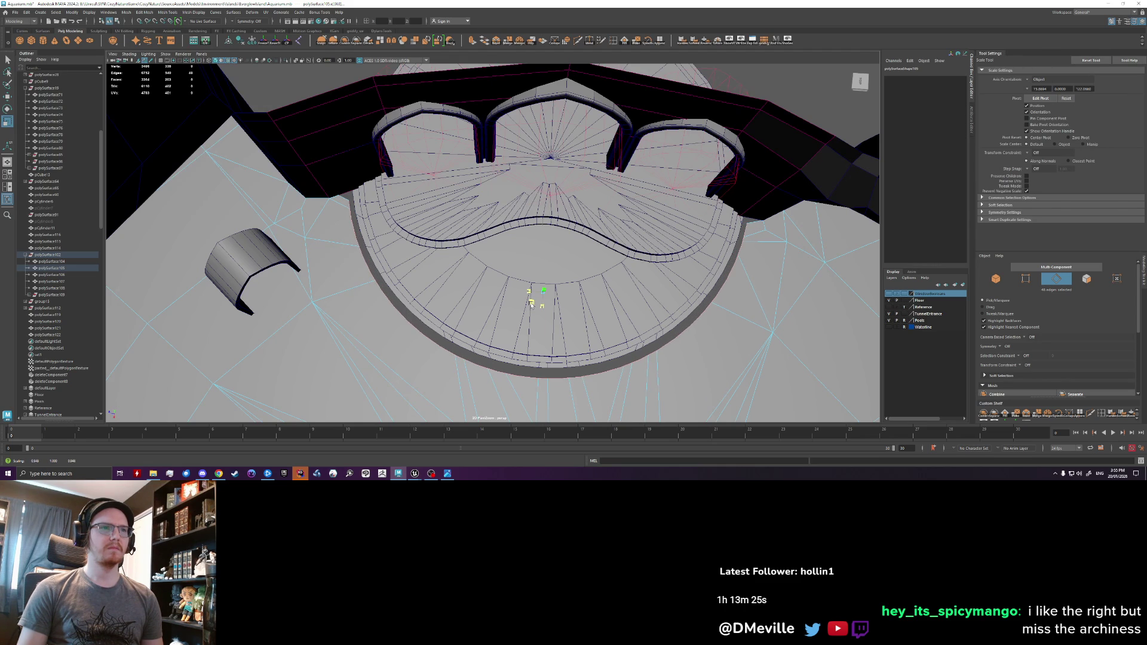
key(ctrl+z)
- Move the pivot to the fan centre to scale the ring in XZ around it
key(w)
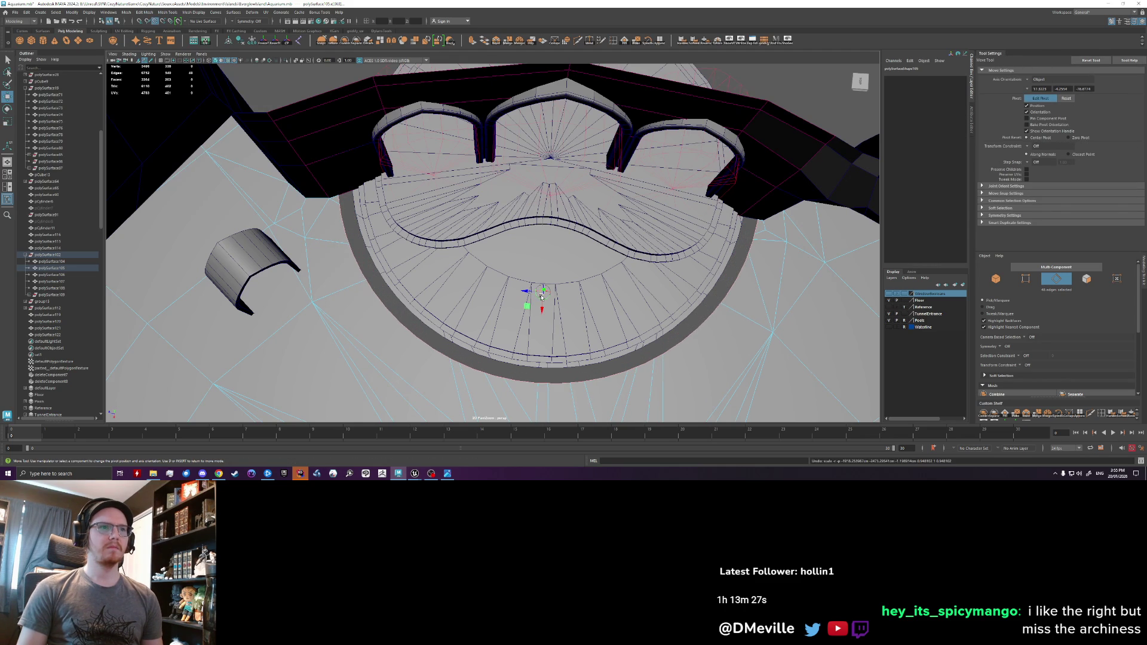
mouse_move(541, 296)
mouse_down()
mouse_move(573, 170)
mouse_move(551, 158)
mouse_up()
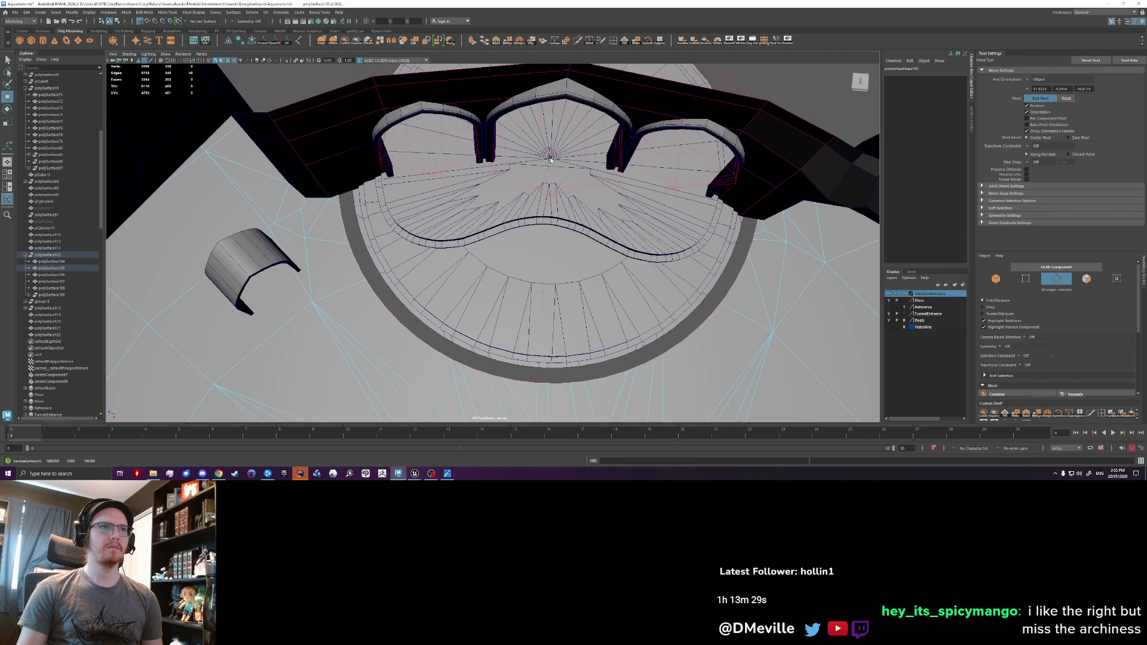
key(d)
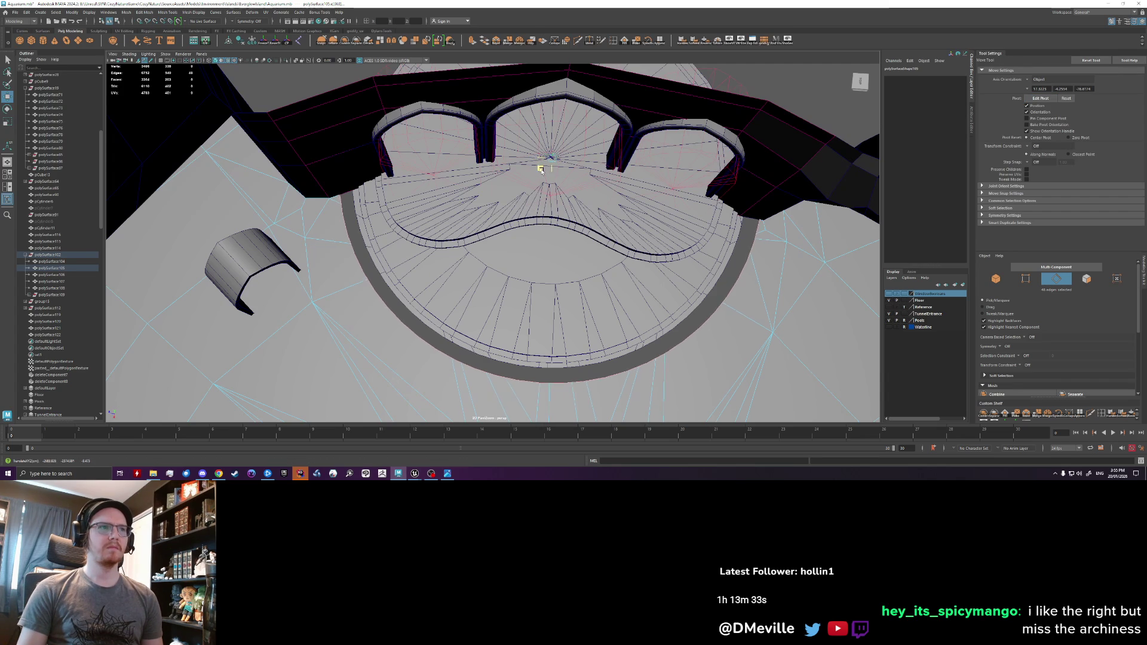
key(r)
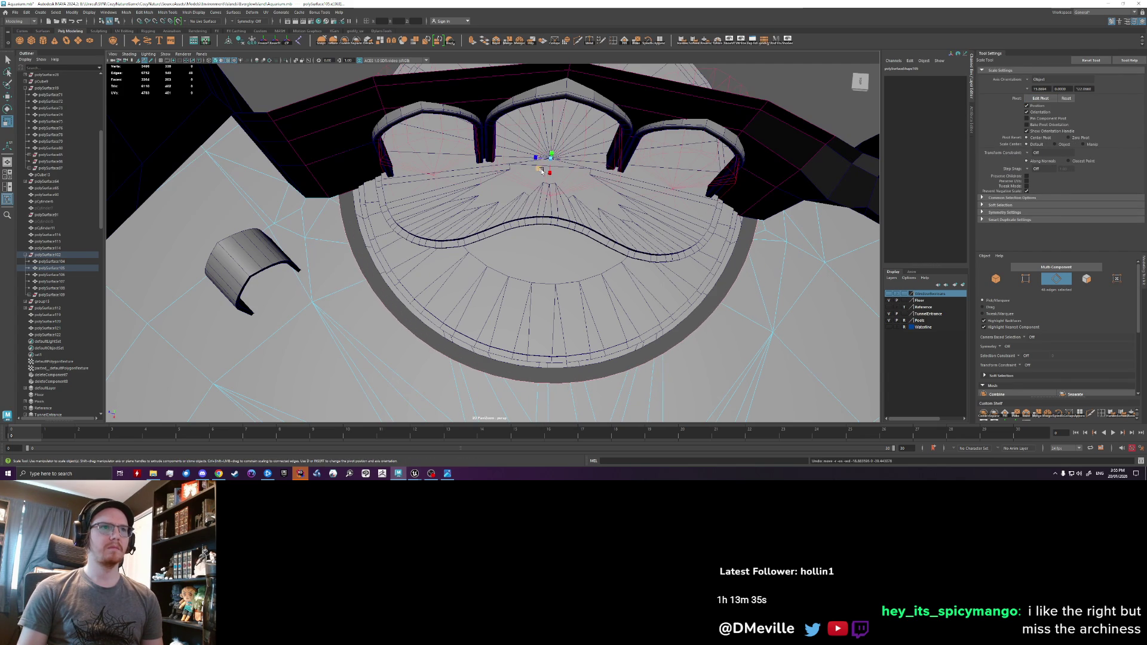